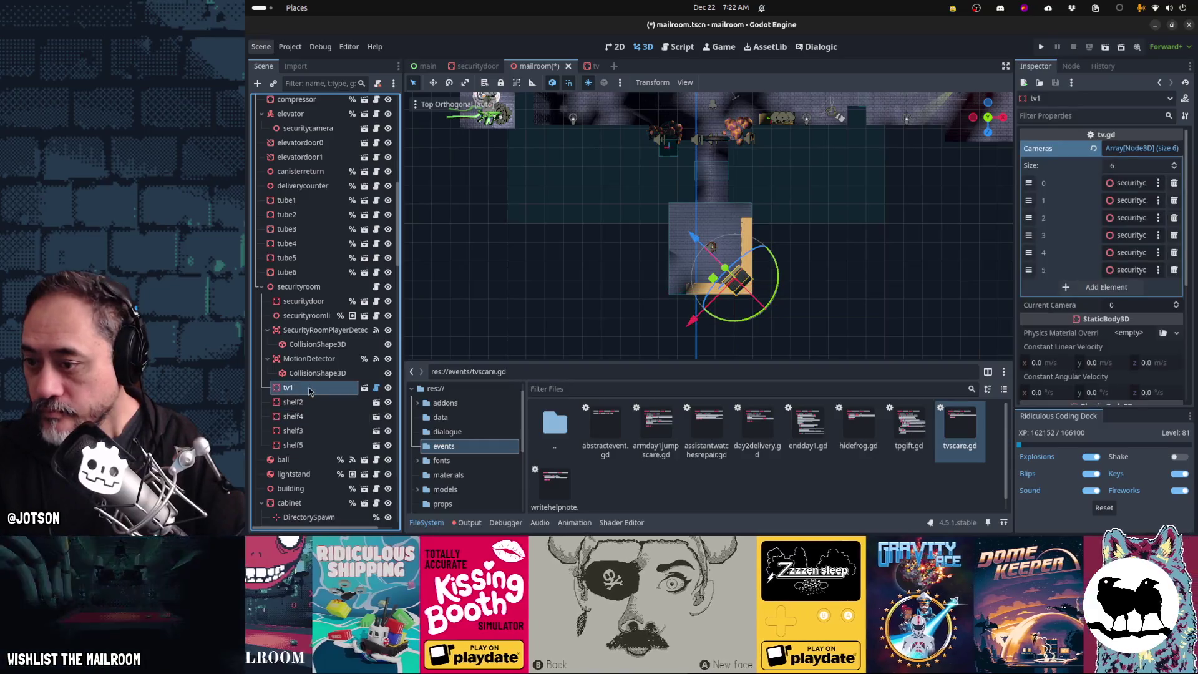
# Step: Rename the tv1 node to tv and open the securityroom.gd script
pyautogui.press('BackSpace')
pyautogui.press('Return')
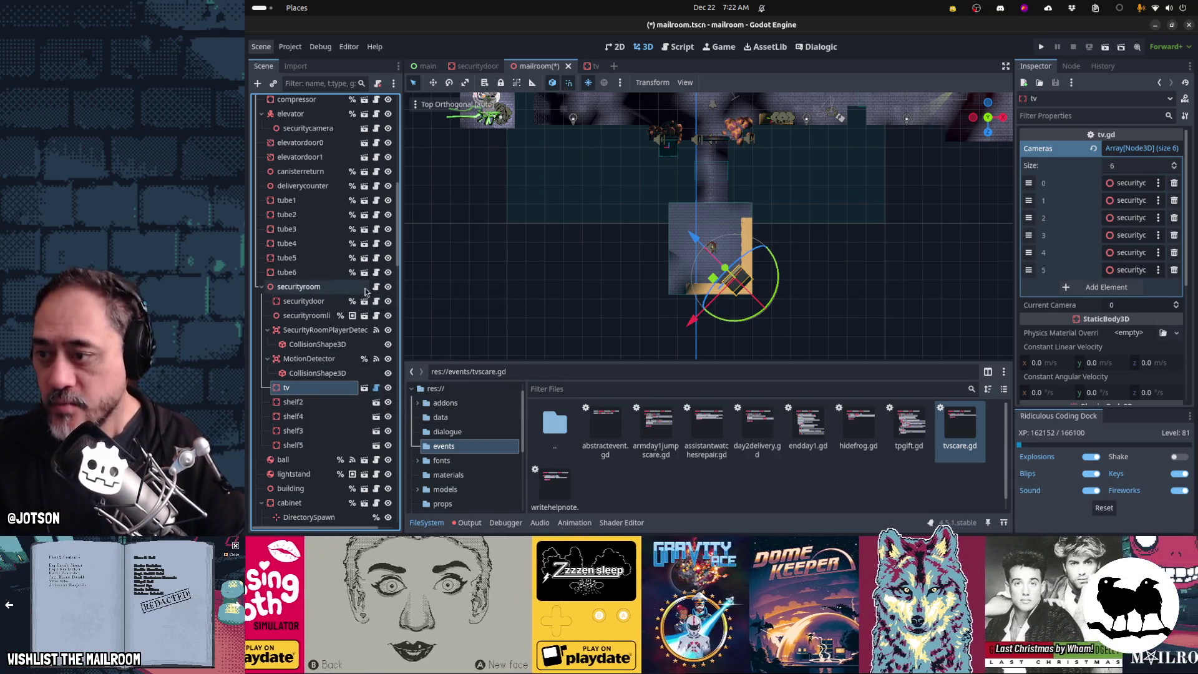
pyautogui.click(376, 287)
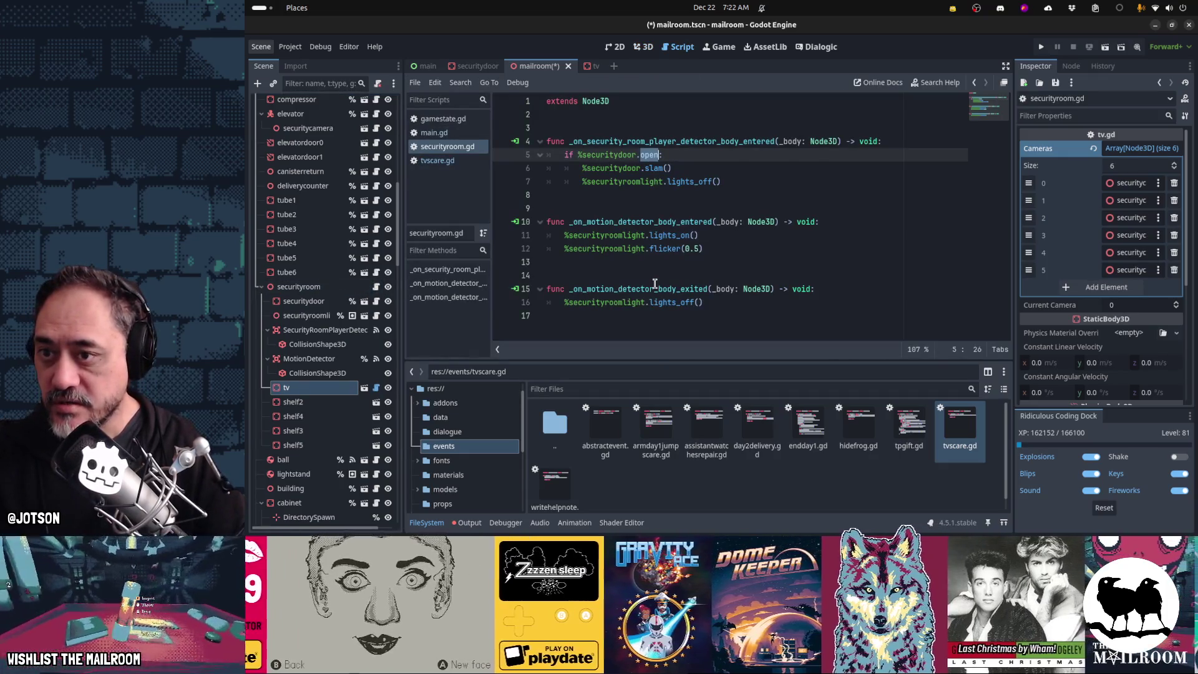
# Step: Declare 'var tvjumpscare: bool = false' on line 3 of securityroom.gd, then switch to main.gd
pyautogui.click(628, 118)
pyautogui.press('Return')
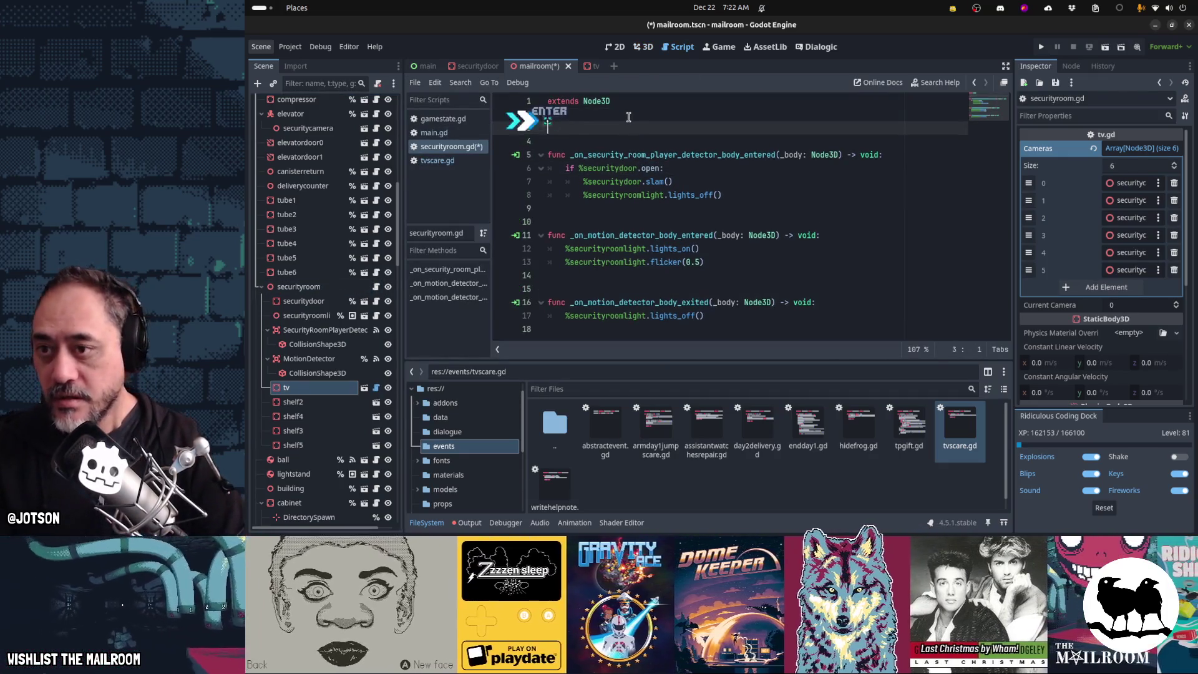
pyautogui.write('var tvju')
pyautogui.write('mp')
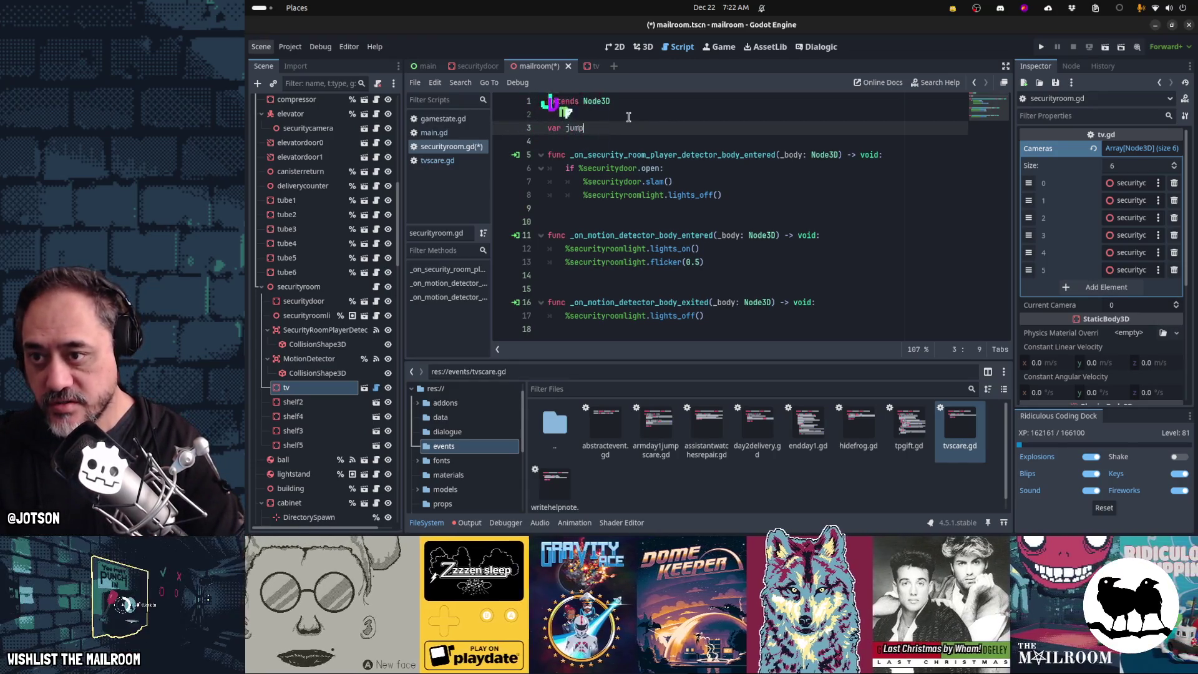
pyautogui.write('scare')
pyautogui.hotkey('ctrl', 'Left')
pyautogui.write('tv')
pyautogui.press('End')
pyautogui.write(': bool = fal')
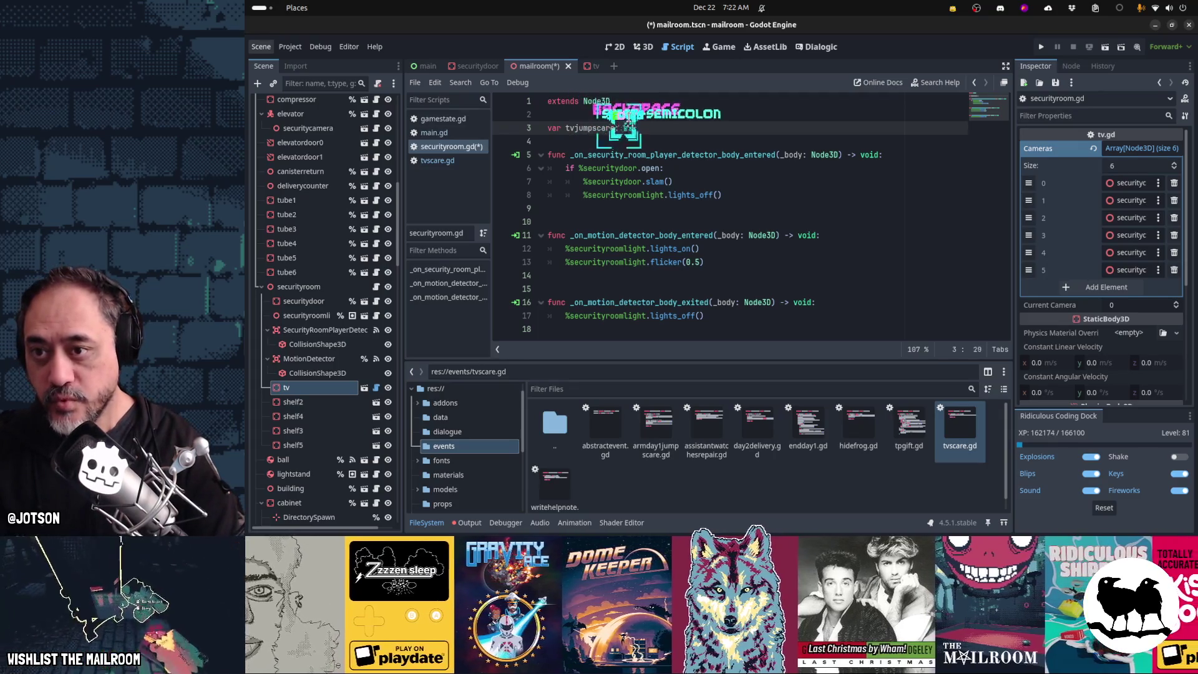
pyautogui.write('se')
pyautogui.press('Return')
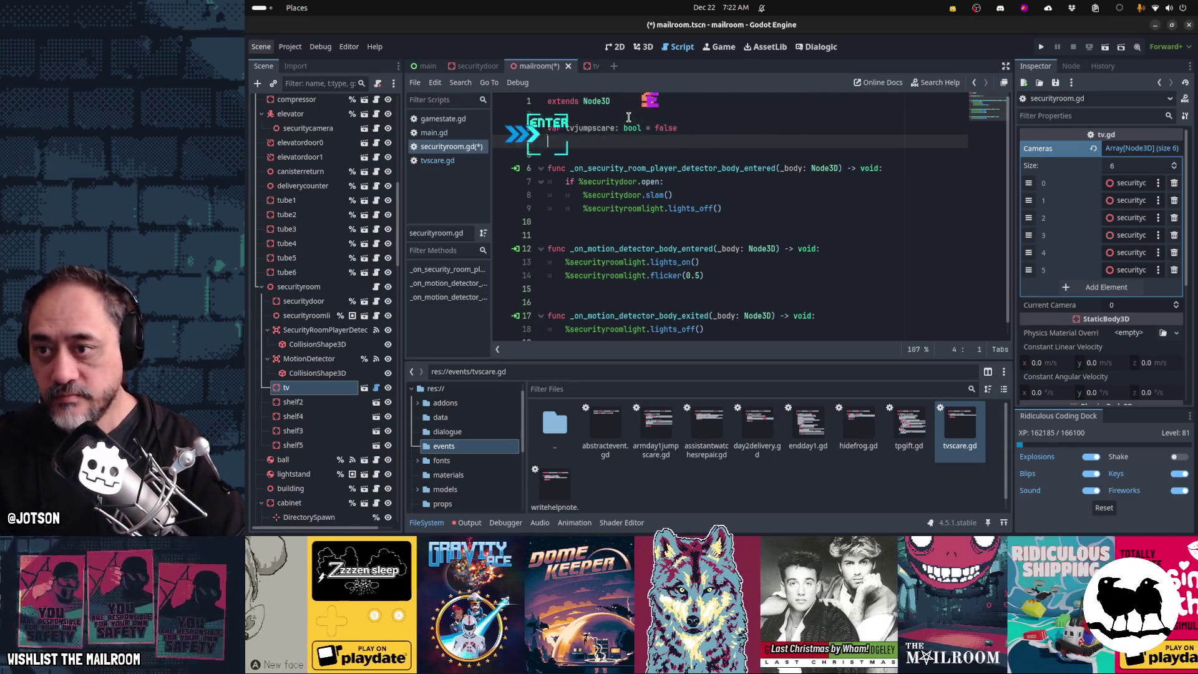
pyautogui.press('Up')
pyautogui.hotkey('ctrl', 'End')
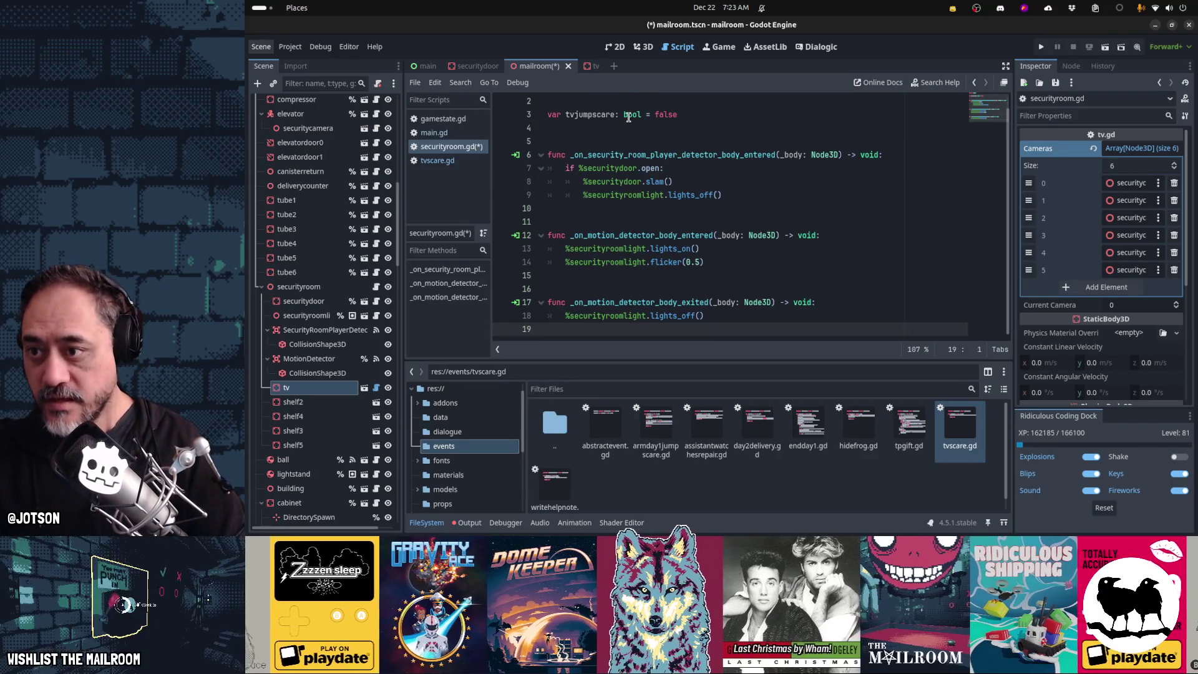
pyautogui.hotkey('alt', 'Left')
pyautogui.hotkey('alt', 'Left')
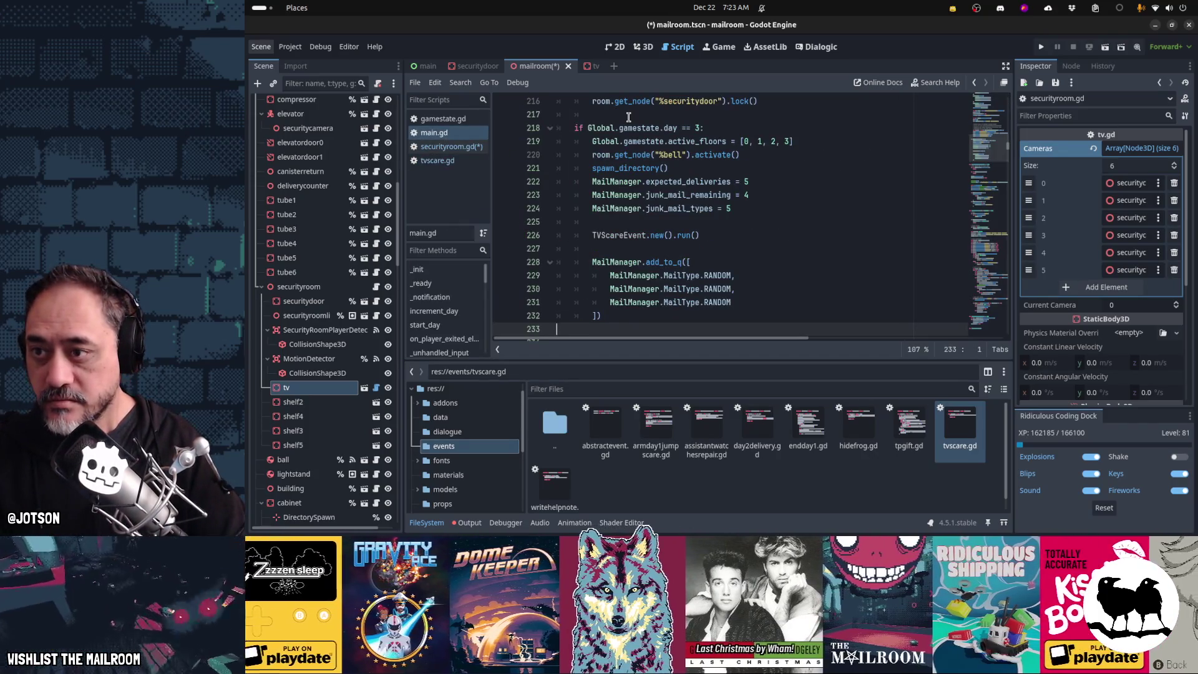
# Step: In tvscare.gd, replace the .arm_event() call with .arm_tv_jumpscare() and save all
pyautogui.hotkey('alt', 'Left')
pyautogui.hotkey('alt', 'Left')
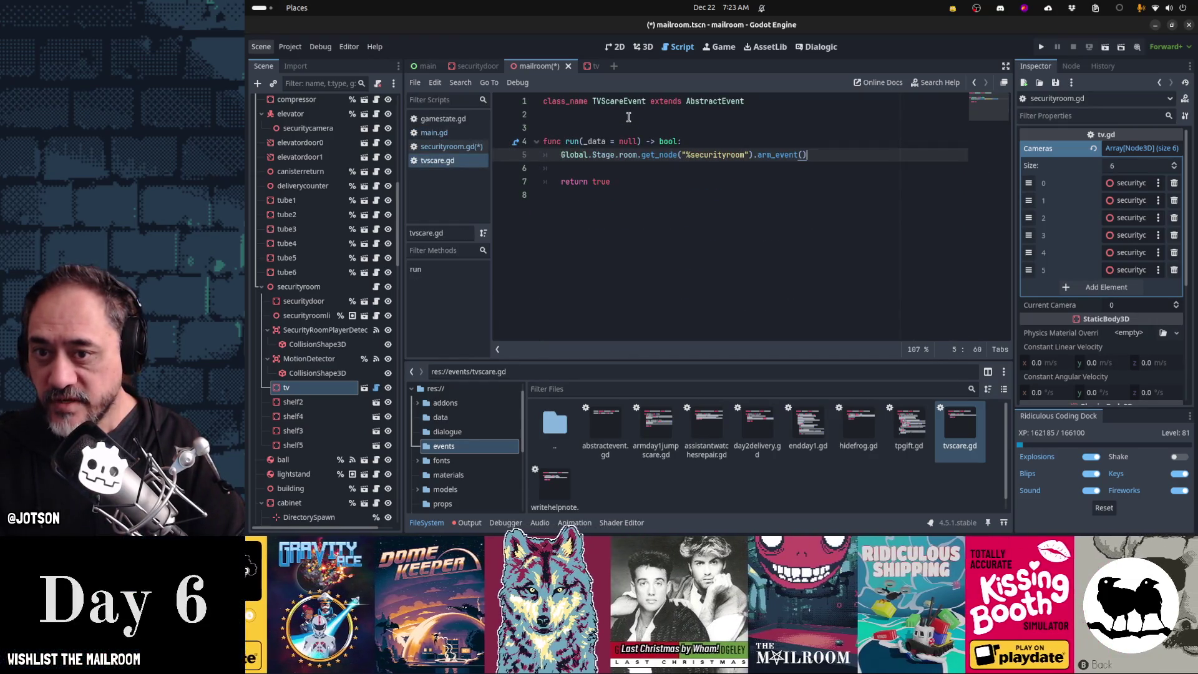
pyautogui.hotkey('ctrl', 'shift', 'Left')
pyautogui.hotkey('ctrl', 'shift', 'Left')
pyautogui.hotkey('ctrl', 'shift', 'Left')
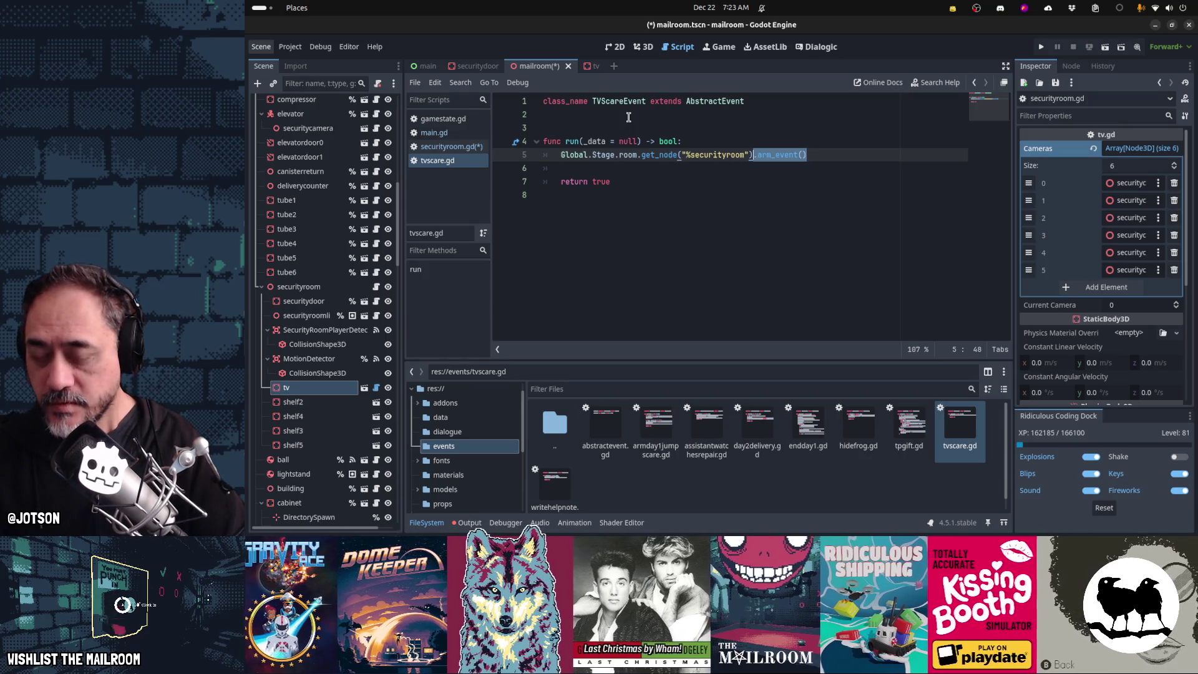
pyautogui.write('.arm_tv_')
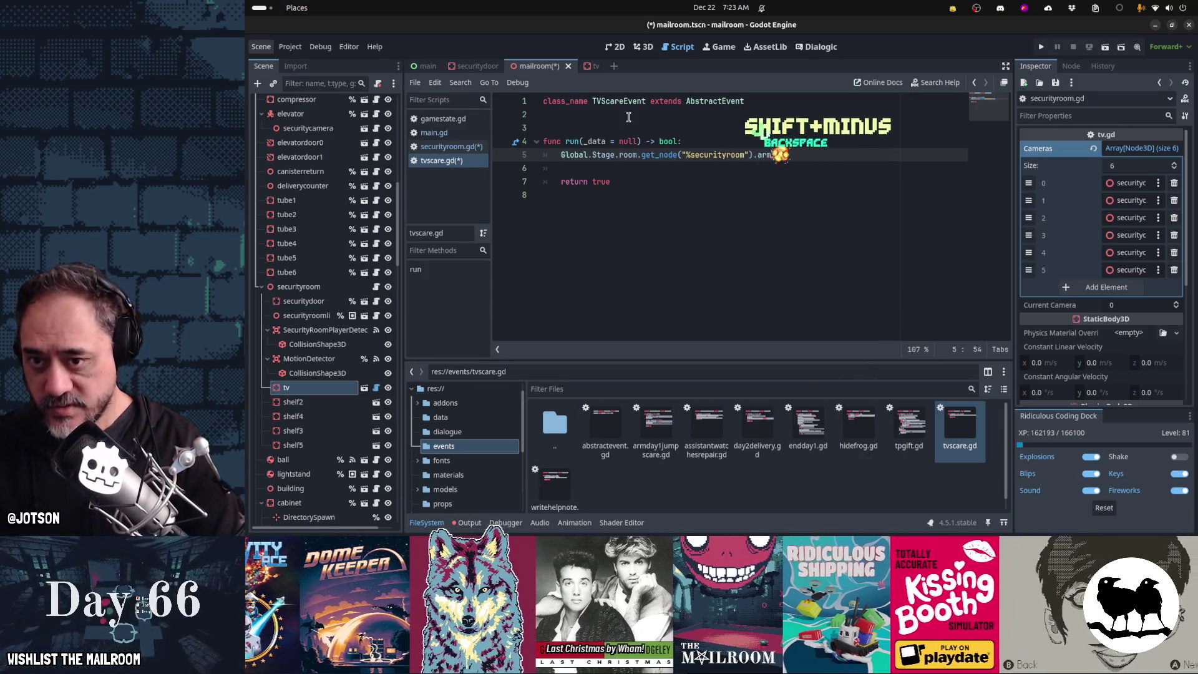
pyautogui.write('jumpscare(')
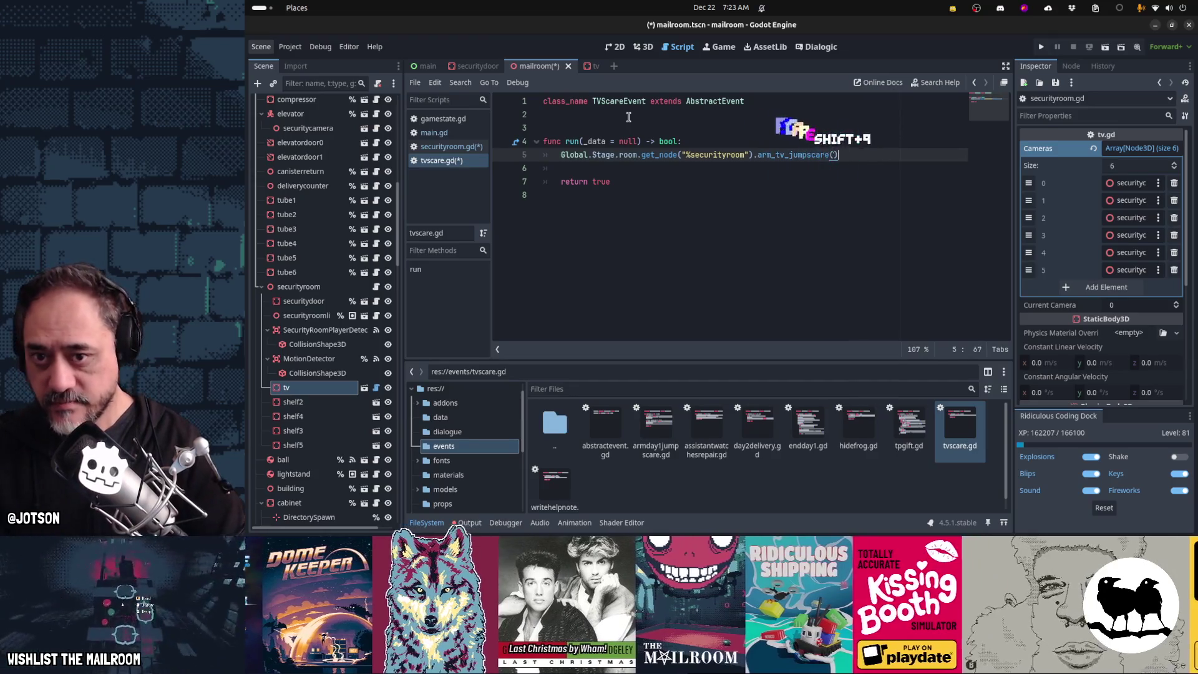
pyautogui.hotkey('ctrl', 's')
pyautogui.hotkey('alt', 'Left')
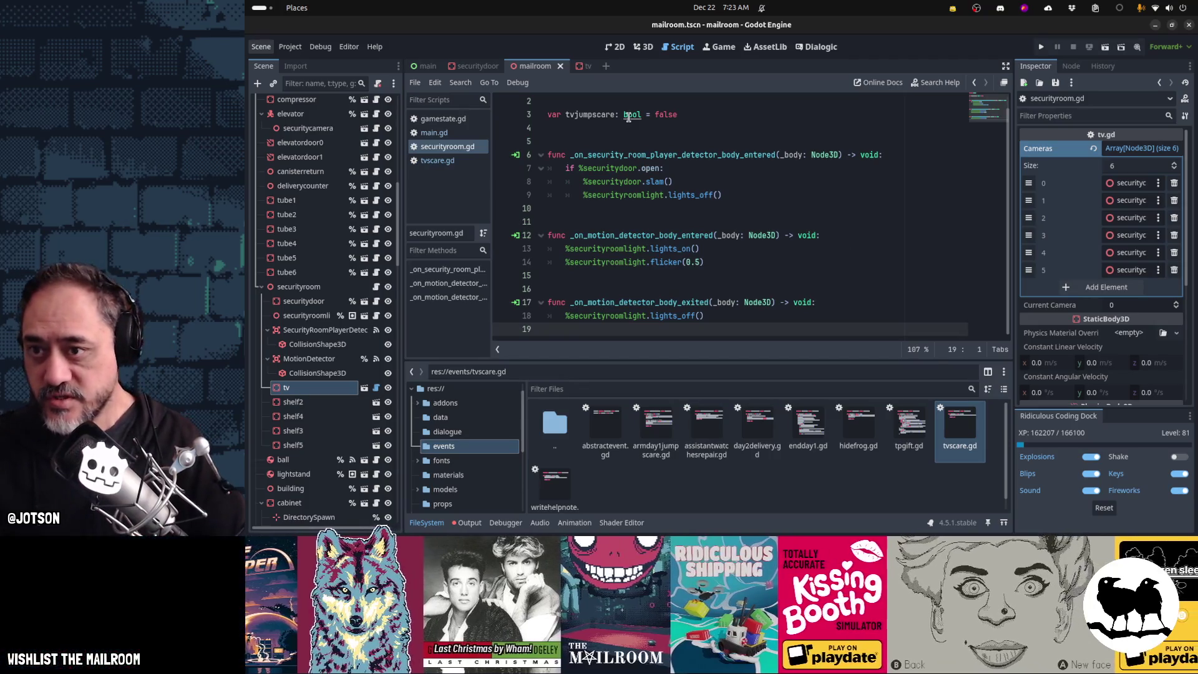
# Step: Add a 'func arm_tv_jumpscare() -> void:' header at the end of securityroom.gd
pyautogui.press('Return')
pyautogui.press('Return')
pyautogui.write('func')
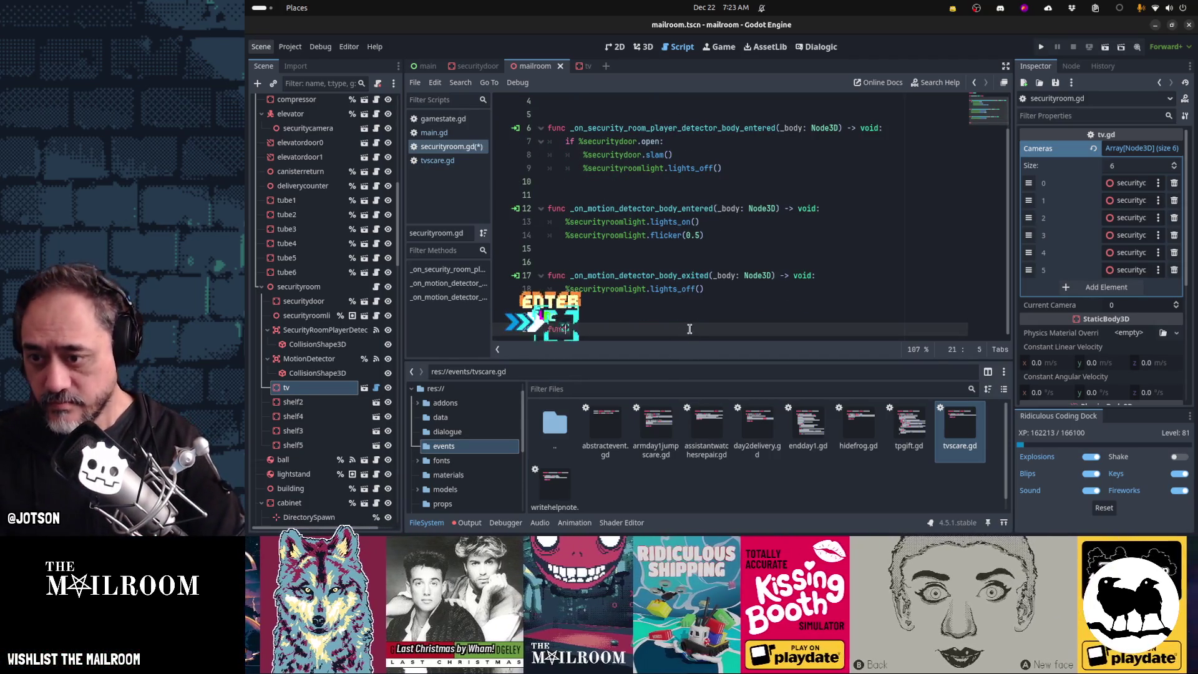
pyautogui.write('arm_tv_jumpscare()')
pyautogui.write('-> void:')
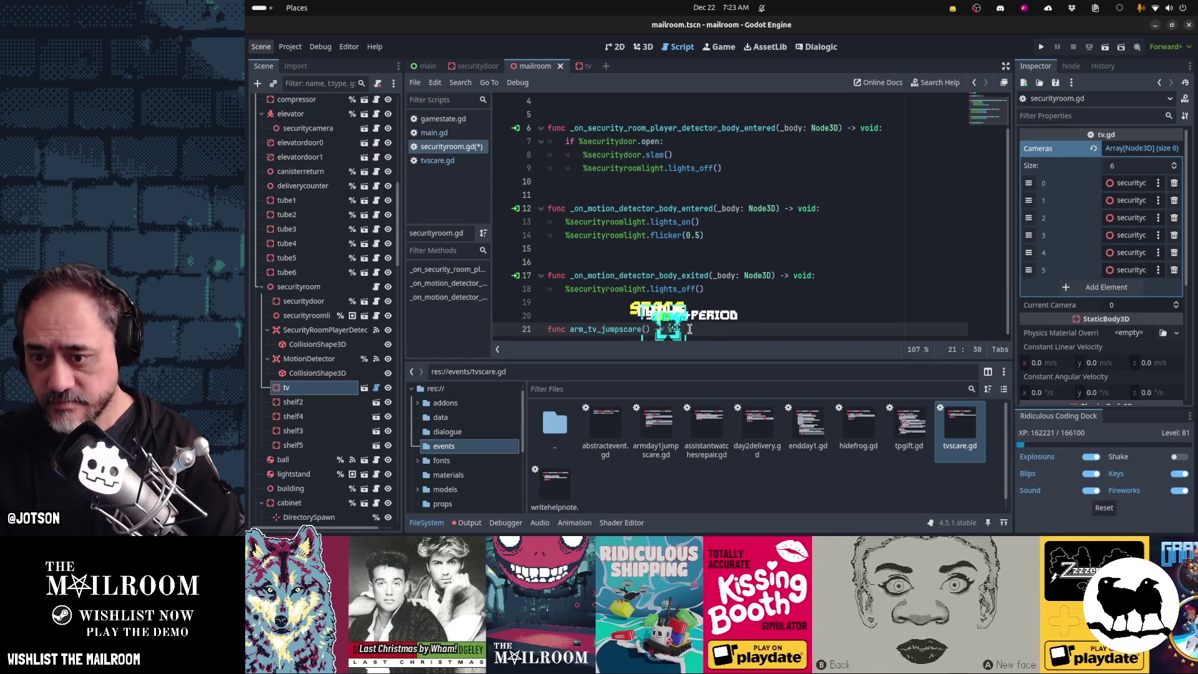
pyautogui.press('Return')
# Step: Give the function the body 'tvjumpscare = true' and save the script
pyautogui.hotkey('ctrl', 'Home')
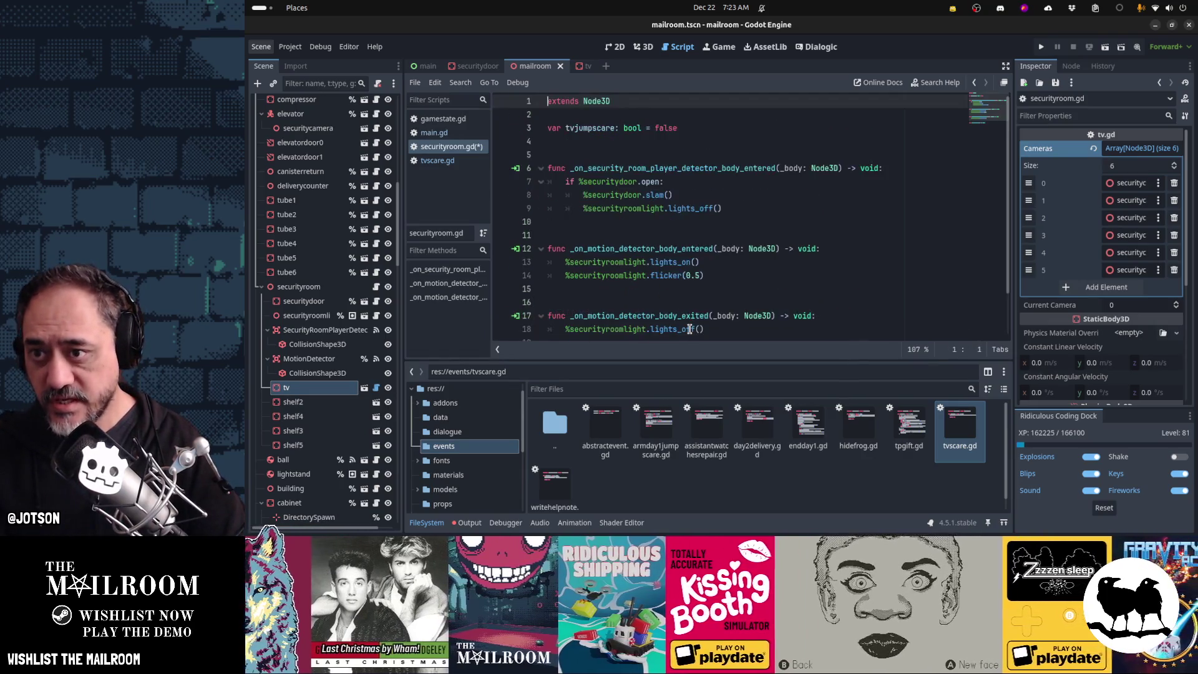
pyautogui.press('Down')
pyautogui.press('Down')
pyautogui.hotkey('ctrl', 'shift', 'Right')
pyautogui.hotkey('ctrl', 'c')
pyautogui.hotkey('ctrl', 'End')
pyautogui.hotkey('ctrl', 'v')
pyautogui.write('= true')
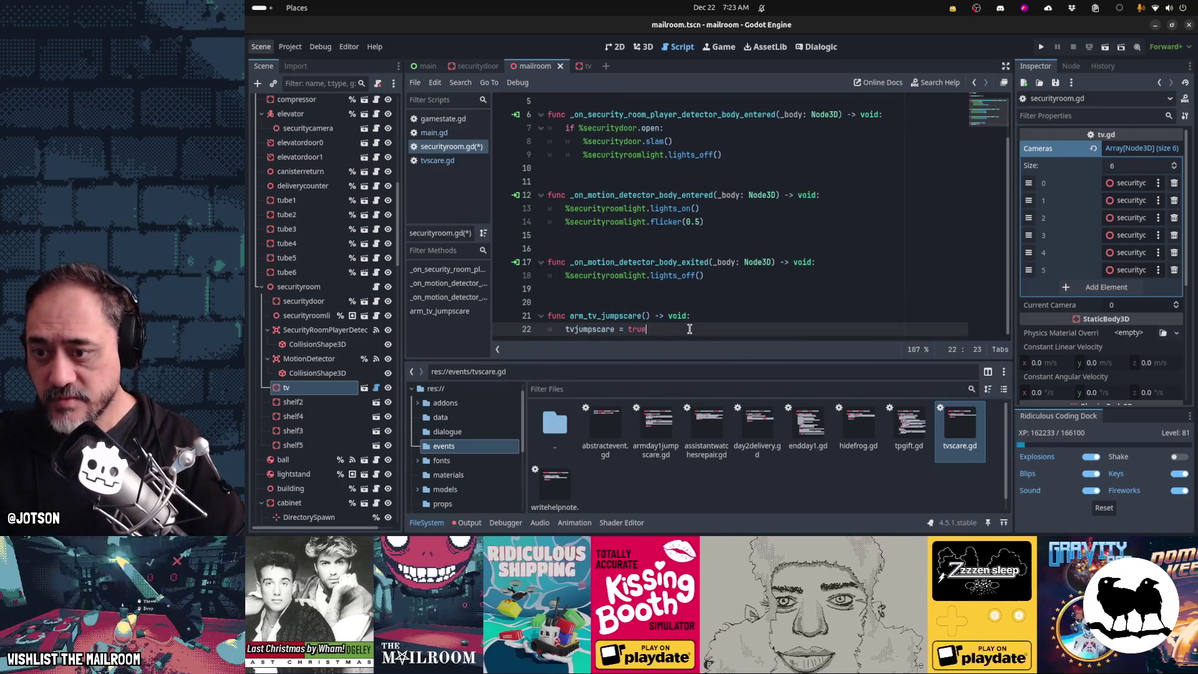
pyautogui.hotkey('ctrl', 's')
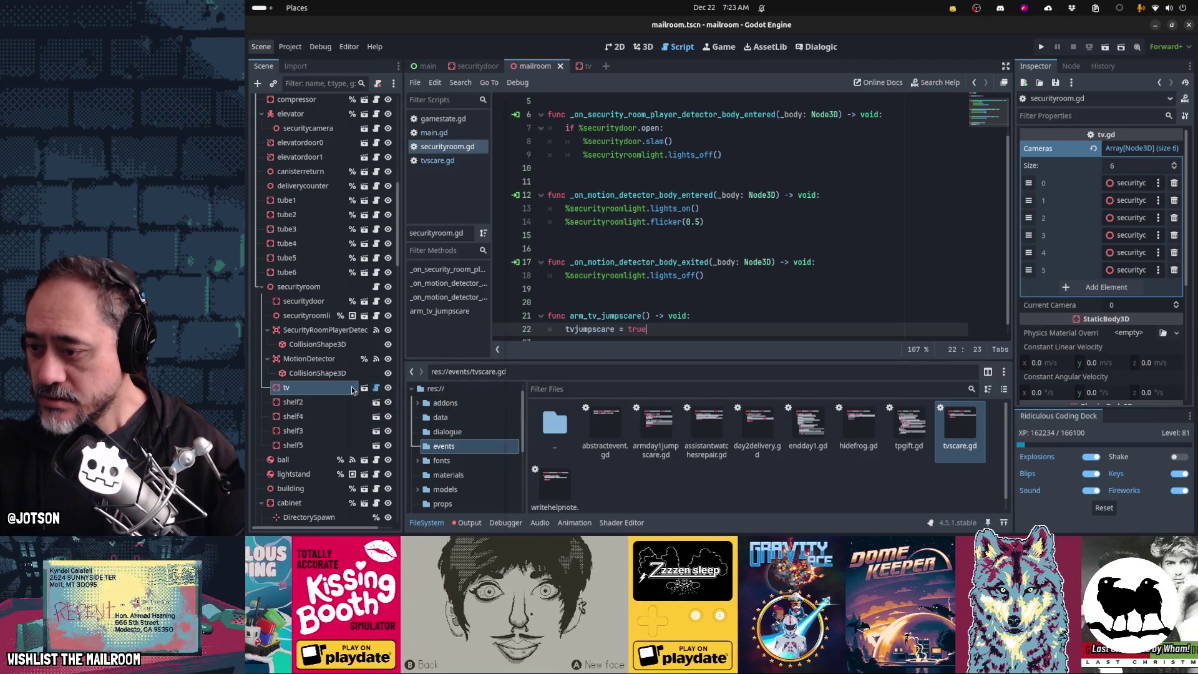
# Step: Make the tv node Access as Unique Name and delete the tvjumpscare variable line
pyautogui.rightClick(353, 389)
pyautogui.click(380, 415)
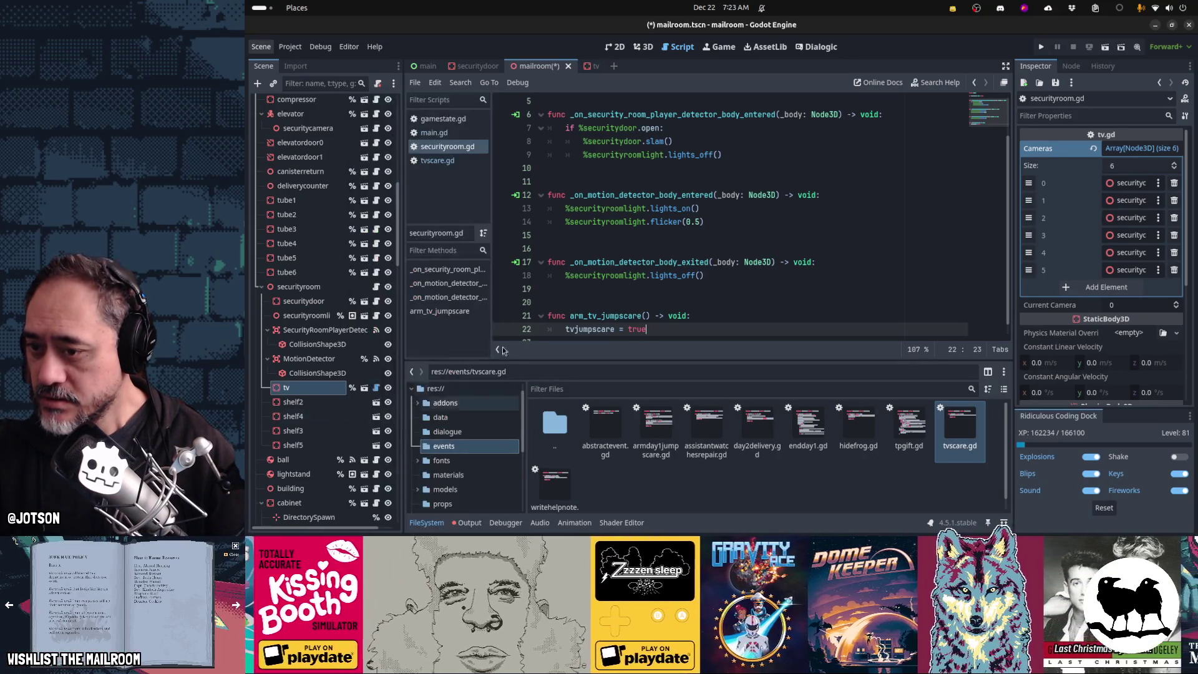
pyautogui.scroll(2, 719, 318)
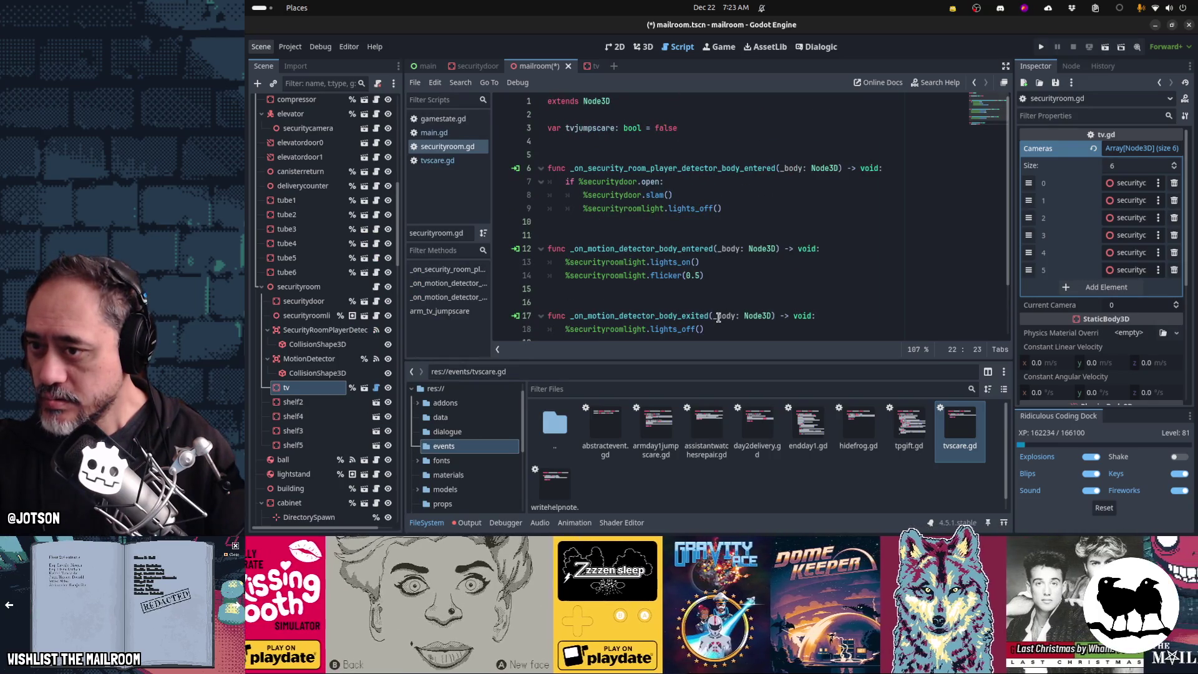
pyautogui.click(712, 130)
pyautogui.hotkey('ctrl', 'x')
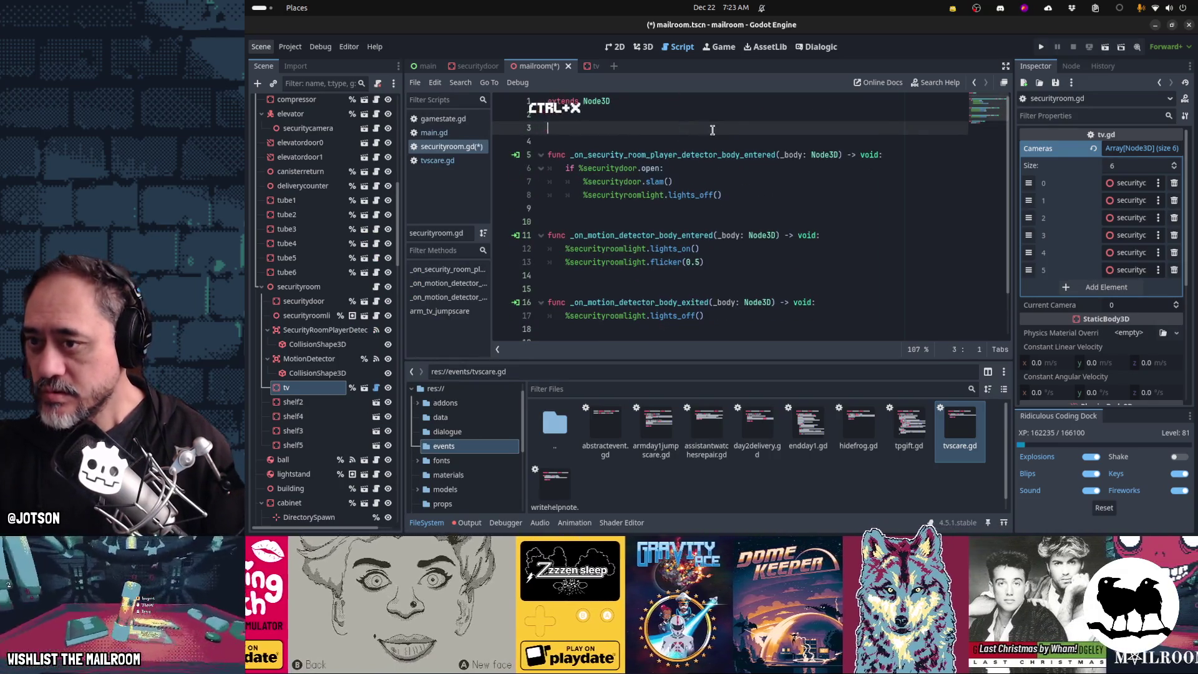
pyautogui.press('Delete')
pyautogui.press('Delete')
pyautogui.press('Return')
# Step: Change the assignment to '%tv.jumpscare = true' and save securityroom.gd
pyautogui.press('Down')
pyautogui.press('Down')
pyautogui.press('Down')
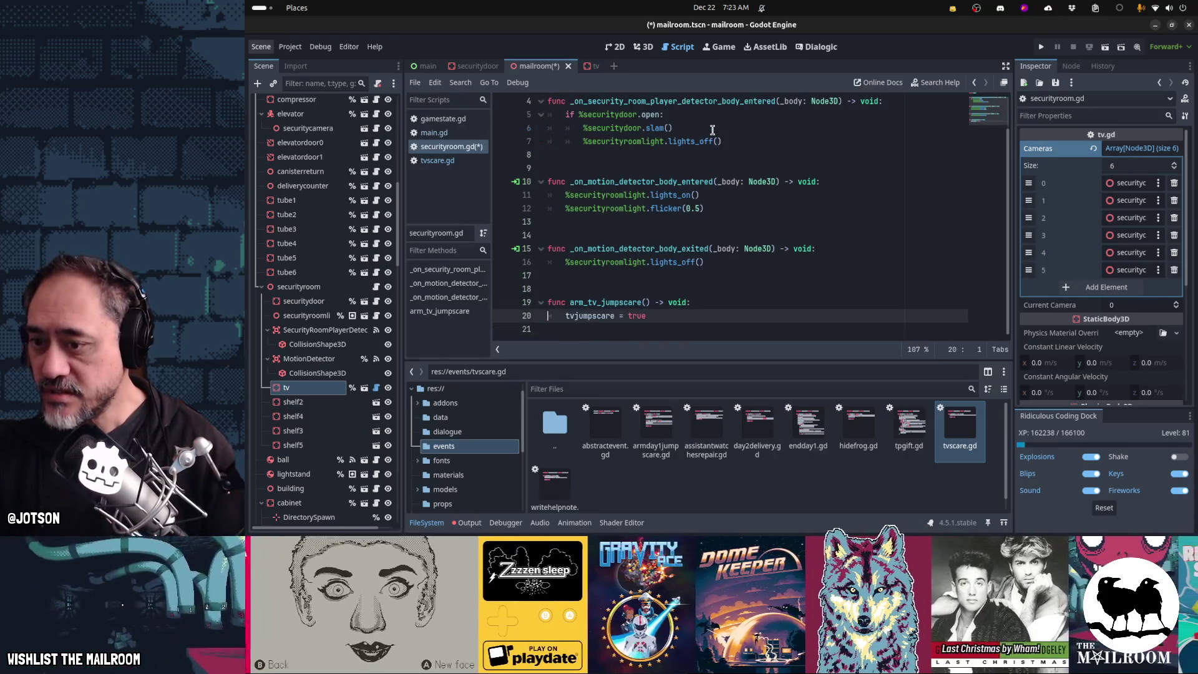
pyautogui.write('%tv.')
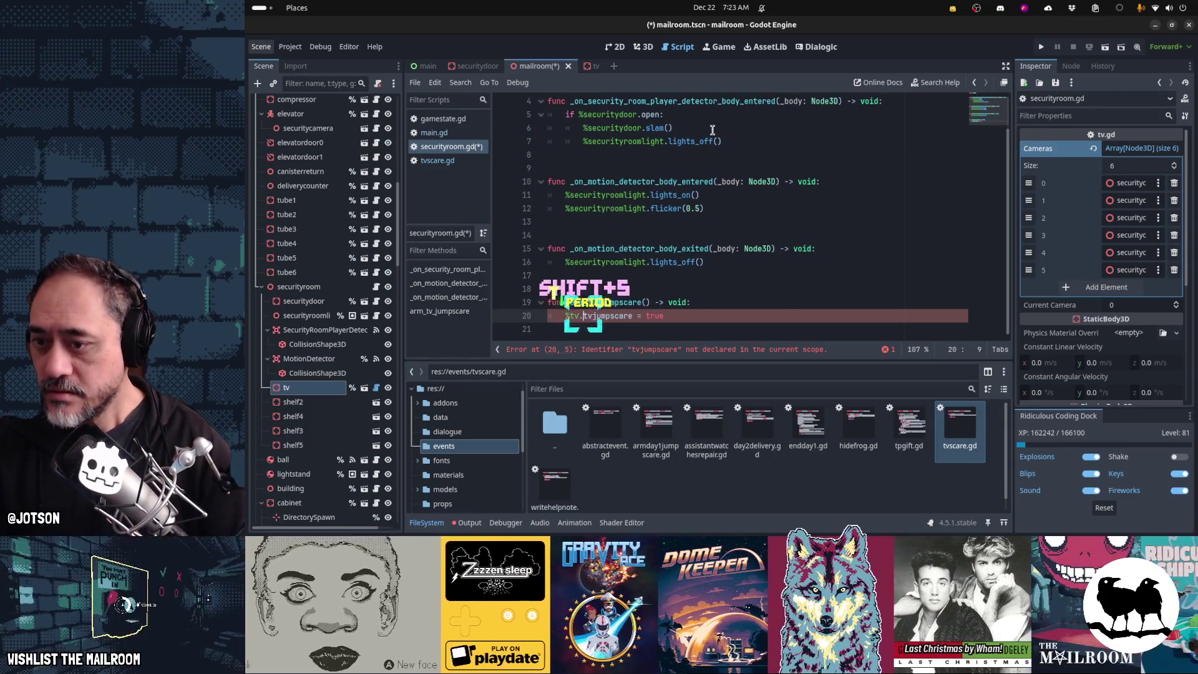
pyautogui.press('Delete')
pyautogui.press('Delete')
pyautogui.press('Home')
pyautogui.press('Home')
pyautogui.hotkey('ctrl', 's')
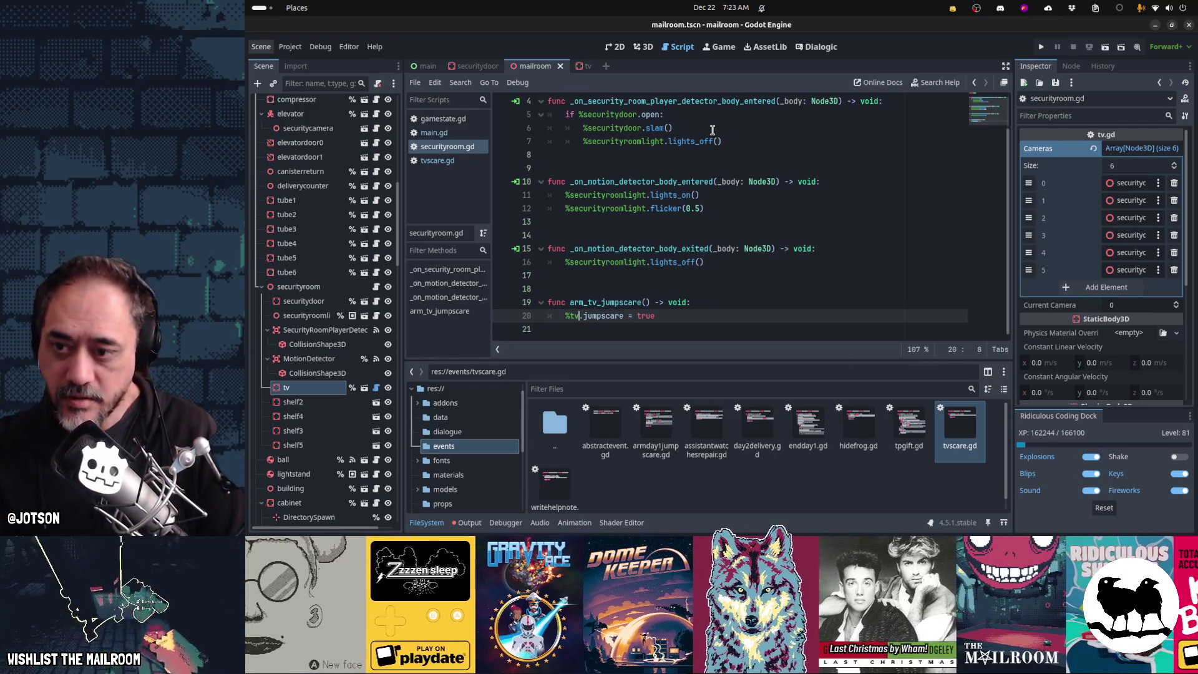
pyautogui.press('BackSpace')
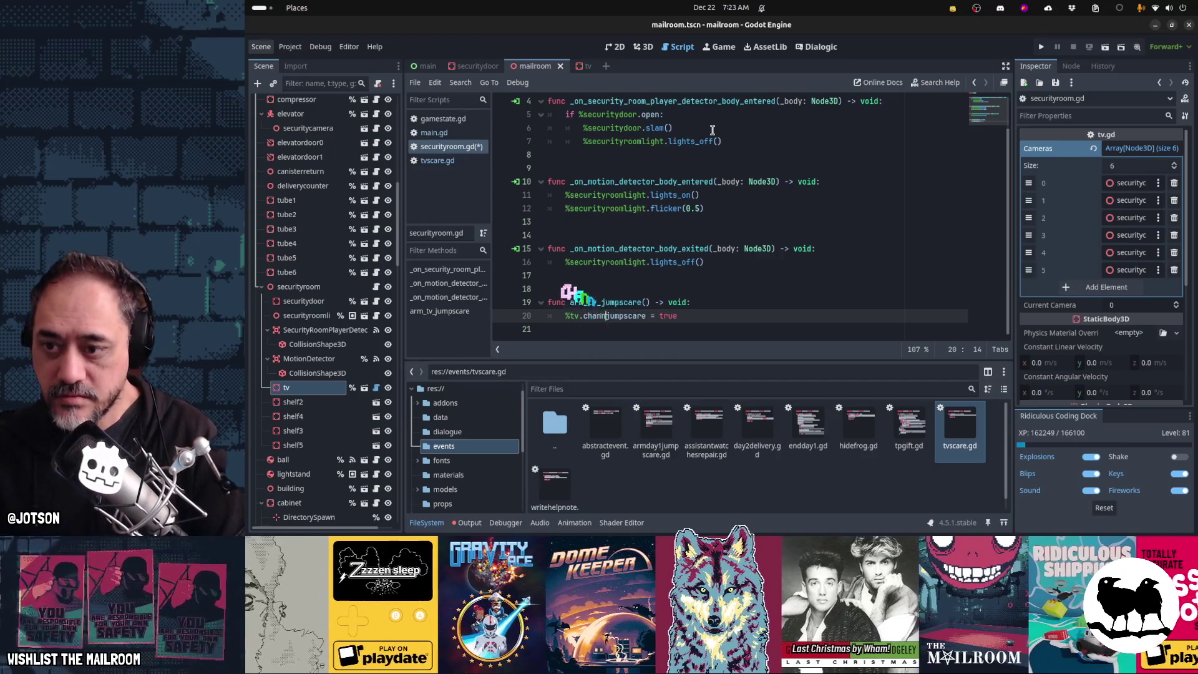
pyautogui.write('.')
pyautogui.press('Home')
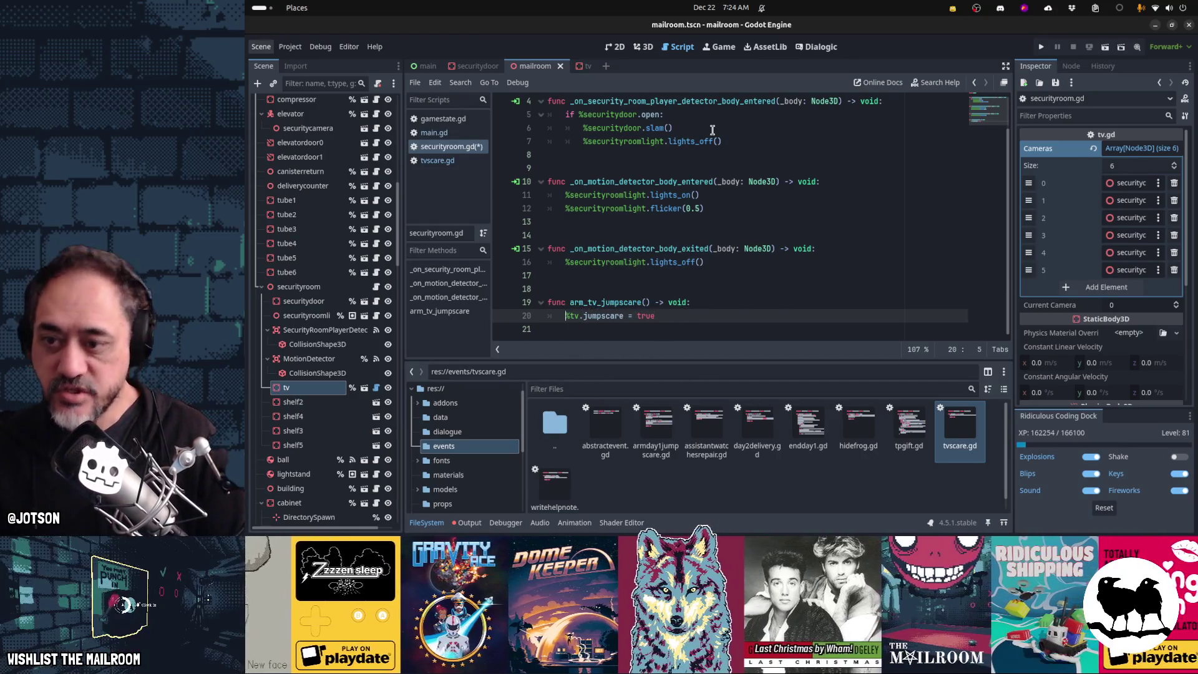
pyautogui.hotkey('ctrl', 's')
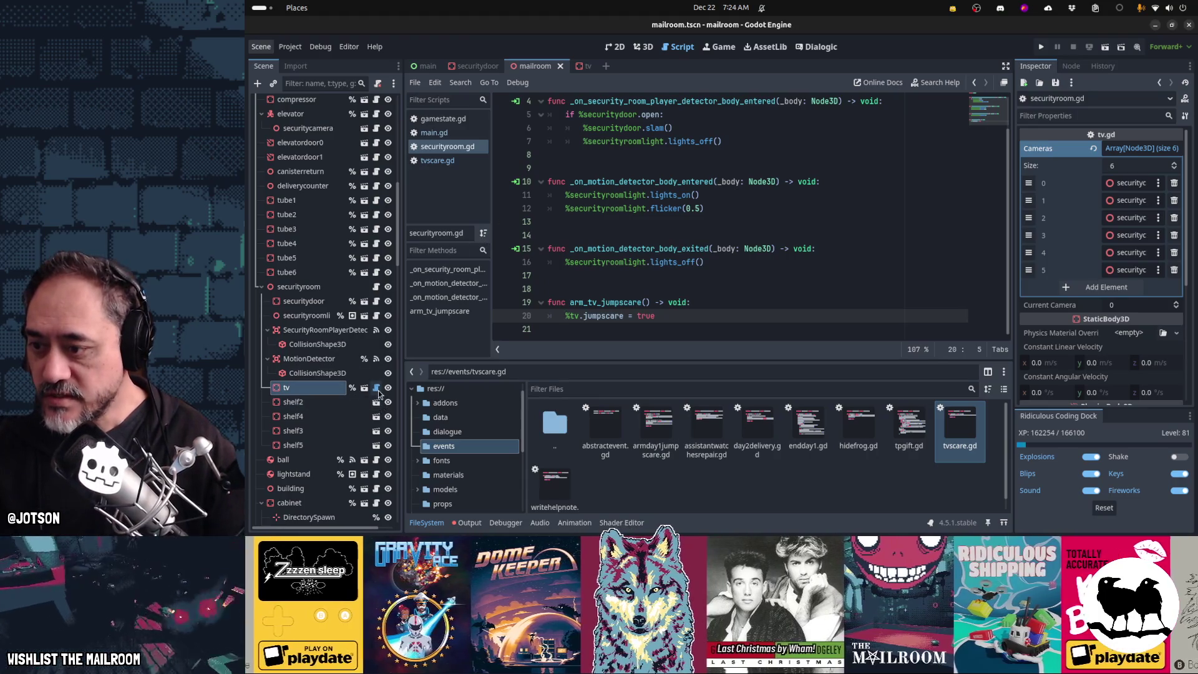
pyautogui.click(376, 387)
# Step: Paste the tvjumpscare declaration below the exported variables in tv.gd
pyautogui.scroll(4, 636, 216)
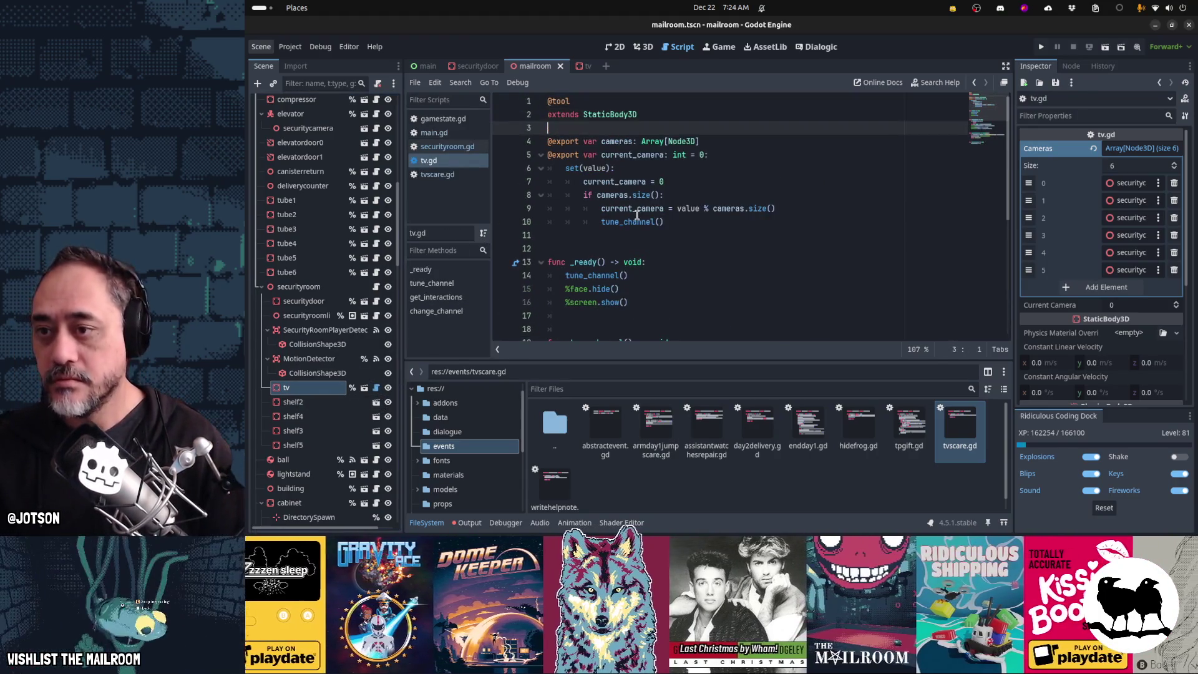
pyautogui.press('Down')
pyautogui.press('Down')
pyautogui.press('Down')
pyautogui.press('Return')
pyautogui.hotkey('ctrl', 'v')
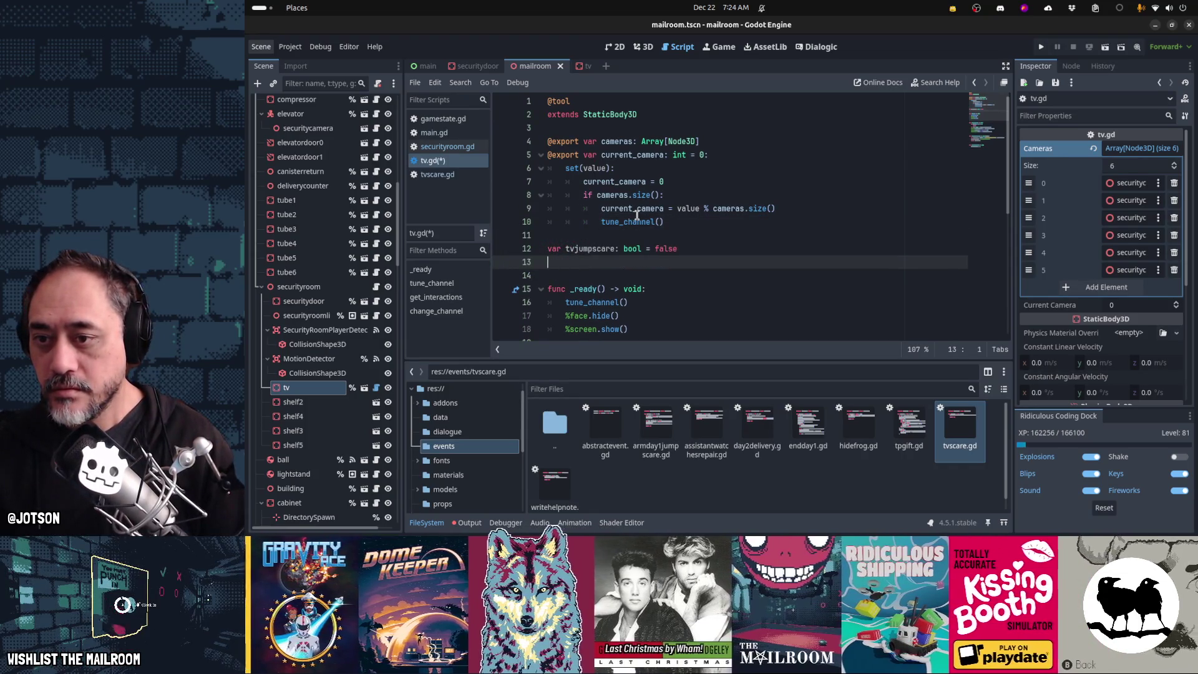
# Step: At the end of change_channel, add 'if current_camera == 5 and tvjumpscare:'
pyautogui.hotkey('ctrl', 'End')
pyautogui.press('Up')
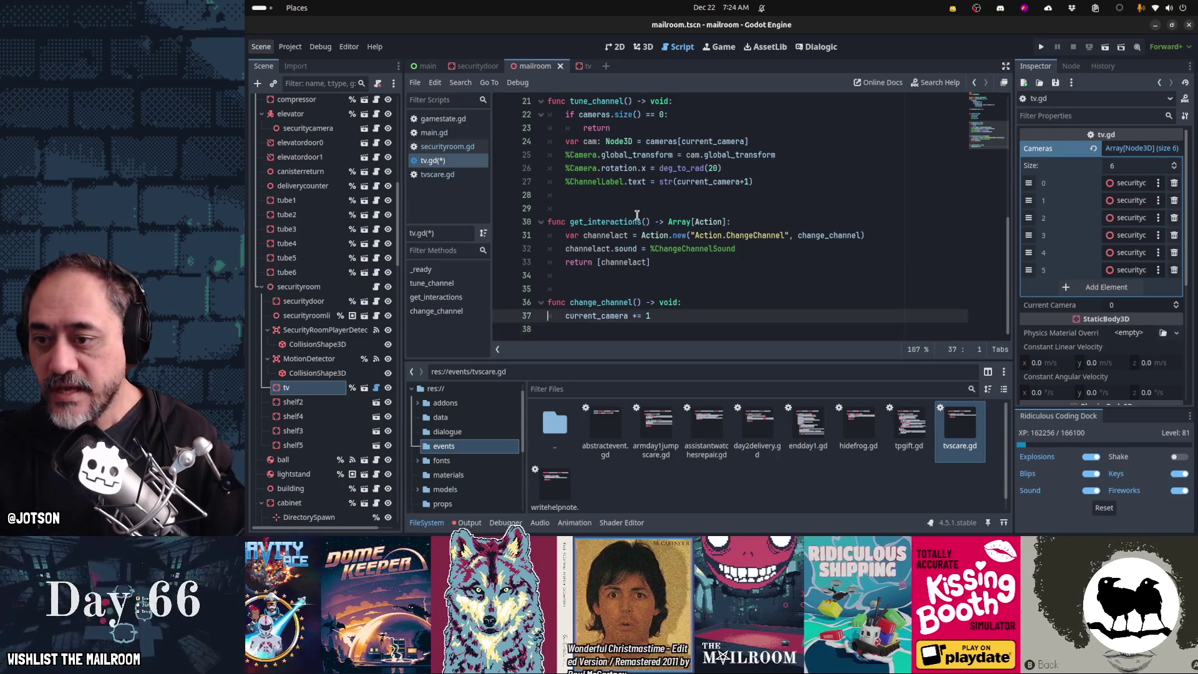
pyautogui.press('Return')
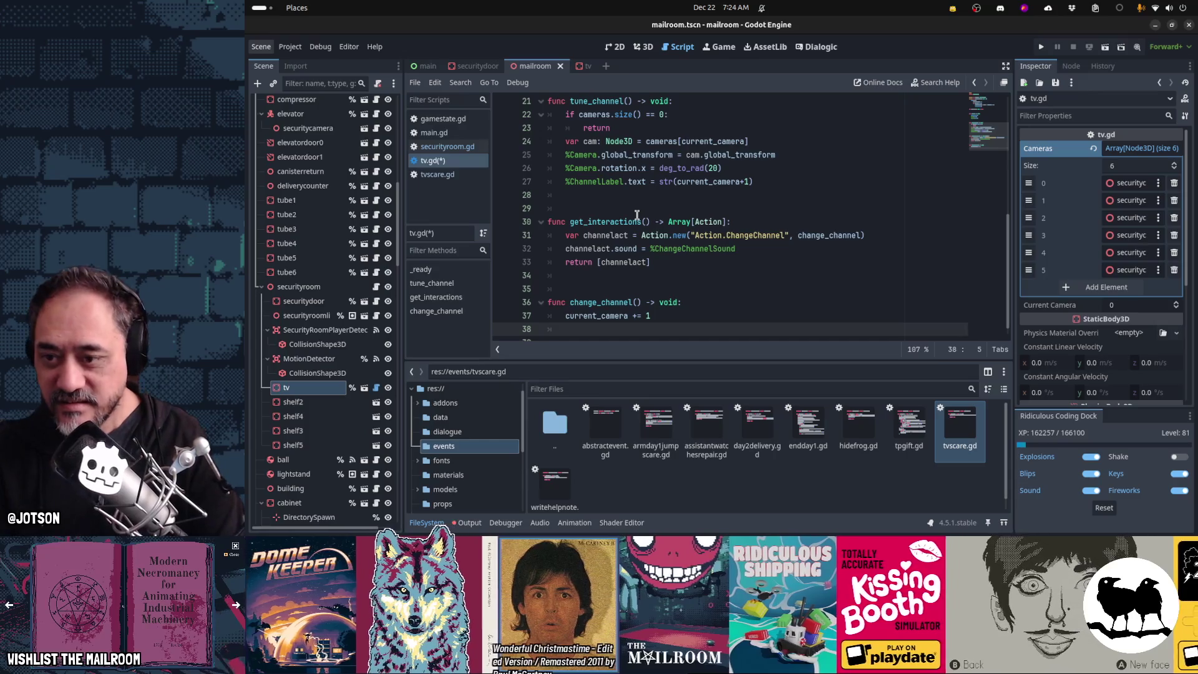
pyautogui.write('if')
pyautogui.press('BackSpace')
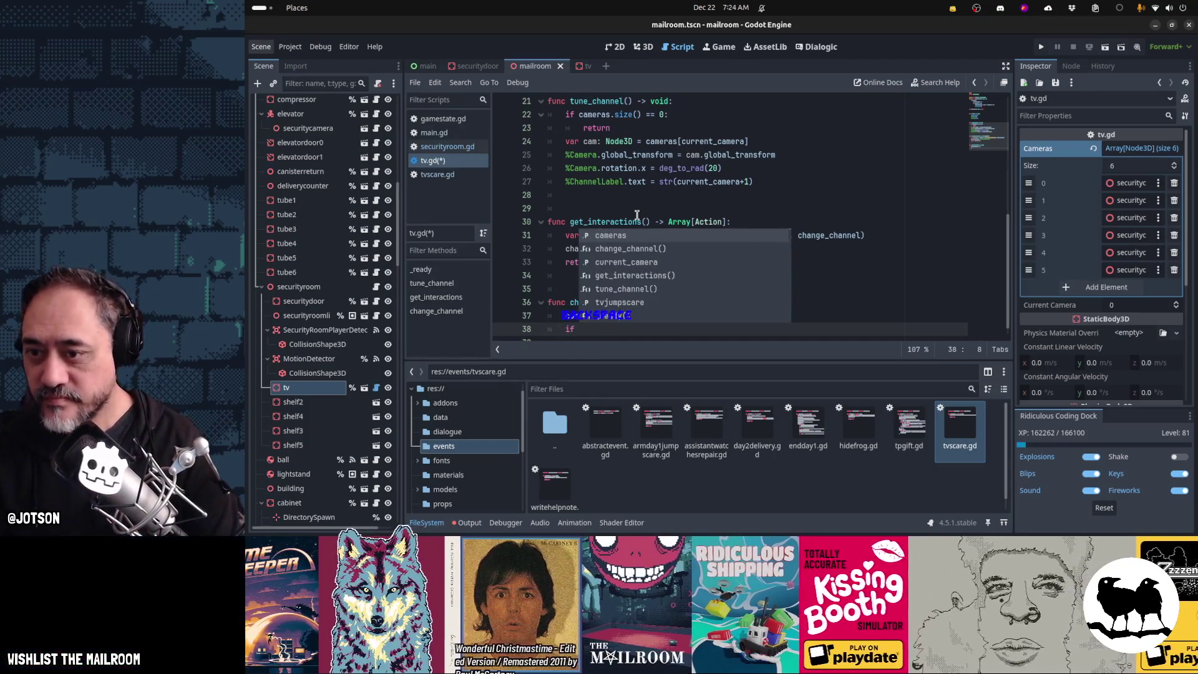
pyautogui.write('nt_camera == c')
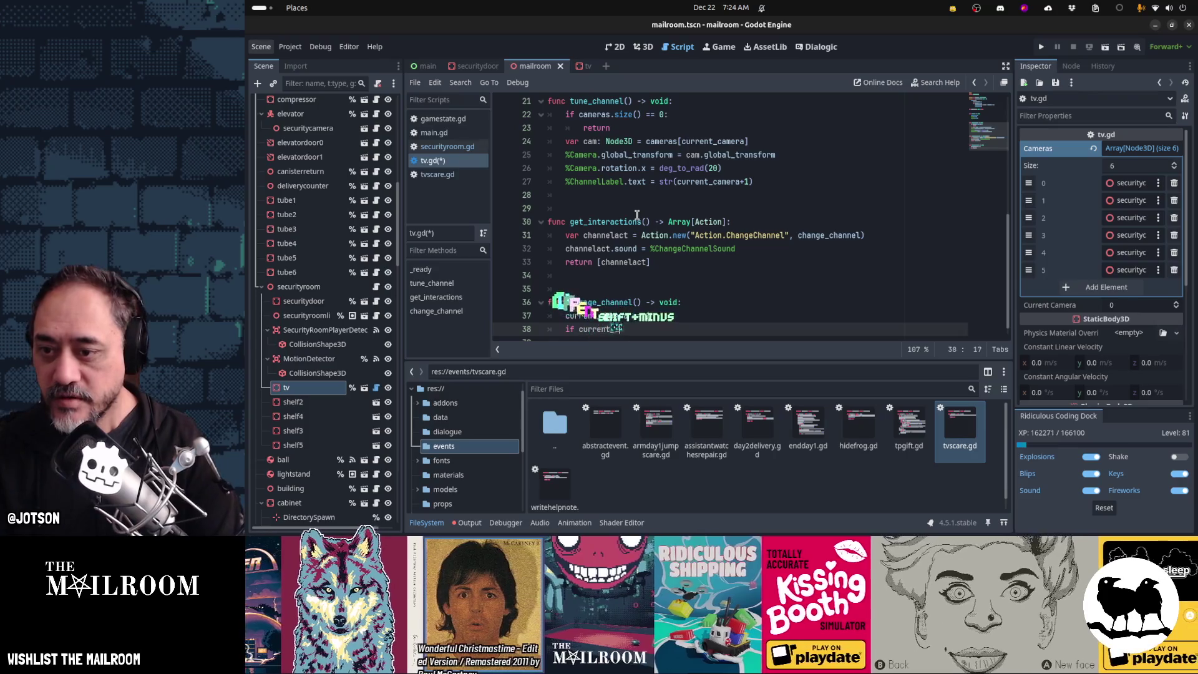
pyautogui.press('BackSpace')
pyautogui.write('5:')
pyautogui.press('Return')
pyautogui.write('tvju:')
pyautogui.press('Return')
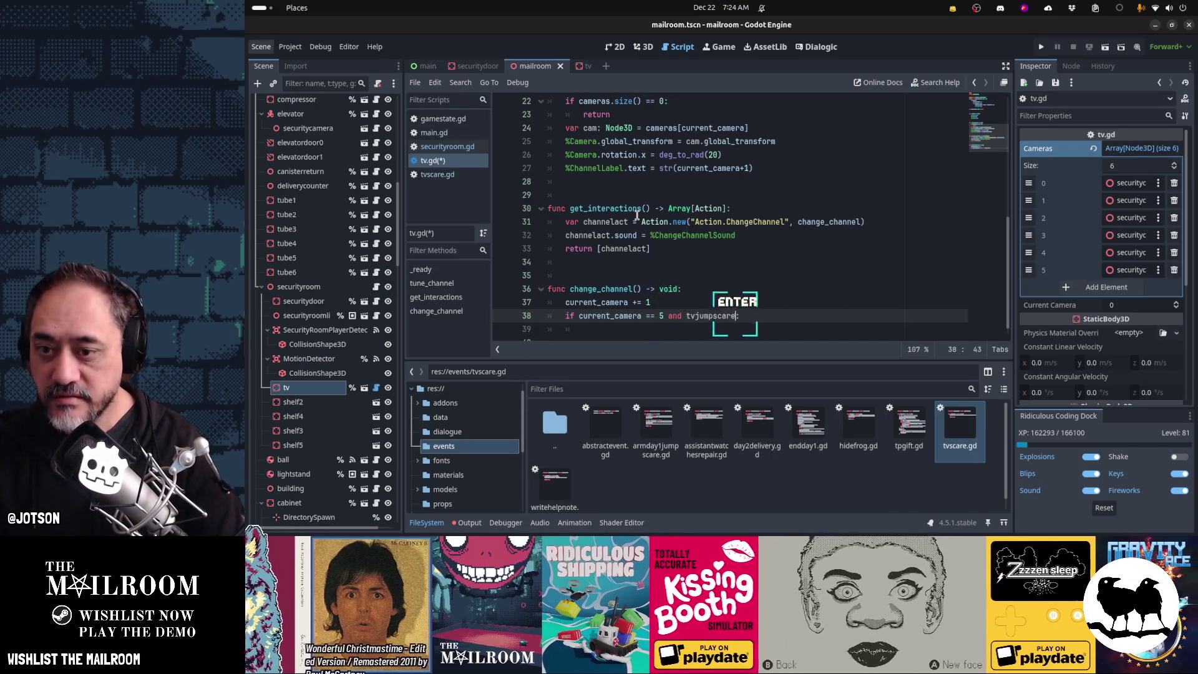
pyautogui.write(':')
# Step: Reset 'tvjumpscare = false' inside the if block and save the script
pyautogui.press('Return')
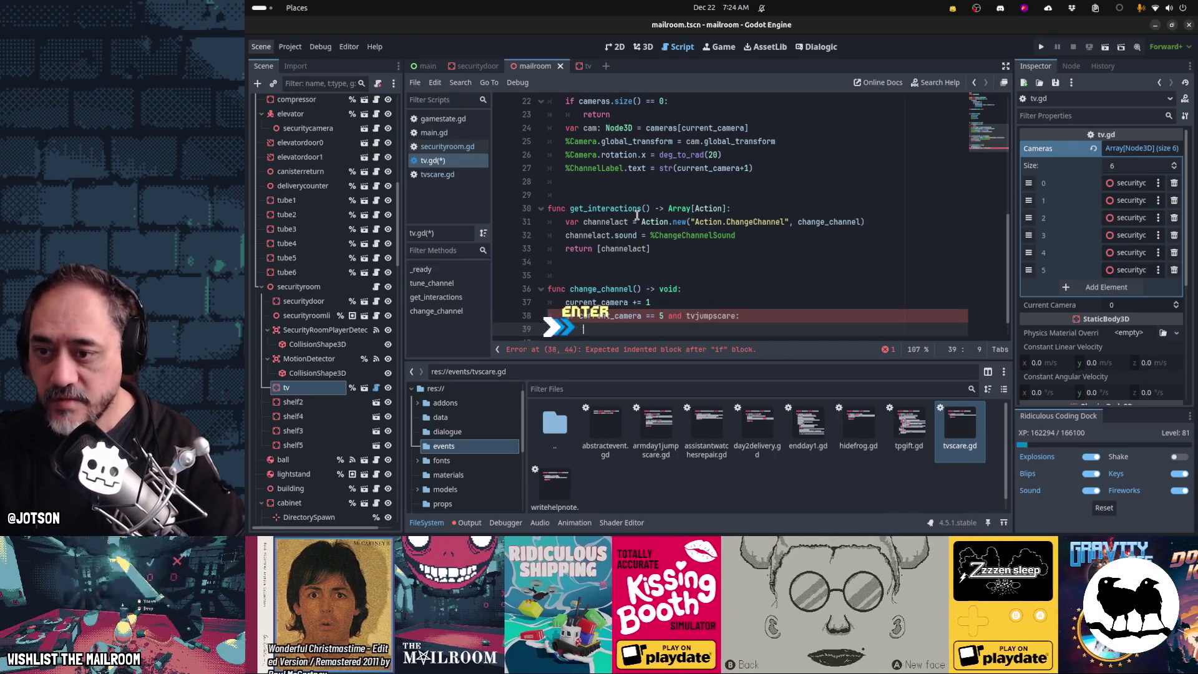
pyautogui.write('%')
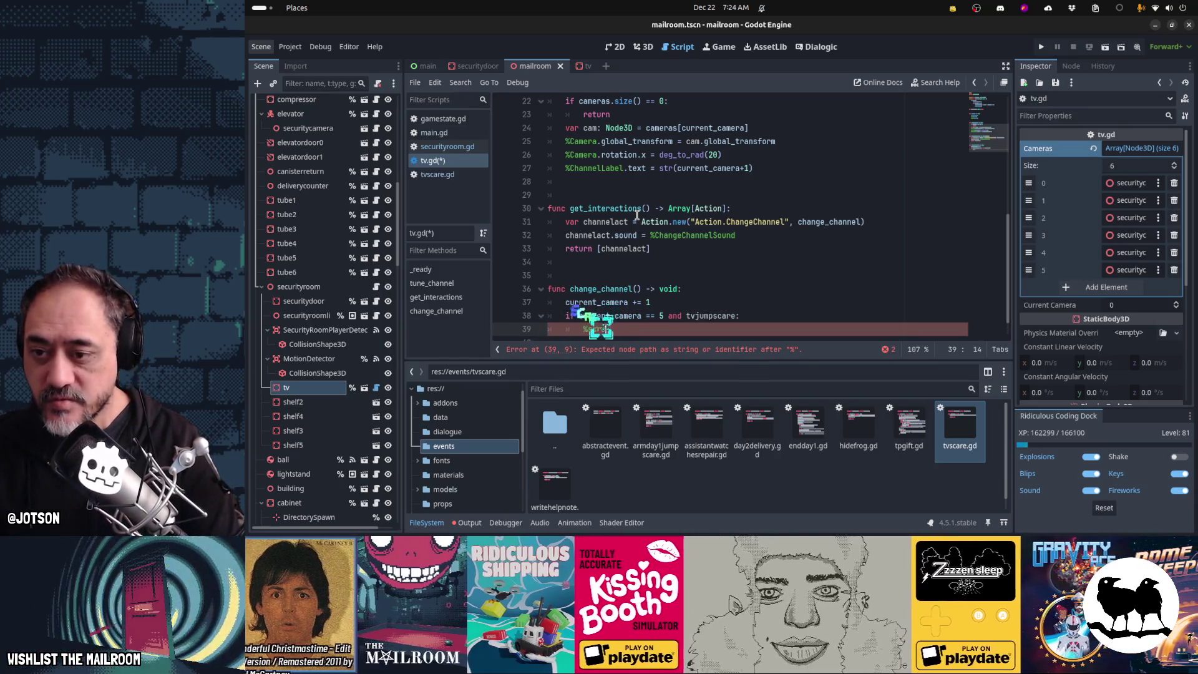
pyautogui.press('BackSpace')
pyautogui.press('BackSpace')
pyautogui.press('BackSpace')
pyautogui.write('pass')
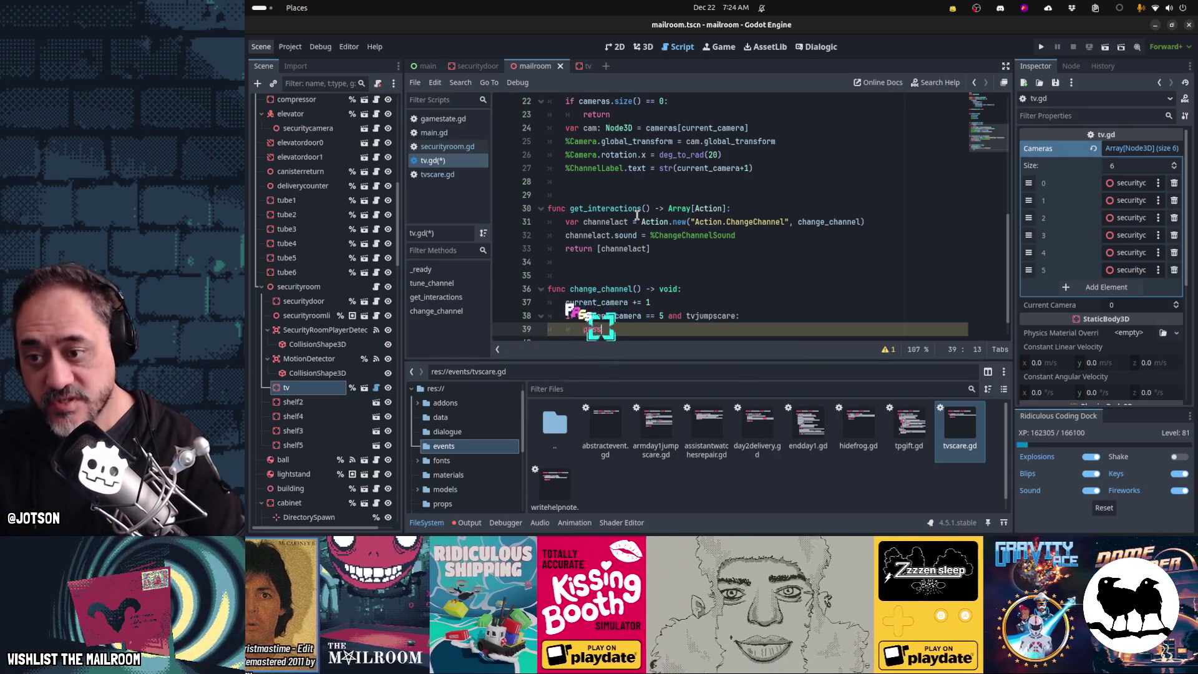
pyautogui.press('Return')
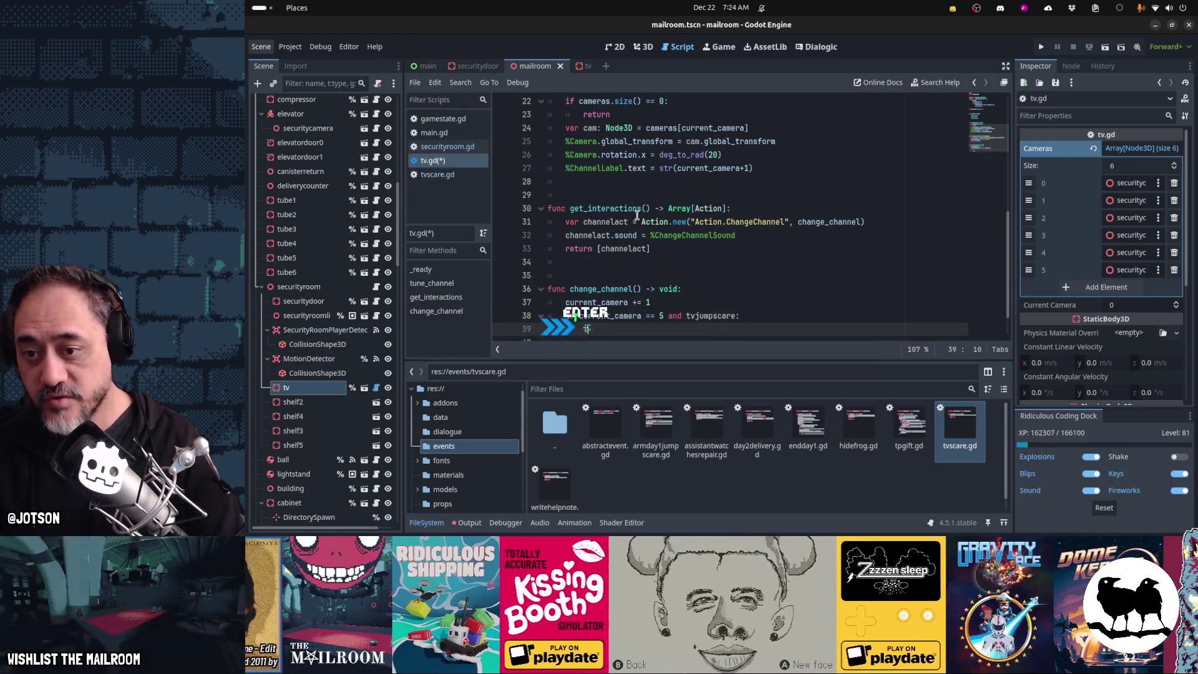
pyautogui.write('tvjumpscare = false')
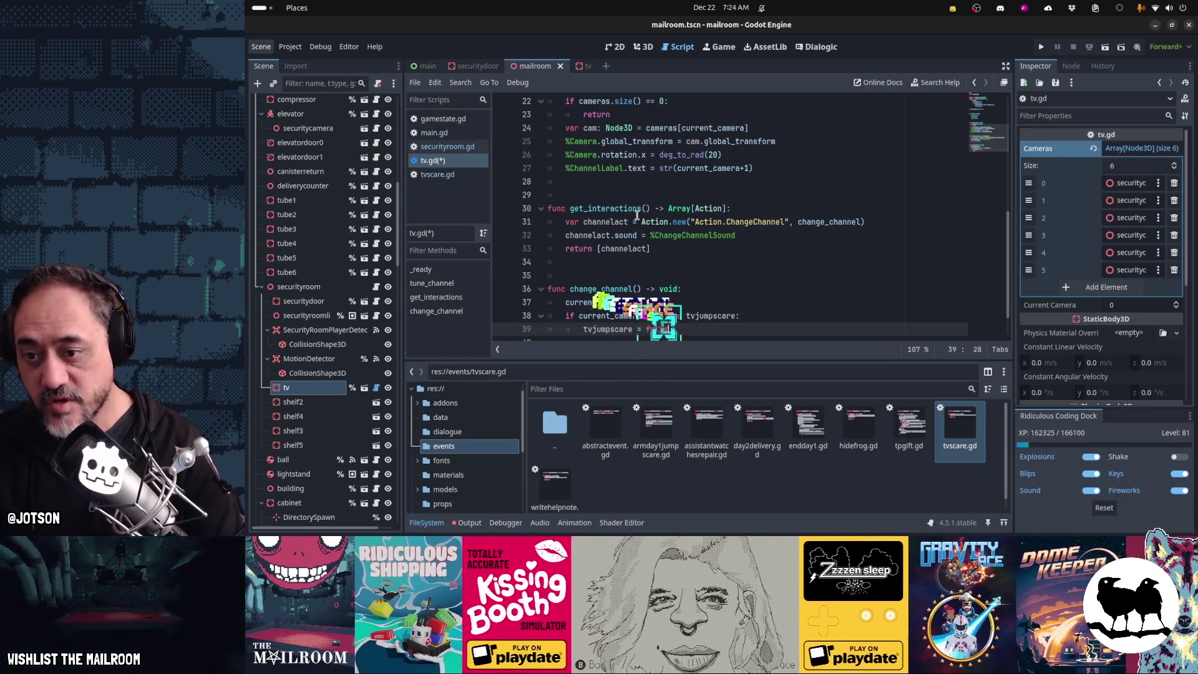
pyautogui.press('Home')
pyautogui.press('Home')
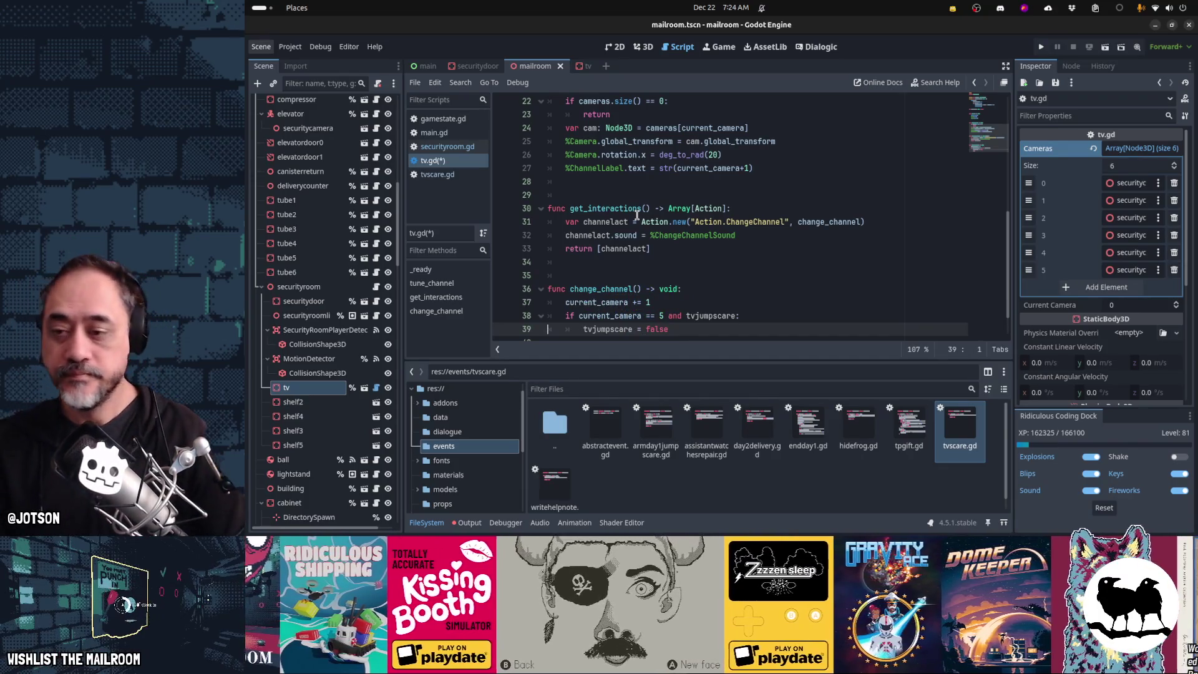
pyautogui.press('Down')
pyautogui.hotkey('ctrl', 's')
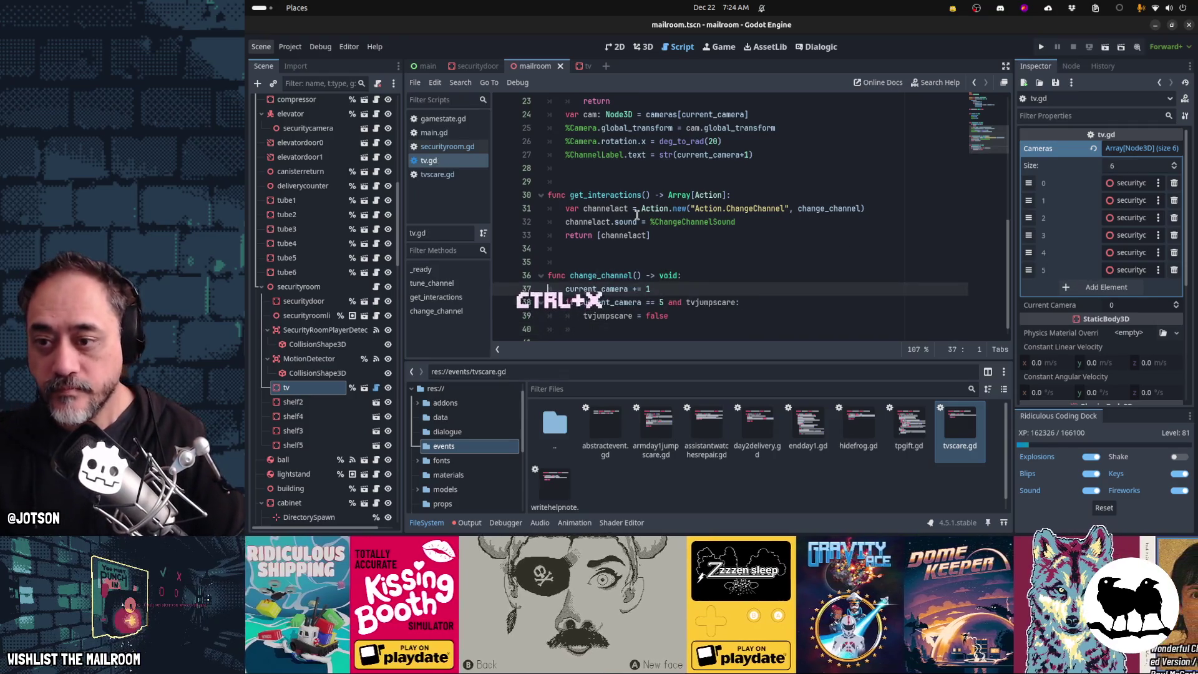
# Step: Add 'var cr = Global.make_command_runner()' in the block and begin a cr.do call
pyautogui.press('Up')
pyautogui.press('Up')
pyautogui.press('End')
pyautogui.press('Return')
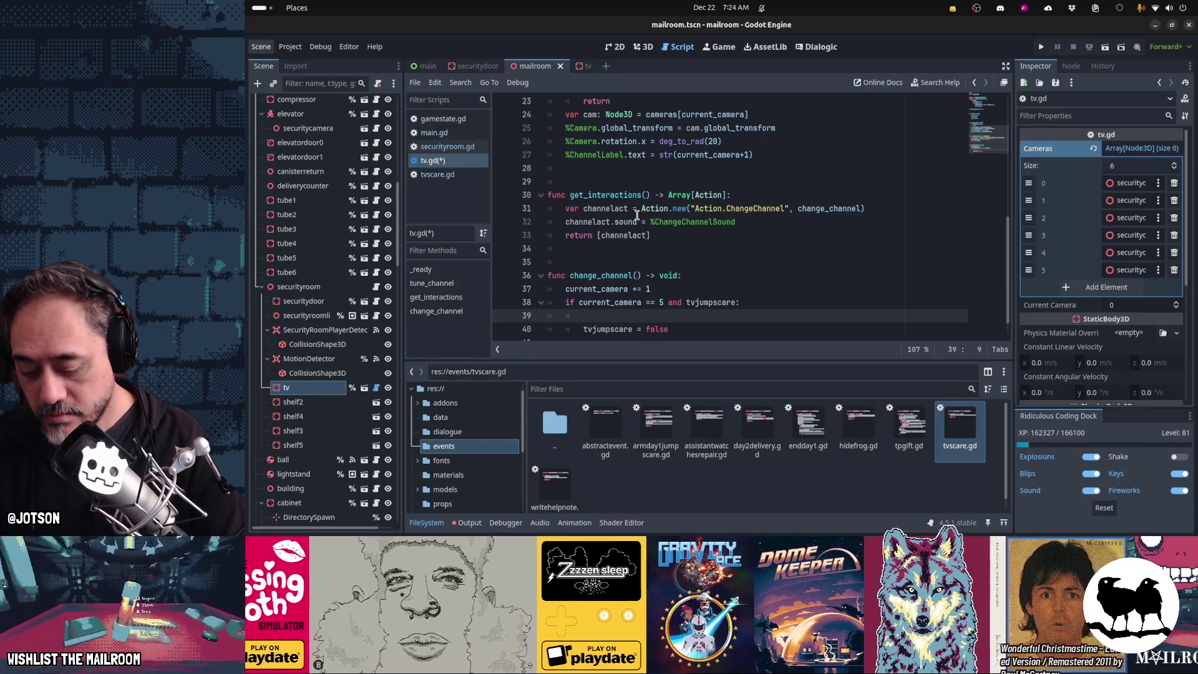
pyautogui.write('var cr = ')
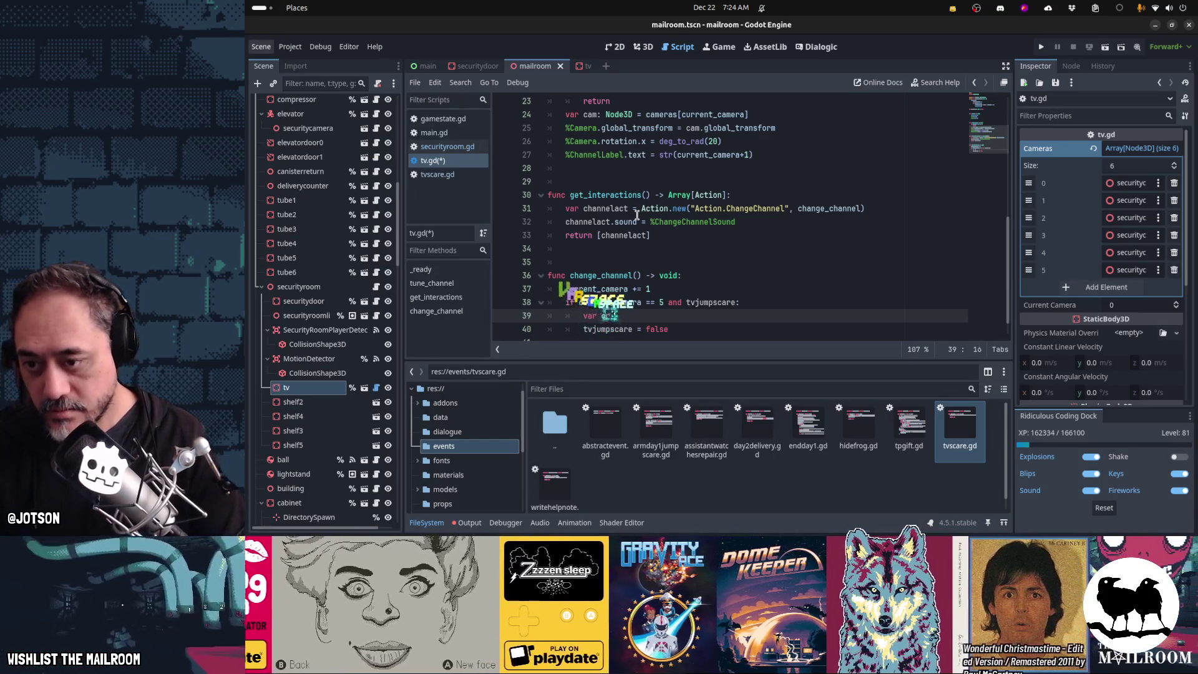
pyautogui.write('Global.')
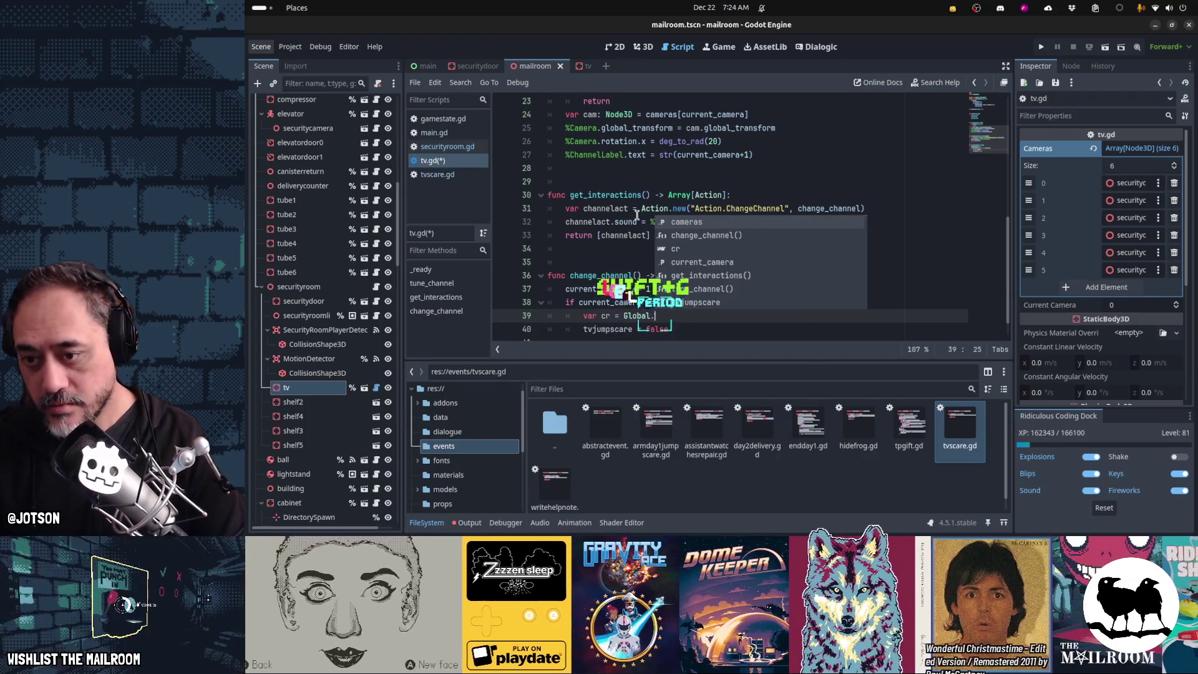
pyautogui.write('make')
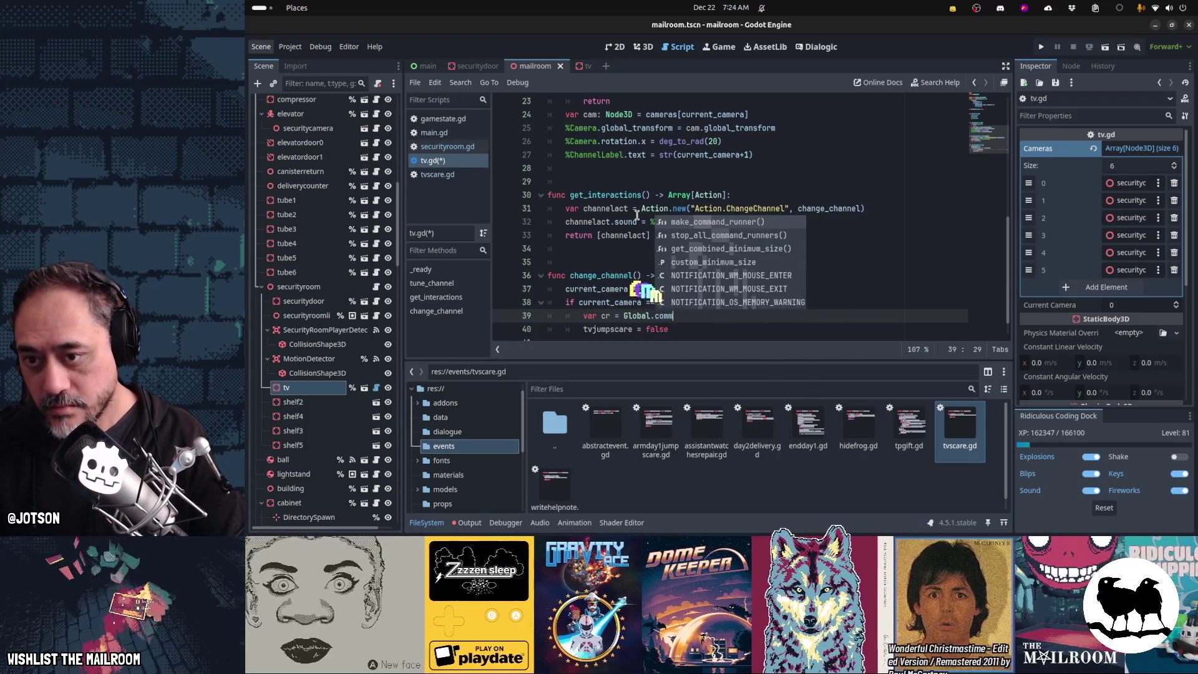
pyautogui.press('Return')
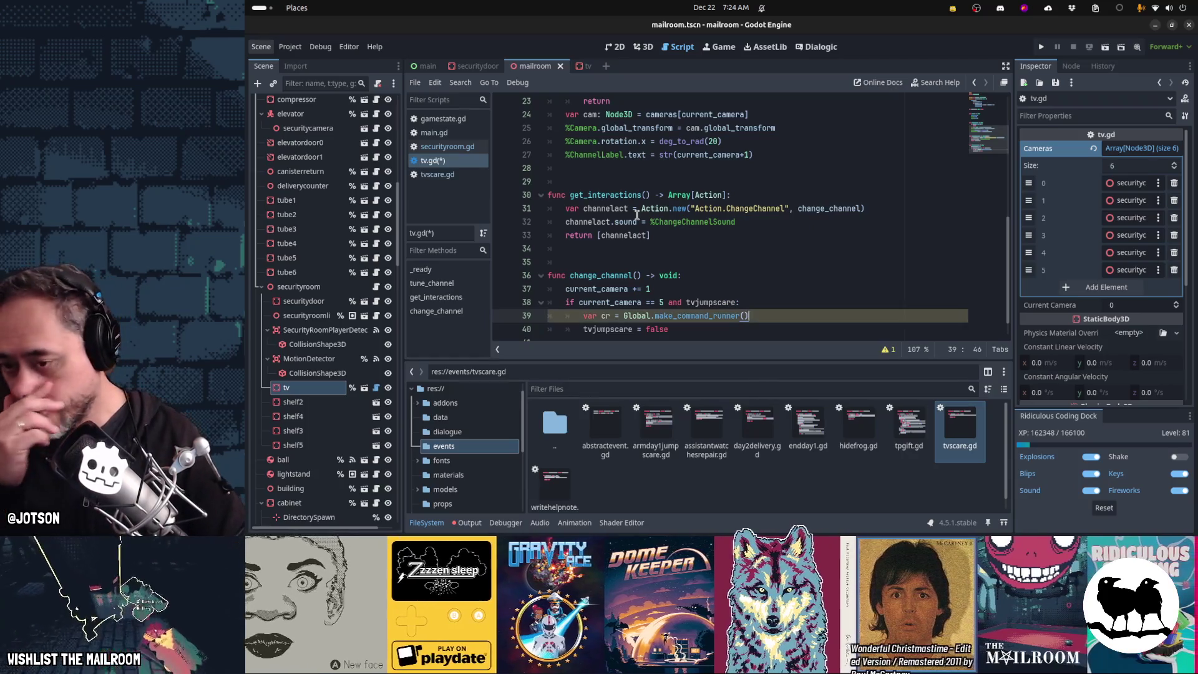
pyautogui.press('Return')
pyautogui.write('cr.')
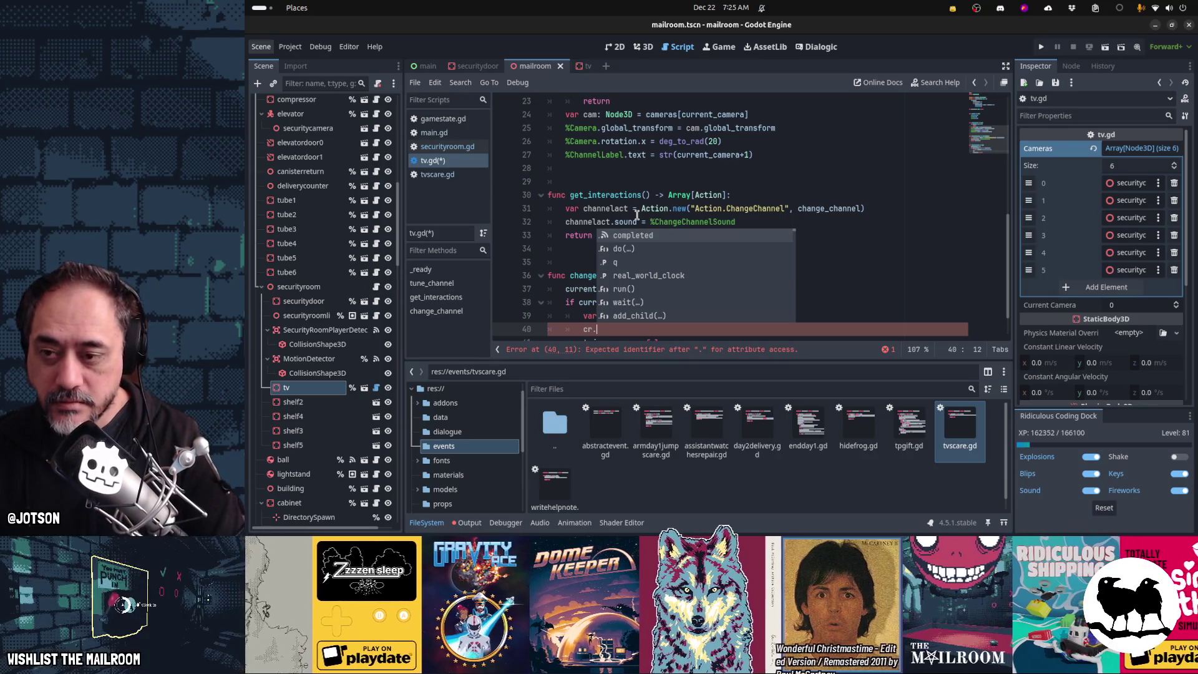
pyautogui.write('do(')
# Step: Add runner commands that show %face and hide the screen
pyautogui.press('Return')
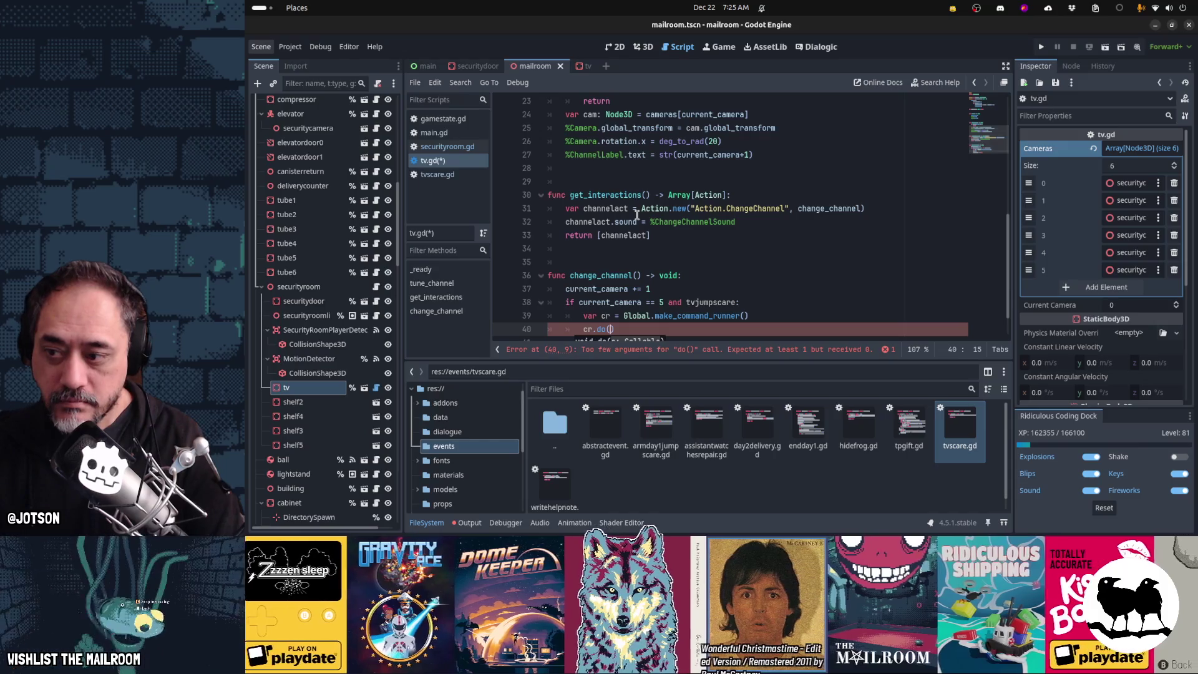
pyautogui.click(580, 68)
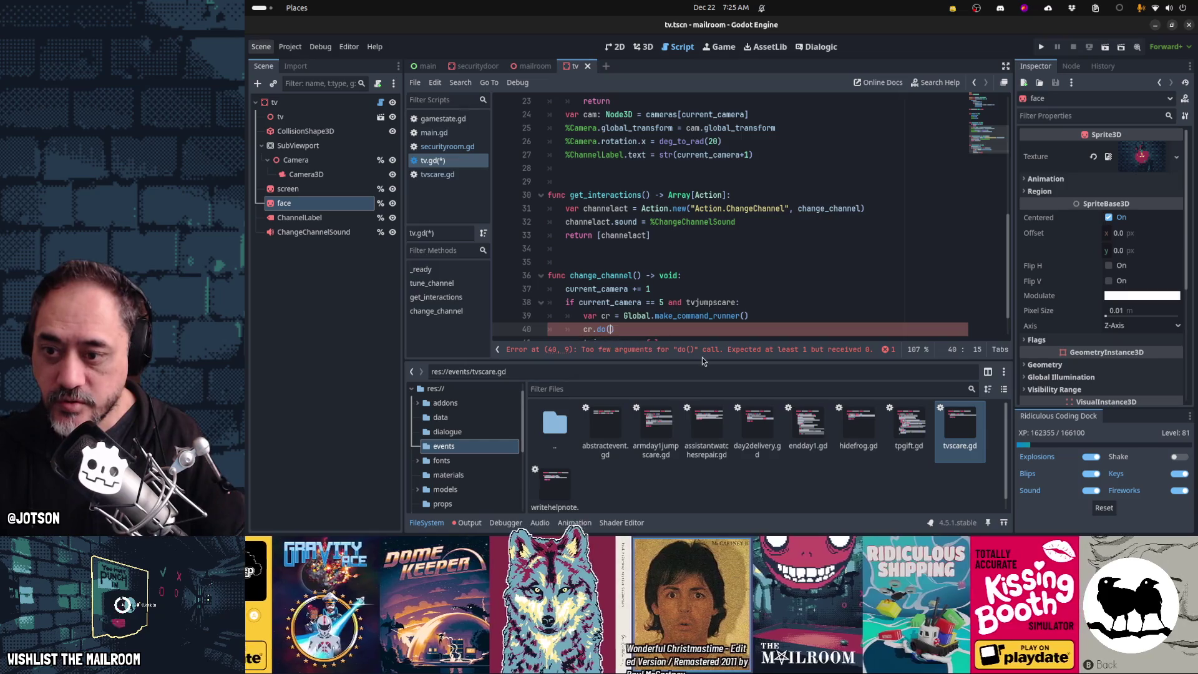
pyautogui.write('%face.show')
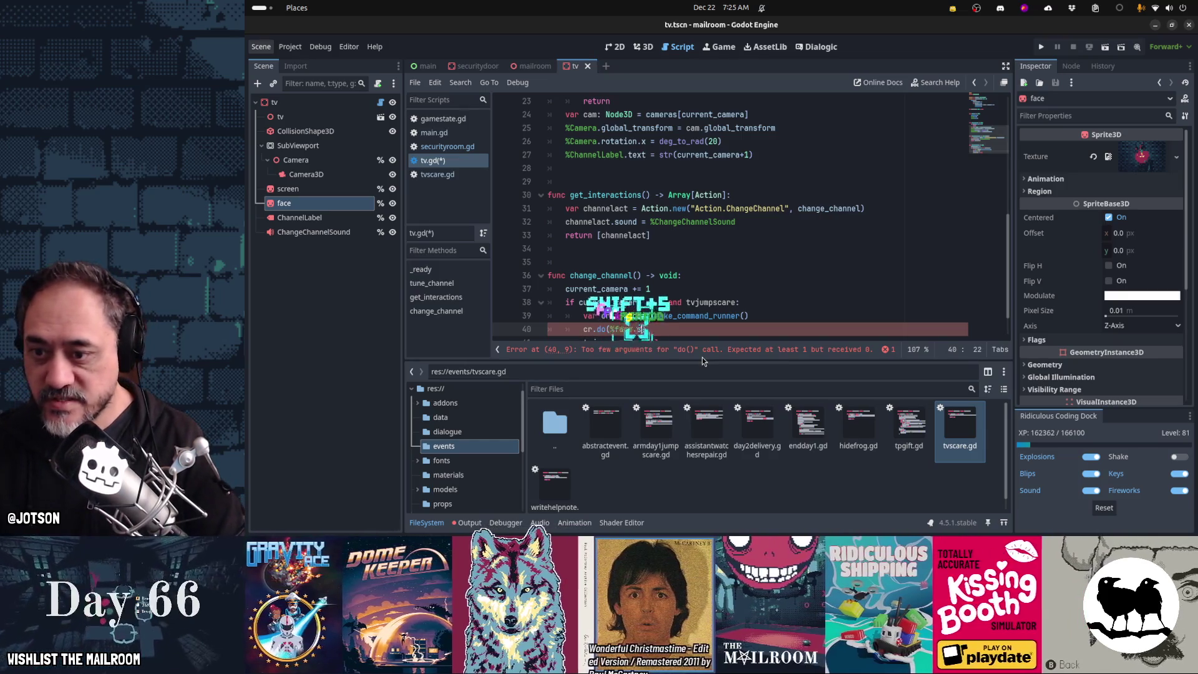
pyautogui.press('End')
pyautogui.press('Return')
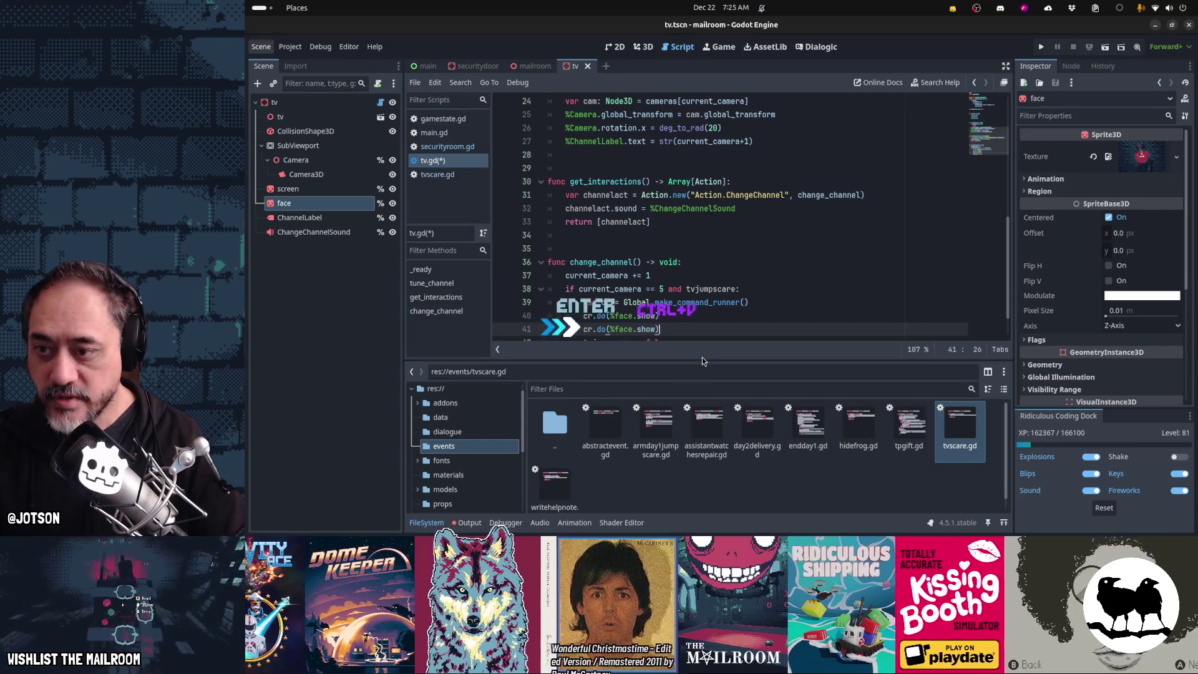
pyautogui.hotkey('ctrl', 'v')
pyautogui.press('End')
pyautogui.press('BackSpace')
pyautogui.press('BackSpace')
pyautogui.press('BackSpace')
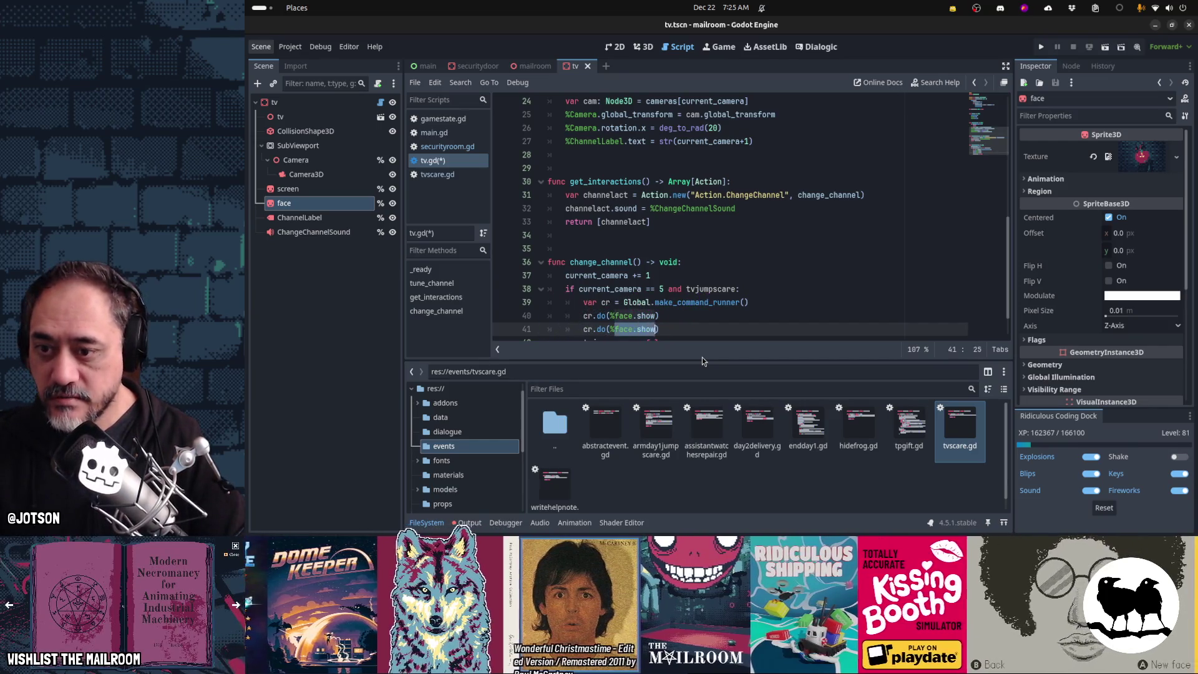
pyautogui.write('screen.hide)')
# Step: Add cr.wait(0.1) followed by reversed lines that hide the face and show the screen
pyautogui.press('Up')
pyautogui.press('Home')
pyautogui.press('Home')
pyautogui.hotkey('ctrl', 'v')
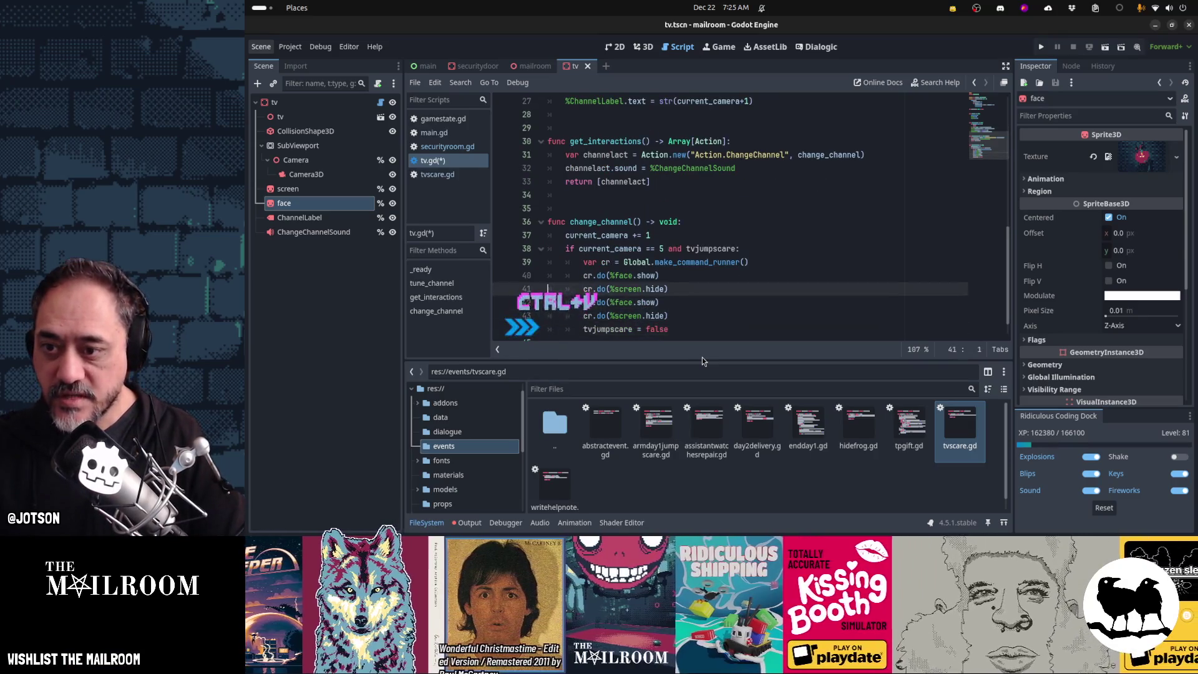
pyautogui.press('Return')
pyautogui.write('cr.wait(0.')
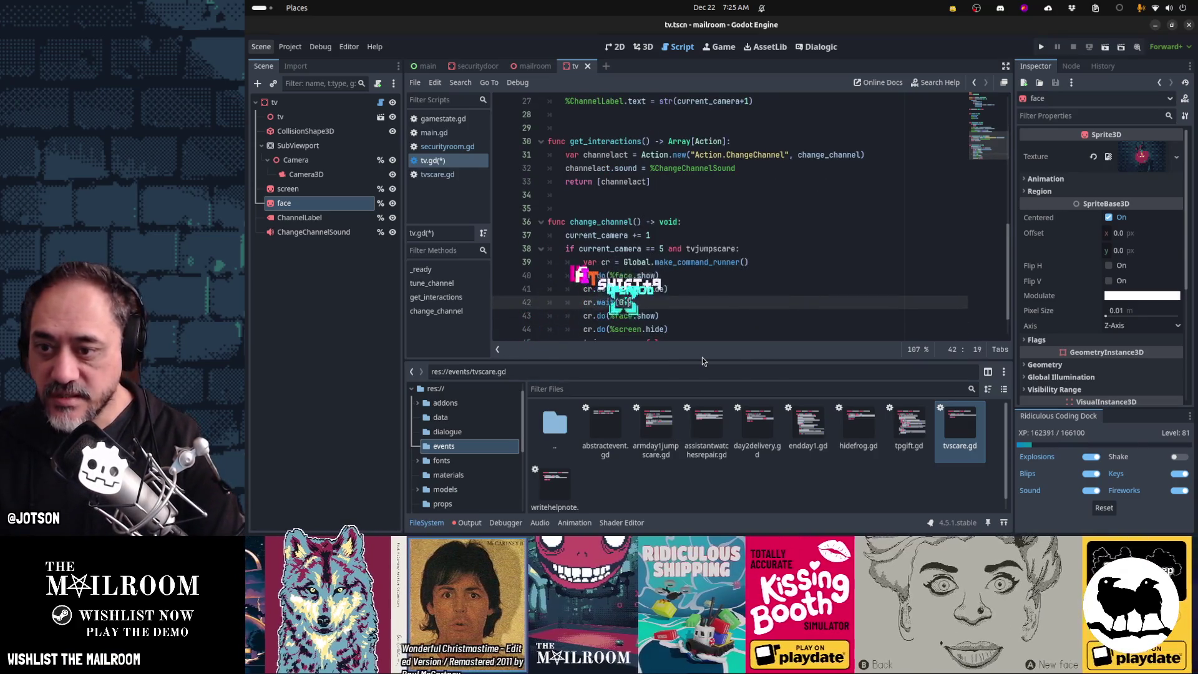
pyautogui.write('1')
pyautogui.press('Down')
pyautogui.press('Right')
pyautogui.hotkey('ctrl', 'shift', 'Right')
pyautogui.write('hide')
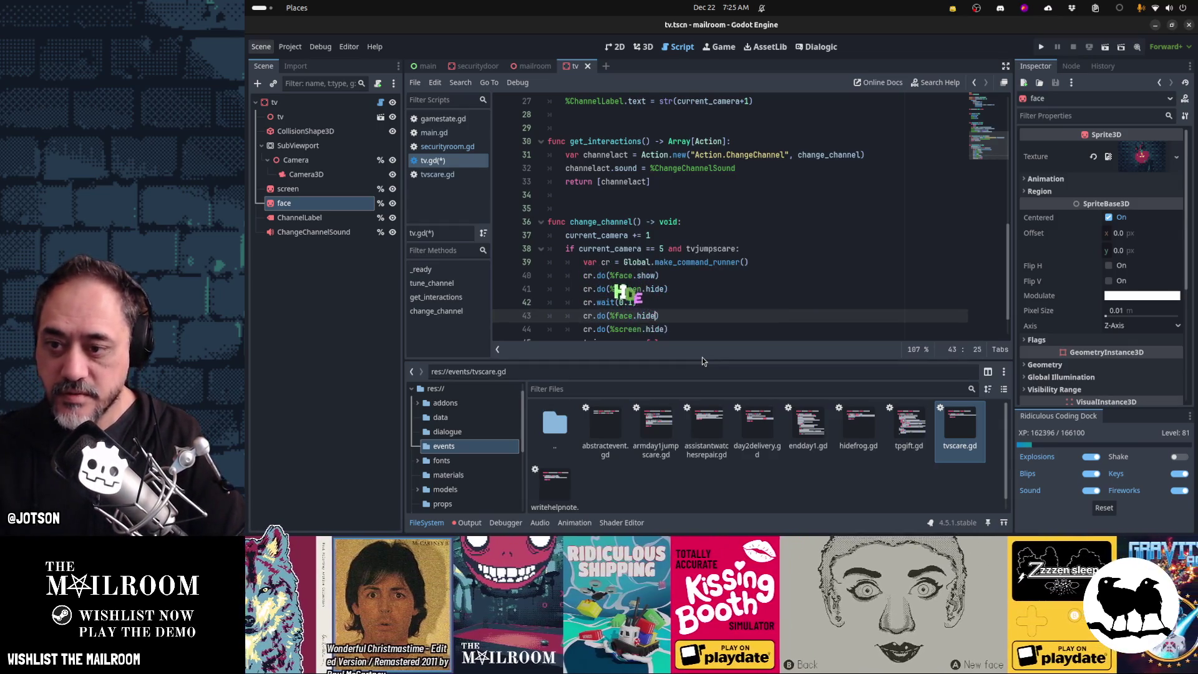
pyautogui.press('Down')
pyautogui.hotkey('ctrl', 'shift', 'Right')
pyautogui.write('show')
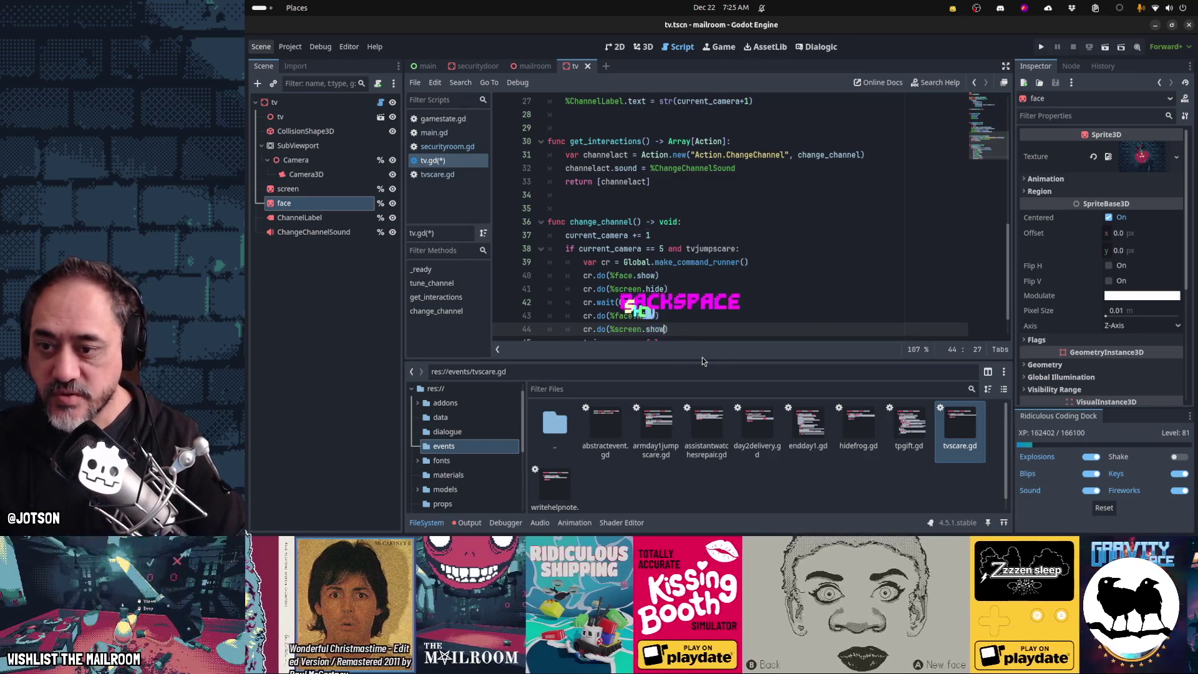
# Step: Add a '# TODO JumpscareSting.play' comment line and duplicate the ChangeChannelSound node
pyautogui.press('Down')
pyautogui.press('Up')
pyautogui.press('Up')
pyautogui.press('Up')
pyautogui.press('Return')
pyautogui.write('cr.do(')
pyautogui.press('Escape')
pyautogui.press('Home')
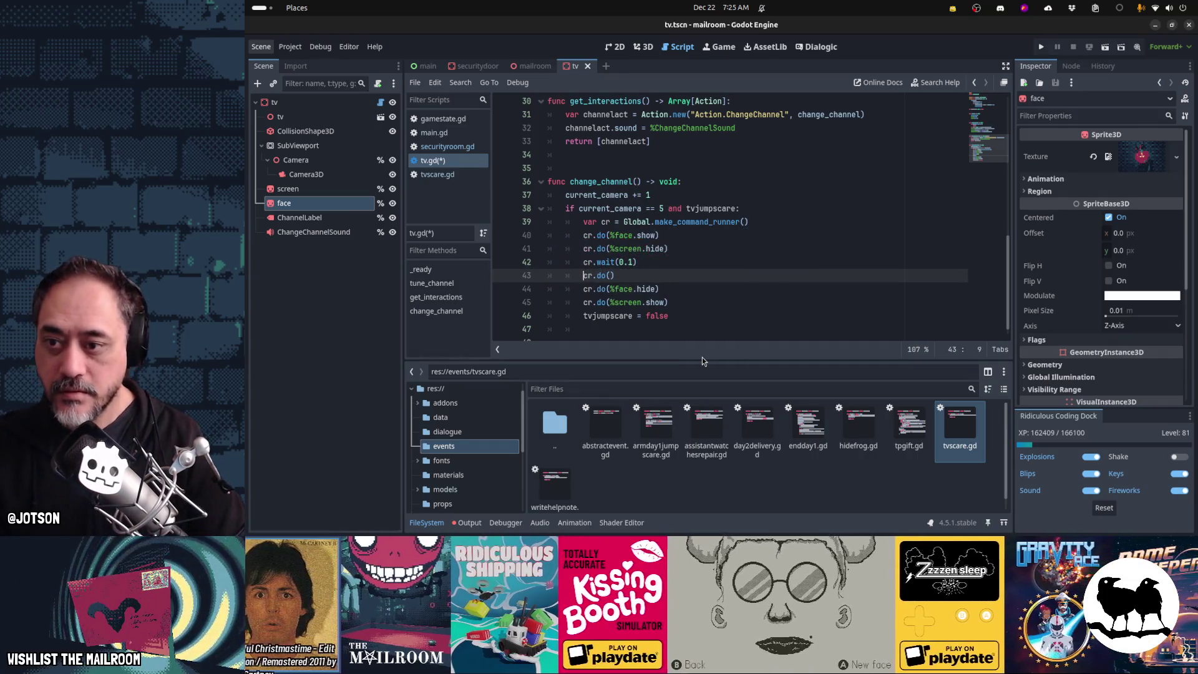
pyautogui.write('# ')
pyautogui.write('TODO Play sound')
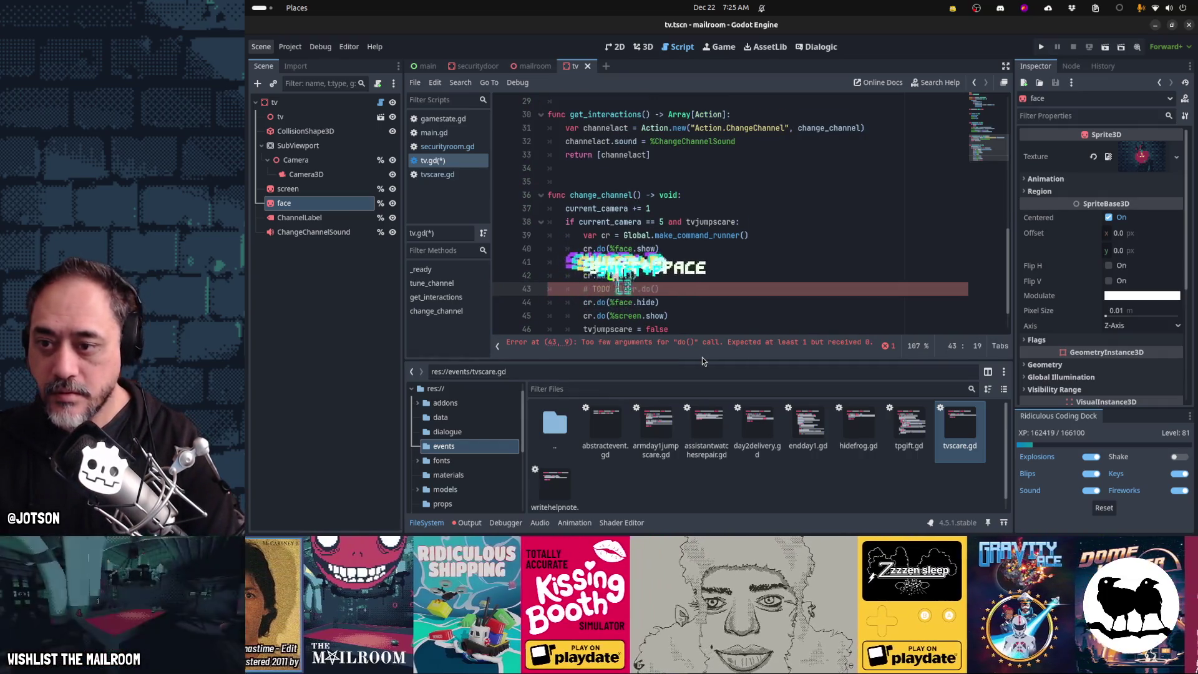
pyautogui.press('BackSpace')
pyautogui.press('BackSpace')
pyautogui.press('BackSpace')
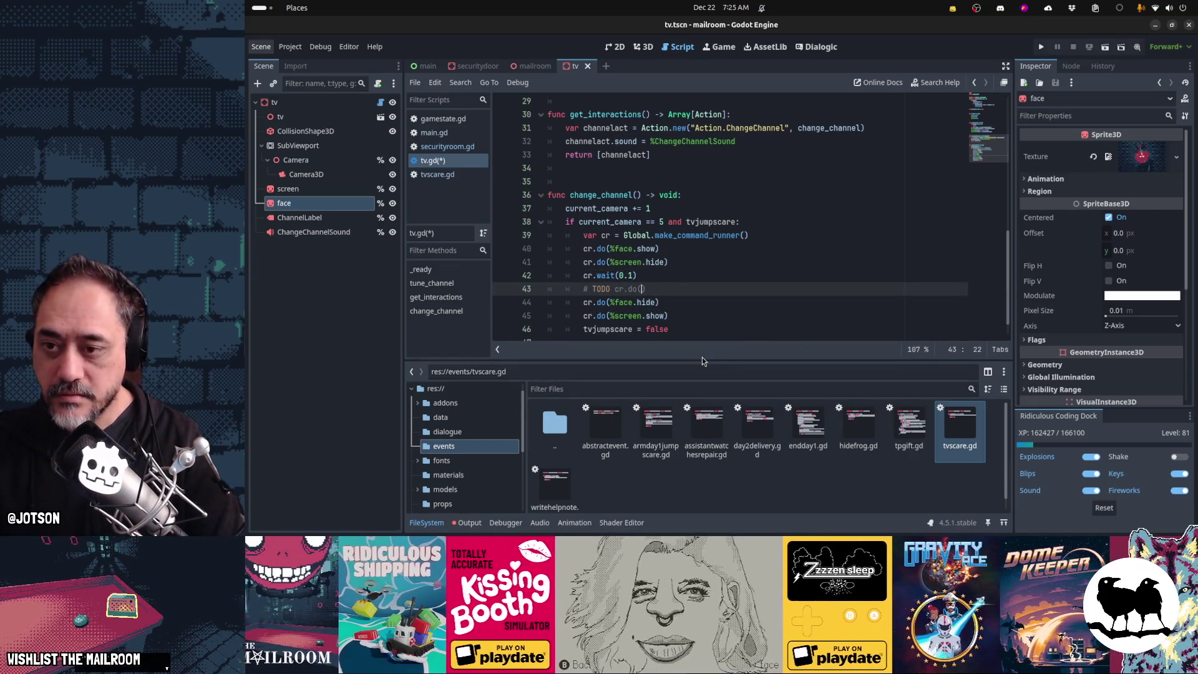
pyautogui.press('BackSpace')
pyautogui.press('BackSpace')
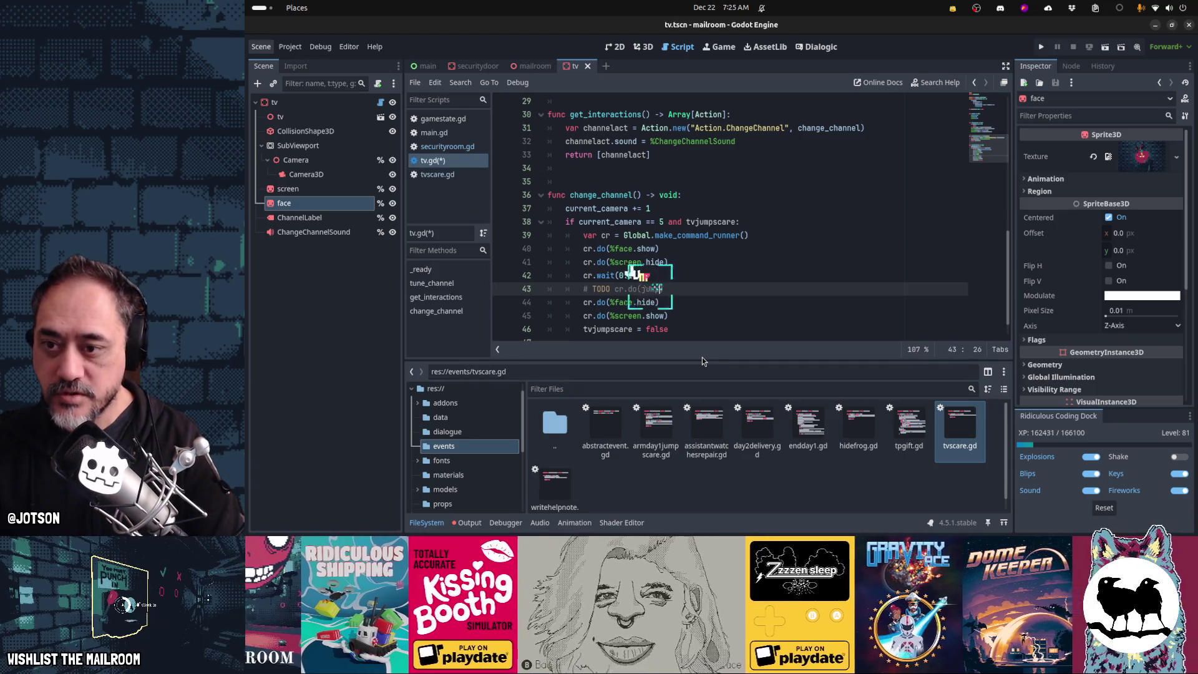
pyautogui.write('JumpscareS')
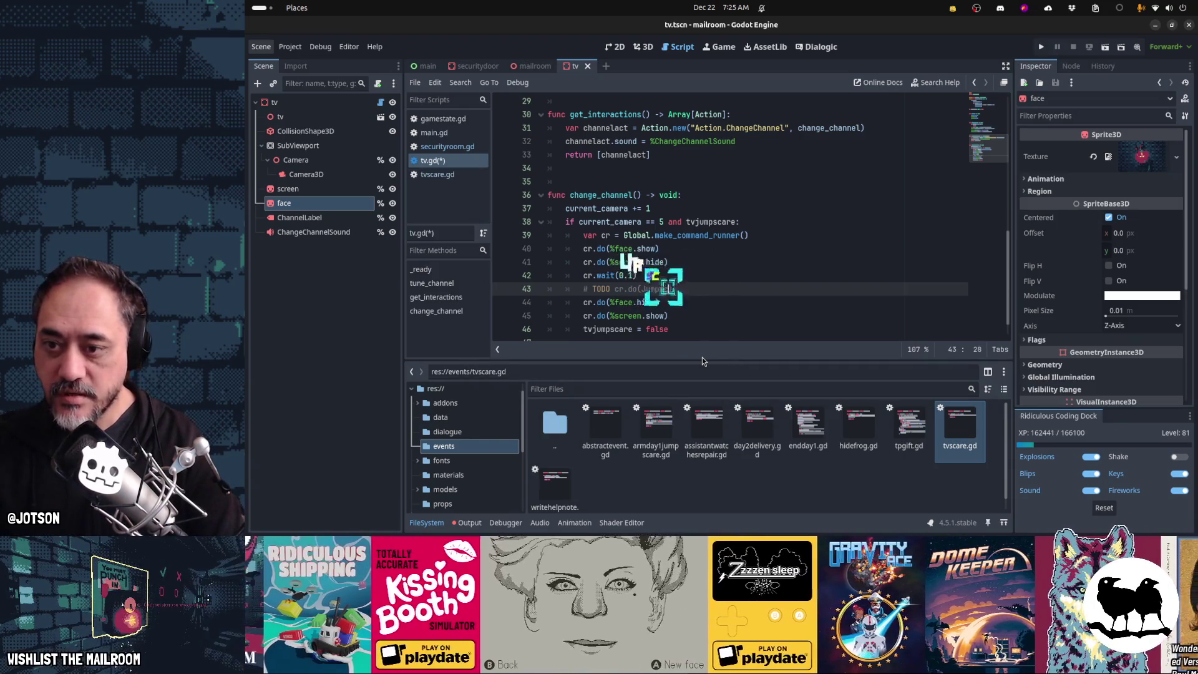
pyautogui.write('ting.play')
pyautogui.press('Home')
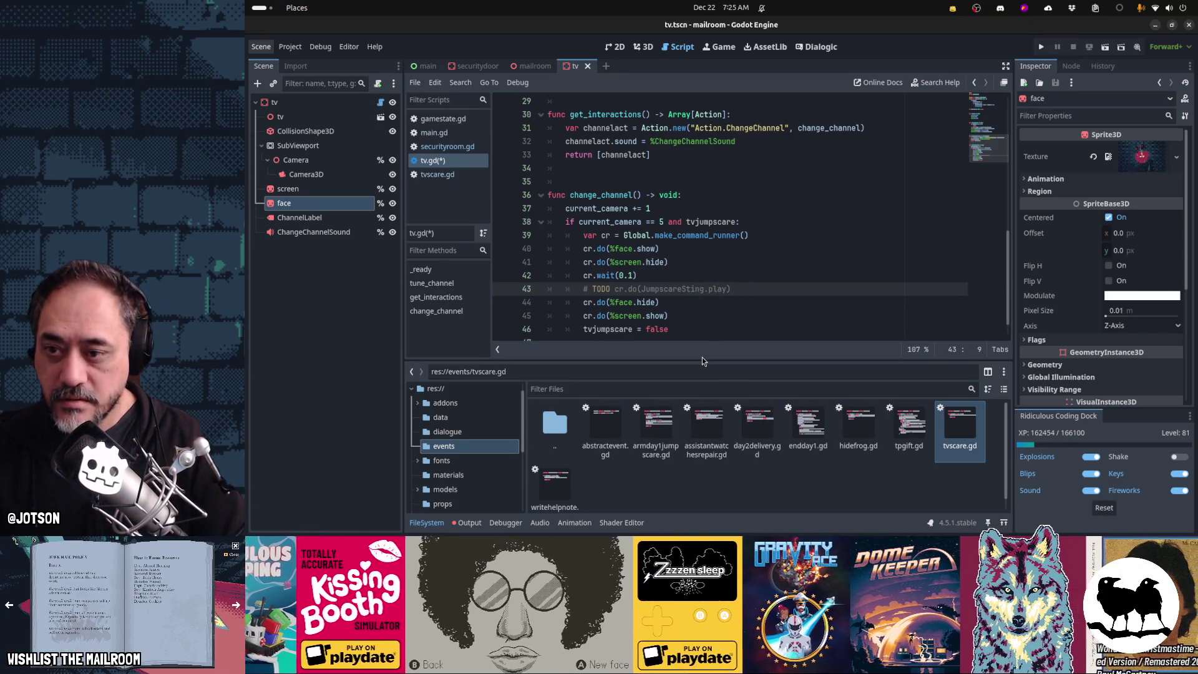
pyautogui.click(310, 232)
pyautogui.hotkey('ctrl', 'd')
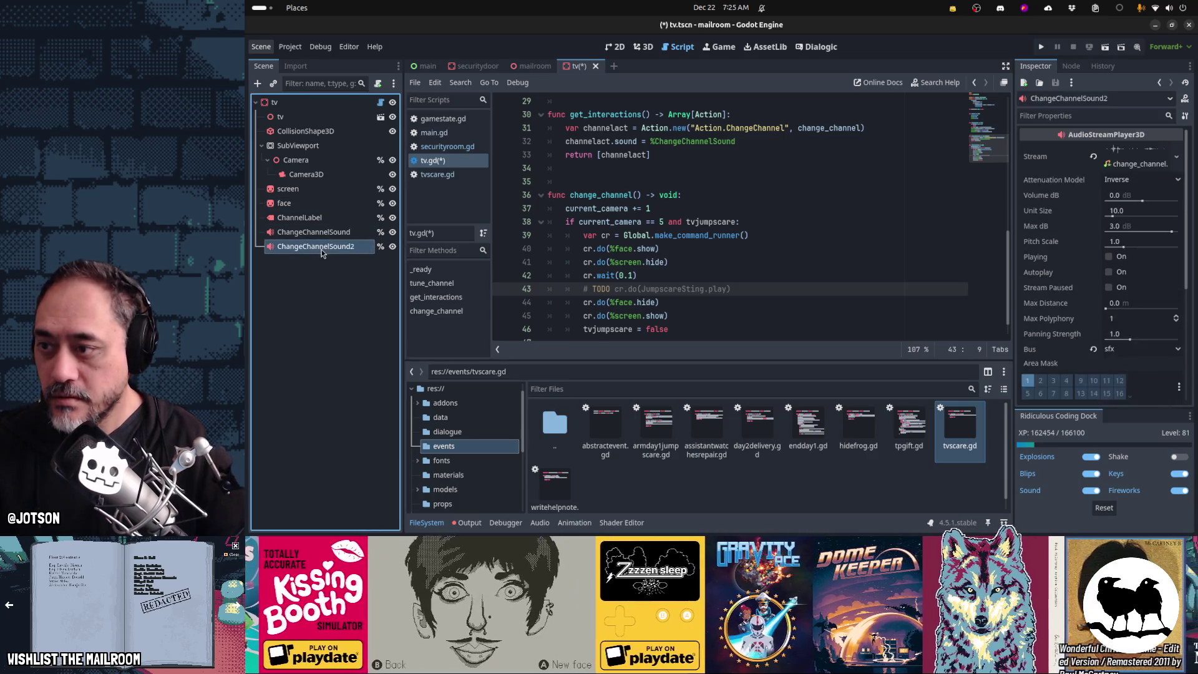
# Step: Rename ChangeChannelSound2 to JumpscareStingSound, paste that name into line 43's TODO, and save
pyautogui.doubleClick(322, 247)
pyautogui.write('jum')
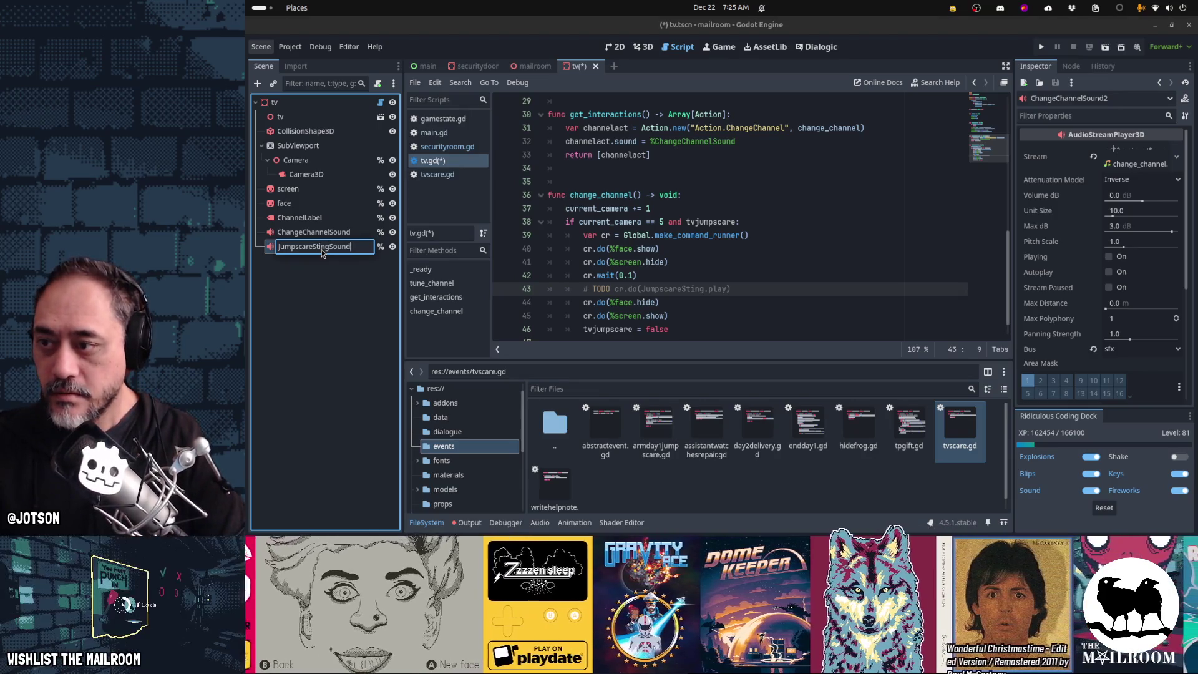
pyautogui.press('Return')
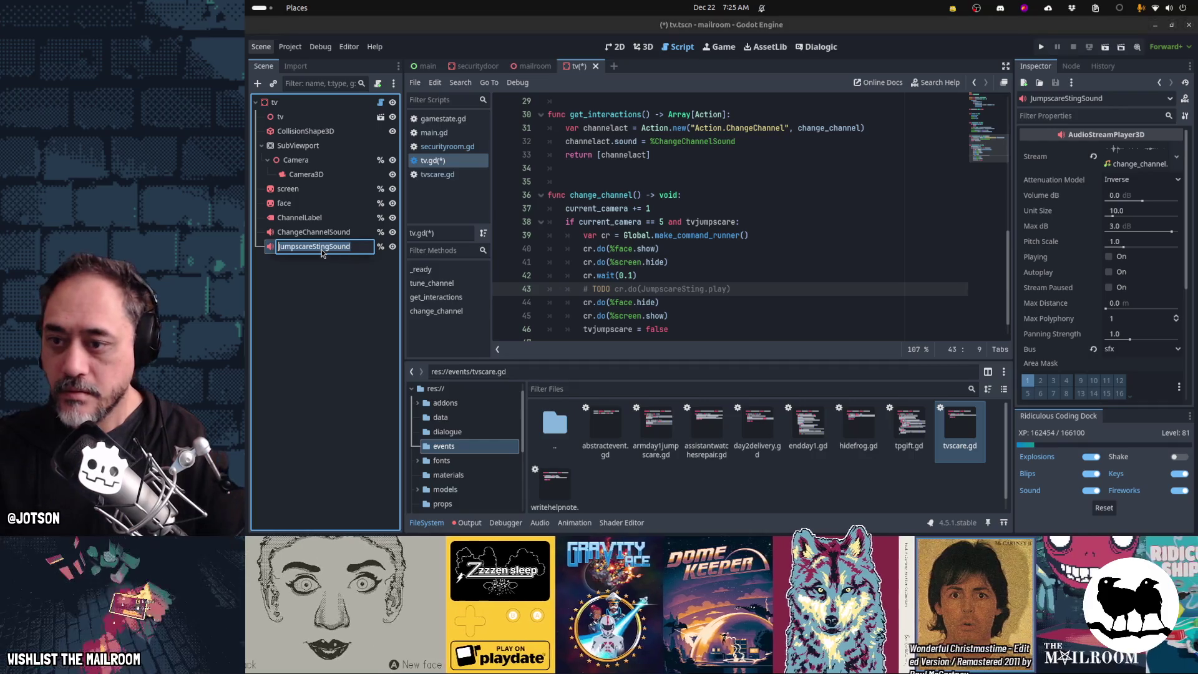
pyautogui.press('Return')
pyautogui.doubleClick(673, 288)
pyautogui.write('JumpscareStingSound')
pyautogui.hotkey('ctrl', 's')
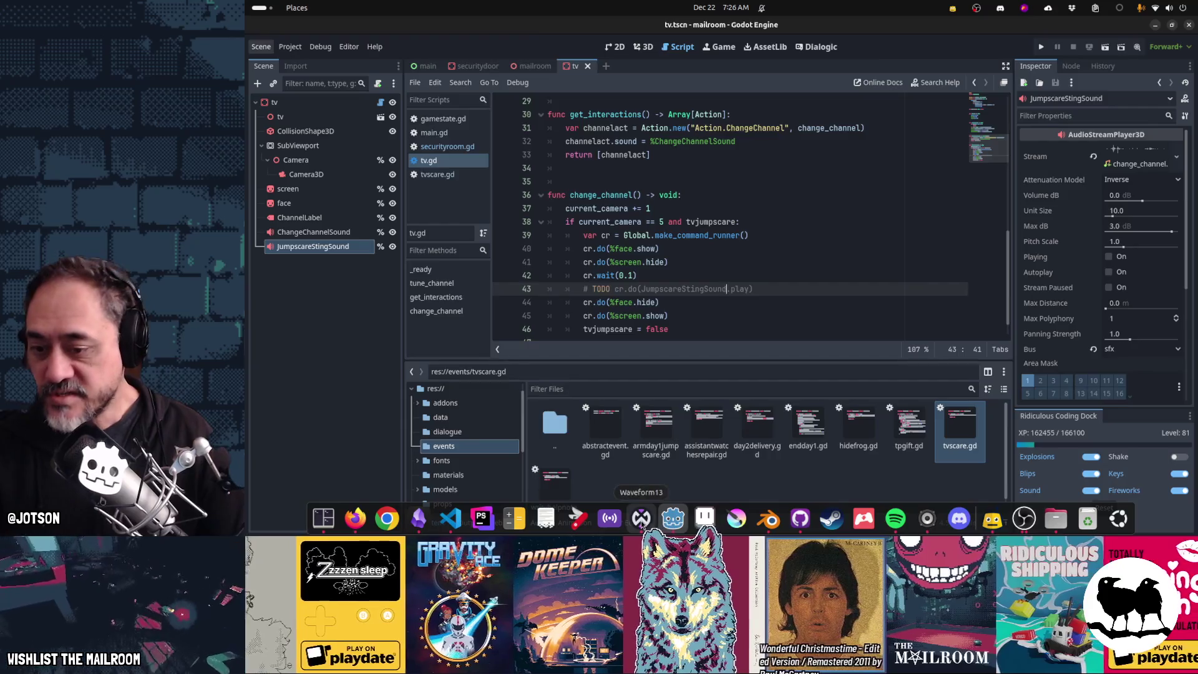
# Step: In Waveform PRO, close change_channel and create a new mailroomsounds edit with enlarged tracks
pyautogui.click(641, 519)
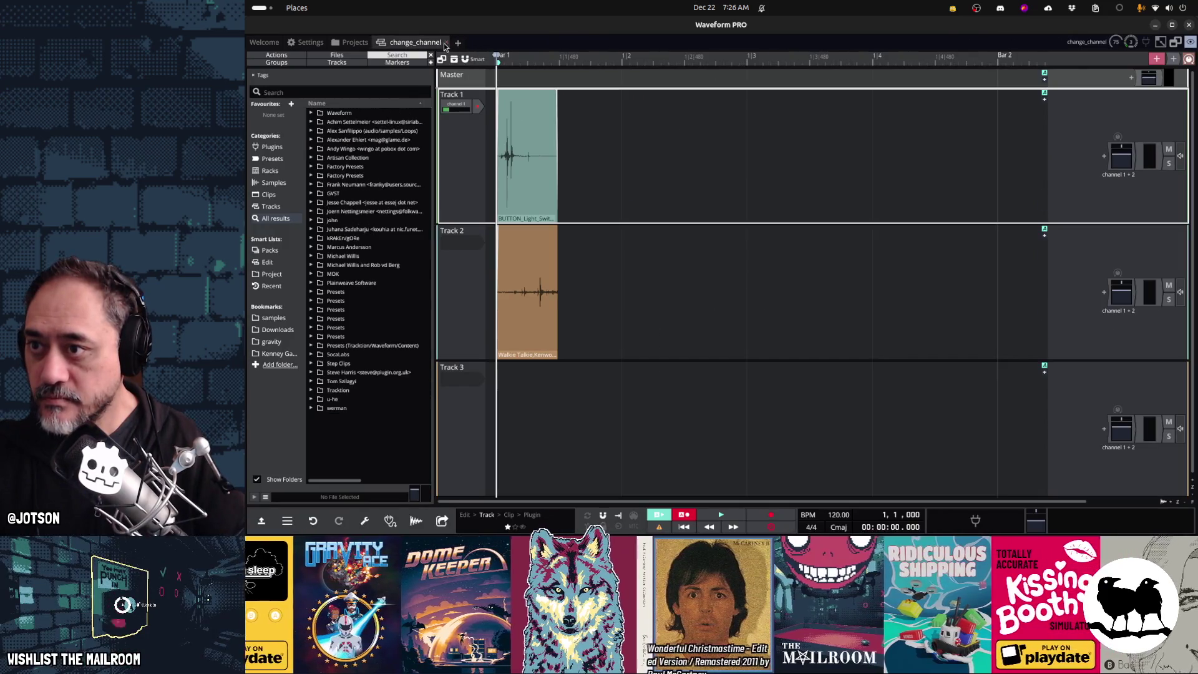
pyautogui.click(446, 43)
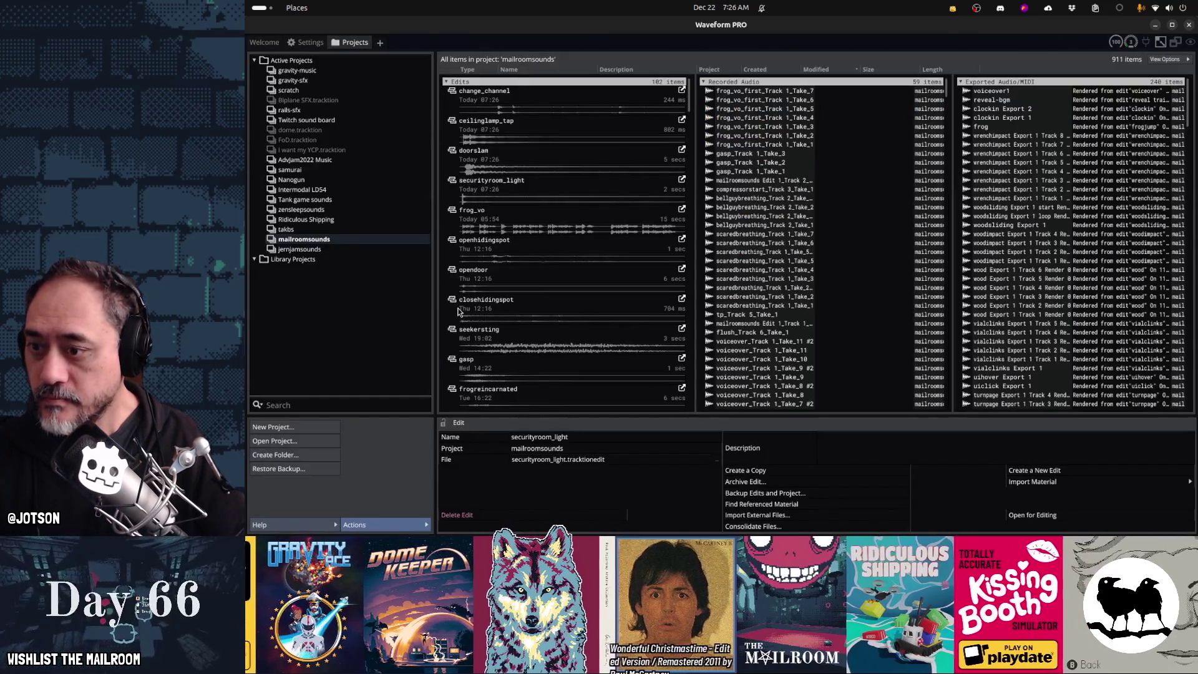
pyautogui.click(377, 239)
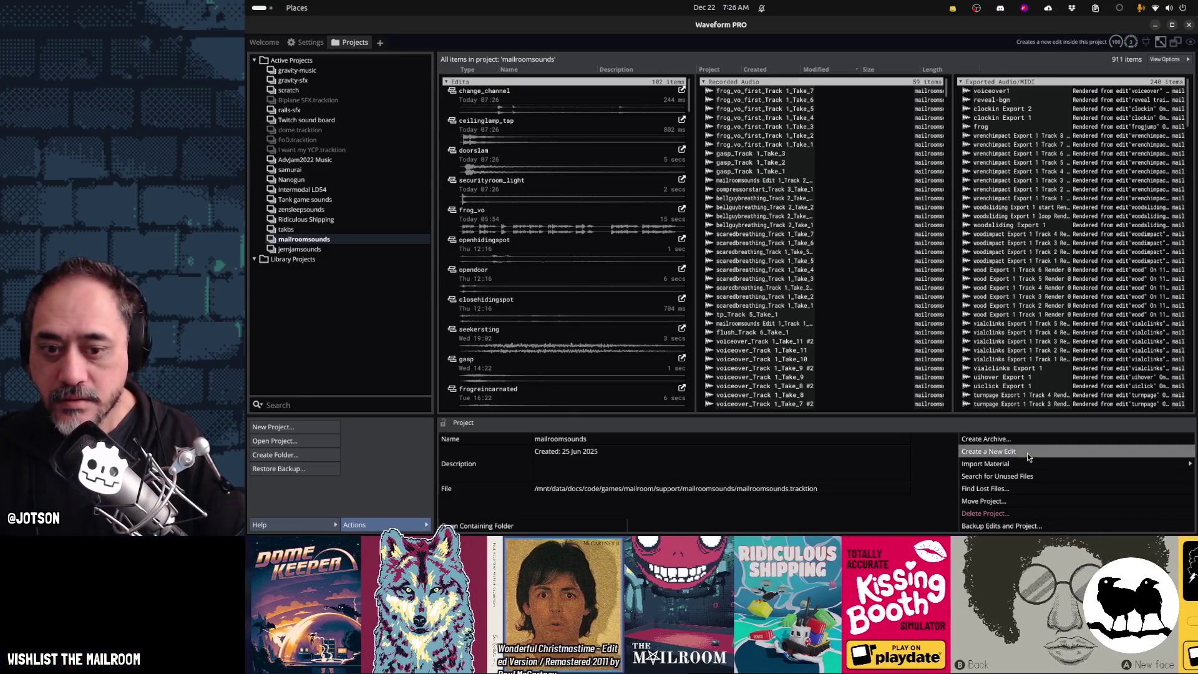
pyautogui.click(974, 453)
pyautogui.doubleClick(478, 147)
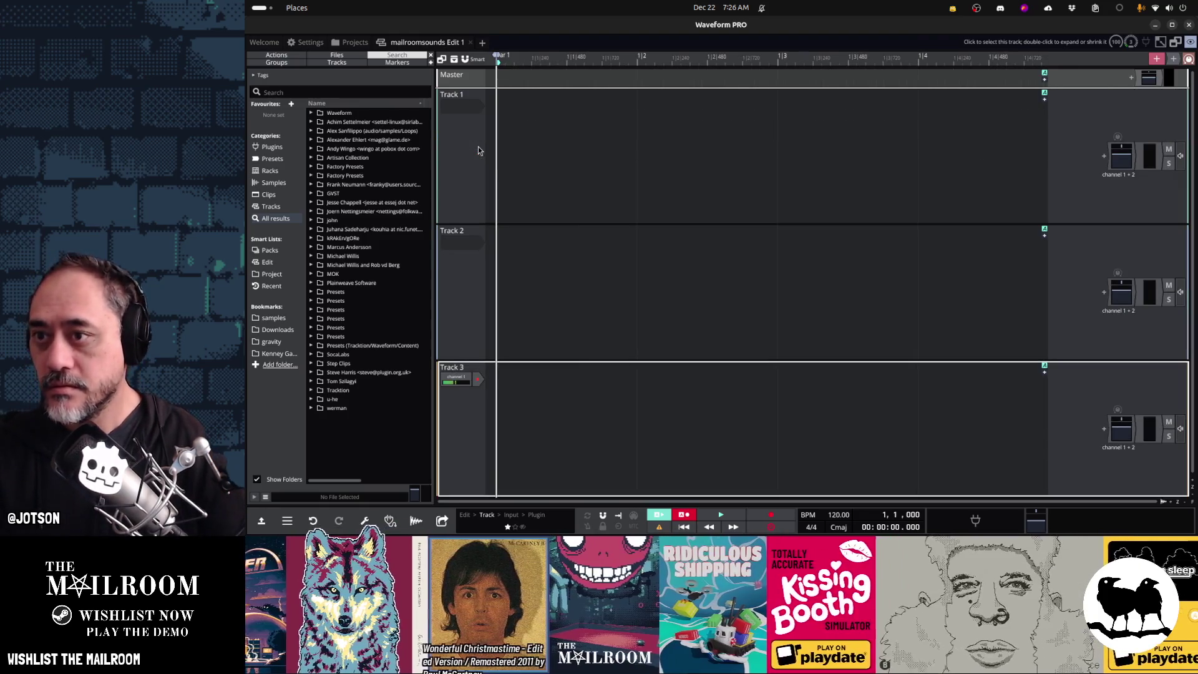
# Step: Browse the samples bookmark and expand the spooky sample folder
pyautogui.click(281, 323)
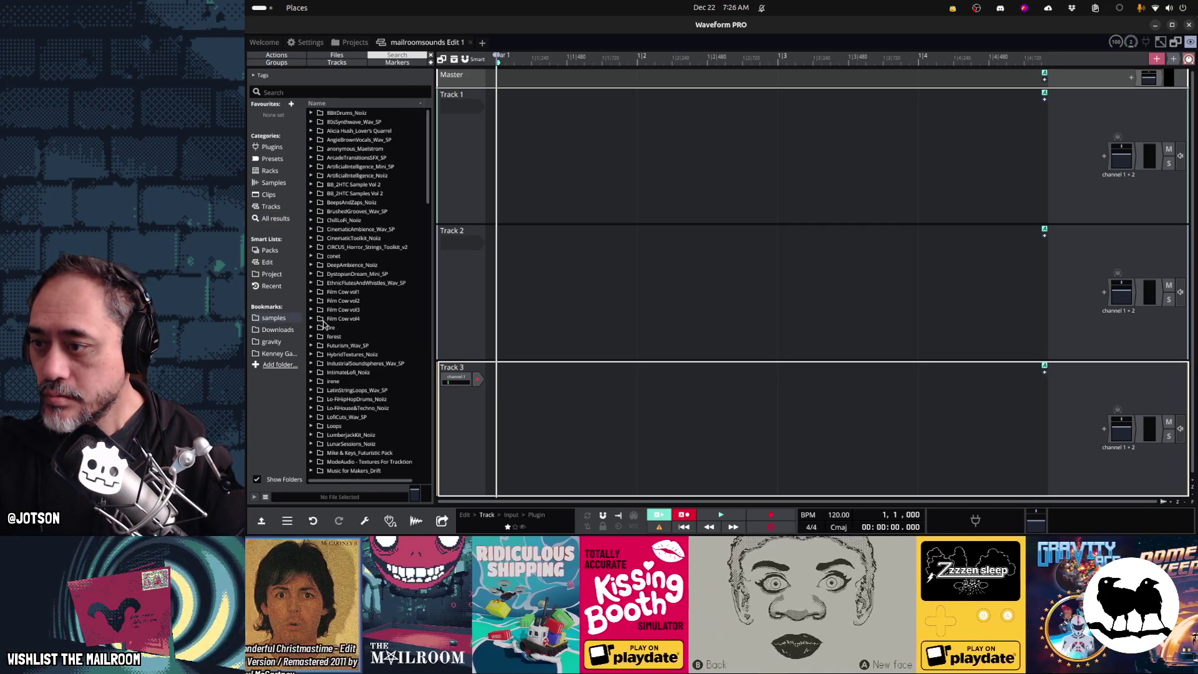
pyautogui.scroll(-15, 330, 323)
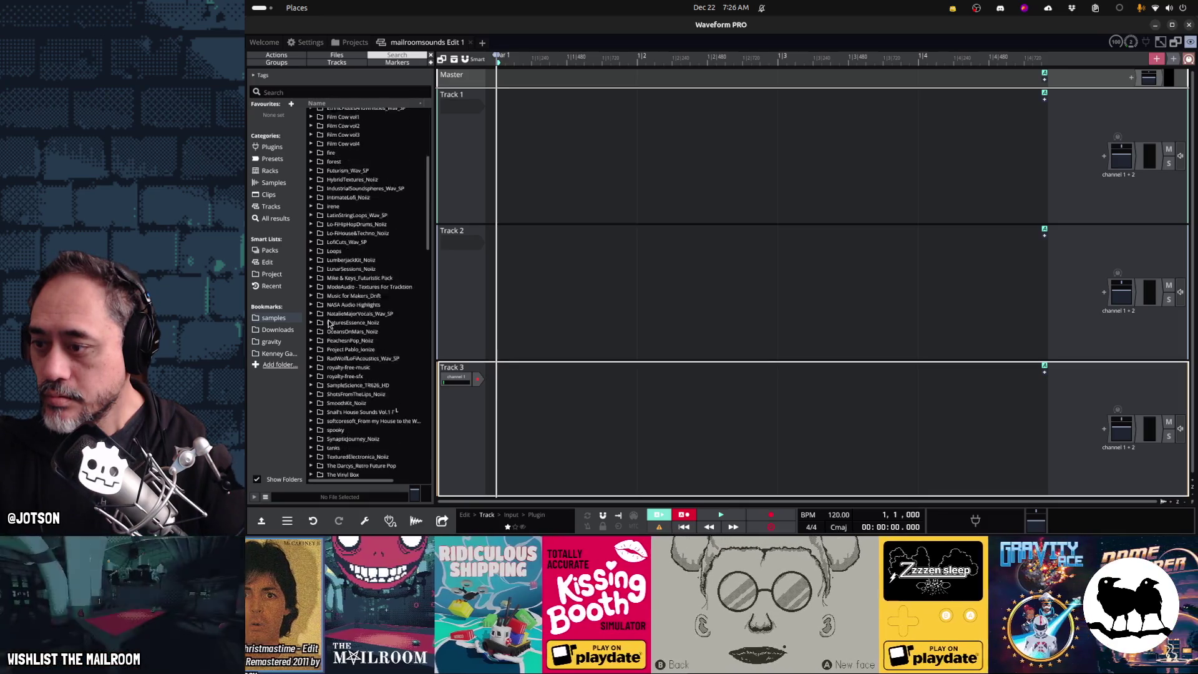
pyautogui.scroll(8, 331, 321)
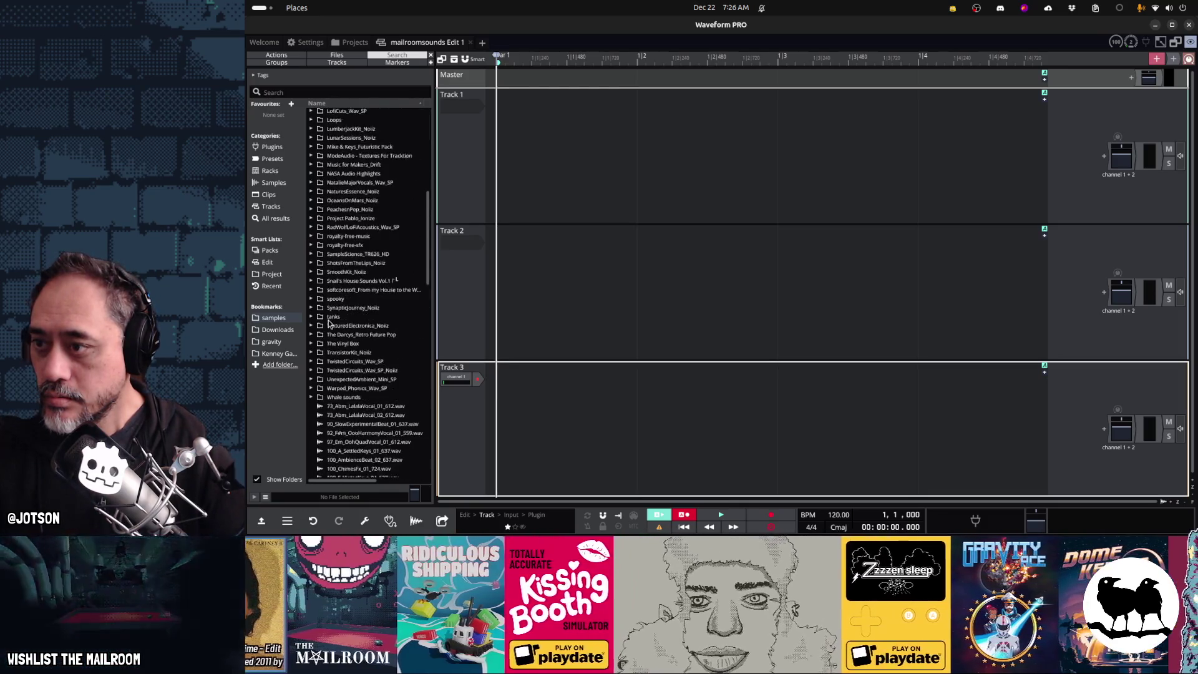
pyautogui.click(311, 299)
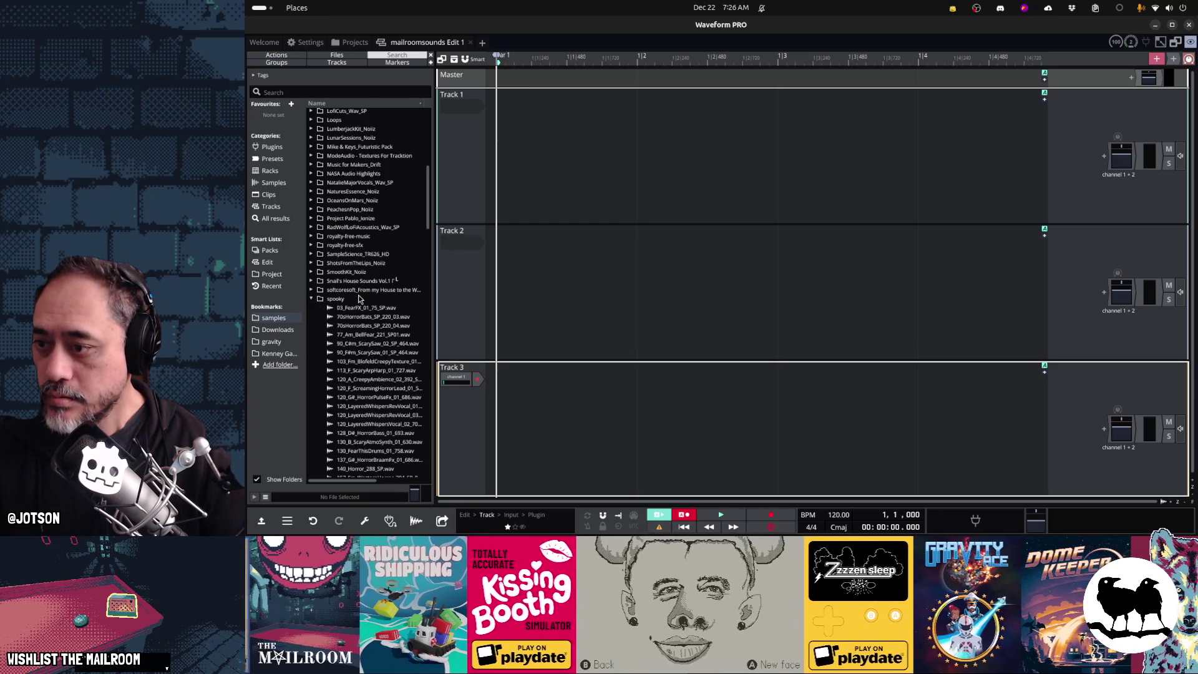
pyautogui.scroll(-5, 359, 299)
# Step: Audition the BellFear, ScarySaw, screaming lead, horror pulse and 140_Horror_288_SP samples
pyautogui.click(368, 204)
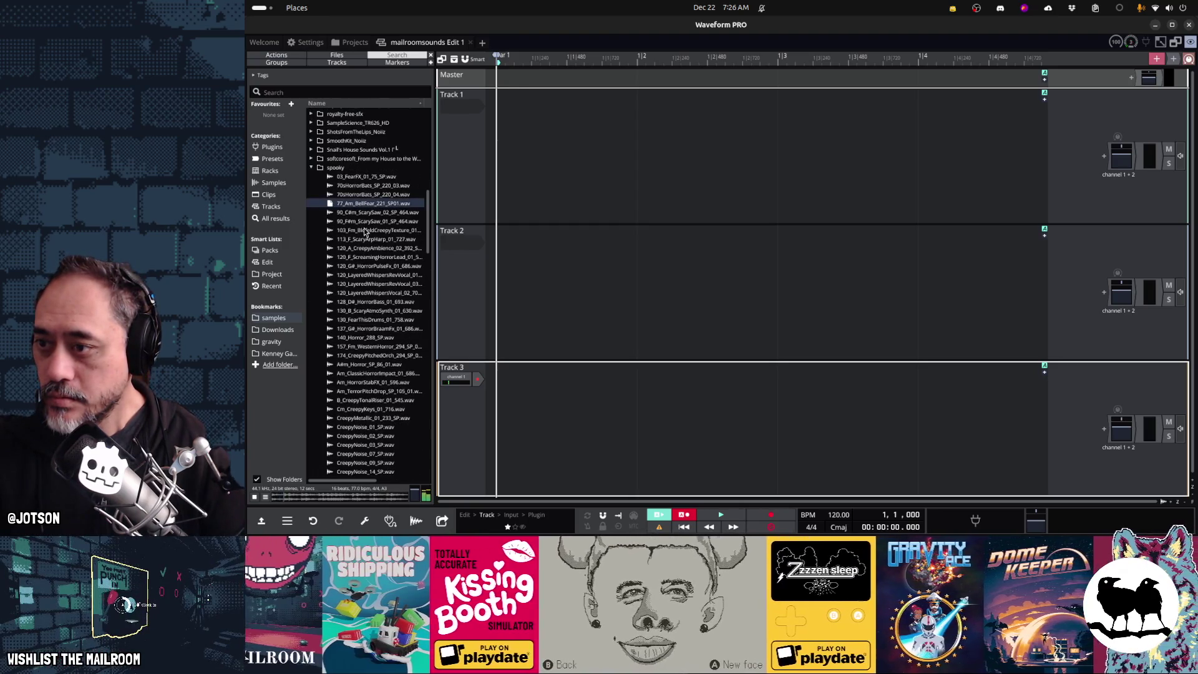
pyautogui.click(363, 222)
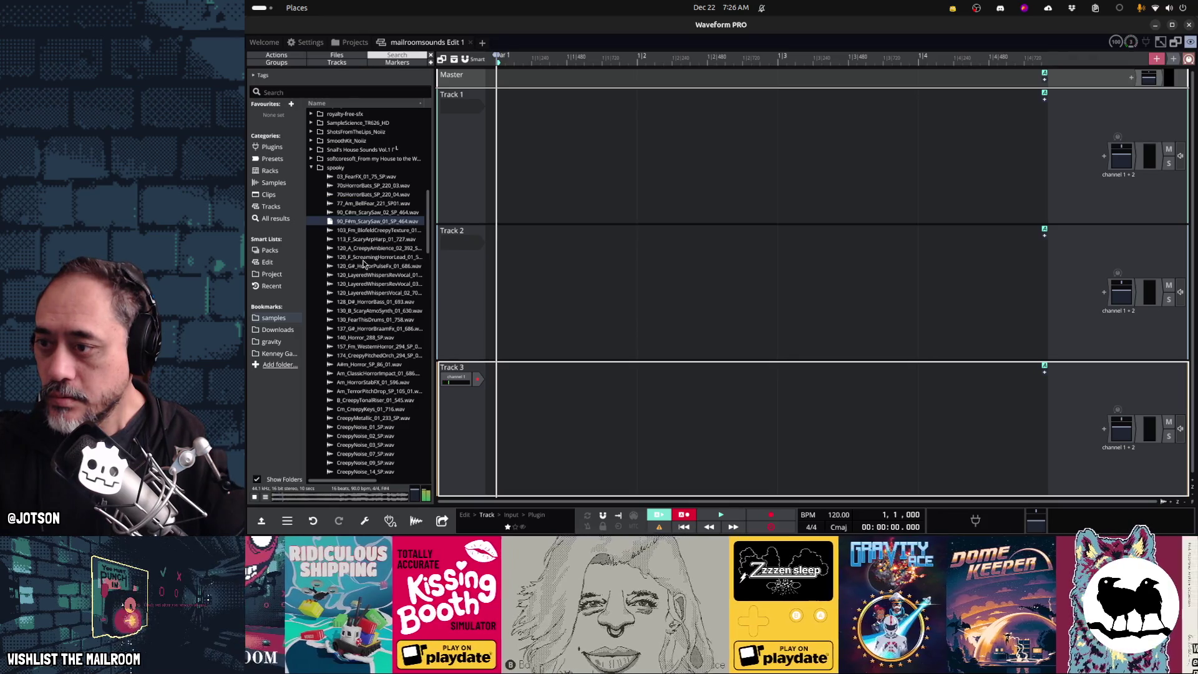
pyautogui.click(363, 258)
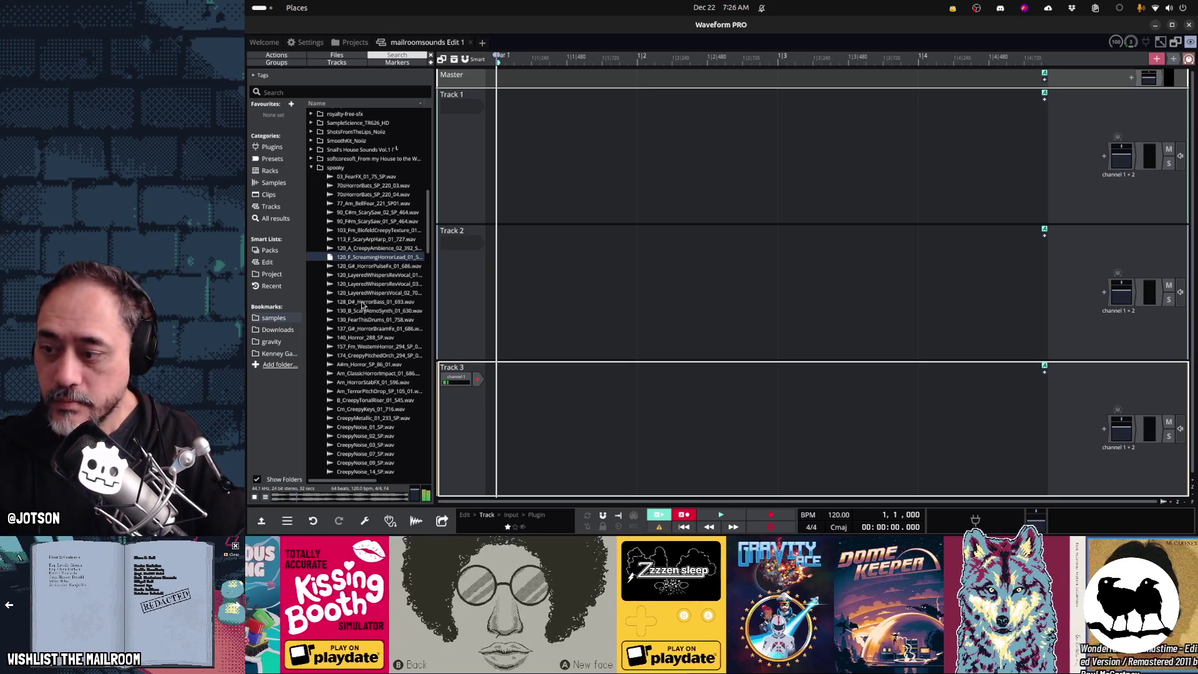
pyautogui.click(369, 268)
pyautogui.click(371, 258)
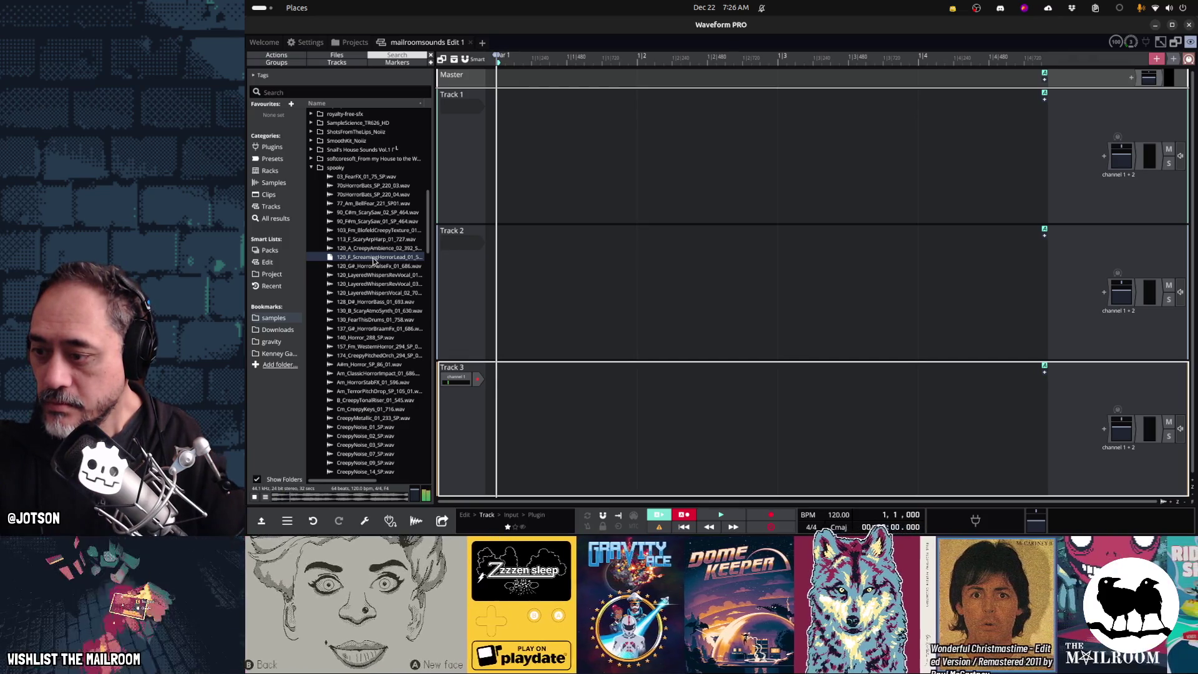
pyautogui.click(370, 338)
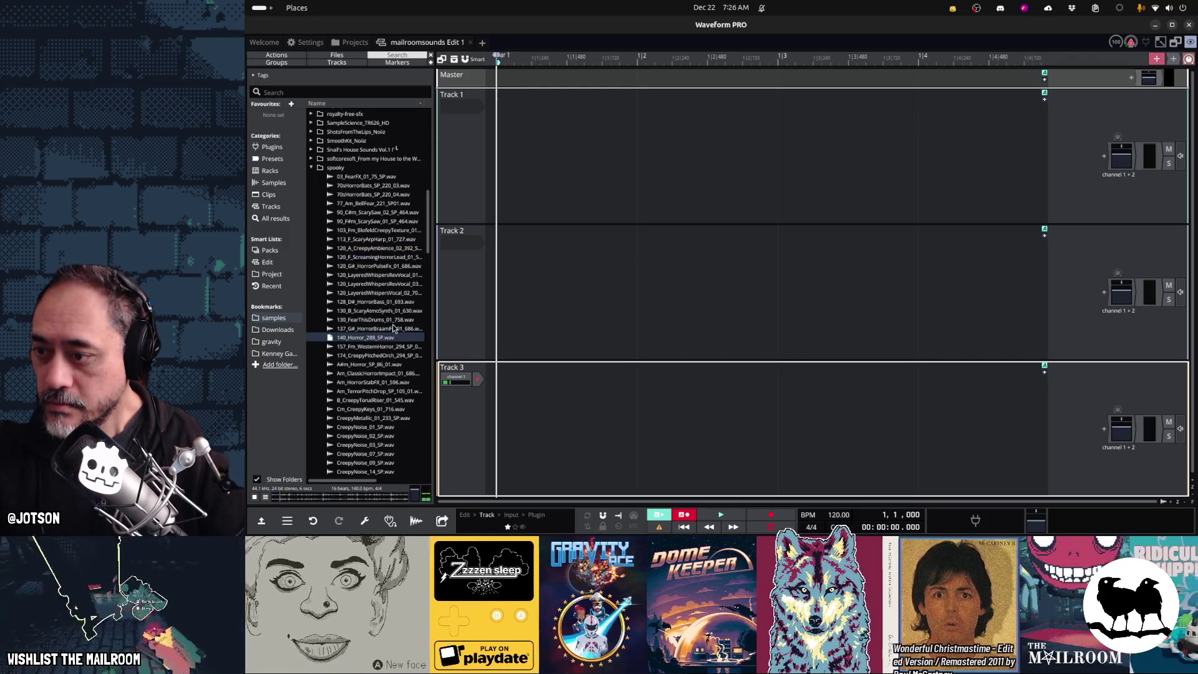
# Step: Audition the CreepyTonalRiser, terror pitch drop, HorrorStabFX and CreepyKeys samples
pyautogui.scroll(-5, 394, 328)
pyautogui.click(385, 270)
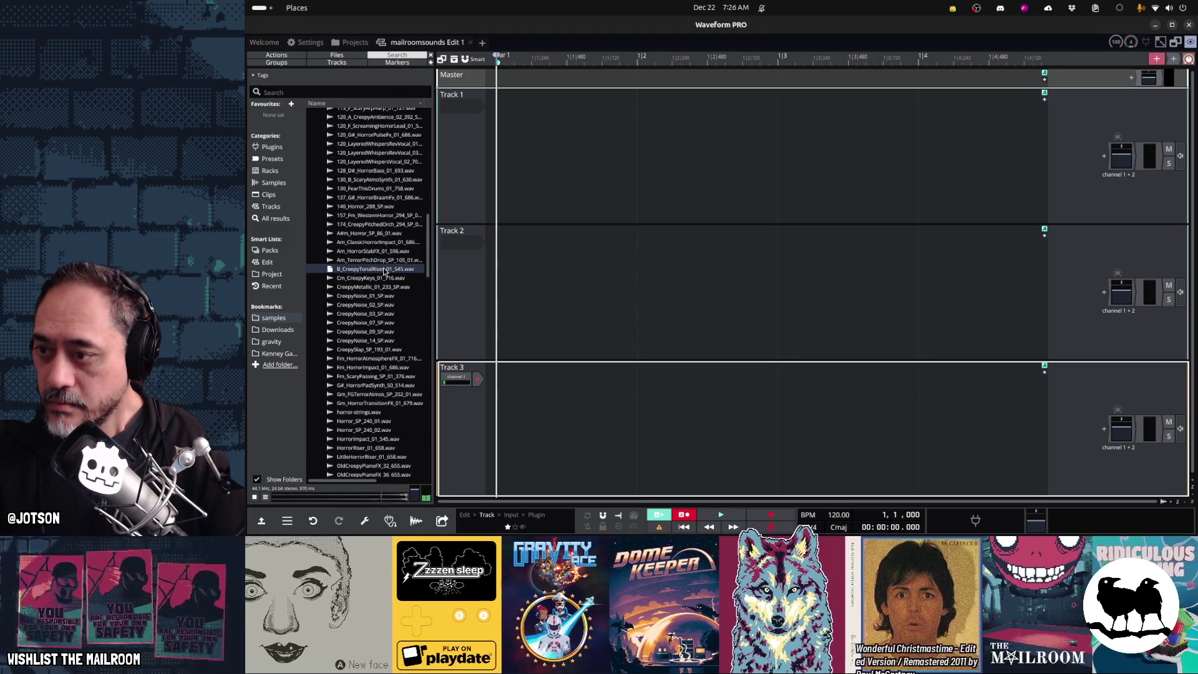
pyautogui.click(380, 261)
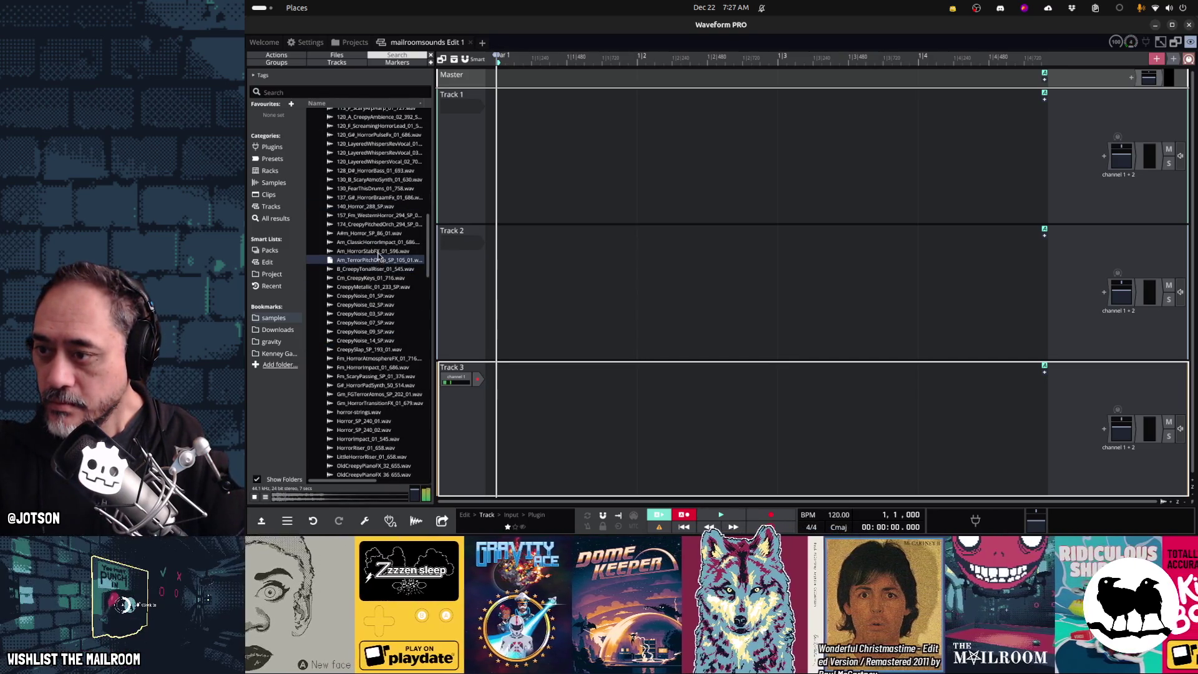
pyautogui.click(378, 252)
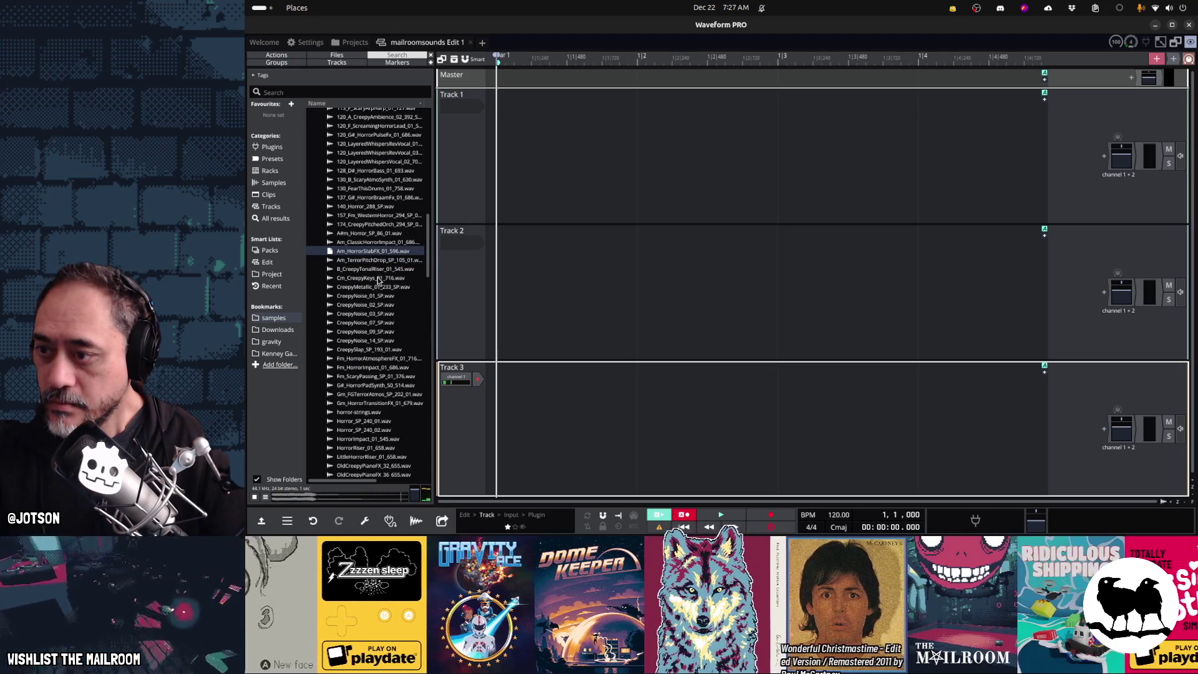
pyautogui.click(378, 279)
# Step: Compare CreepyNoise 01, 07, 14 and 03, choosing CreepyNoise_03_SP.wav for the sting
pyautogui.click(374, 298)
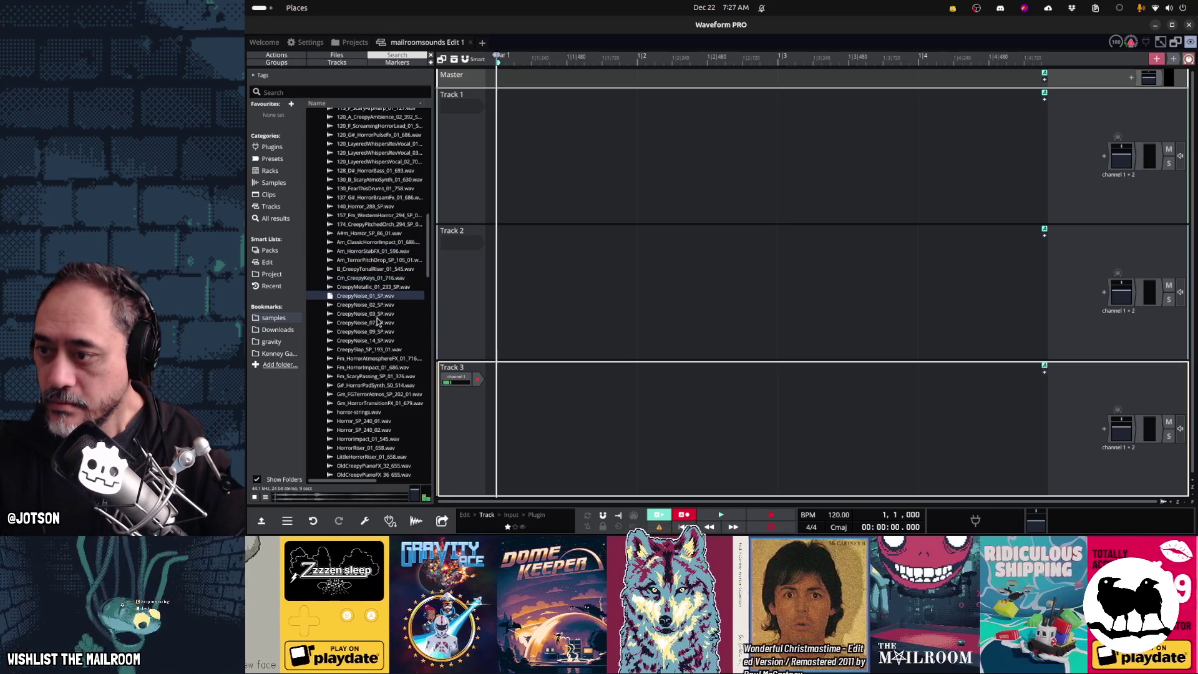
pyautogui.click(387, 323)
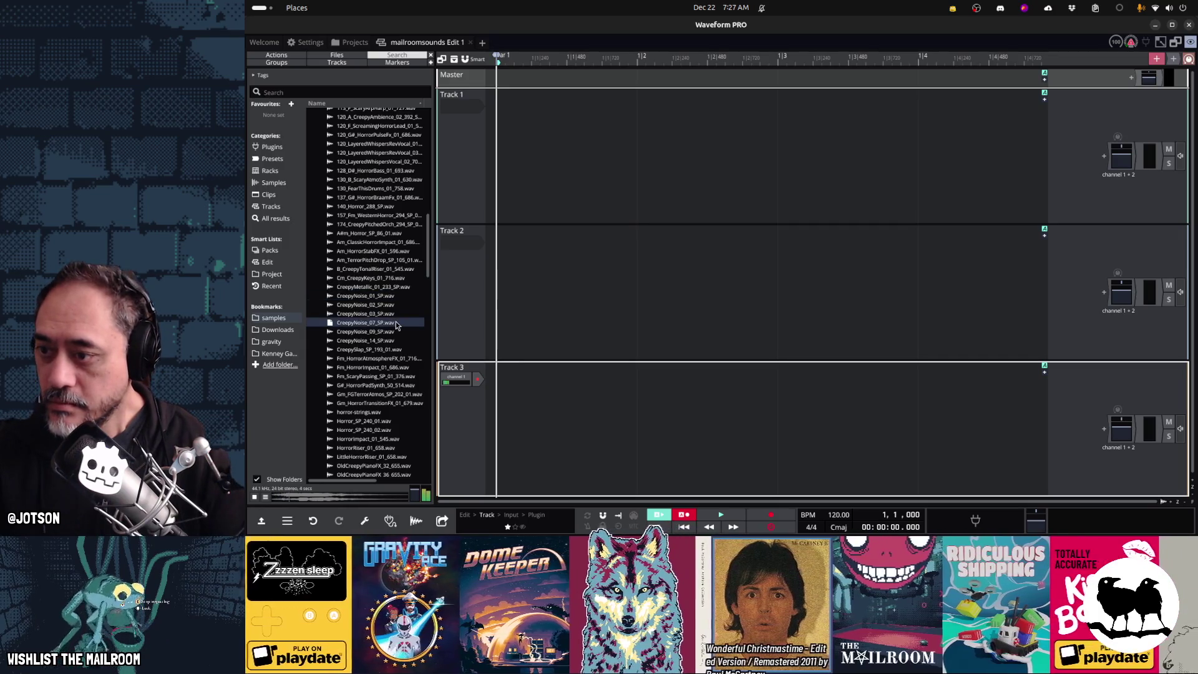
pyautogui.click(385, 342)
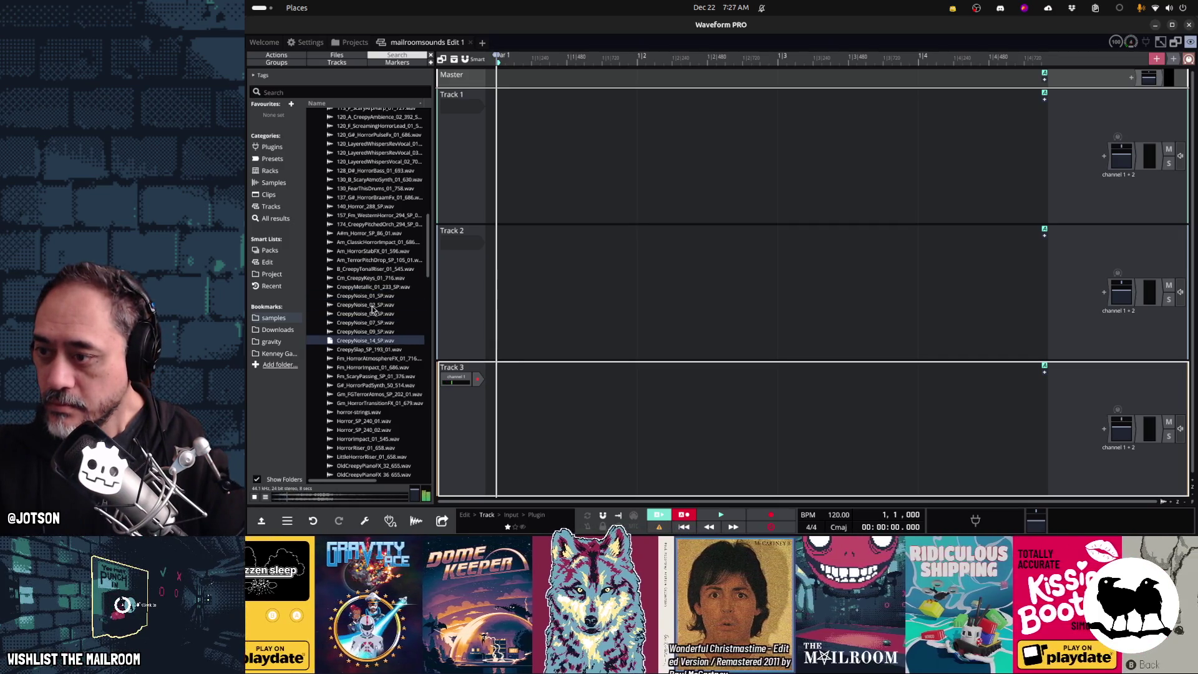
pyautogui.click(372, 306)
pyautogui.click(374, 314)
# Step: Place CreepyNoise_03_SP on Track 1, trim its start and play it from the beginning
pyautogui.moveTo(375, 355)
pyautogui.mouseDown()
pyautogui.moveTo(449, 237)
pyautogui.moveTo(542, 160)
pyautogui.moveTo(500, 155)
pyautogui.mouseUp()
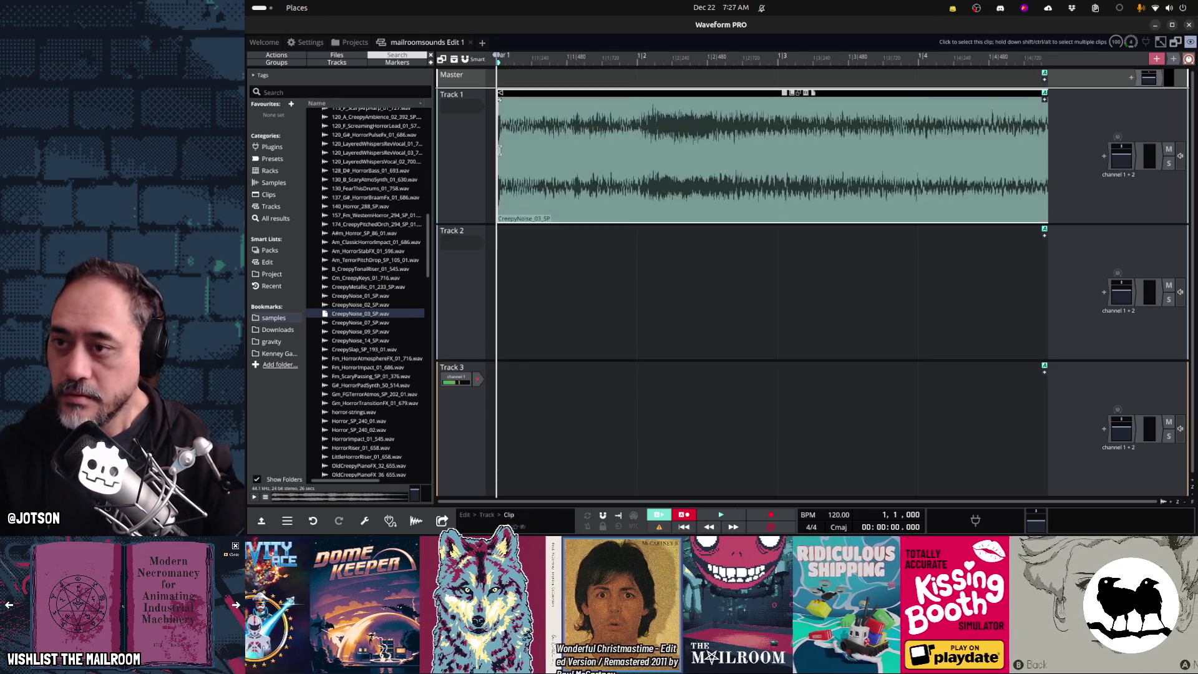
pyautogui.press('space')
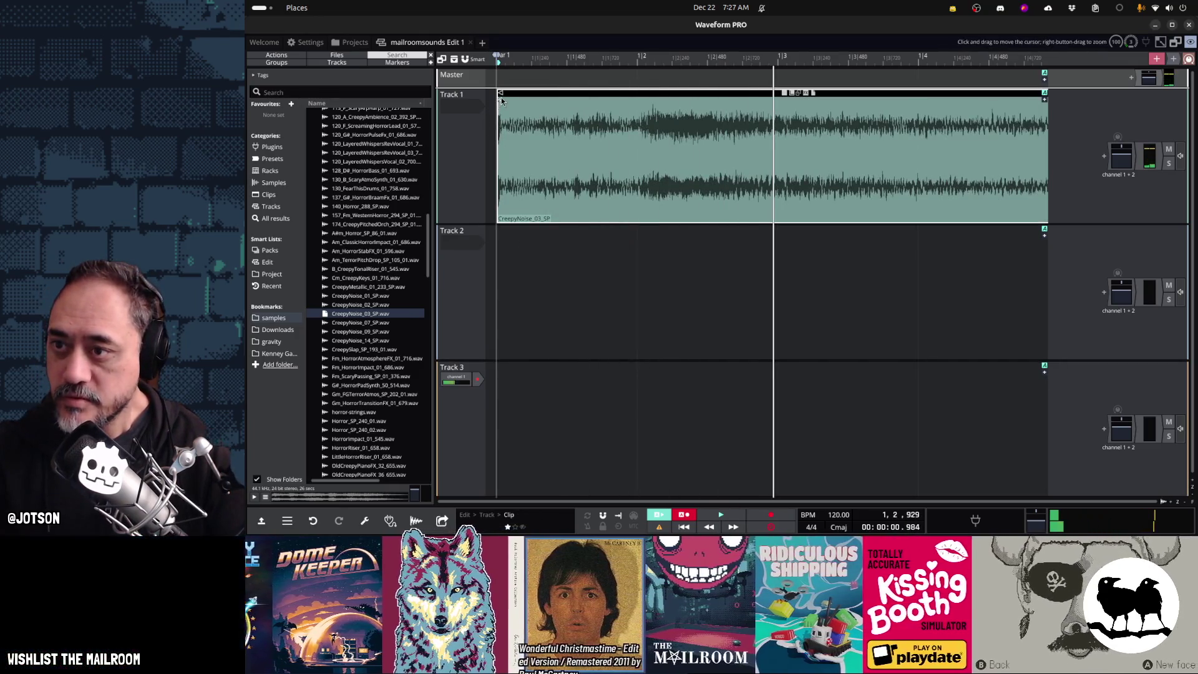
pyautogui.moveTo(503, 94)
pyautogui.mouseDown()
pyautogui.moveTo(663, 94)
pyautogui.moveTo(504, 94)
pyautogui.mouseUp()
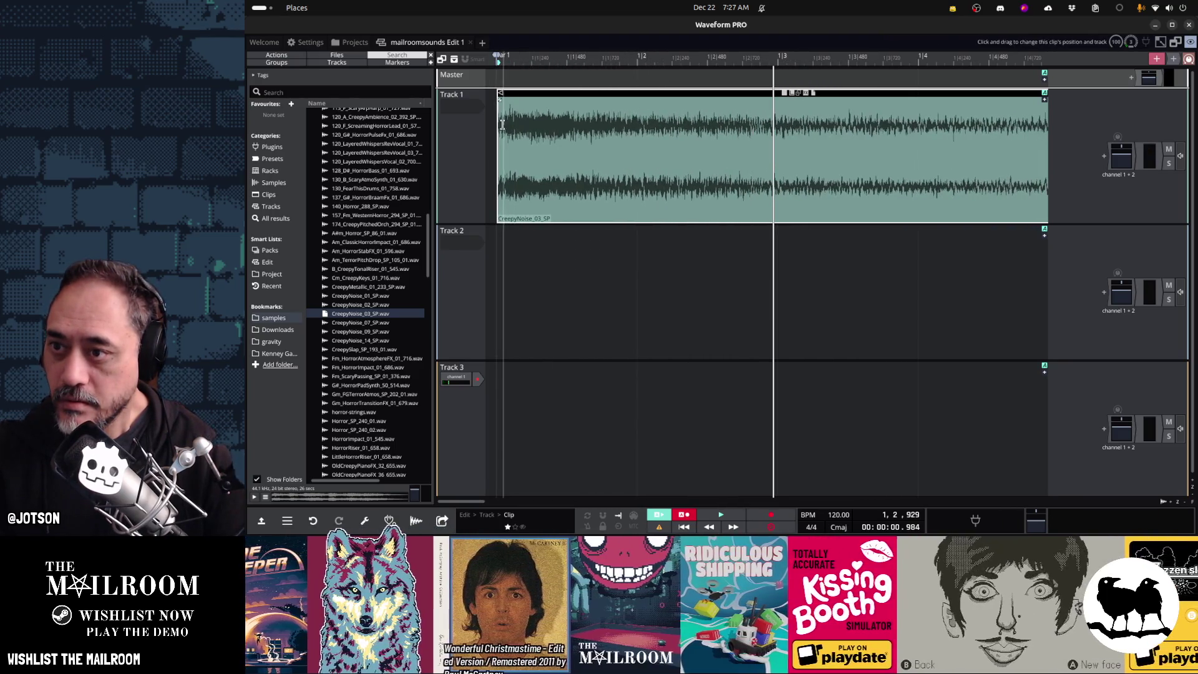
pyautogui.click(493, 138)
pyautogui.press('space')
pyautogui.press('space')
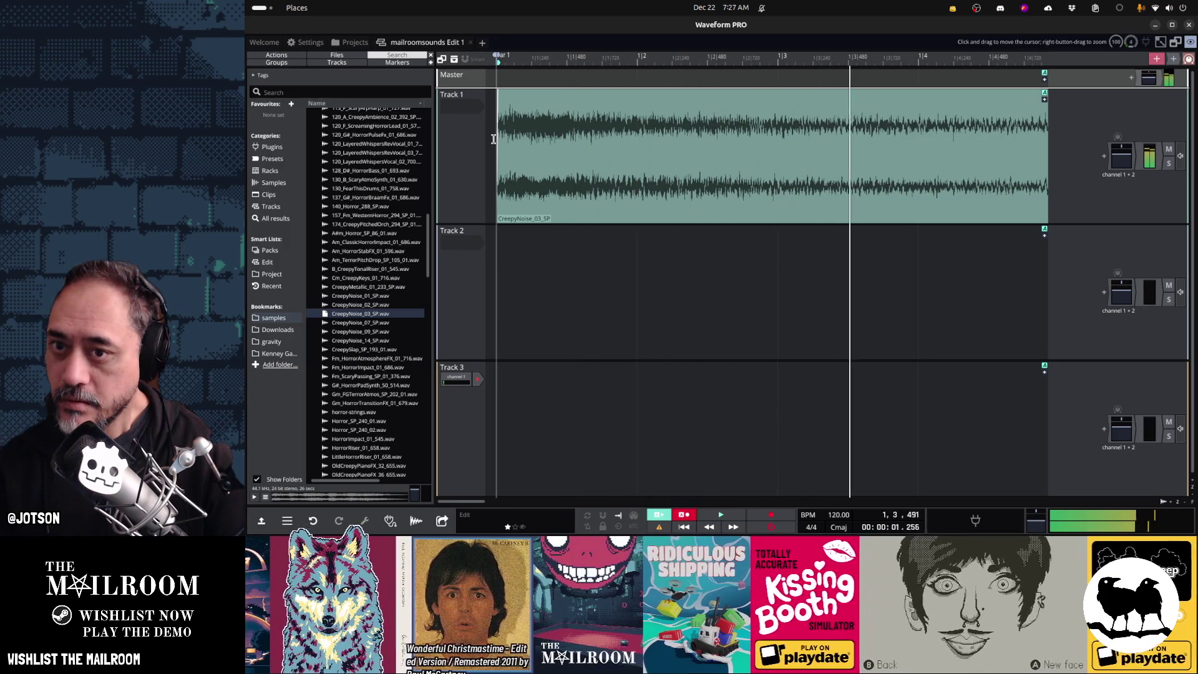
pyautogui.click(831, 142)
# Step: Show the timeline in seconds instead of bars and play the creepy noise clip
pyautogui.rightClick(799, 57)
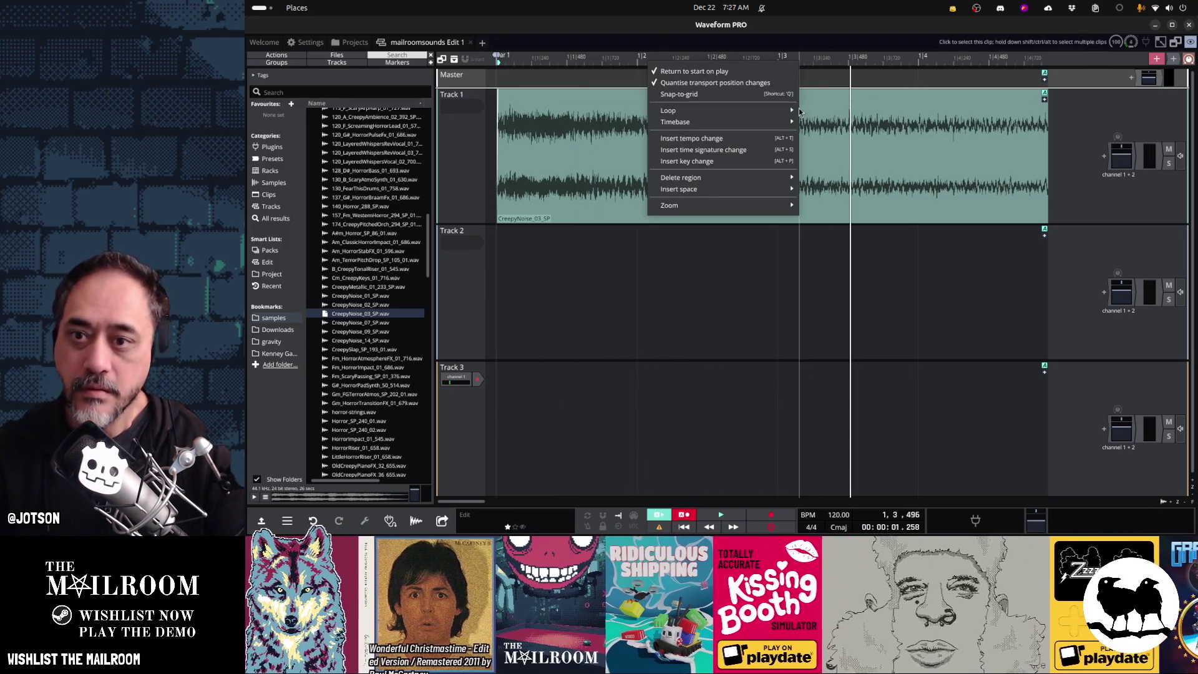
pyautogui.moveTo(790, 122)
pyautogui.click(822, 133)
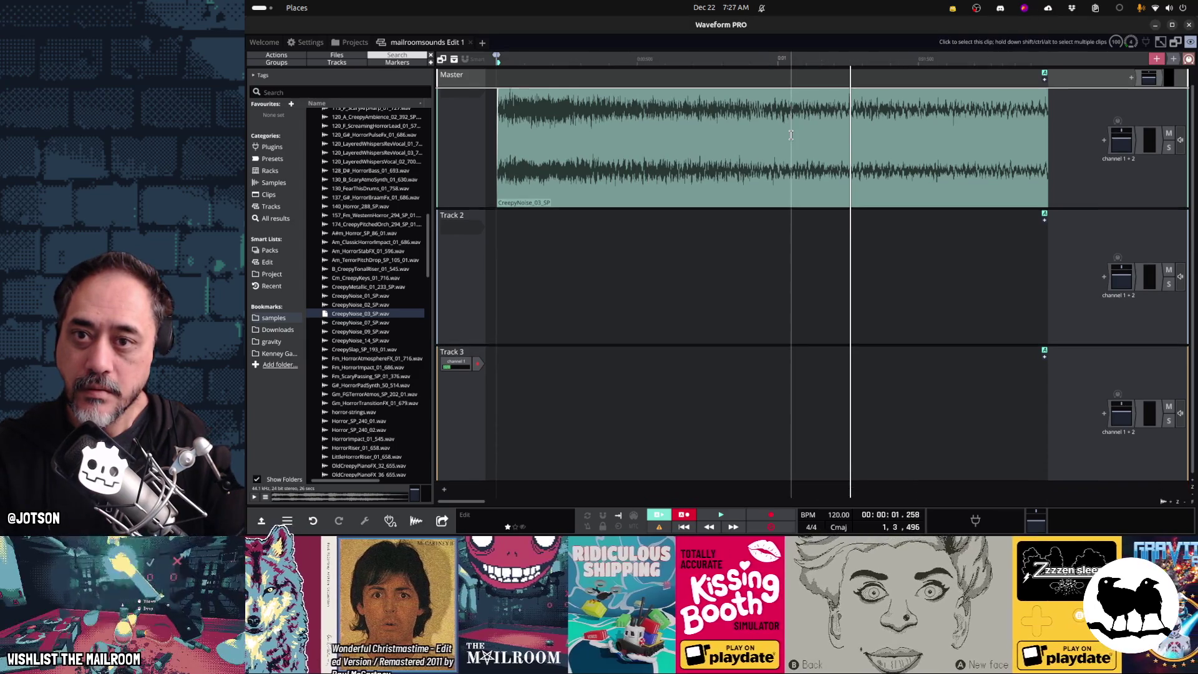
pyautogui.scroll(-4, 792, 135)
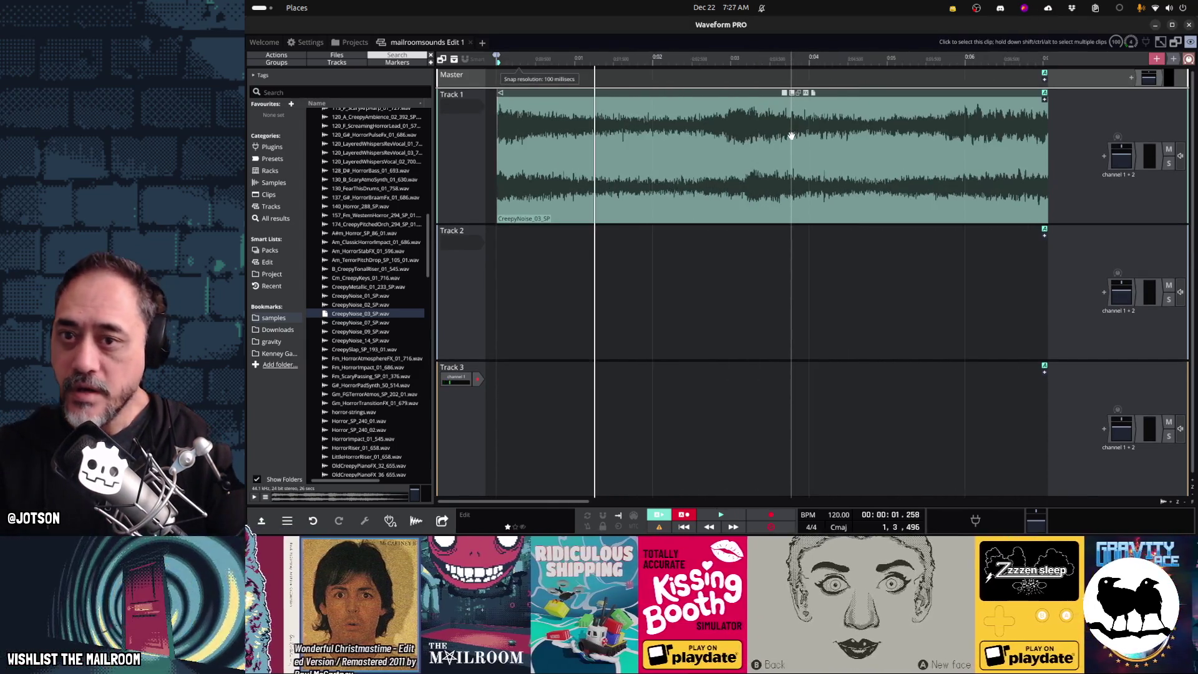
pyautogui.press('space')
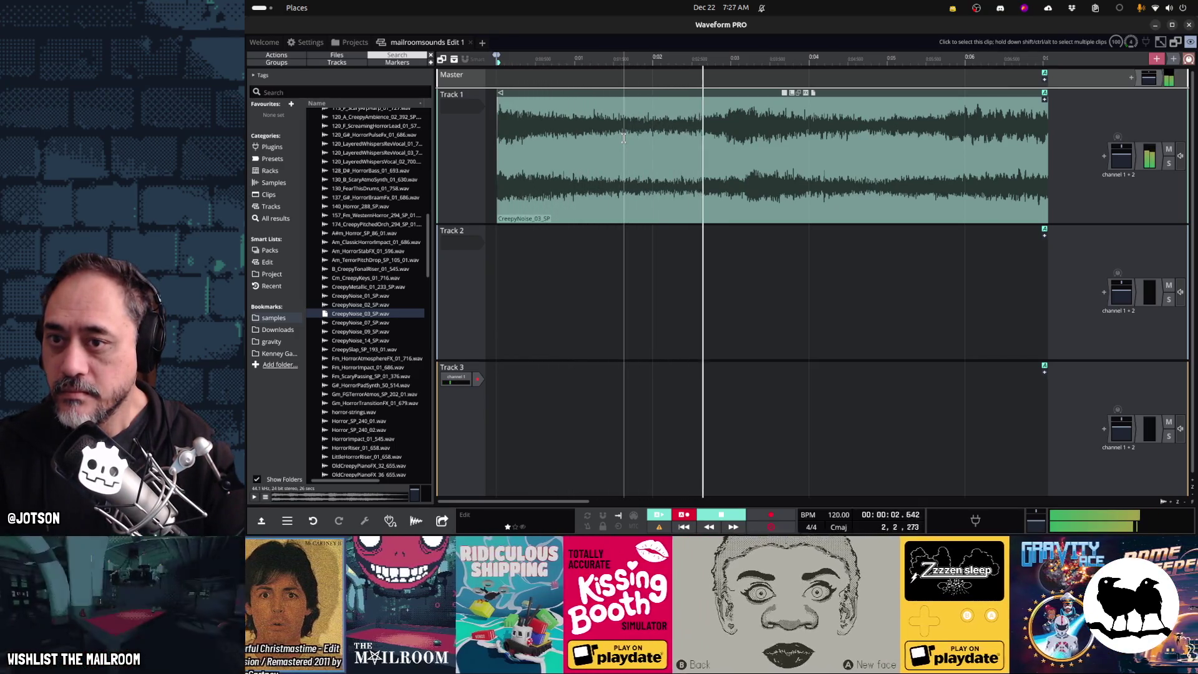
pyautogui.press('space')
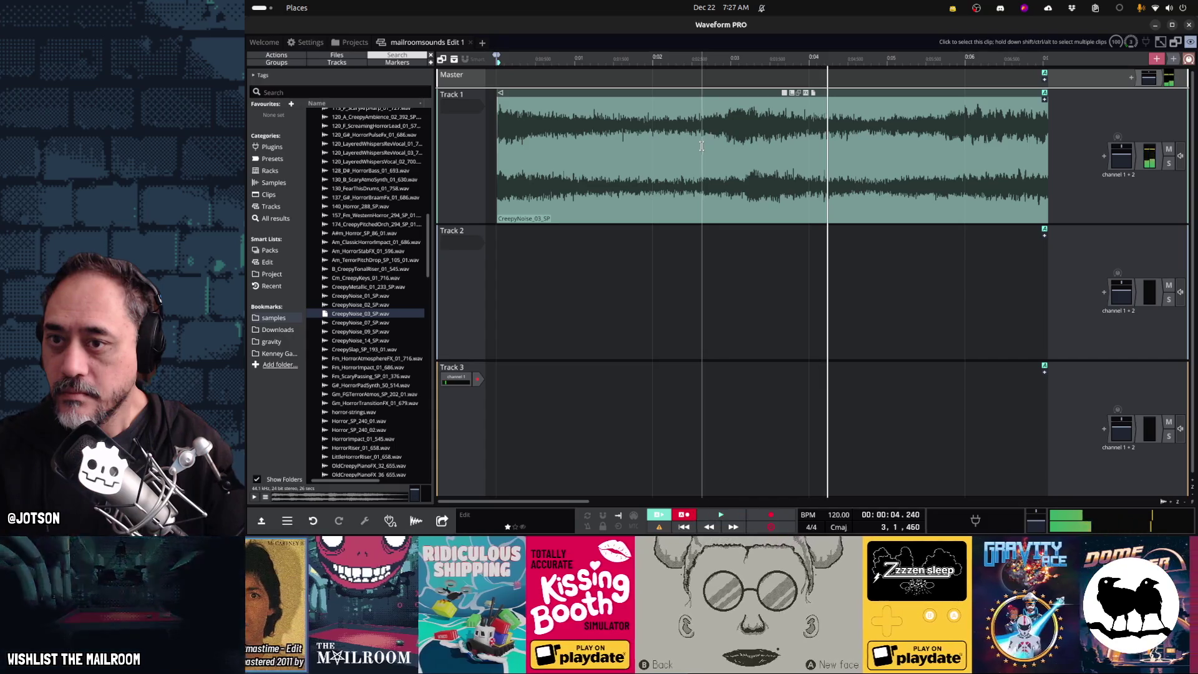
# Step: Split the Track 1 clip at the playhead and delete the right-hand part
pyautogui.click(700, 146)
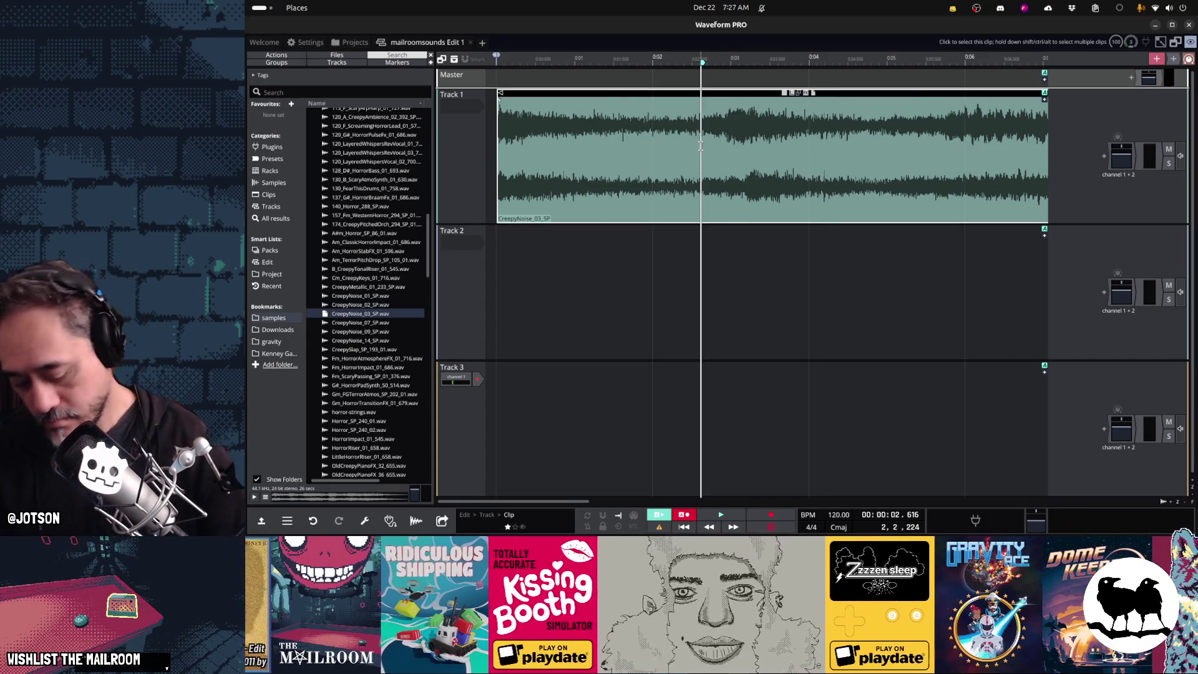
pyautogui.press('s')
pyautogui.click(793, 93)
pyautogui.press('Delete')
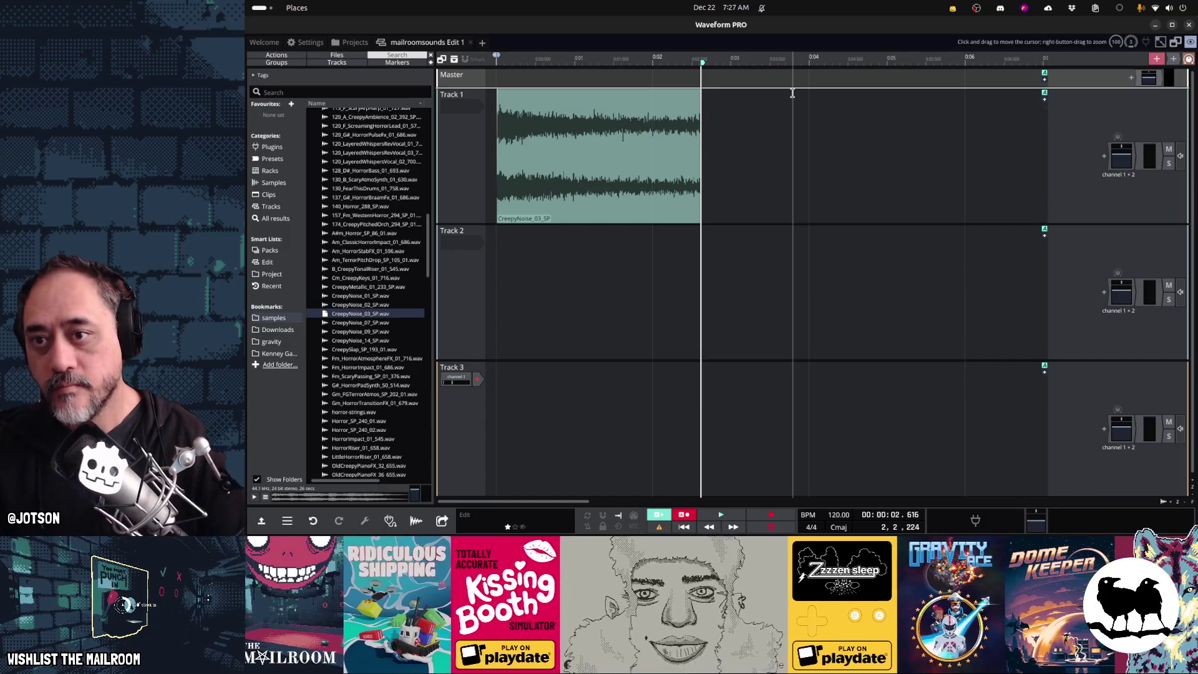
pyautogui.click(601, 93)
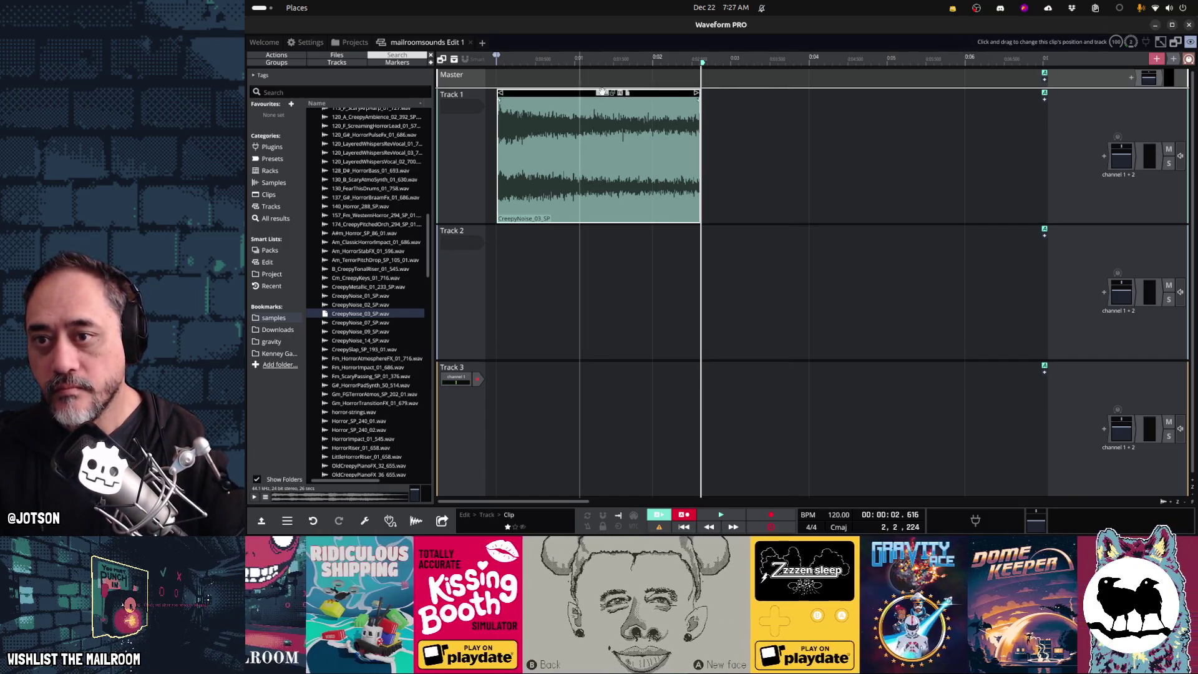
# Step: Lengthen the clip about 1.3 seconds with a long curved fade-out, then play the edit
pyautogui.moveTo(698, 93); pyautogui.dragTo(593, 98)
pyautogui.moveTo(700, 93); pyautogui.dragTo(807, 103)
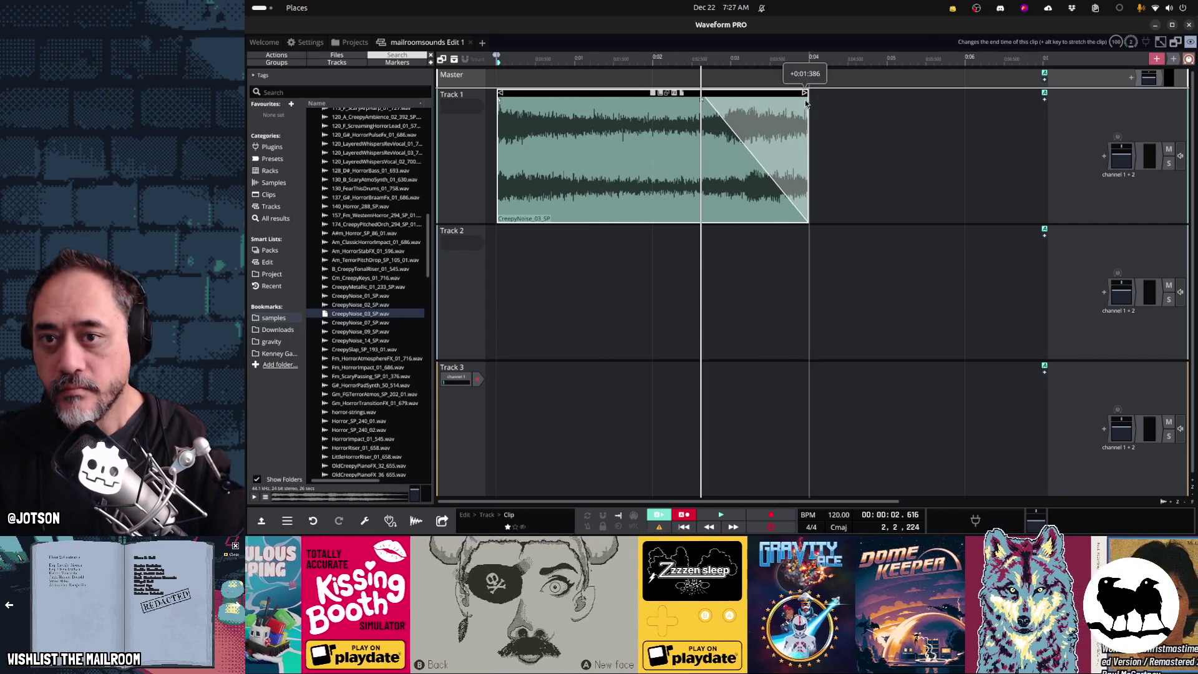
pyautogui.moveTo(698, 102); pyautogui.dragTo(599, 100)
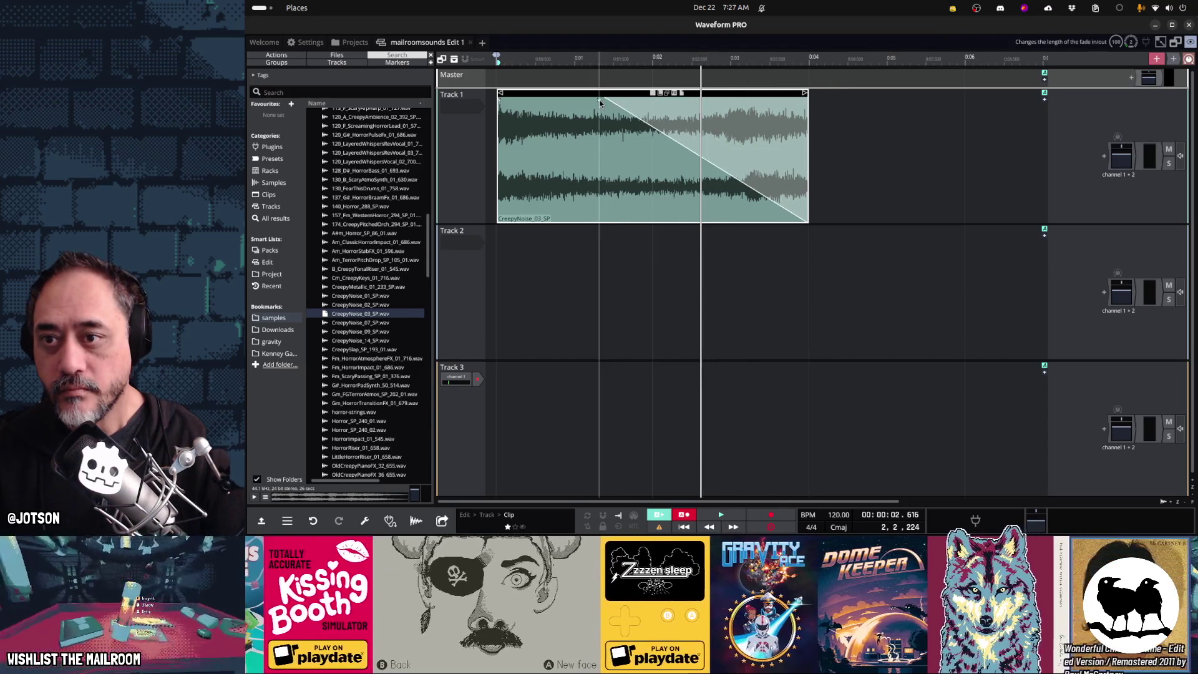
pyautogui.click(601, 103)
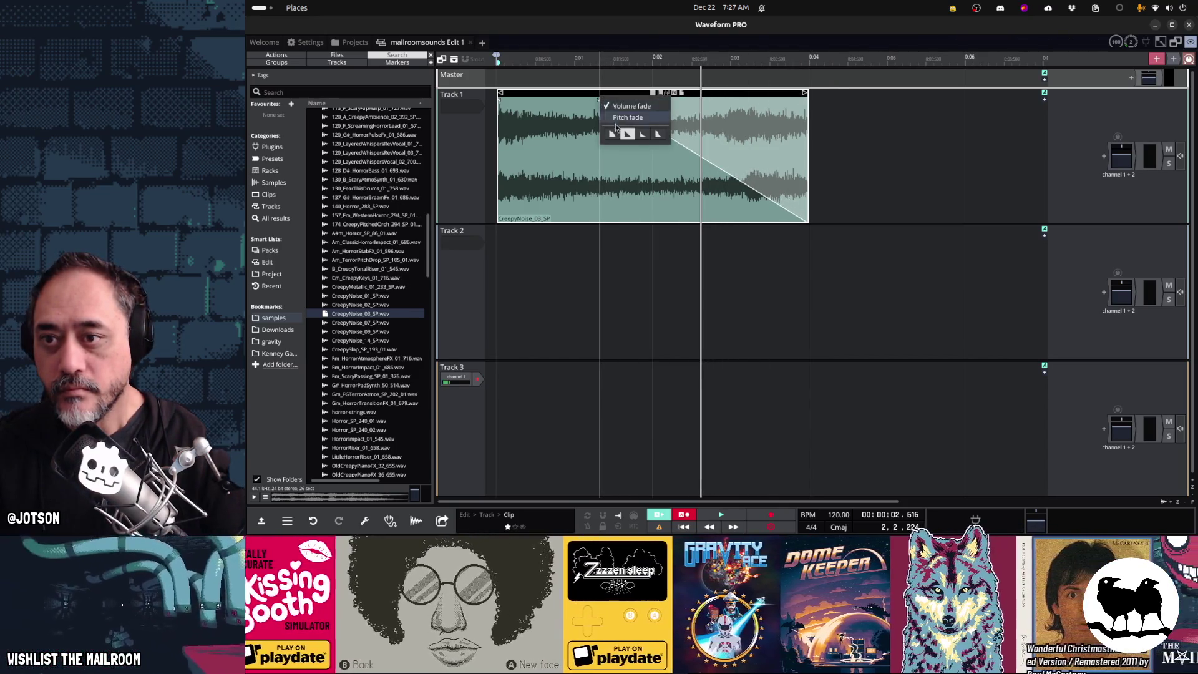
pyautogui.click(642, 134)
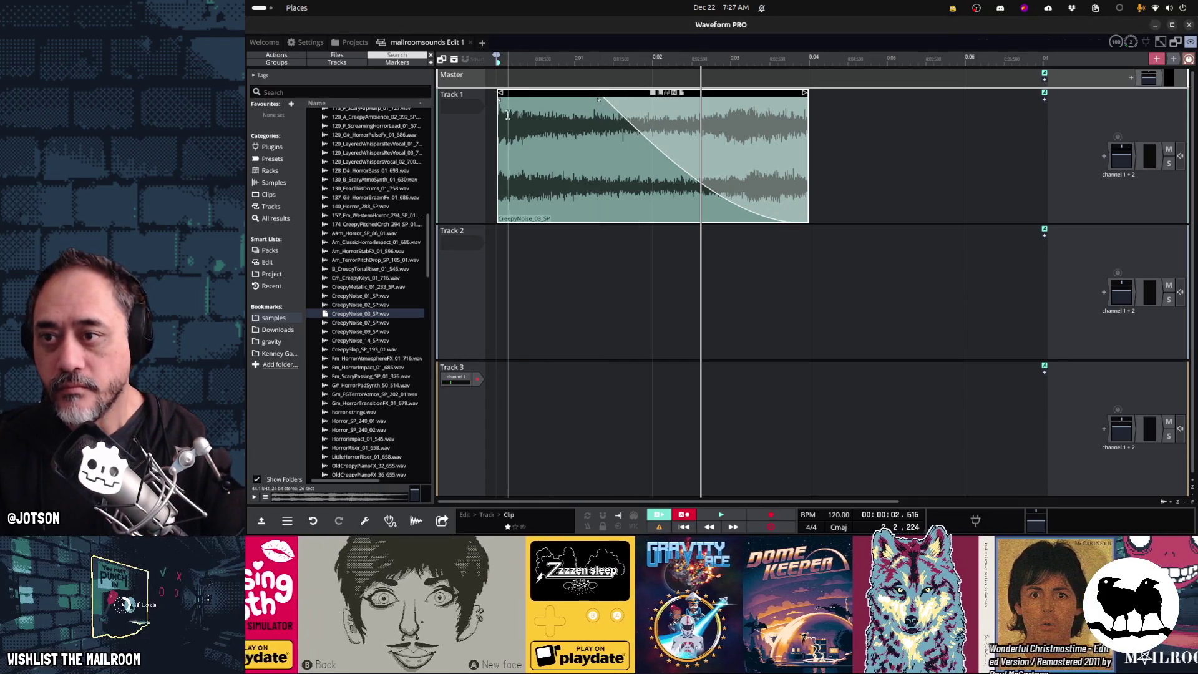
pyautogui.click(496, 138)
pyautogui.press('space')
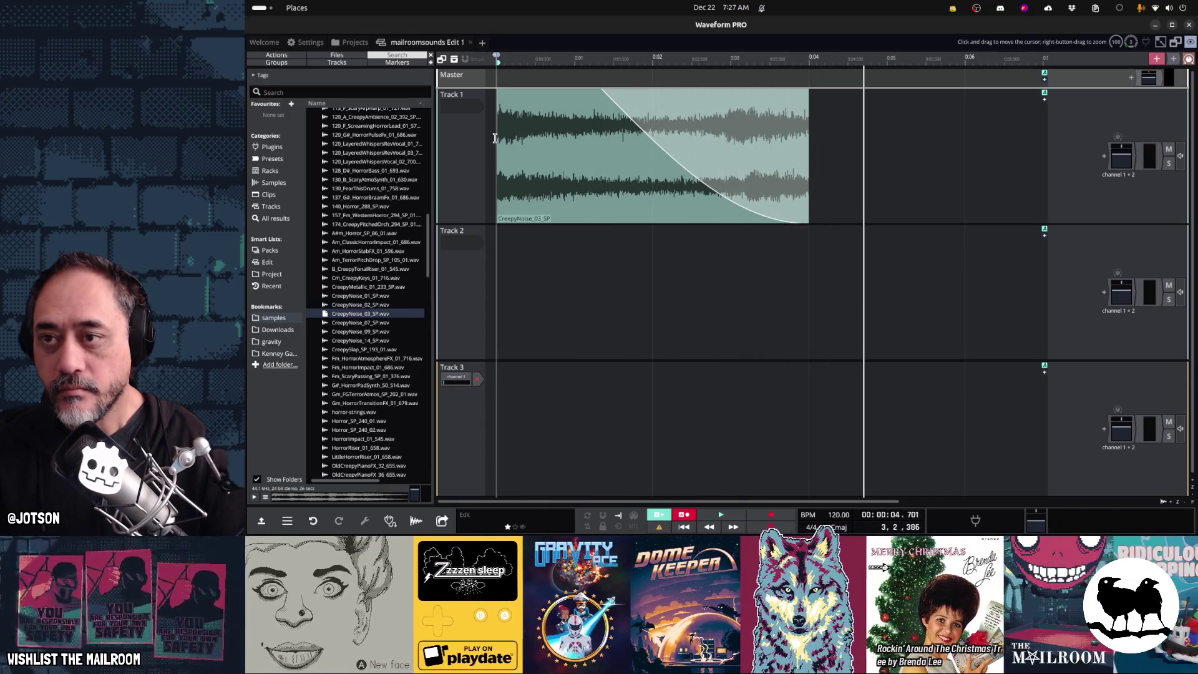
pyautogui.press('space')
pyautogui.press('space')
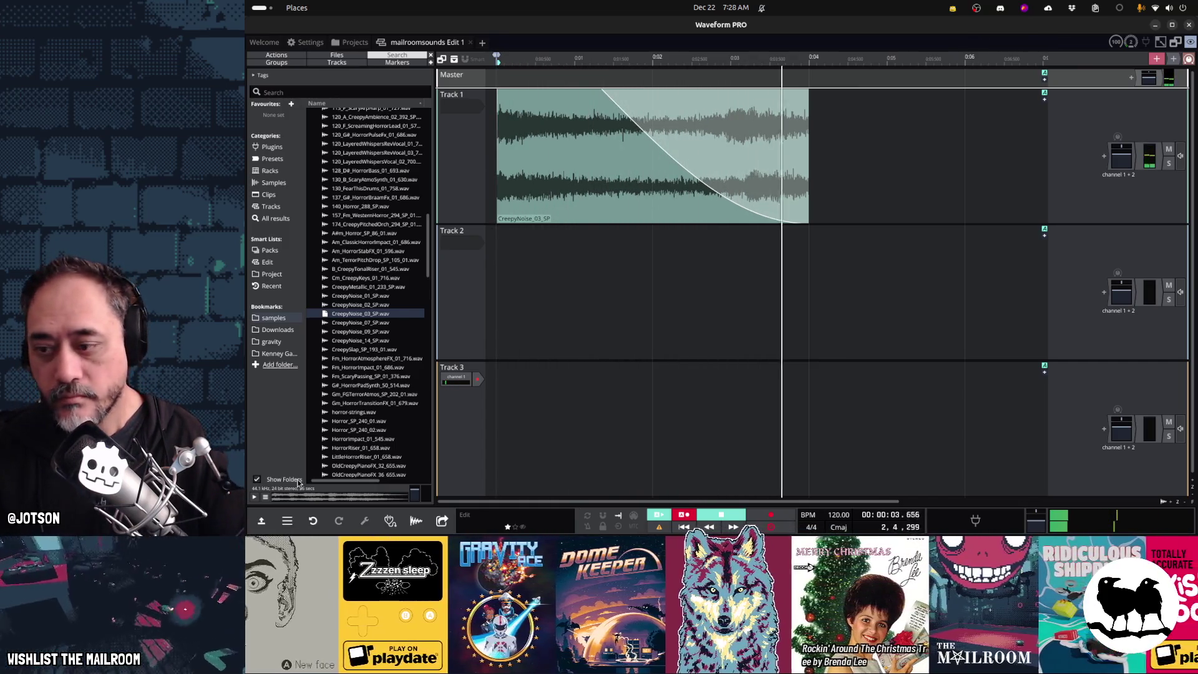
# Step: Stop playback and check the render-to-file settings without rendering
pyautogui.press('space')
pyautogui.click(287, 521)
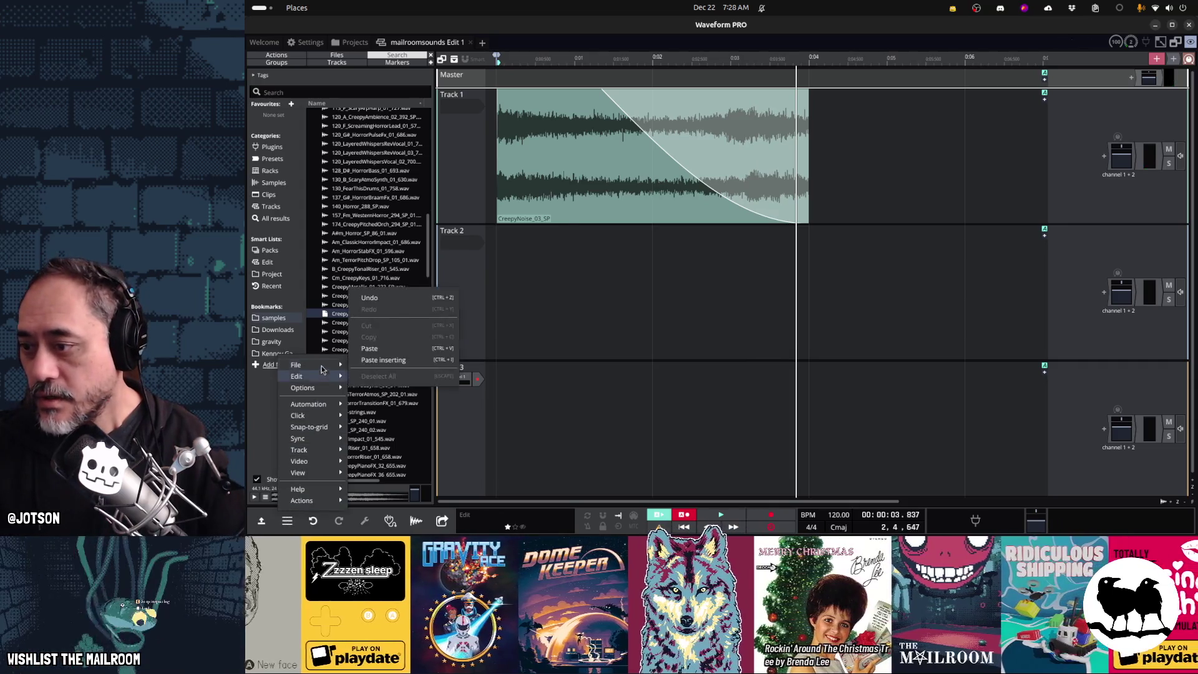
pyautogui.moveTo(318, 365)
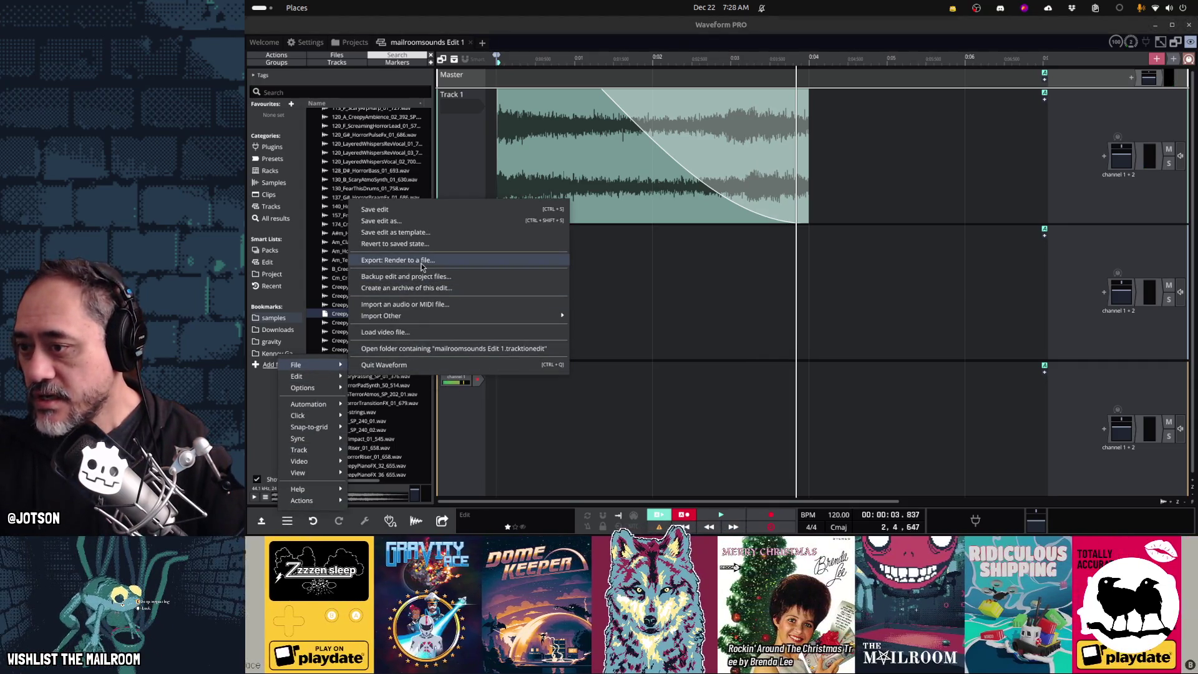
pyautogui.click(423, 261)
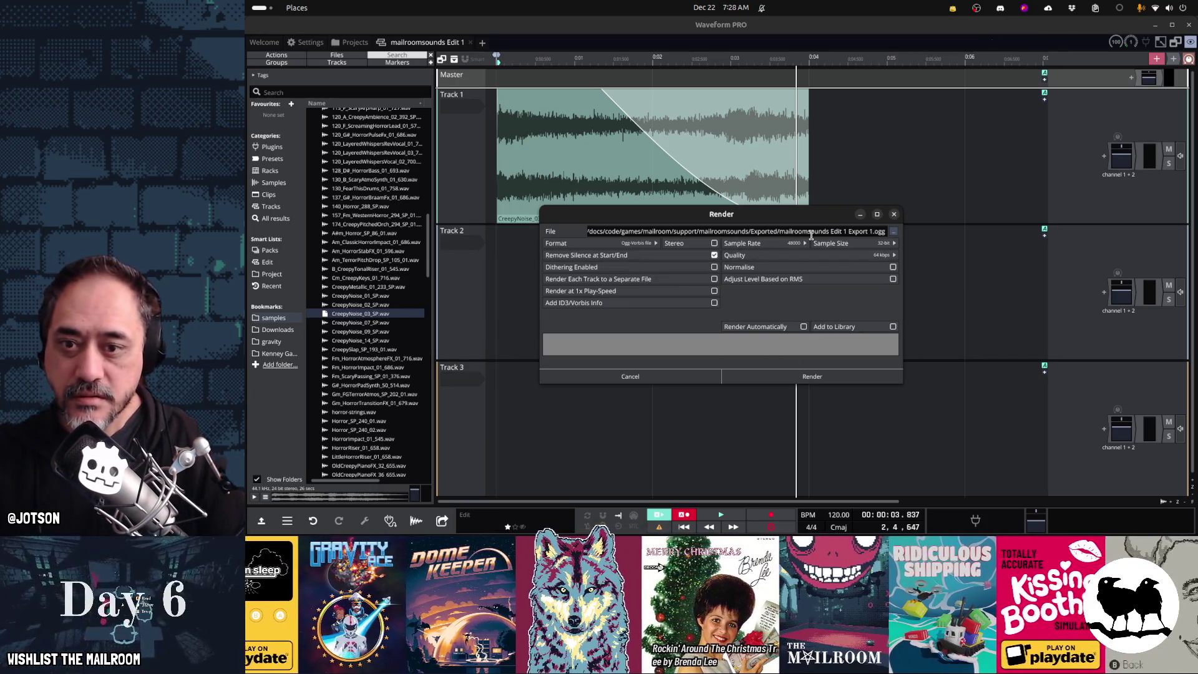
pyautogui.press('Escape')
# Step: Rename the edit to tvjumpscare, render it to an Ogg file, and switch to Godot
pyautogui.doubleClick(446, 43)
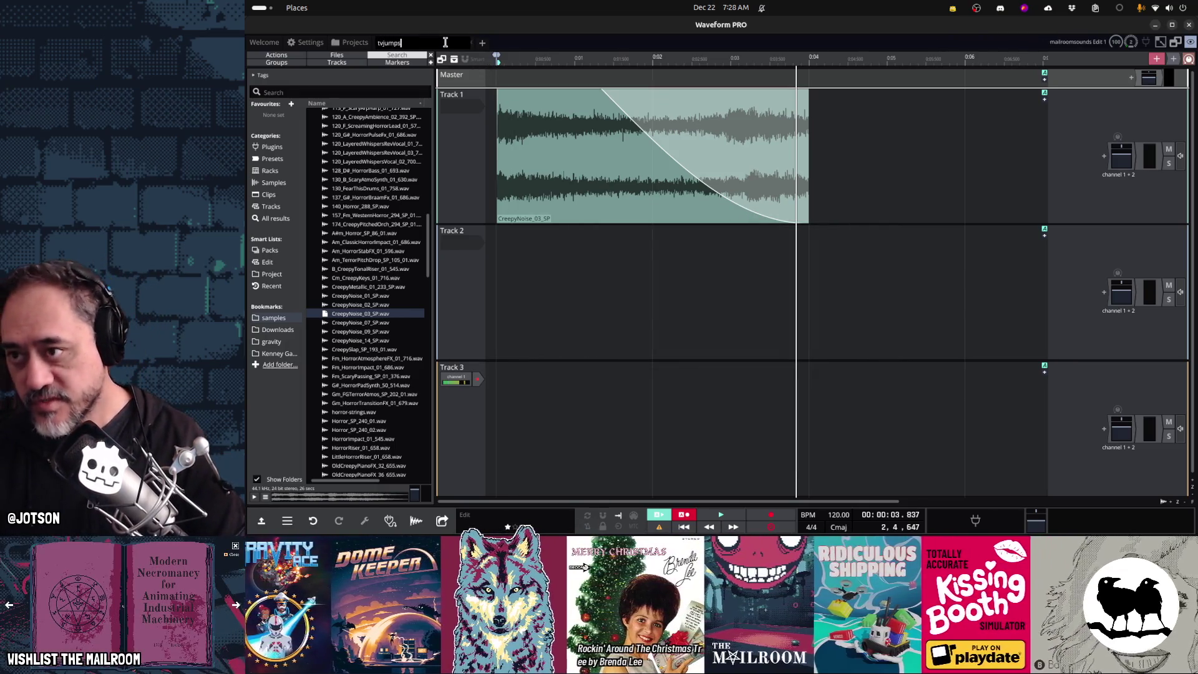
pyautogui.press('Return')
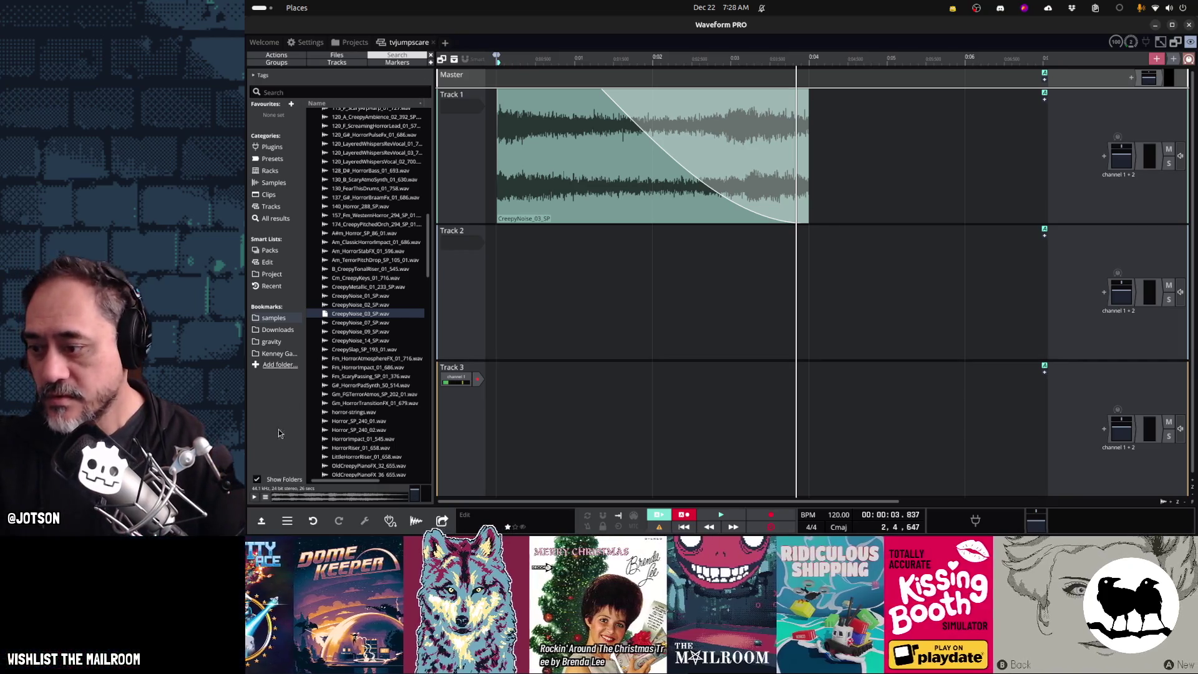
pyautogui.click(287, 527)
pyautogui.moveTo(311, 367)
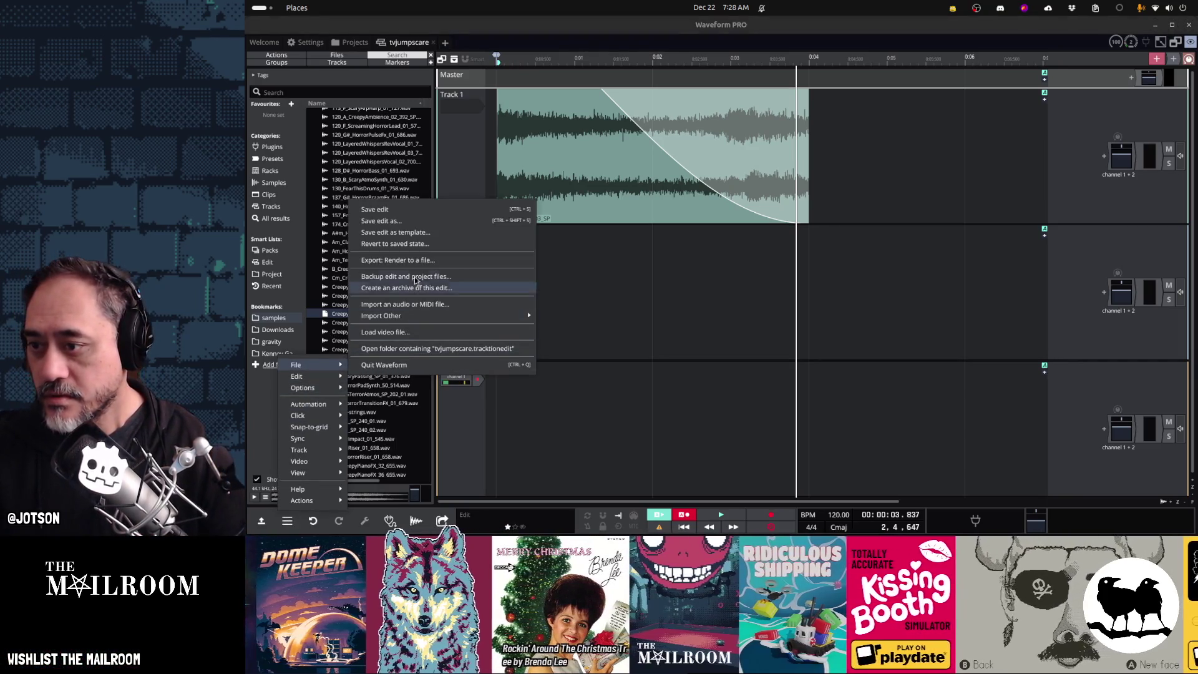
pyautogui.click(415, 261)
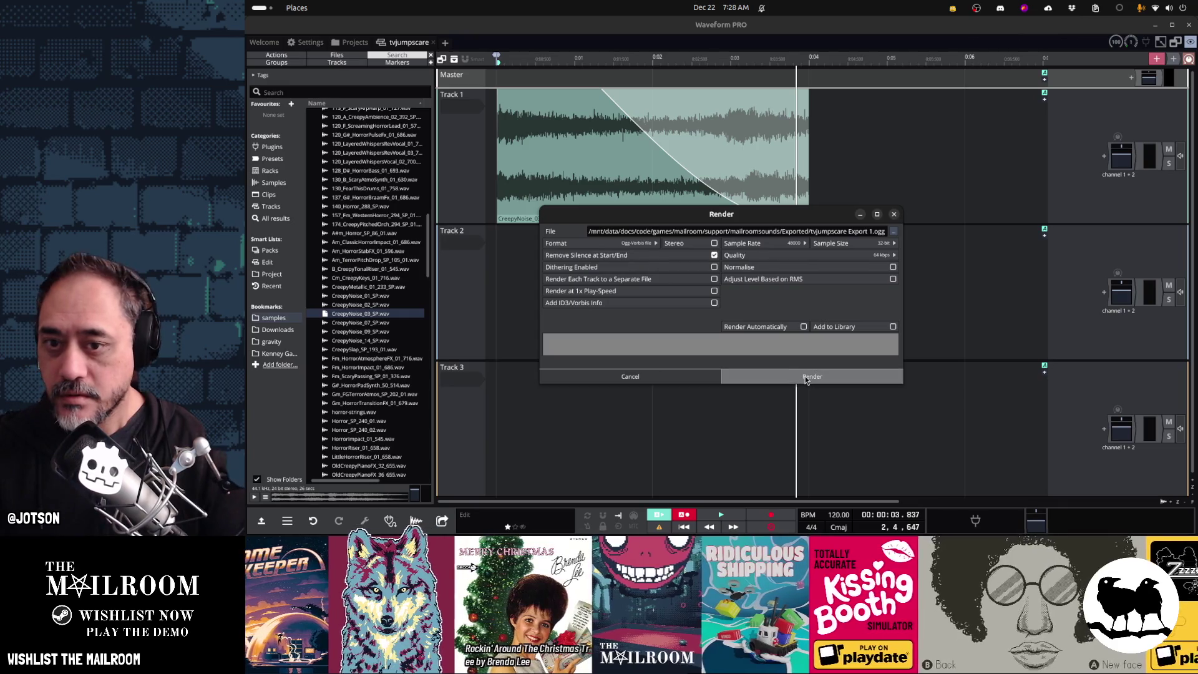
pyautogui.click(806, 378)
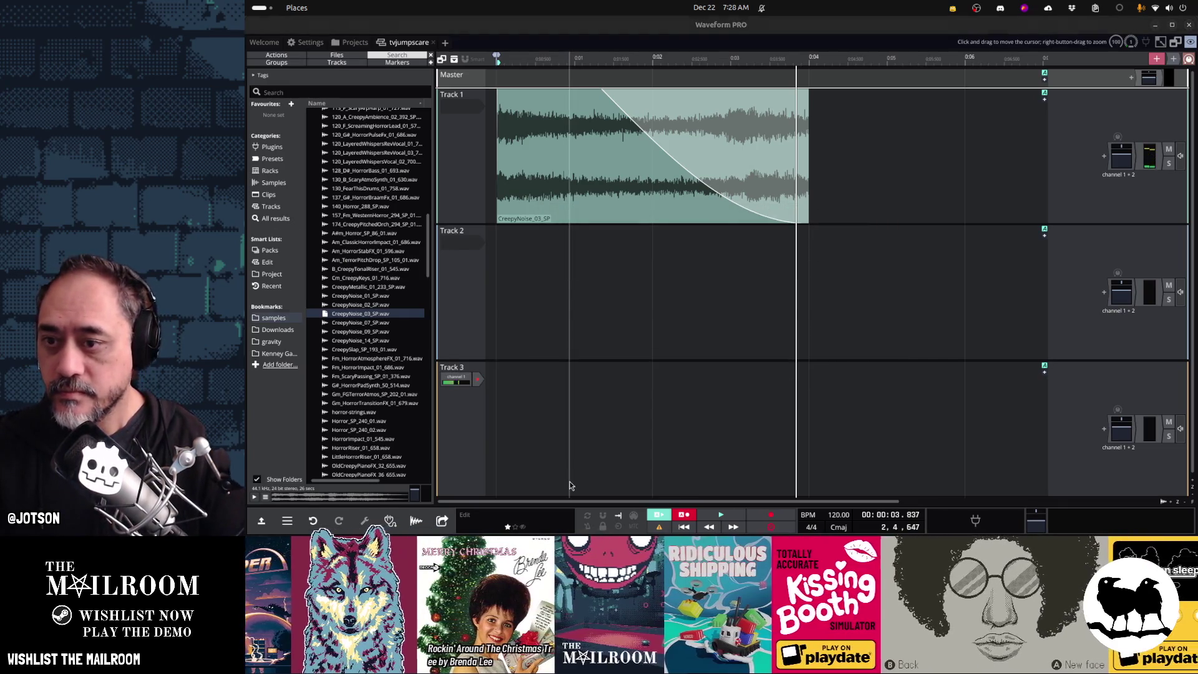
pyautogui.hotkey('alt', 'Tab')
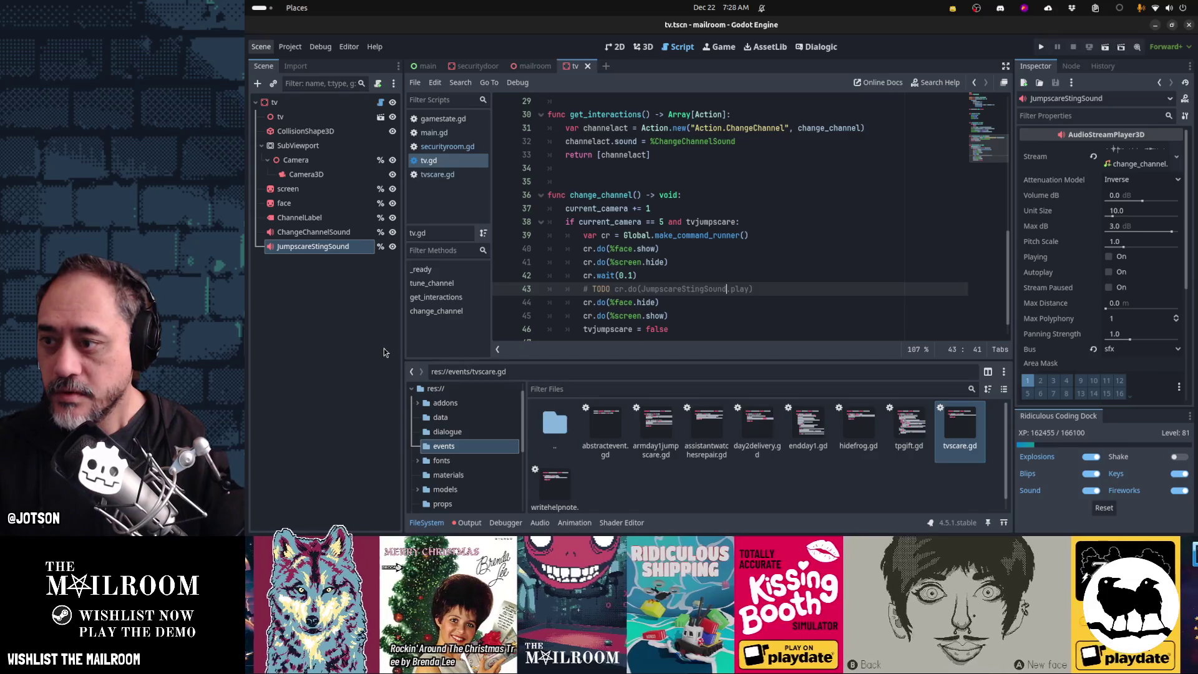
# Step: Load tvjumpscare.ogg as JumpscareStingSound's stream, preview it, and start uncommenting line 43
pyautogui.click(1094, 157)
pyautogui.click(1163, 149)
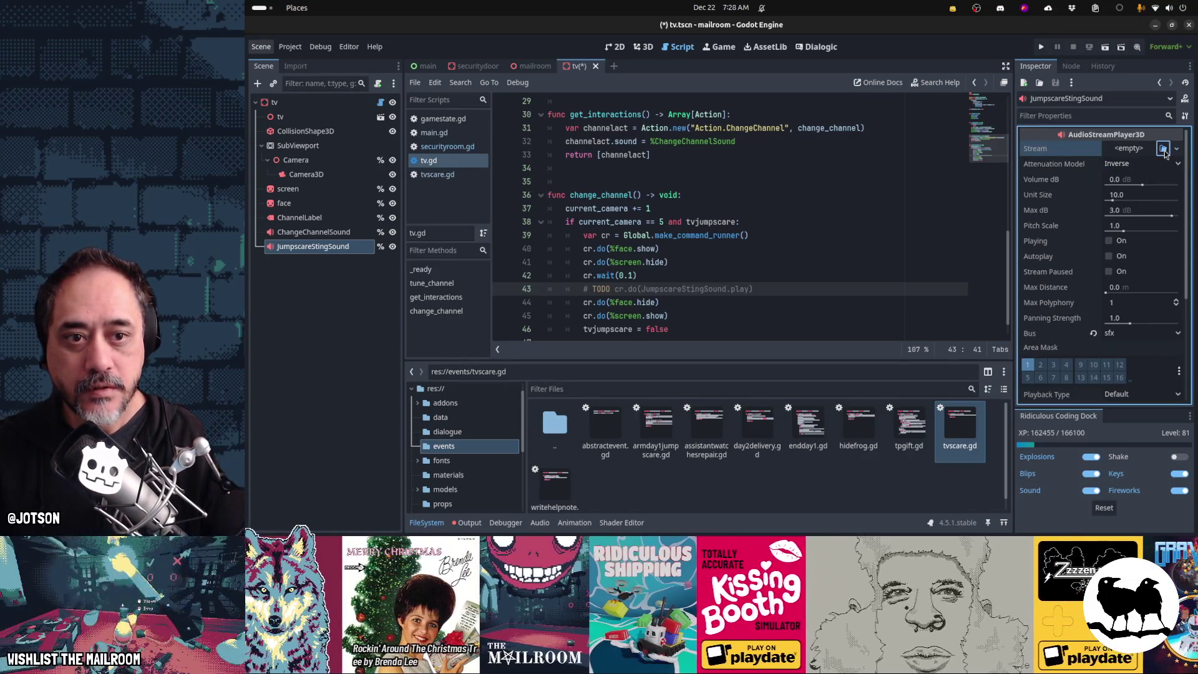
pyautogui.write('tvjumpsc')
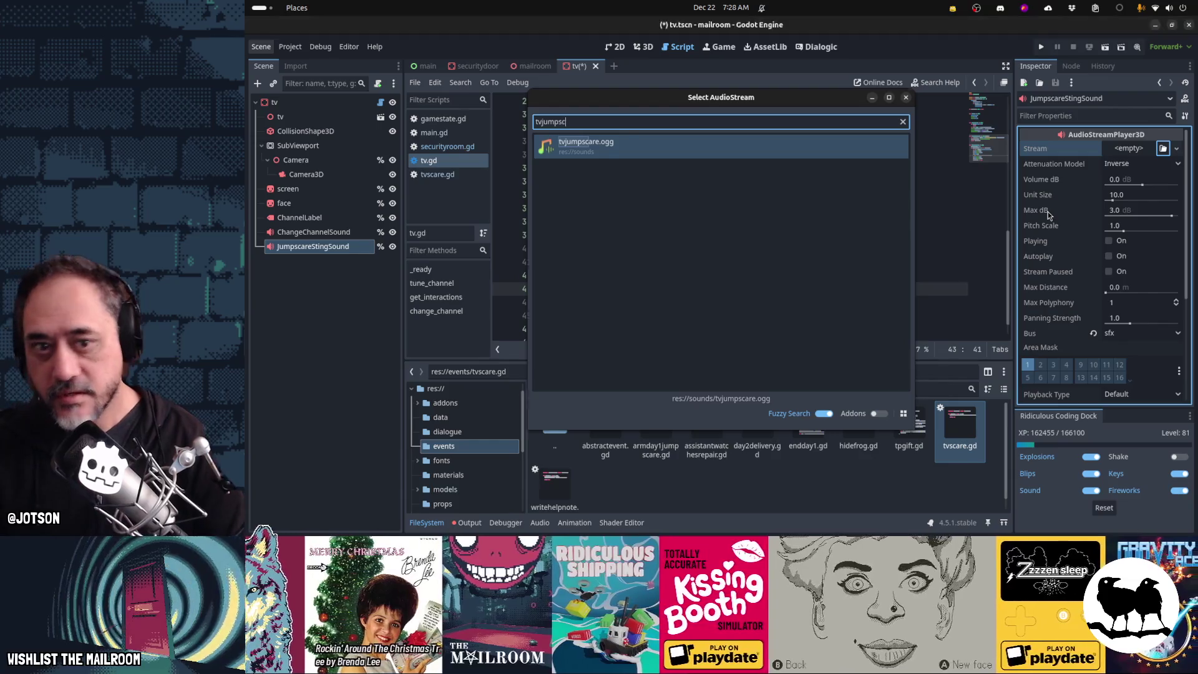
pyautogui.press('Return')
pyautogui.click(1110, 257)
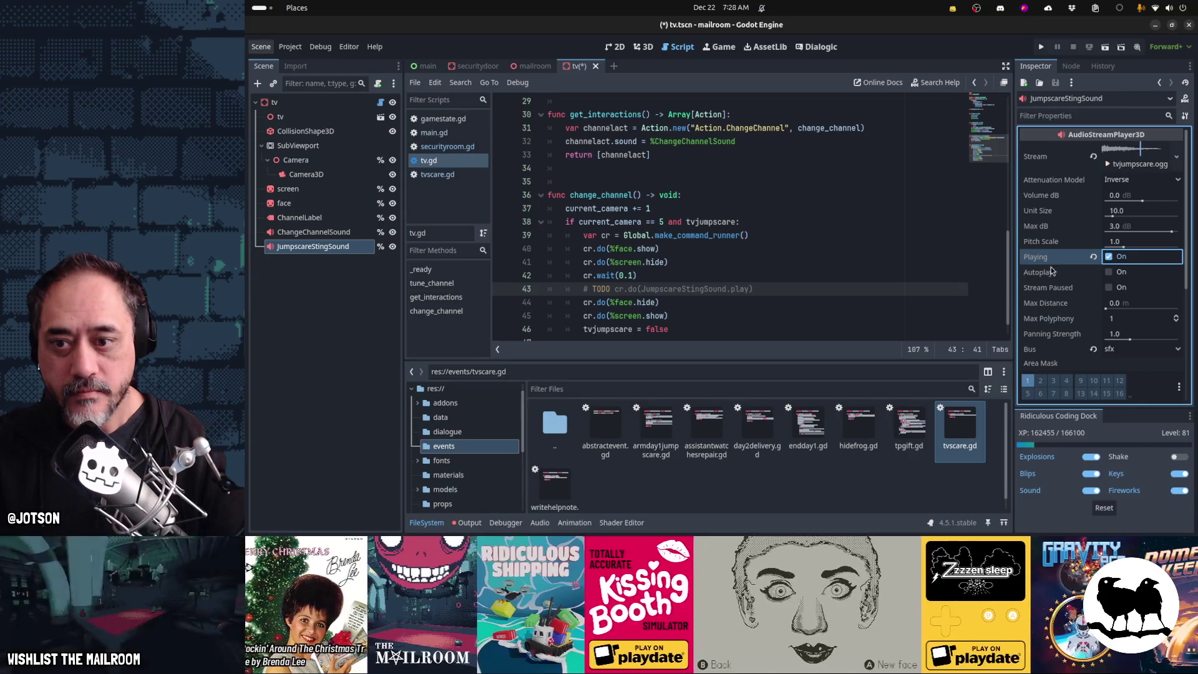
pyautogui.click(888, 286)
pyautogui.press('Delete')
pyautogui.press('Delete')
pyautogui.press('Delete')
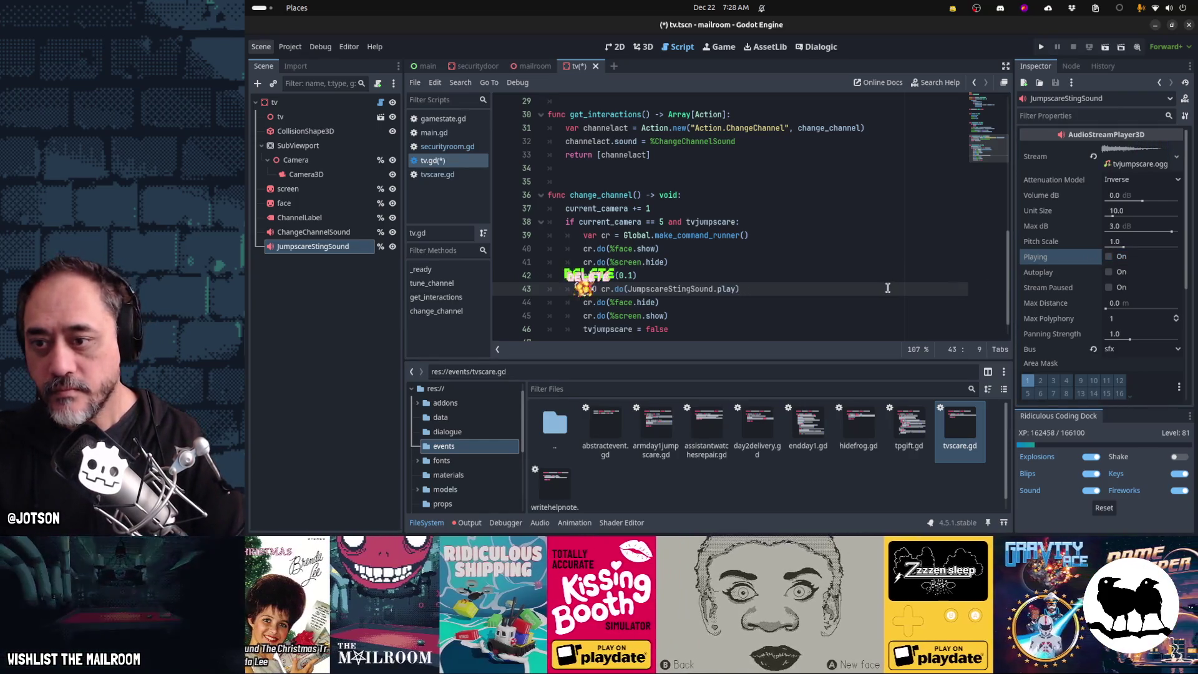
# Step: Finish uncommenting the sting call, save tv.gd, and select TVScareEvent.new().run() in main.gd
pyautogui.press('Home')
pyautogui.hotkey('ctrl', 's')
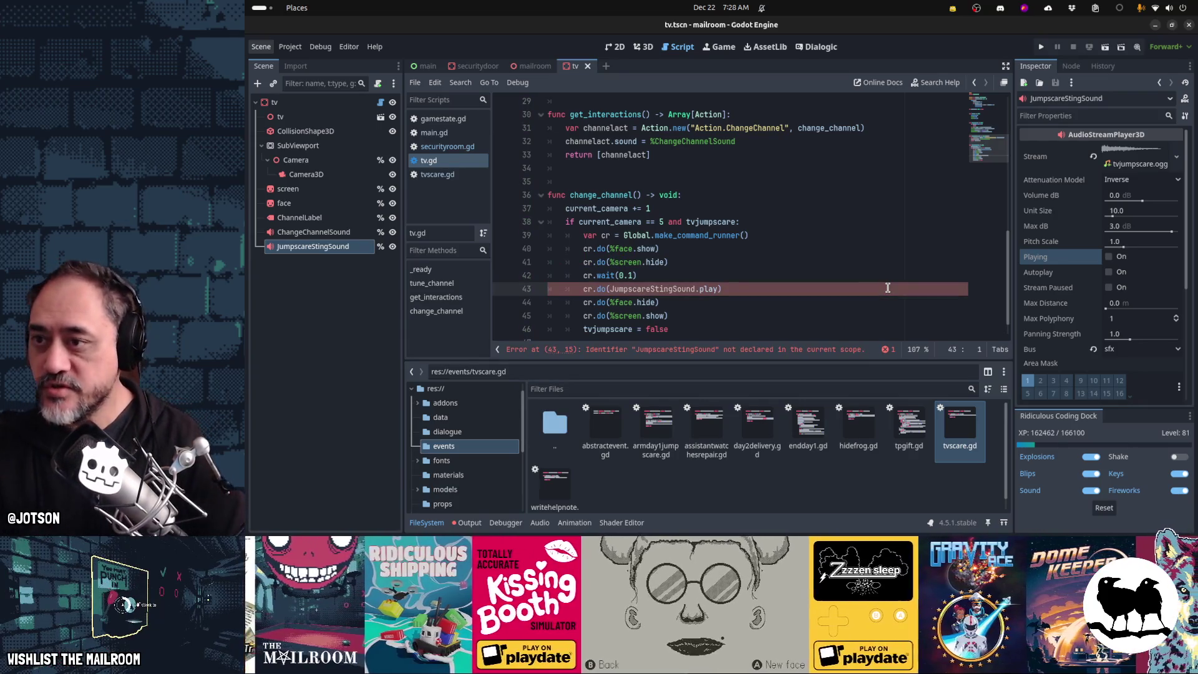
pyautogui.hotkey('alt', 'Left')
pyautogui.press('Up')
pyautogui.press('Up')
pyautogui.press('Up')
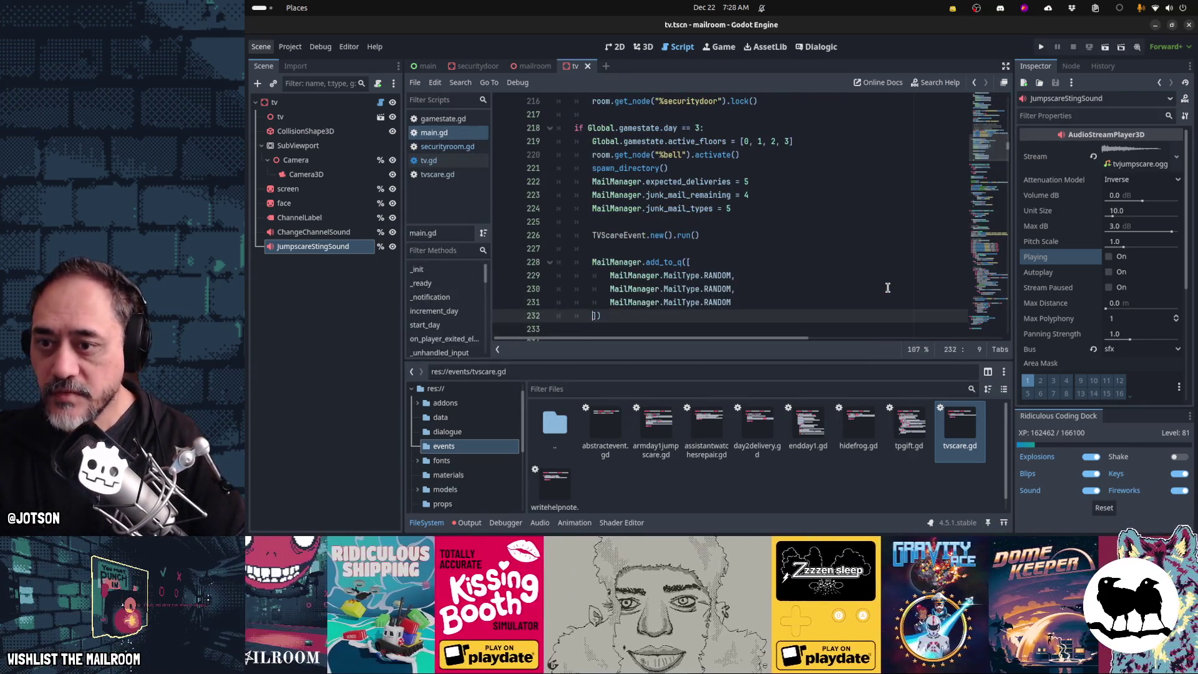
pyautogui.press('Home')
pyautogui.hotkey('shift', 'End')
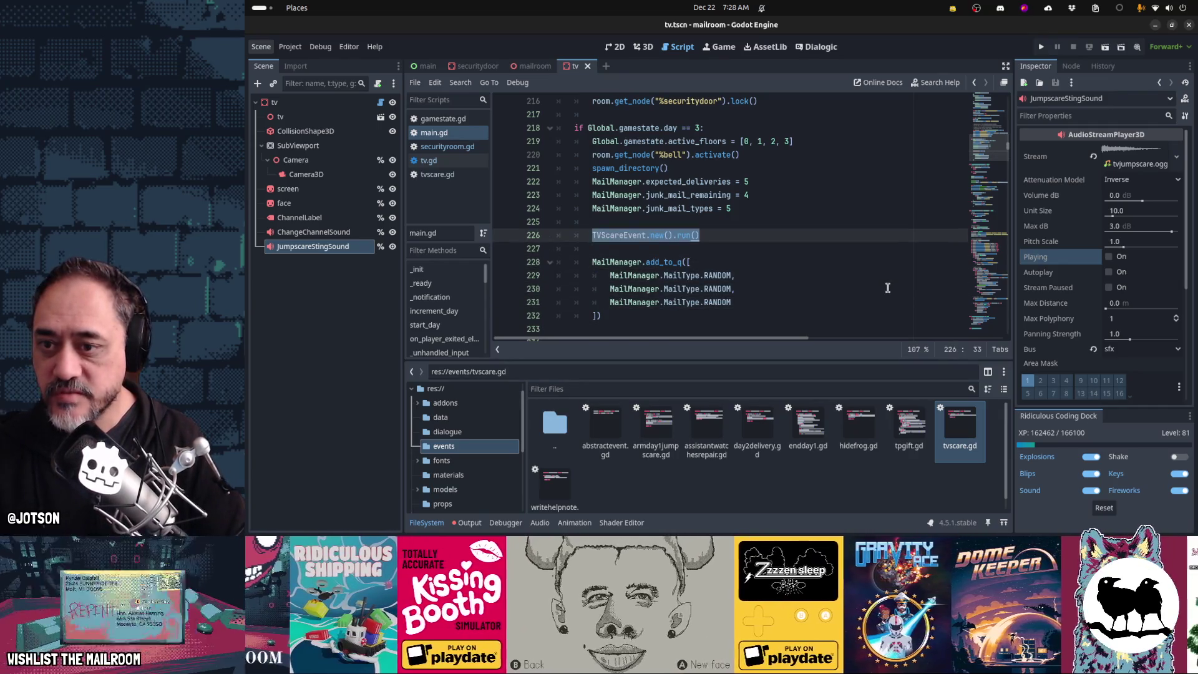
# Step: Trace TVScareEvent to the arm_tv_jumpscare definition, then return to tv.gd's line 43 error
pyautogui.hotkey('alt', 'Left')
pyautogui.hotkey('alt', 'Left')
pyautogui.hotkey('alt', 'Left')
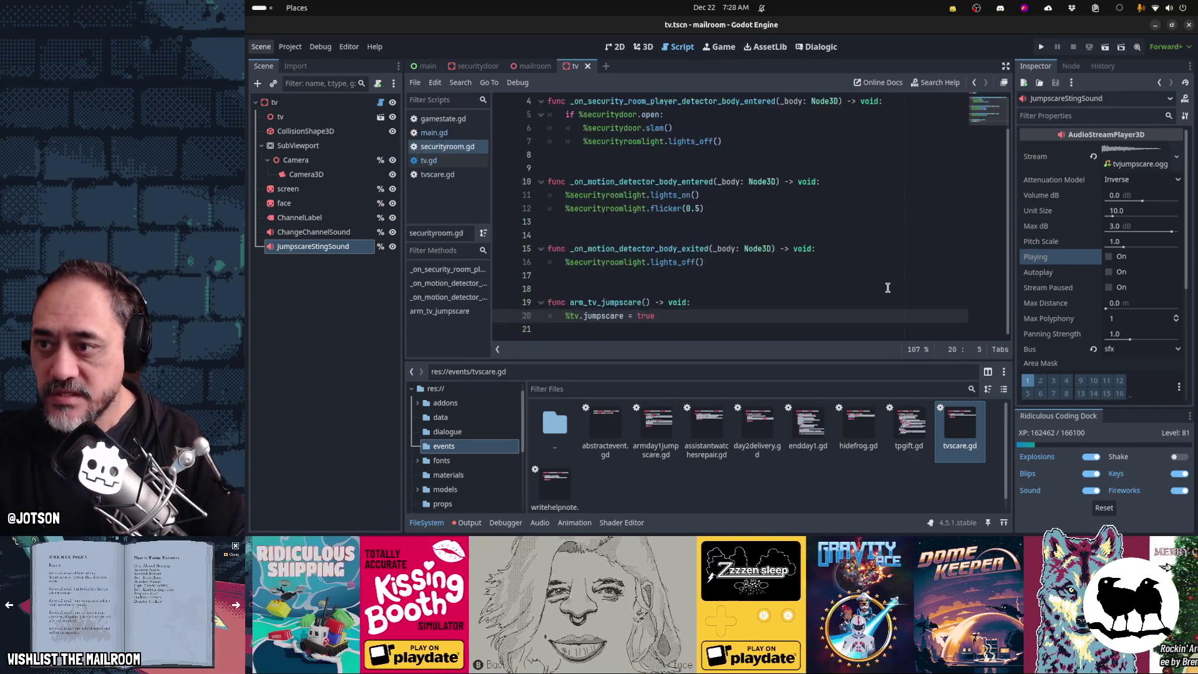
pyautogui.press('Home')
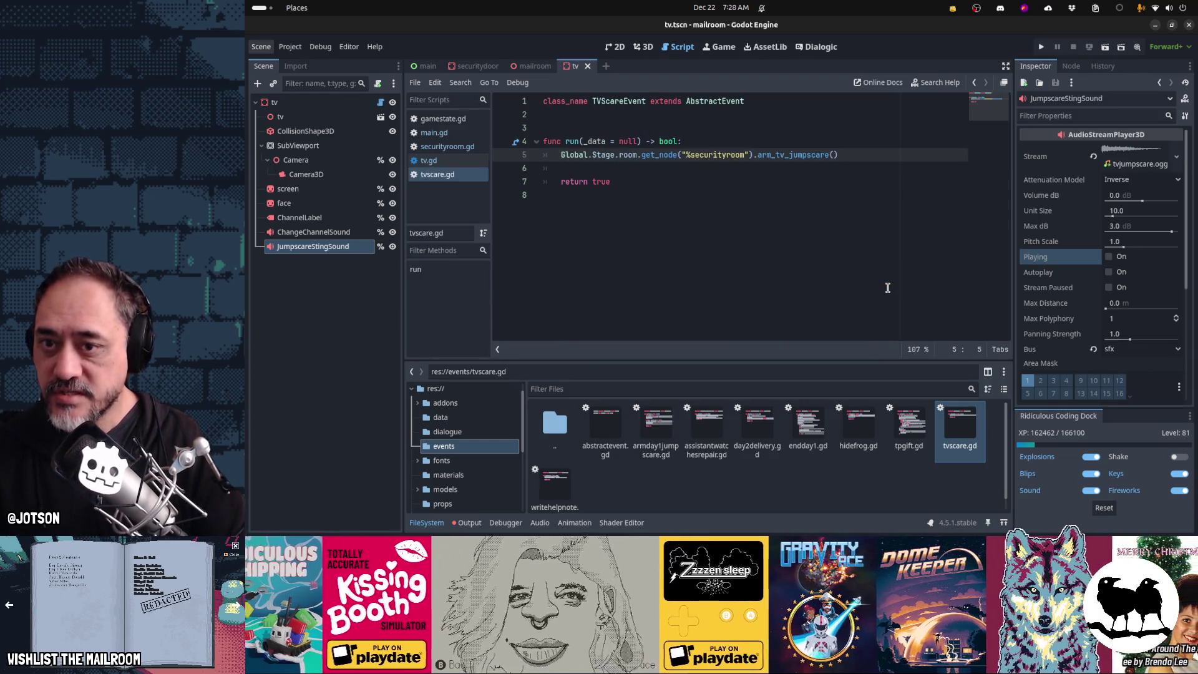
pyautogui.hotkey('ctrl', 'shift', 'Left')
pyautogui.hotkey('ctrl', 'shift', 'Left')
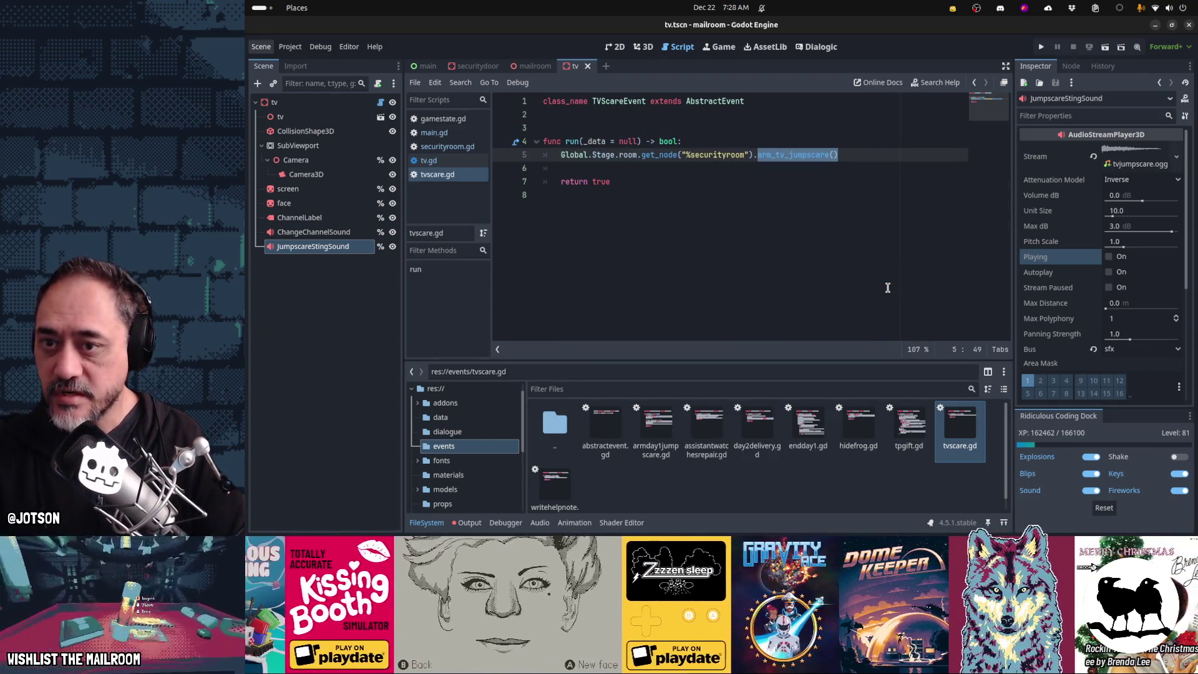
pyautogui.hotkey('alt', 'Right')
pyautogui.hotkey('alt', 'Right')
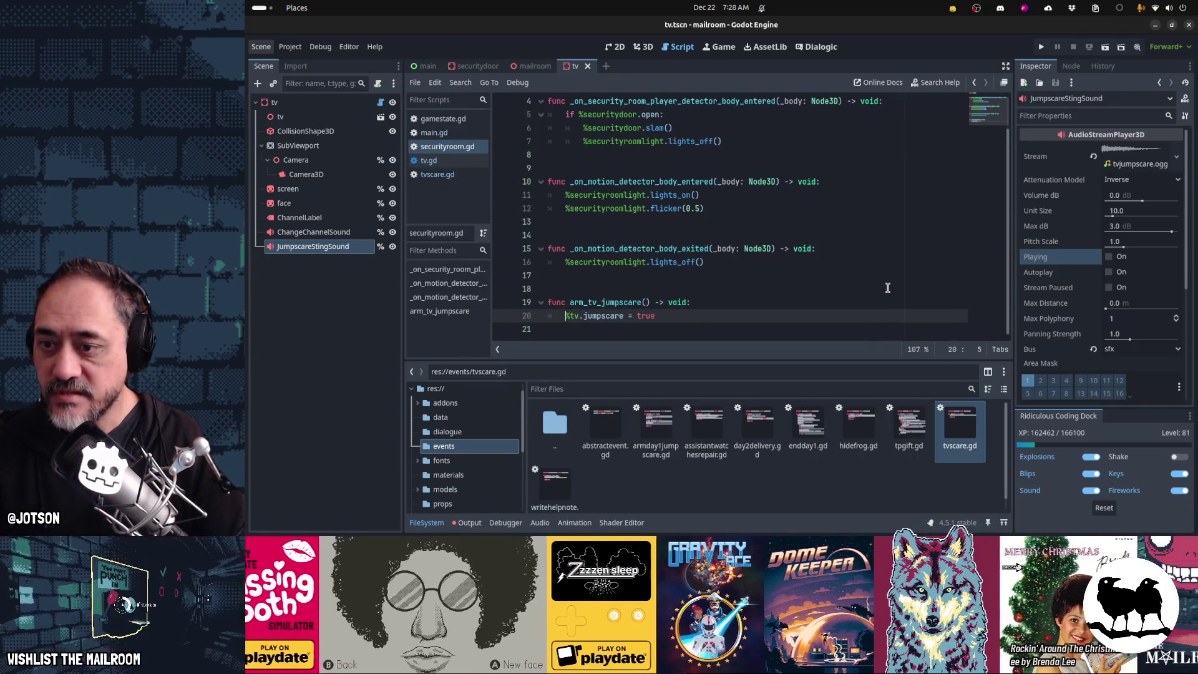
pyautogui.hotkey('shift', 'End')
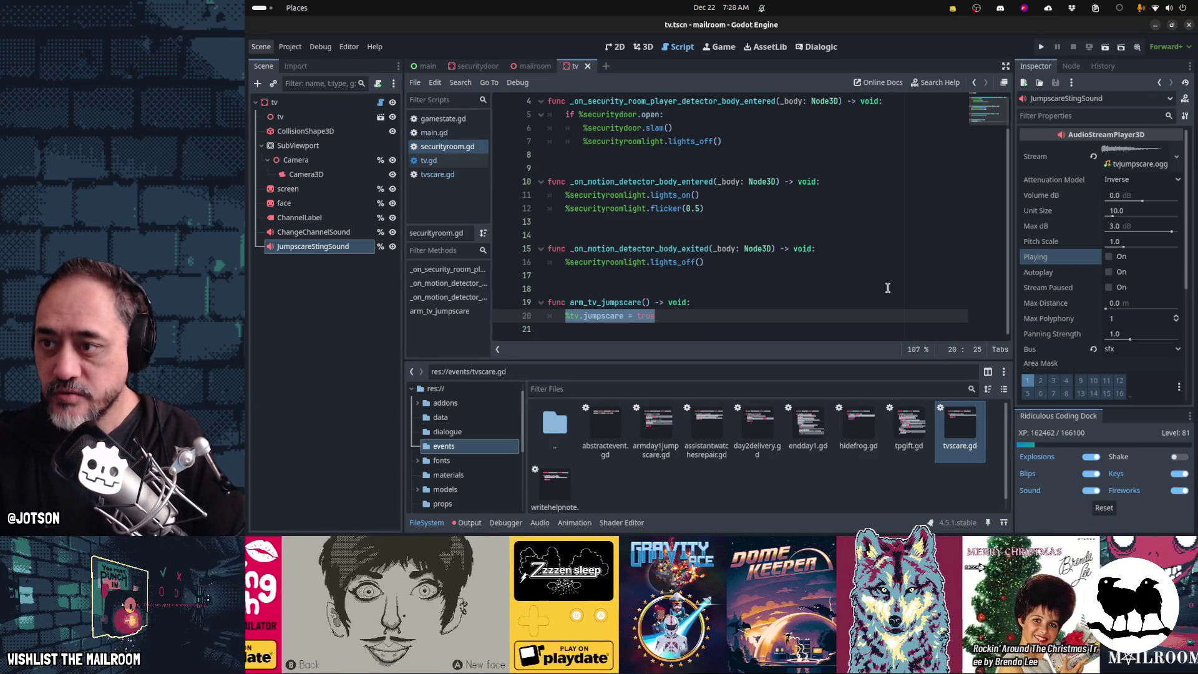
pyautogui.hotkey('alt', 'Left')
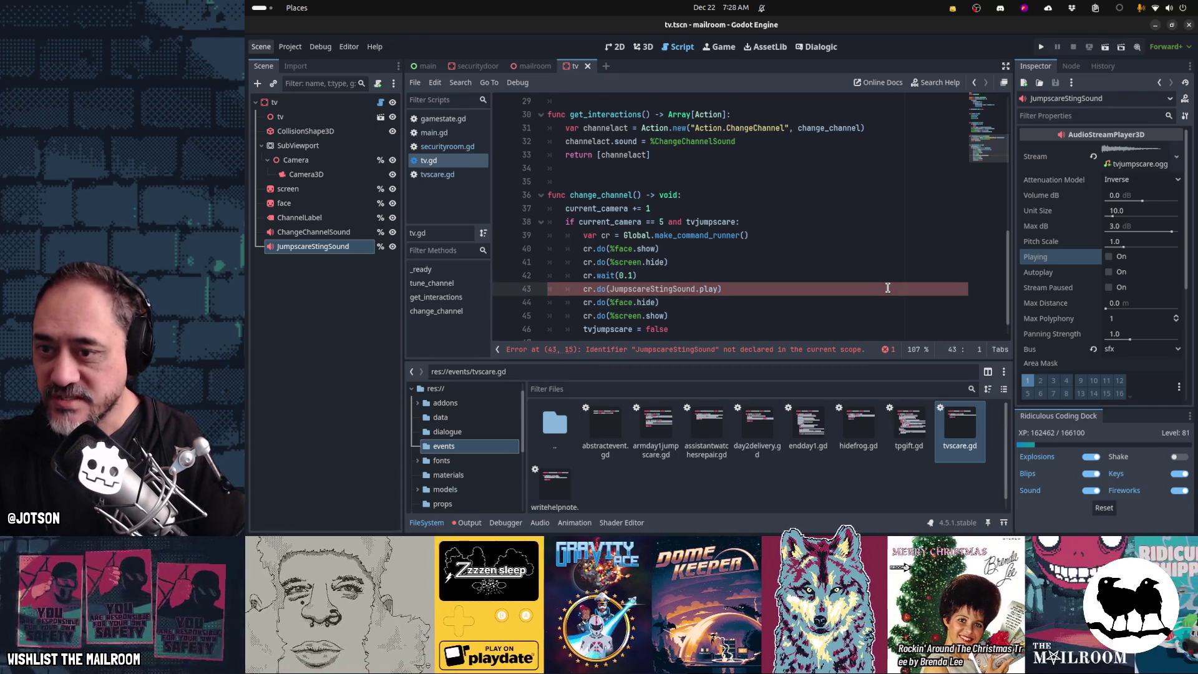
pyautogui.scroll(-1, 887, 288)
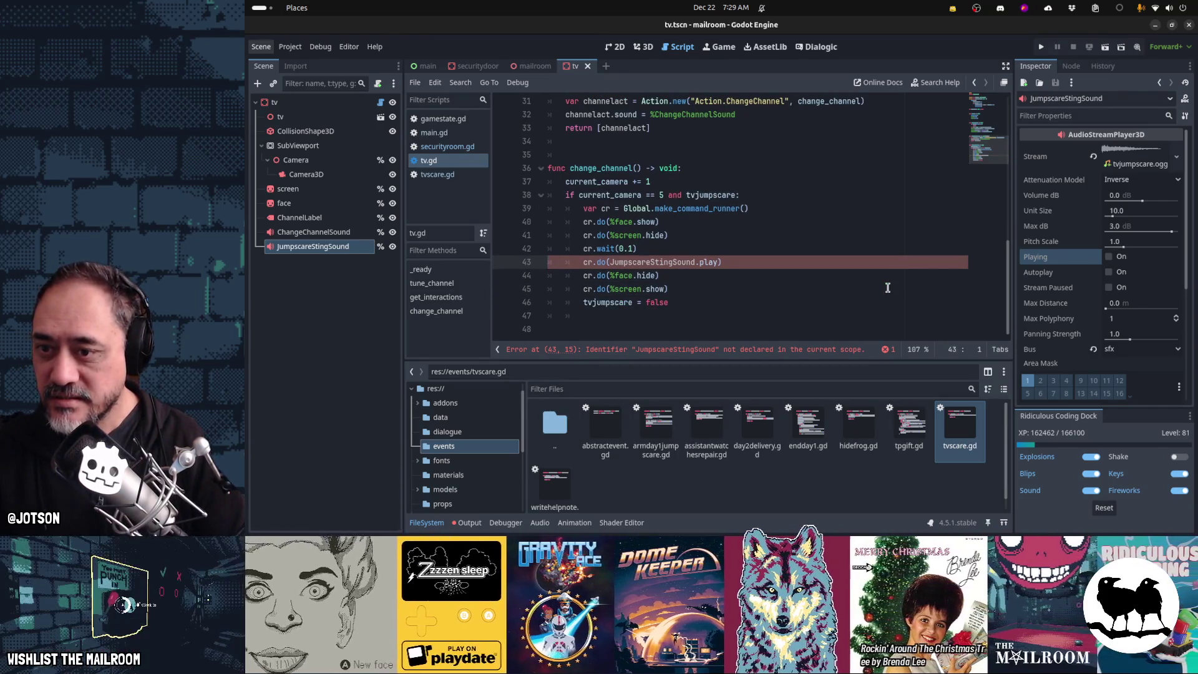
# Step: Change the sting call's reference to %JumpscareStingSound
pyautogui.write('T')
pyautogui.press('Left')
pyautogui.press('Left')
pyautogui.press('Left')
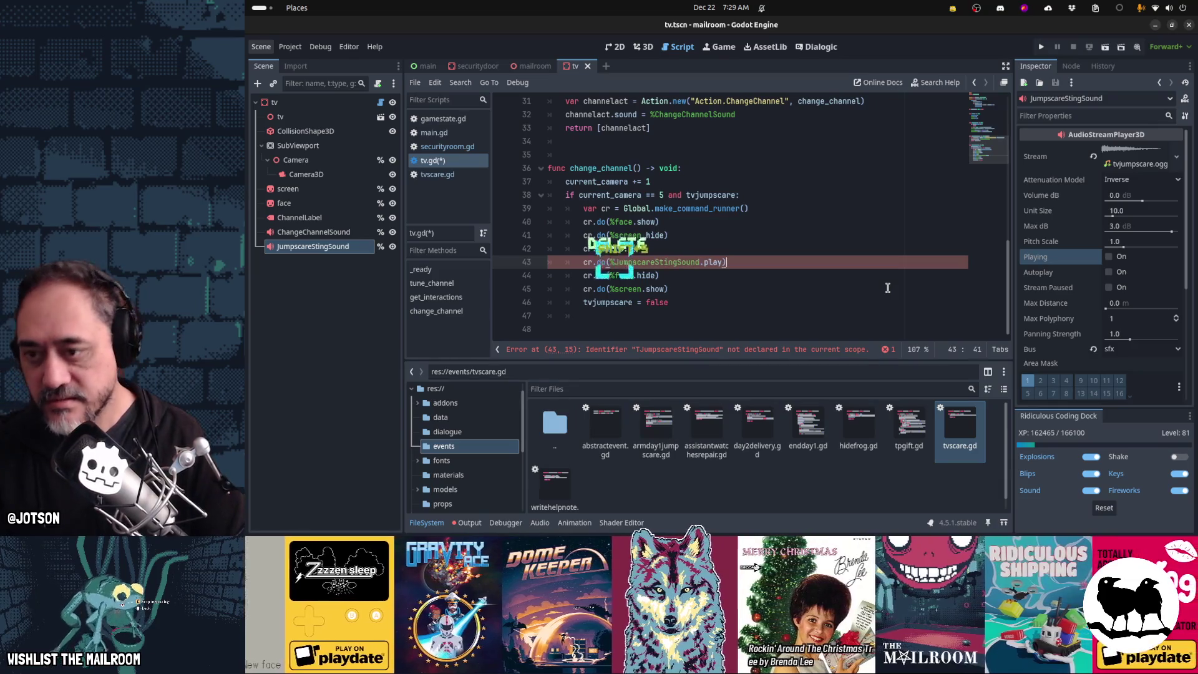
pyautogui.write('%')
# Step: Move the cr.wait(0.1) line below the sound play call
pyautogui.press('Up')
pyautogui.press('Up')
pyautogui.press('Home')
pyautogui.press('Home')
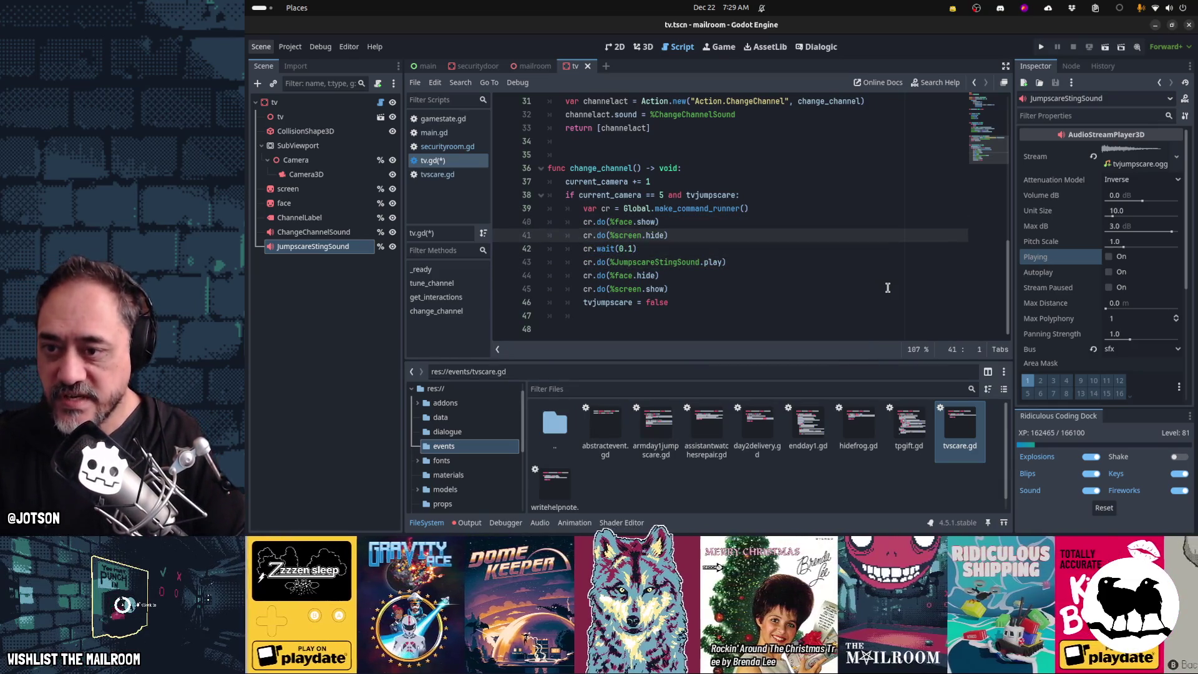
pyautogui.press('Down')
pyautogui.hotkey('ctrl', 'x')
pyautogui.press('Down')
pyautogui.hotkey('ctrl', 'v')
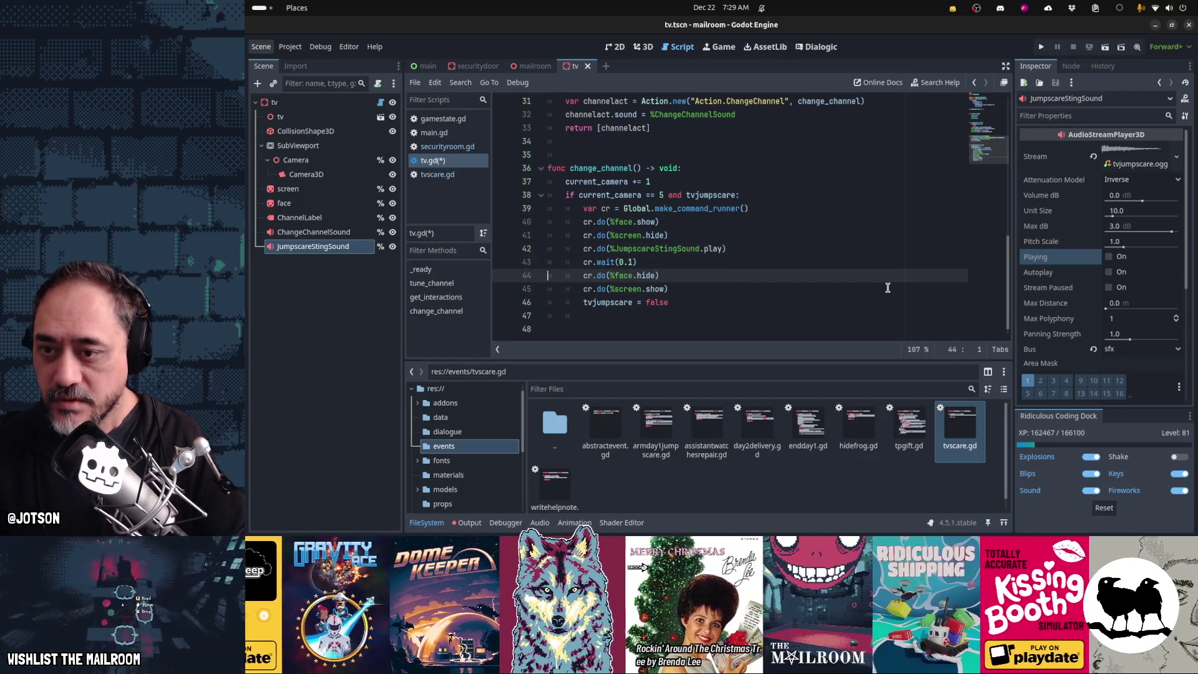
# Step: Save the TV script and run the project with F5 to test the jumpscare
pyautogui.press('Up')
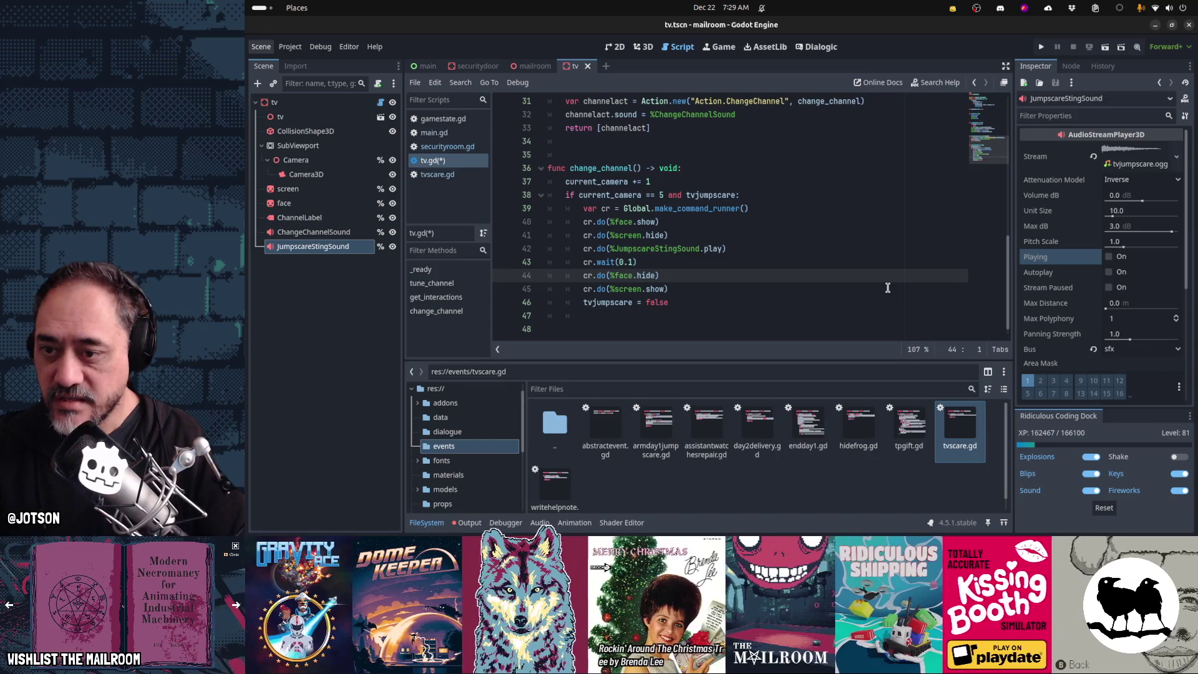
pyautogui.press('Down')
pyautogui.press('Down')
pyautogui.press('Down')
pyautogui.press('Down')
pyautogui.press('Up')
pyautogui.press('Up')
pyautogui.press('Down')
pyautogui.press('Down')
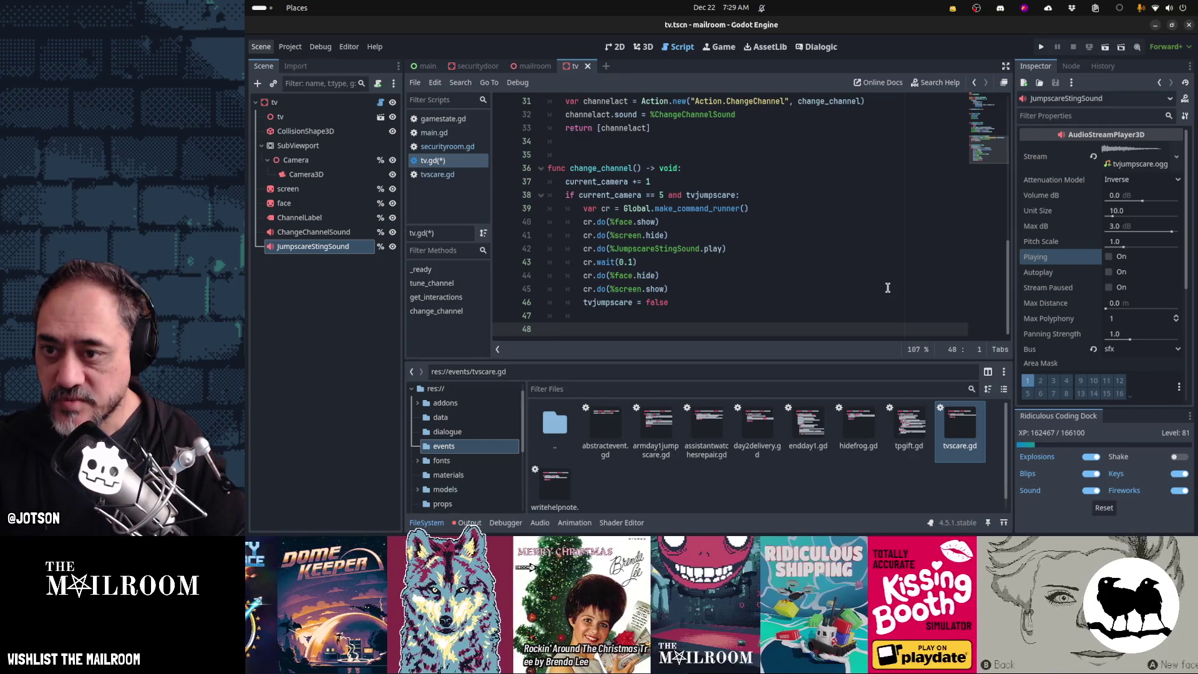
pyautogui.hotkey('ctrl', 's')
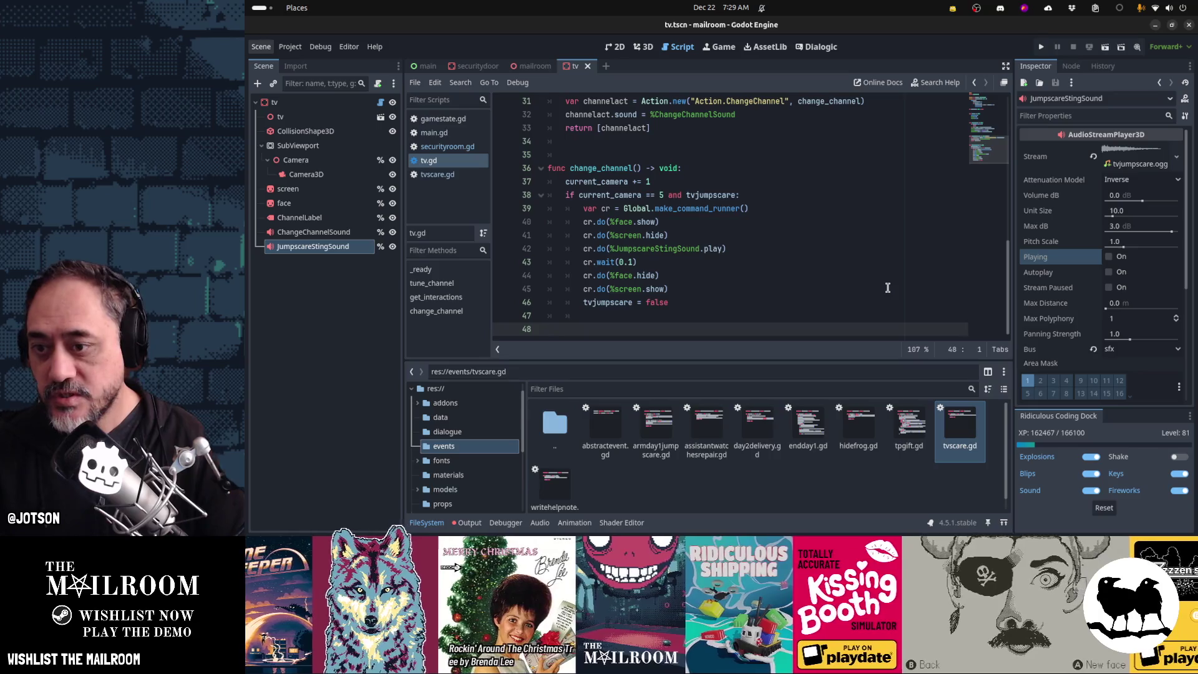
pyautogui.press('F5')
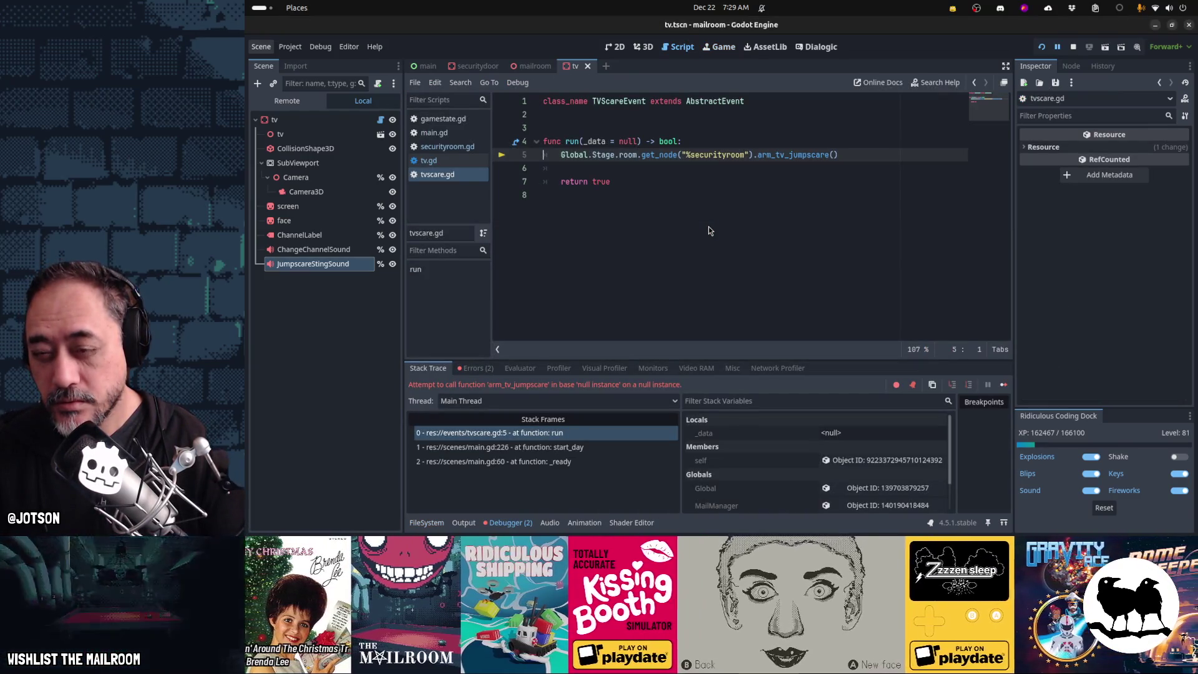
# Step: Make securityroom in the mailroom scene accessible by unique name, then save and run the game
pyautogui.click(534, 66)
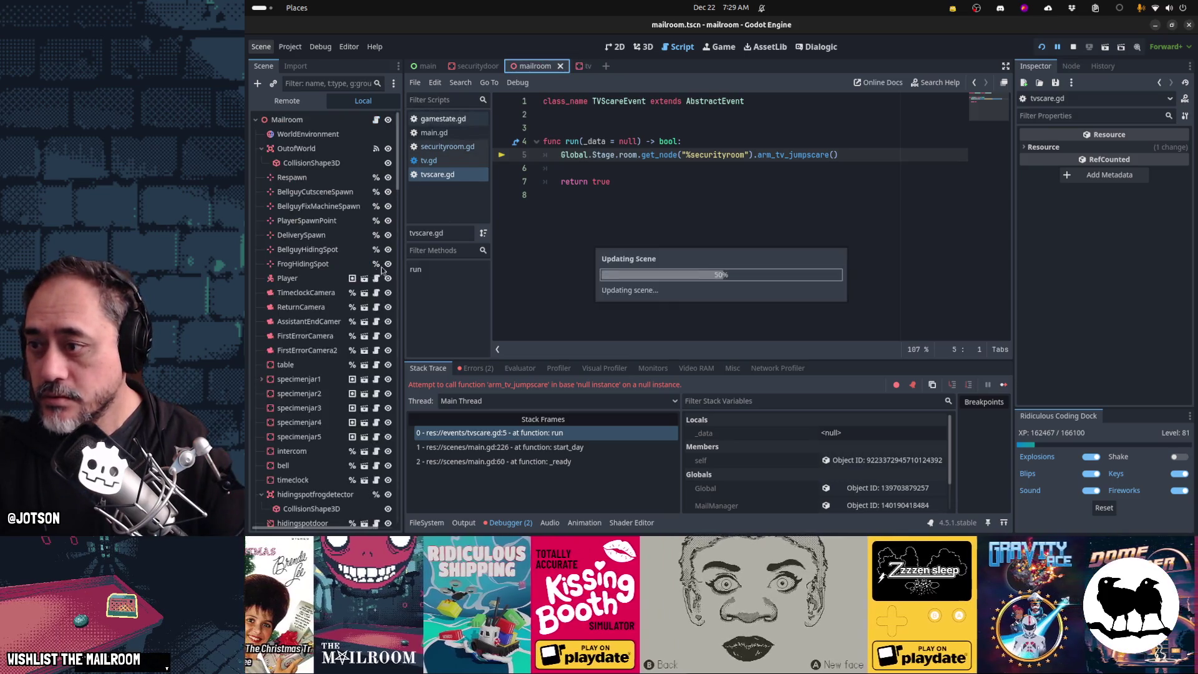
pyautogui.rightClick(333, 418)
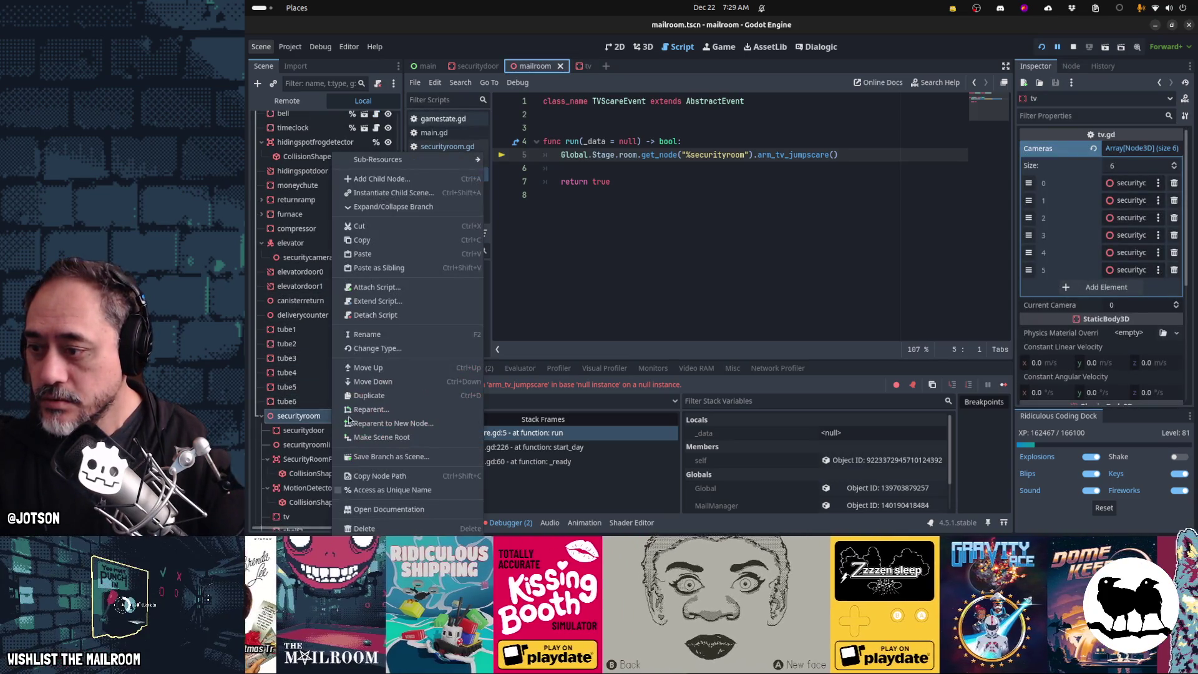
pyautogui.click(392, 490)
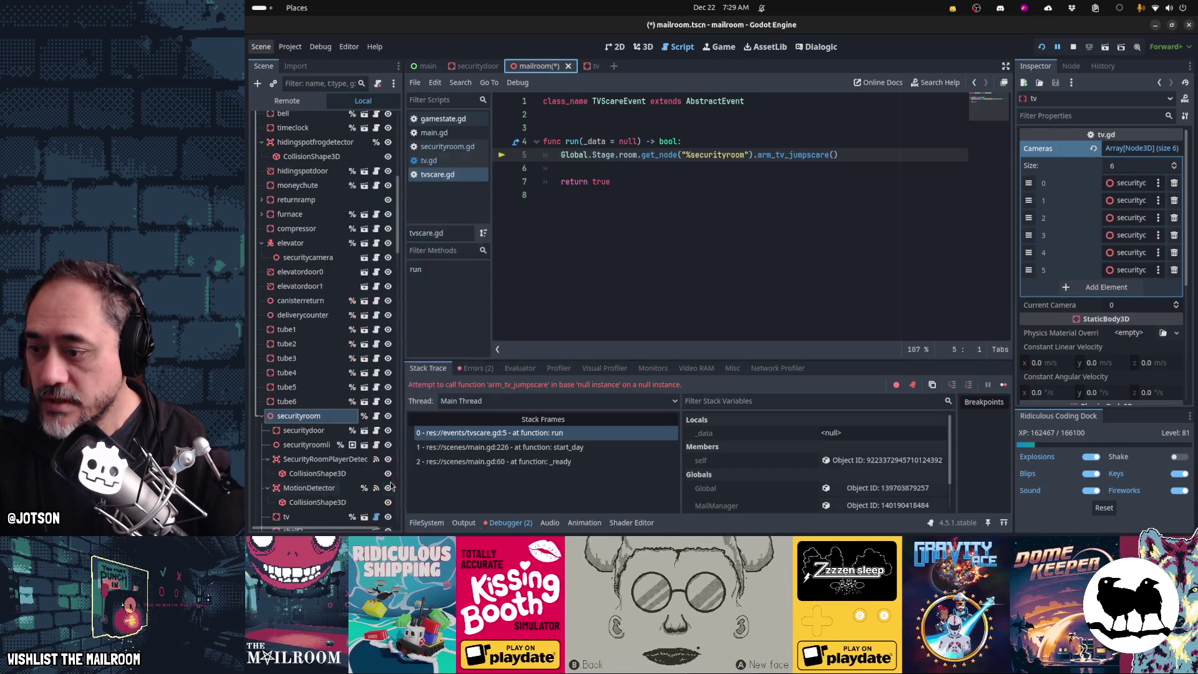
pyautogui.click(647, 268)
pyautogui.press('F5')
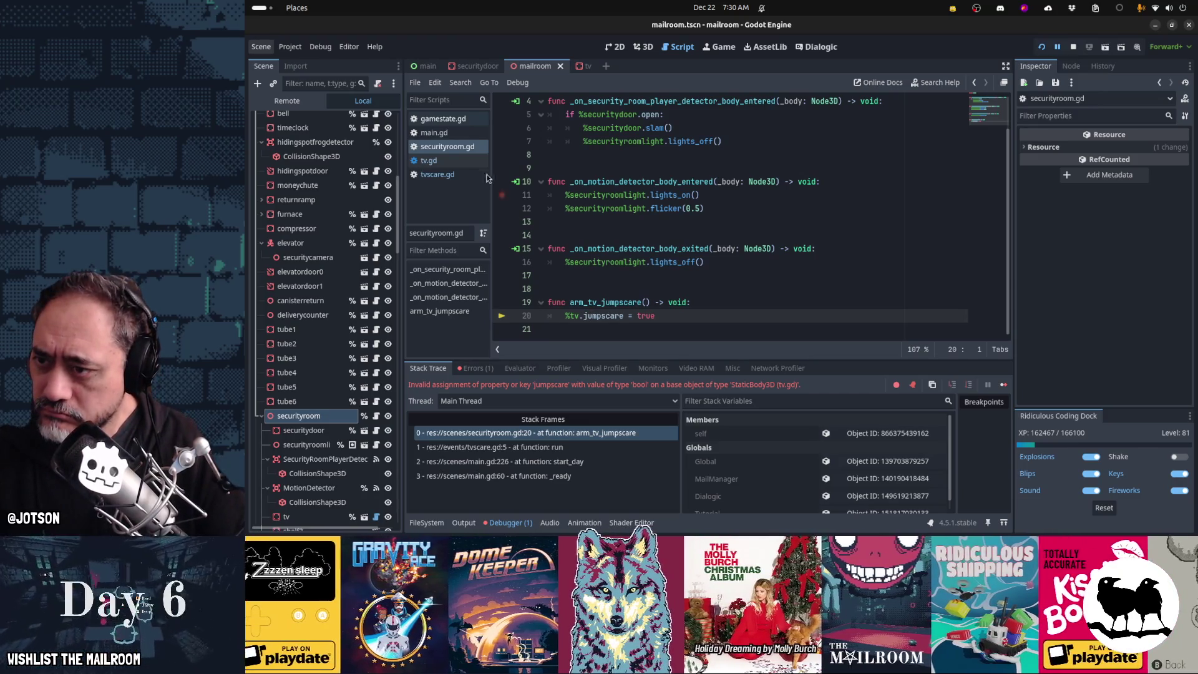
# Step: Rename the tvjumpscare variable declaration in tv.gd to jumpscare
pyautogui.click(470, 161)
pyautogui.scroll(10, 683, 193)
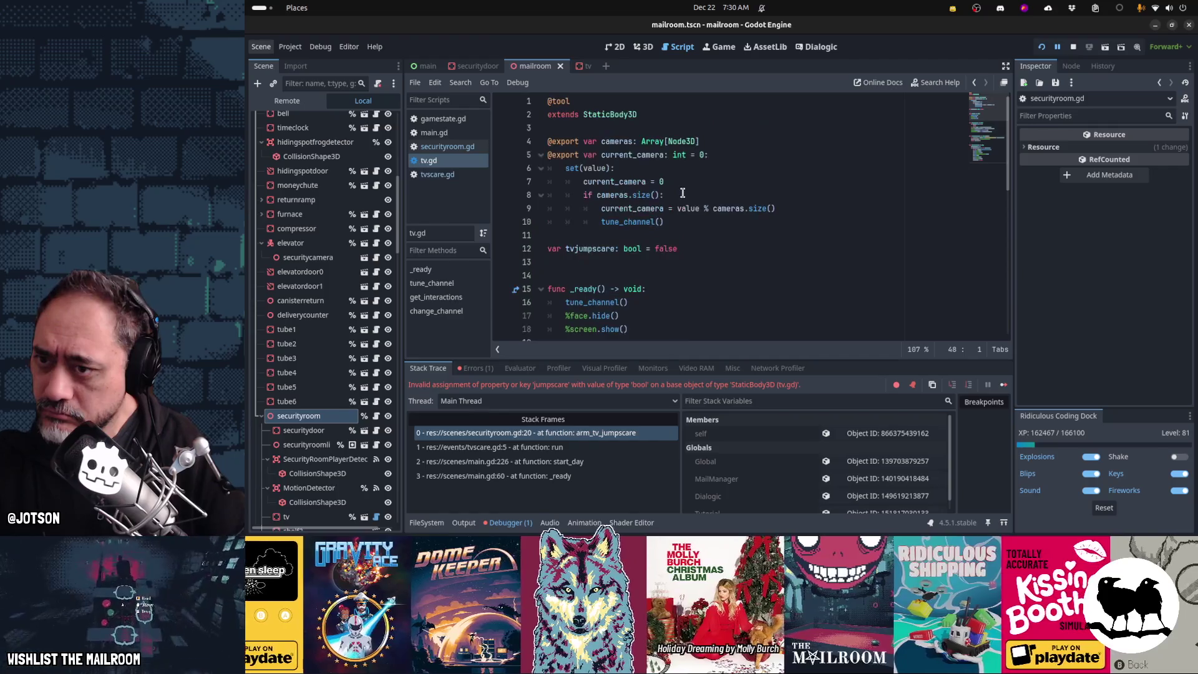
pyautogui.doubleClick(596, 251)
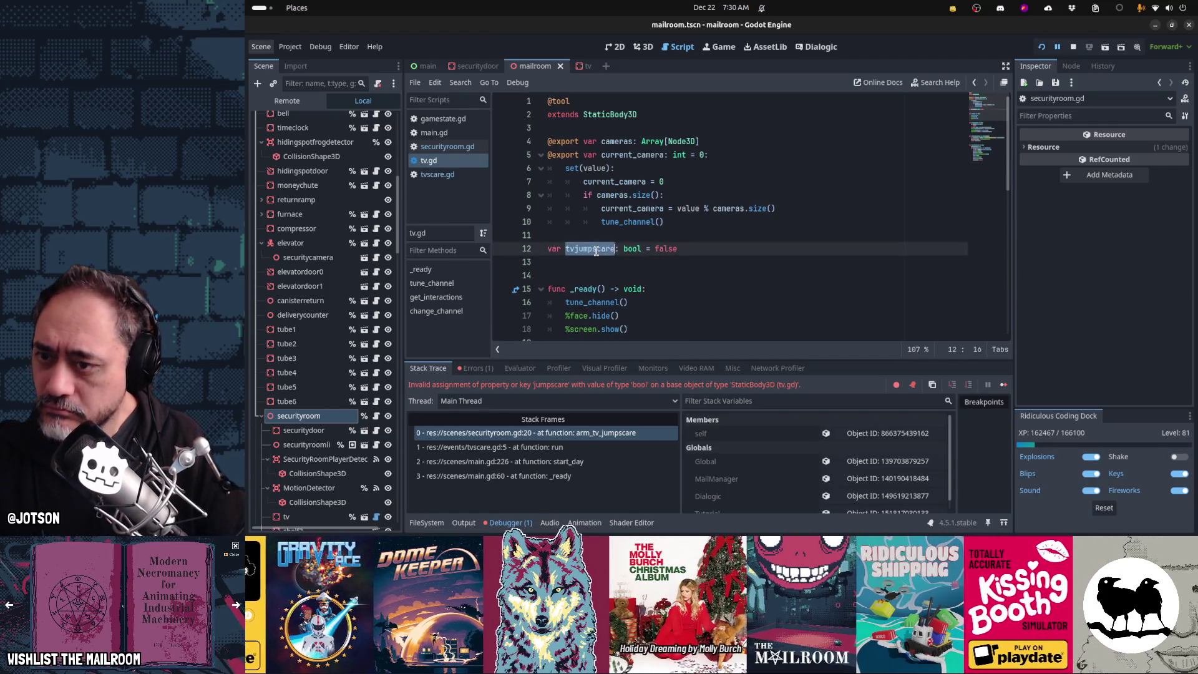
pyautogui.press('BackSpace')
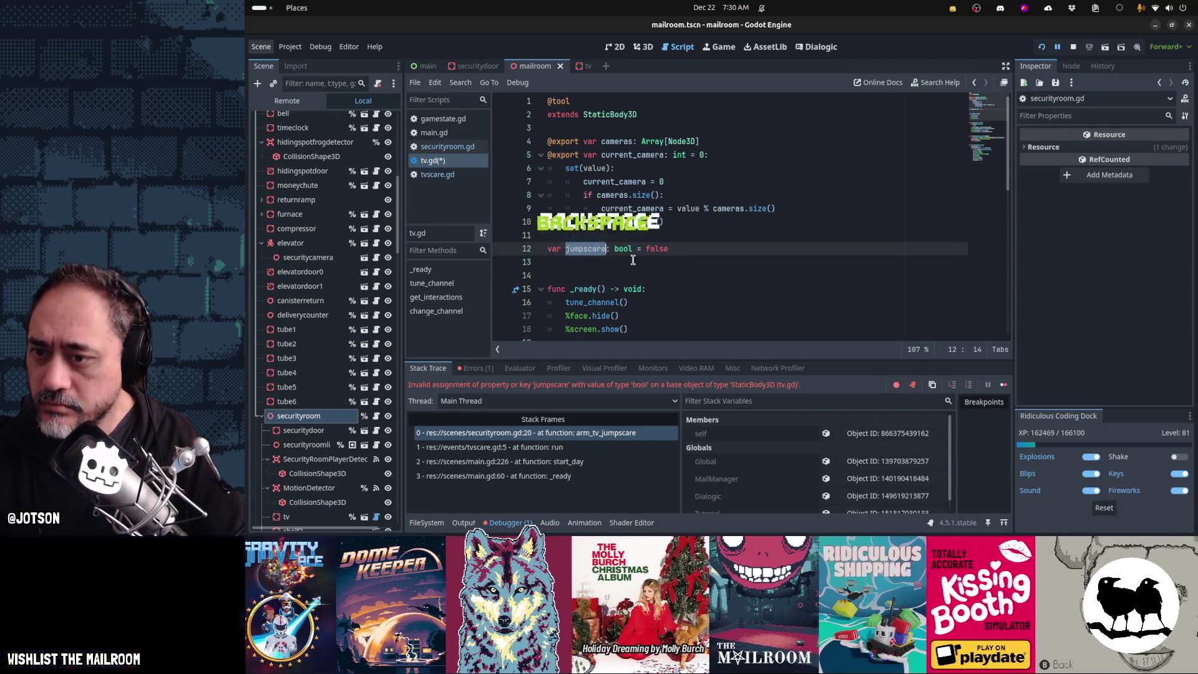
# Step: Rename the flag to jumpscare in the reset and channel condition, then save and rerun
pyautogui.hotkey('ctrl', 'End')
pyautogui.press('Up')
pyautogui.press('Up')
pyautogui.press('Home')
pyautogui.press('Delete')
pyautogui.press('Delete')
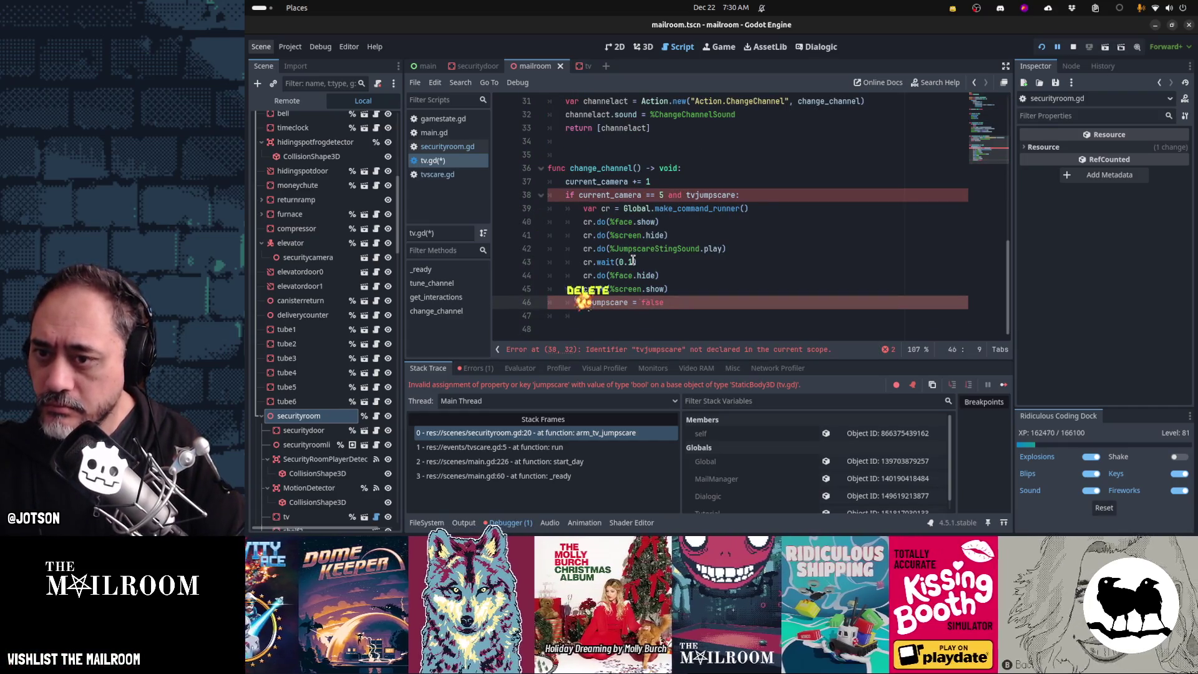
pyautogui.press('Up')
pyautogui.press('Up')
pyautogui.press('Up')
pyautogui.press('Up')
pyautogui.press('Up')
pyautogui.press('End')
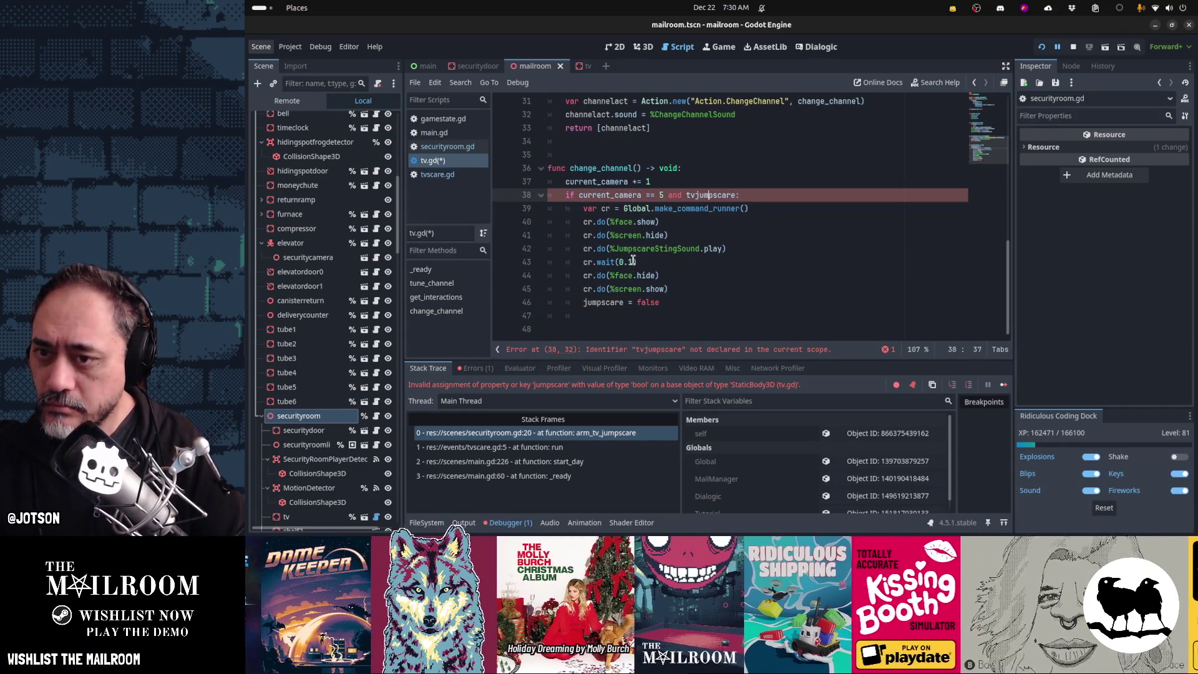
pyautogui.press('BackSpace')
pyautogui.press('Delete')
pyautogui.press('Down')
pyautogui.press('Down')
pyautogui.press('Down')
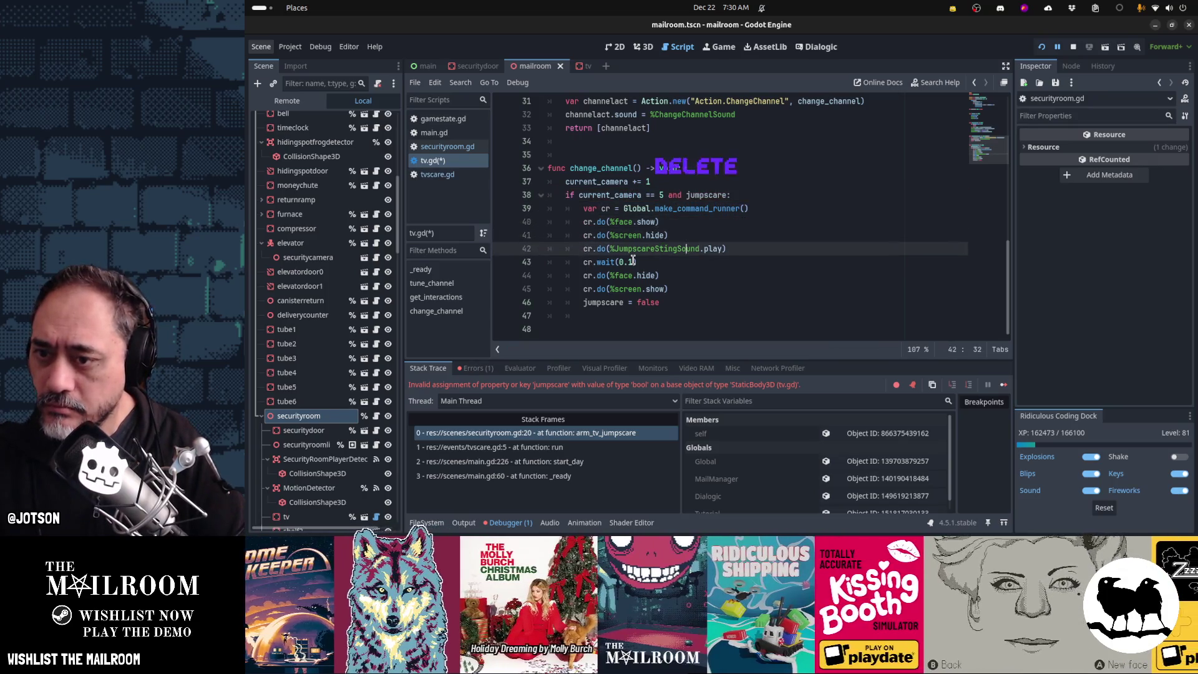
pyautogui.hotkey('ctrl', 's')
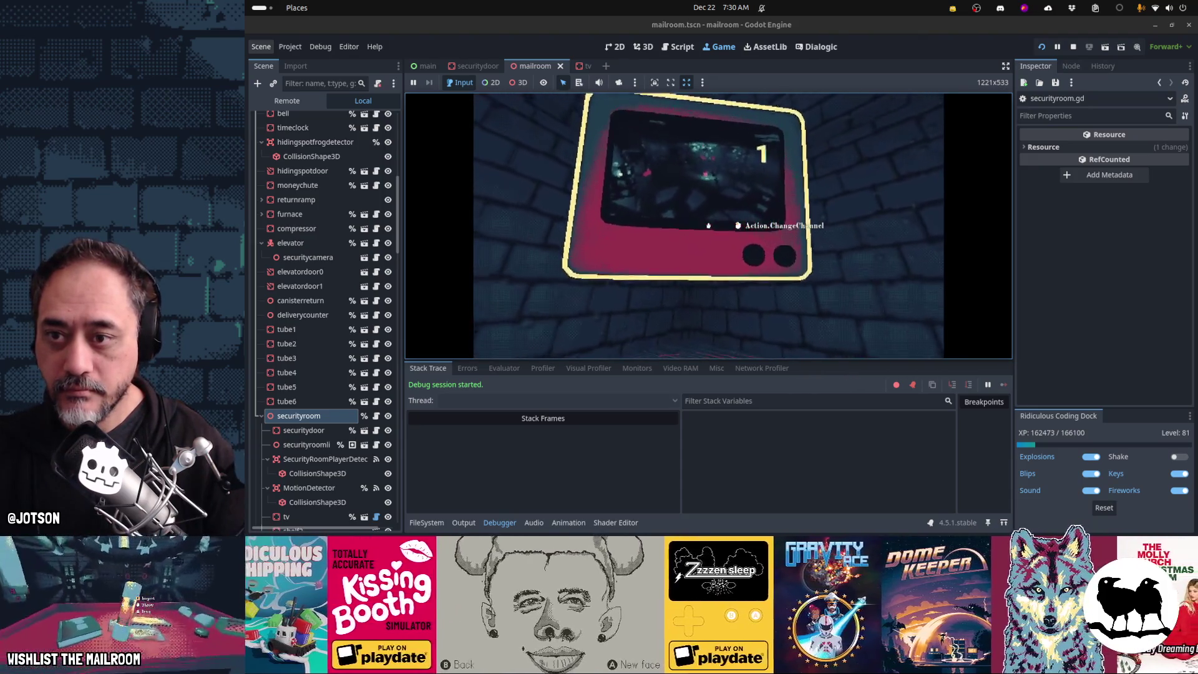
# Step: Click the security TV up to channel 6, pause with Esc, and return to the script editor
pyautogui.click(709, 225)
pyautogui.click(708, 225)
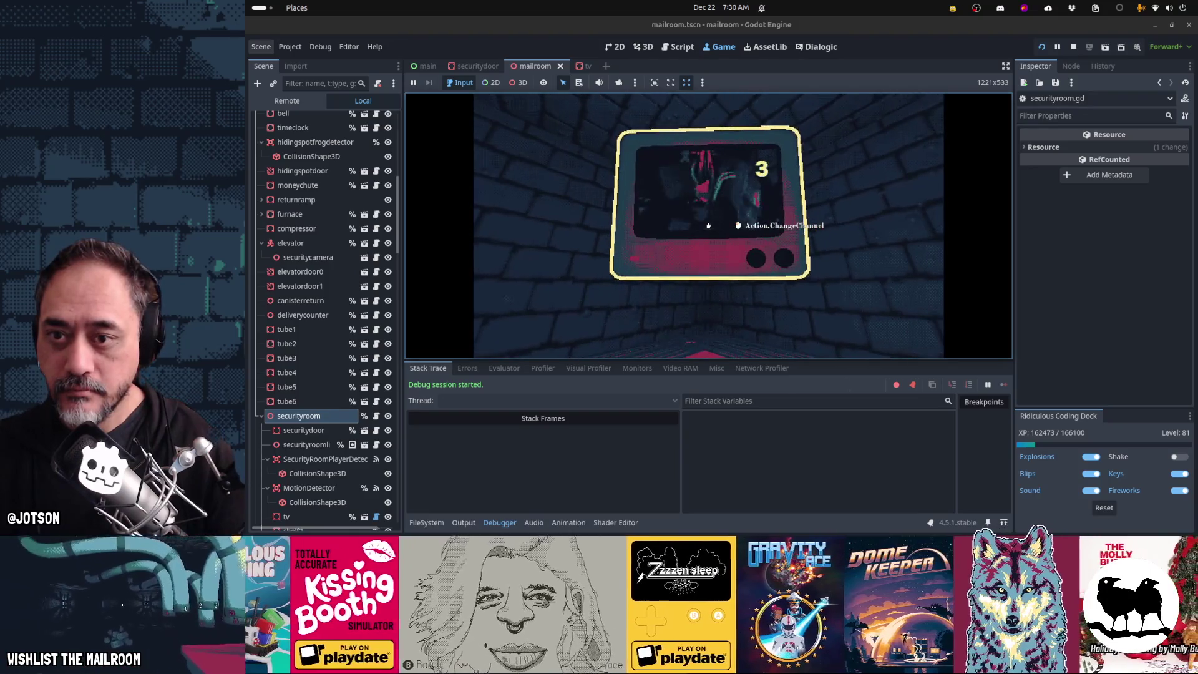
pyautogui.click(708, 225)
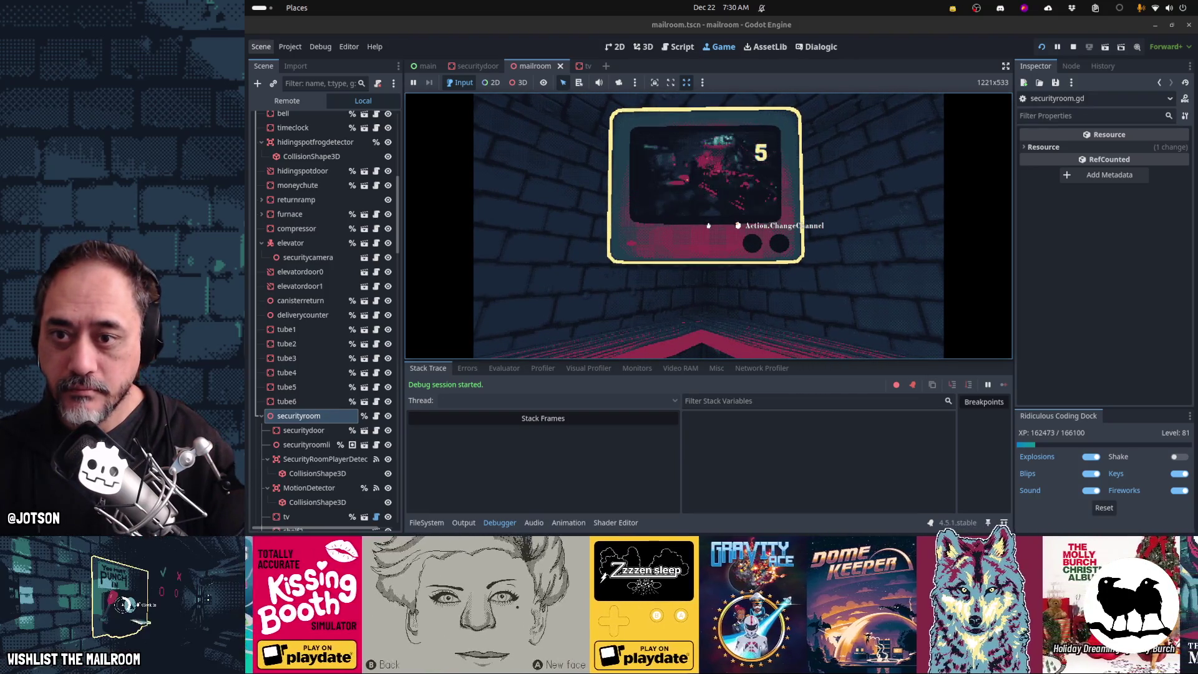
pyautogui.click(708, 226)
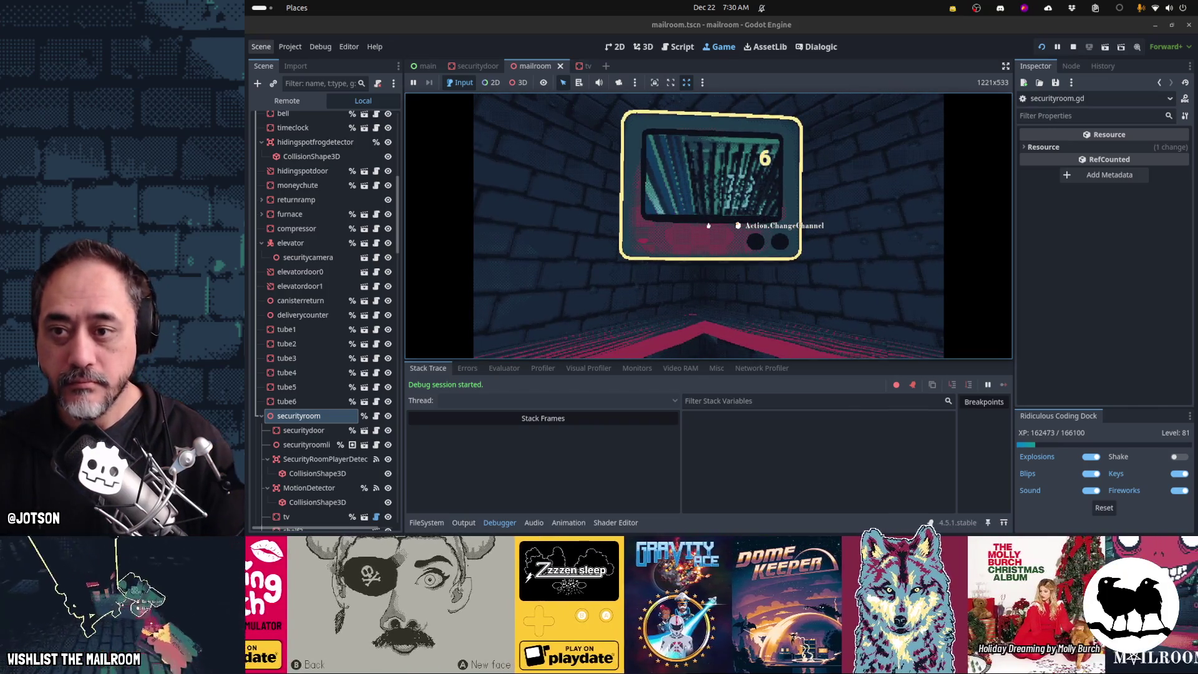
pyautogui.press('Escape')
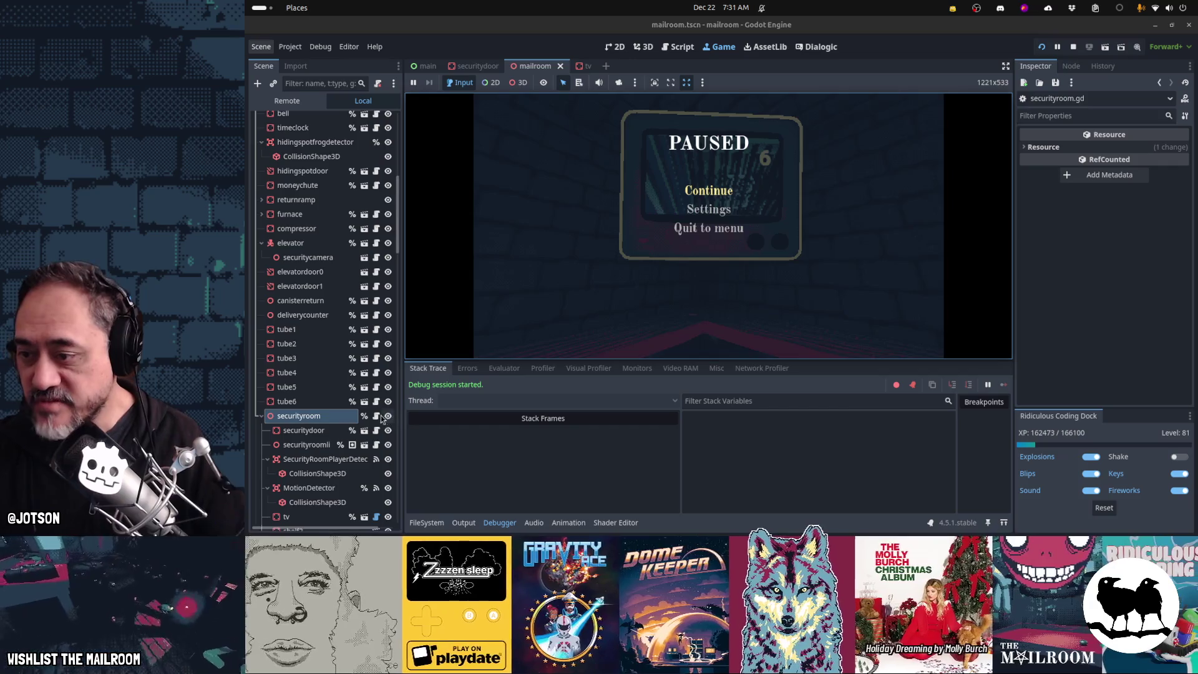
pyautogui.hotkey('ctrl', 'F3')
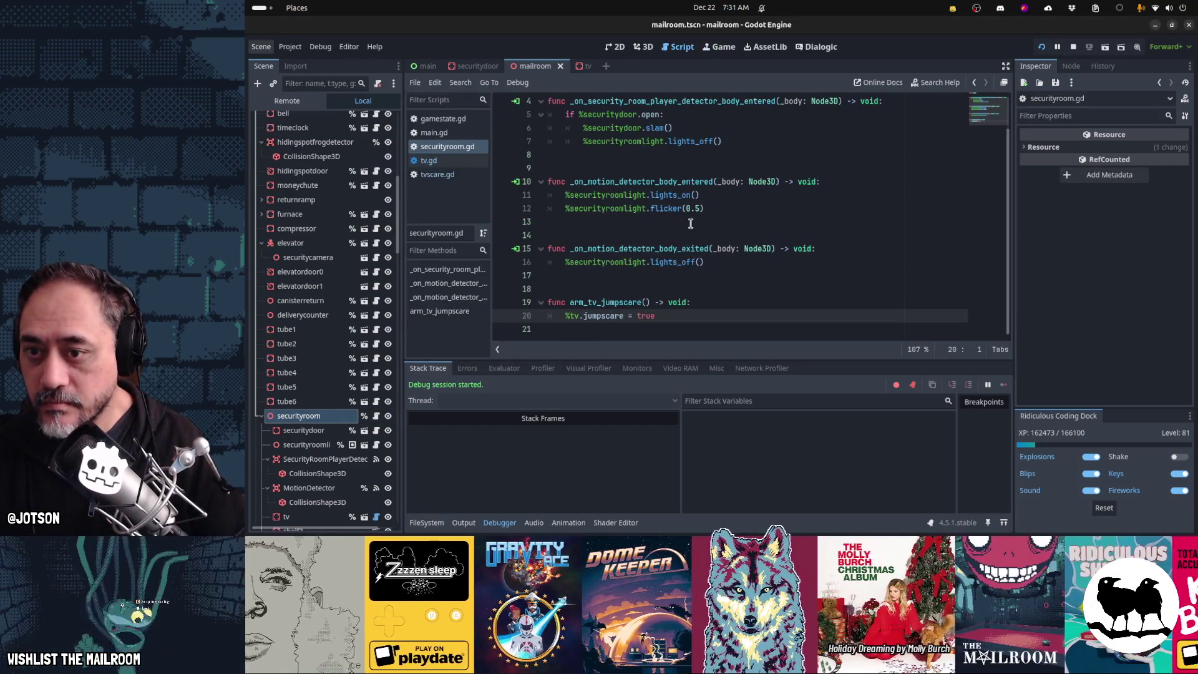
# Step: In tv.gd, select the 0.1 jumpscare wait duration for editing
pyautogui.scroll(1, 663, 299)
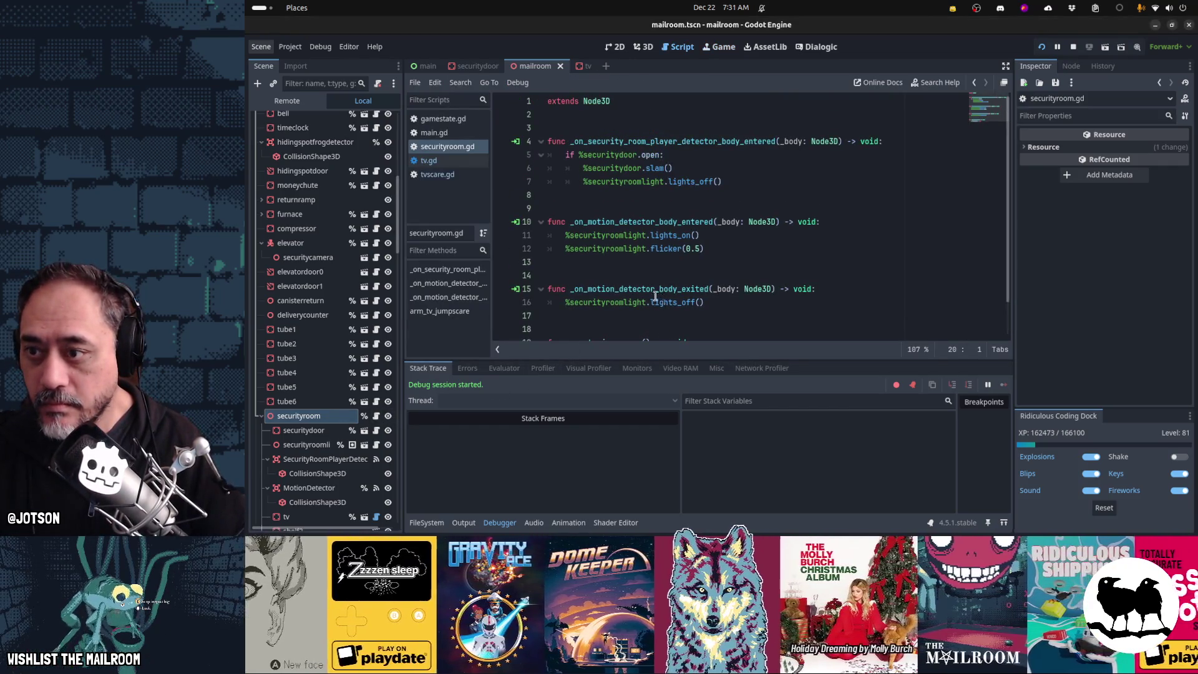
pyautogui.scroll(-1, 592, 269)
pyautogui.click(429, 161)
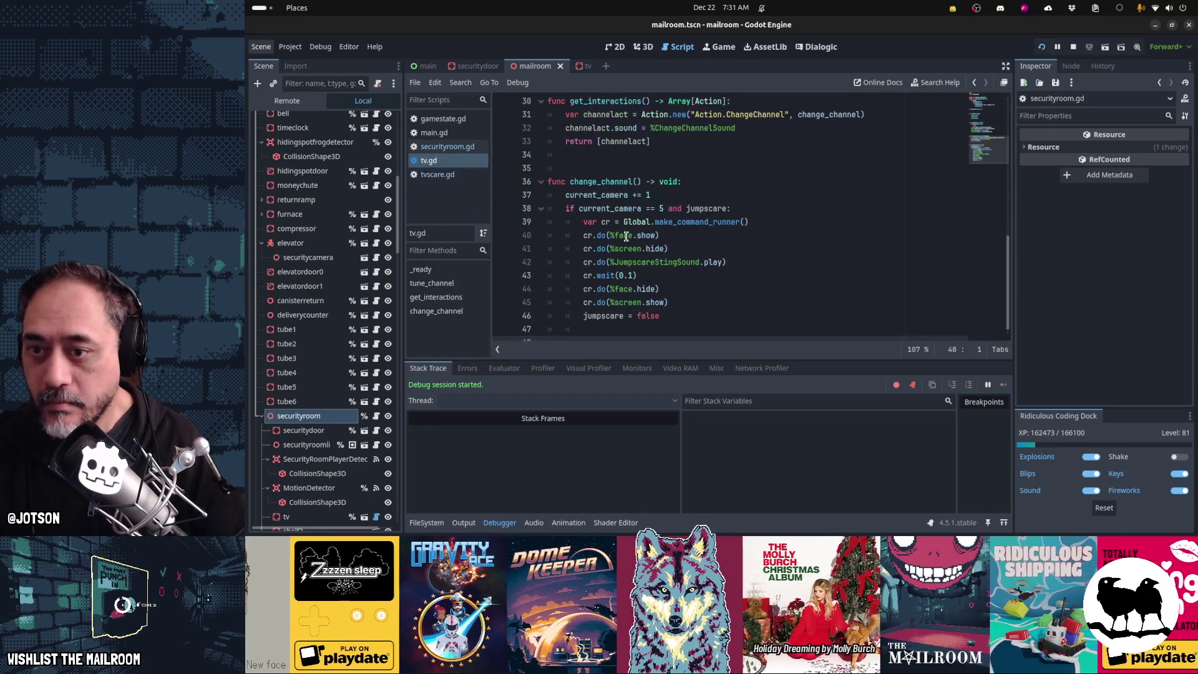
pyautogui.click(635, 275)
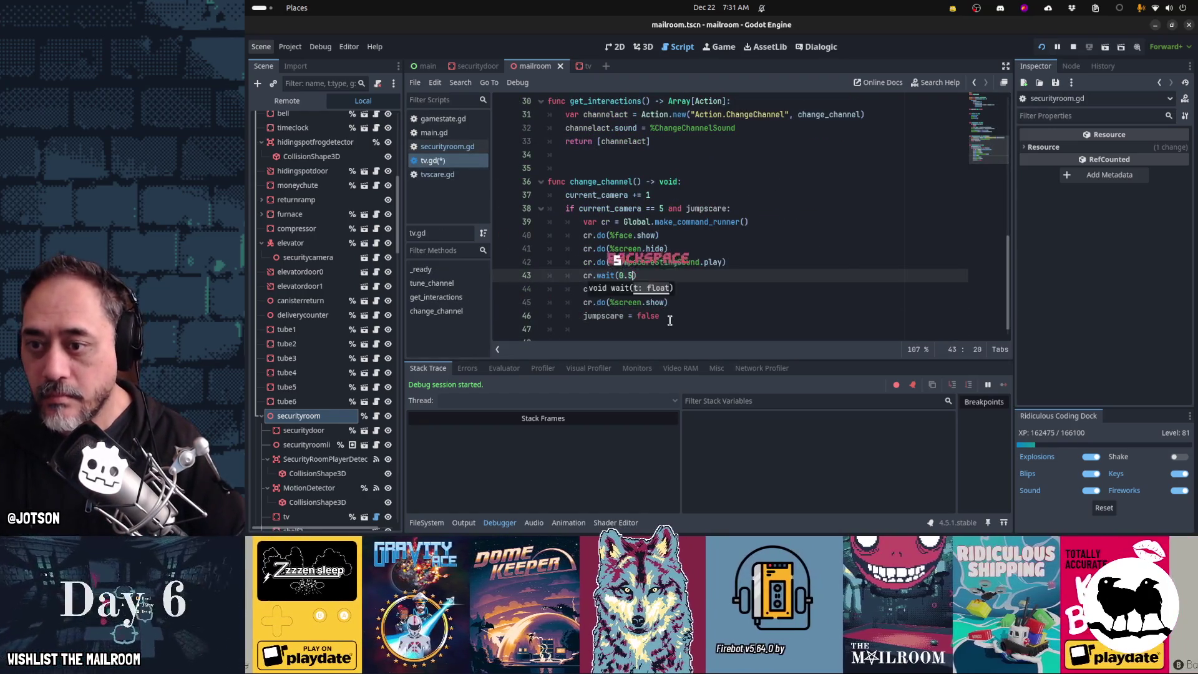
# Step: Resume the running game and flip the in-game TV through channels toward 6
pyautogui.press('F5')
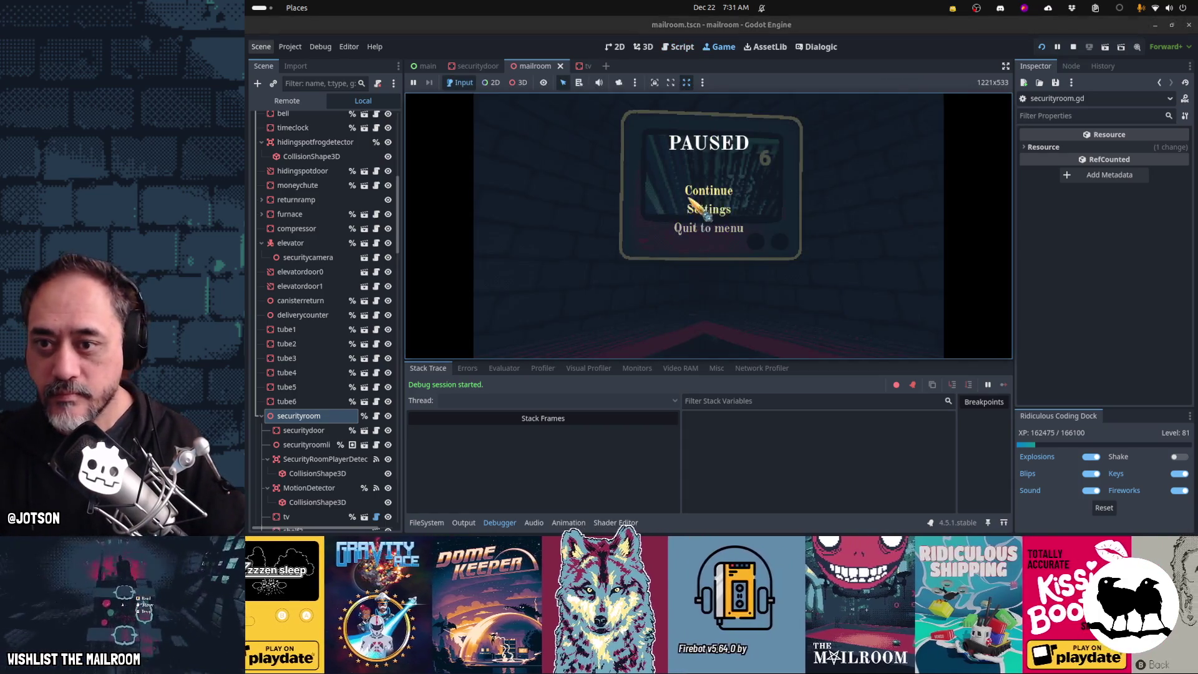
pyautogui.click(699, 193)
pyautogui.press('Escape')
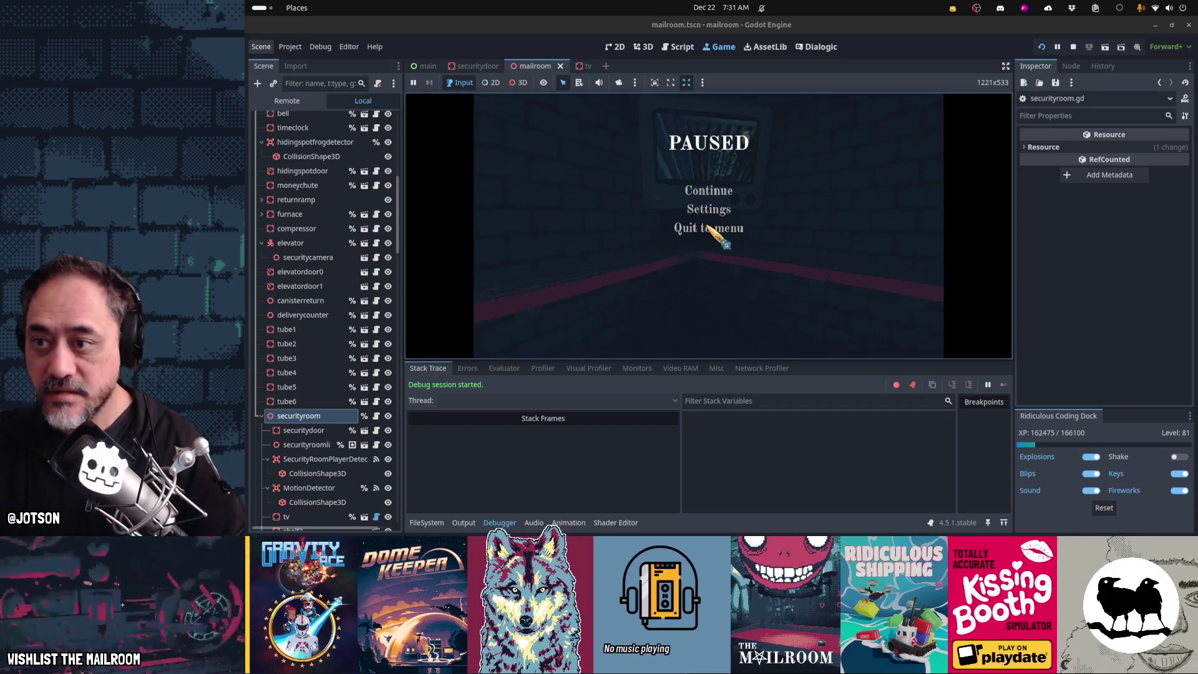
pyautogui.click(708, 191)
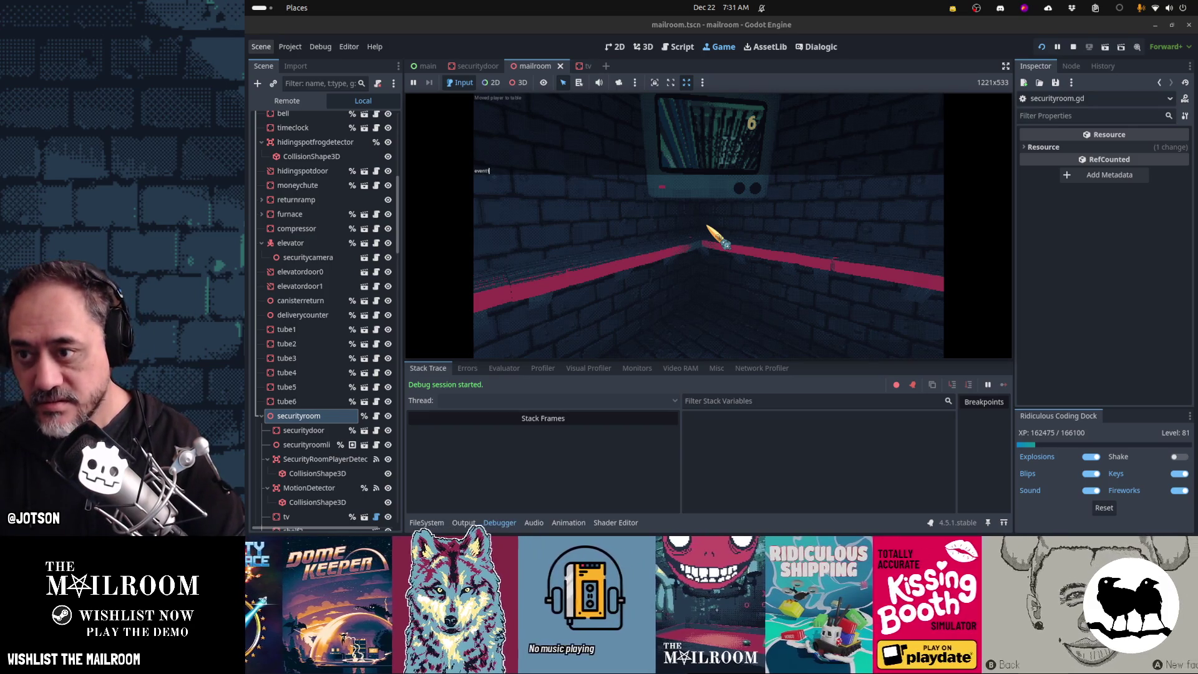
pyautogui.click(708, 226)
pyautogui.click(708, 226)
pyautogui.click(708, 225)
pyautogui.click(708, 225)
pyautogui.click(708, 225)
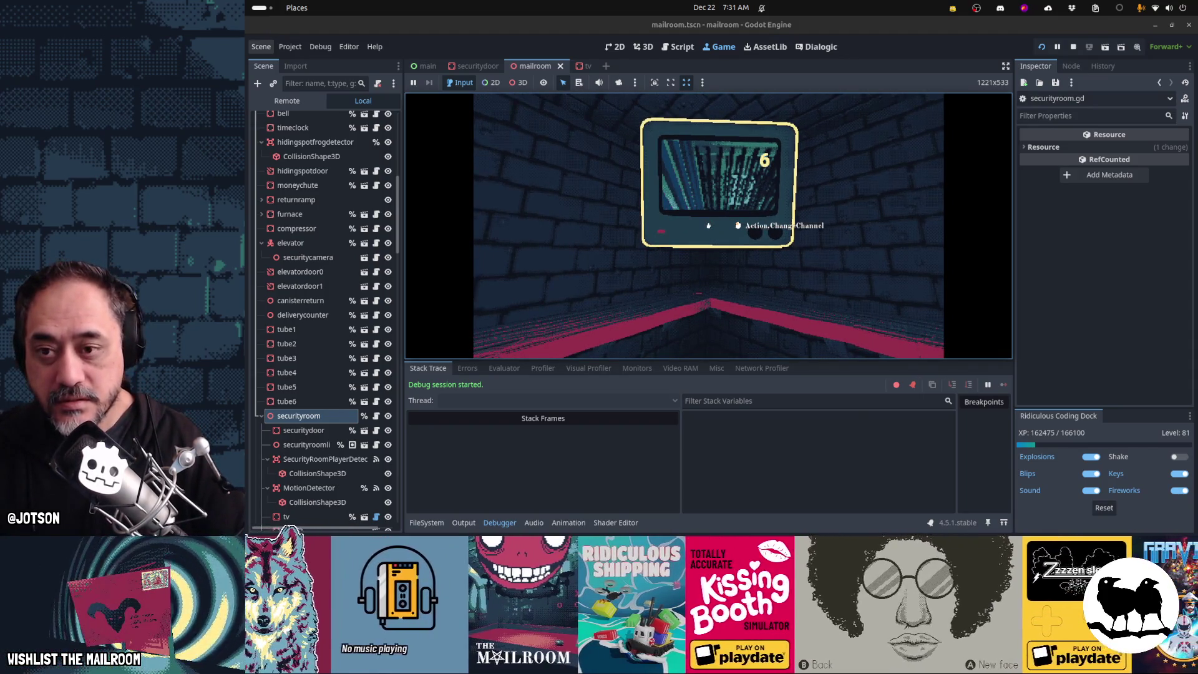
# Step: Enter 'ev' in the in-game debug console, then close the console
pyautogui.press('`')
pyautogui.write('eventtv')
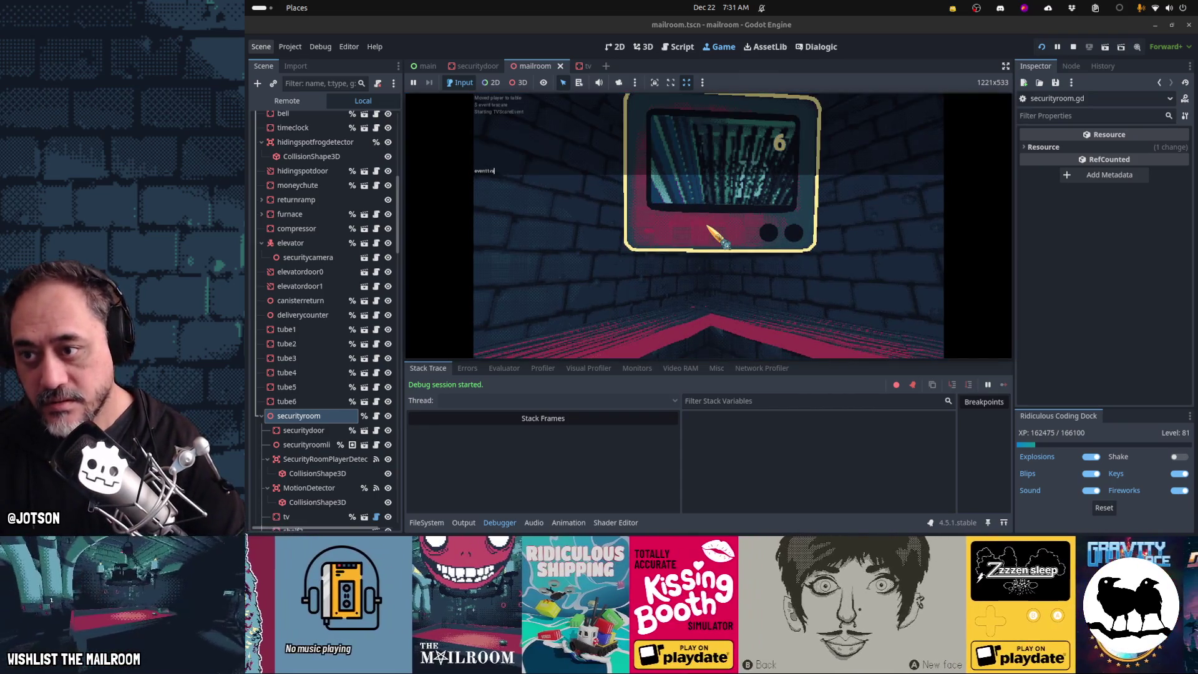
pyautogui.press('`')
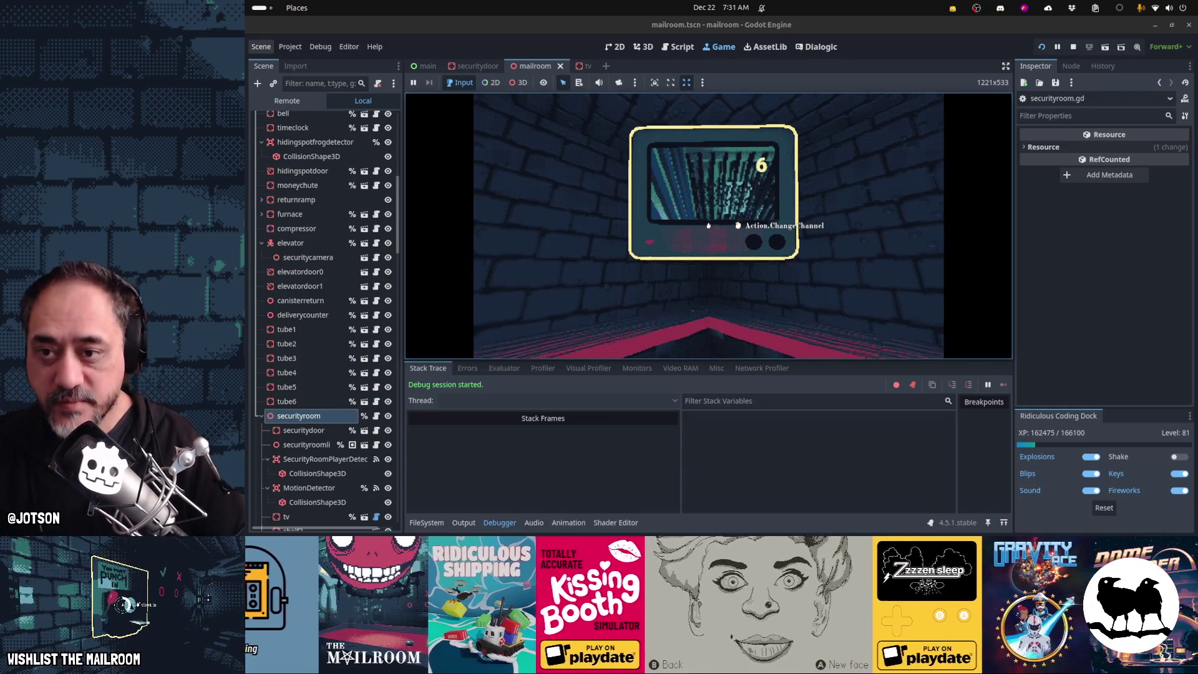
# Step: Keep cycling the TV channels to trigger the jumpscare, then stop the game with F8
pyautogui.click(709, 225)
pyautogui.click(709, 225)
pyautogui.click(708, 225)
pyautogui.click(708, 226)
pyautogui.click(709, 225)
pyautogui.click(708, 226)
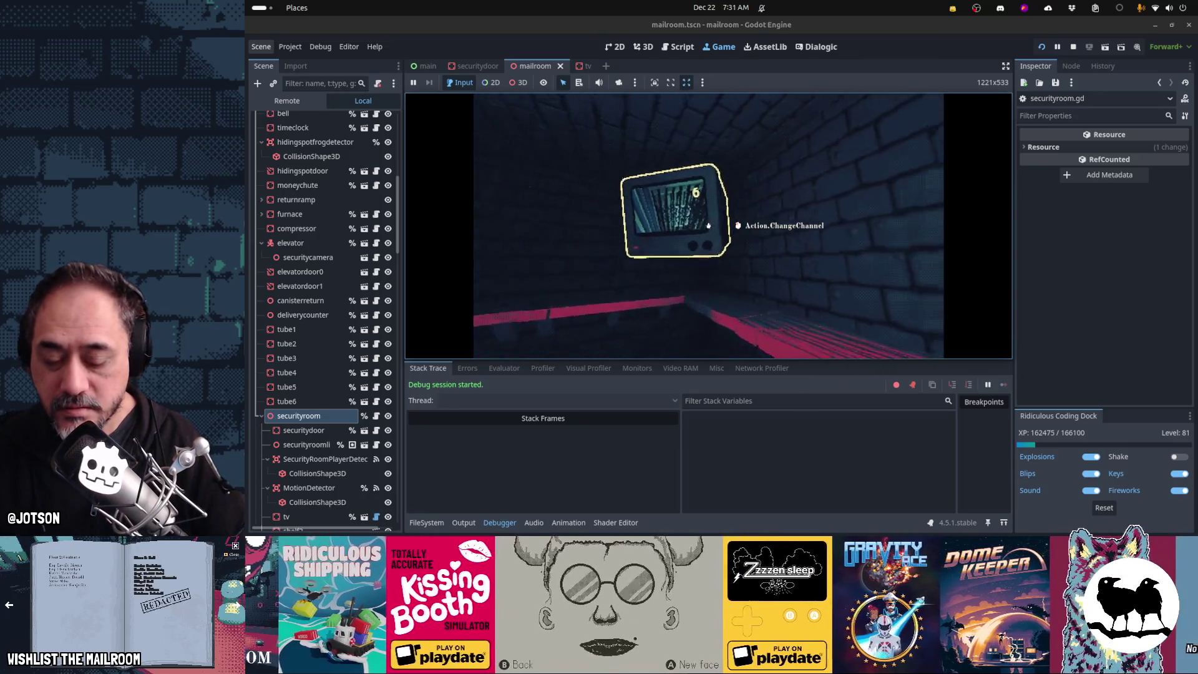
pyautogui.press('F8')
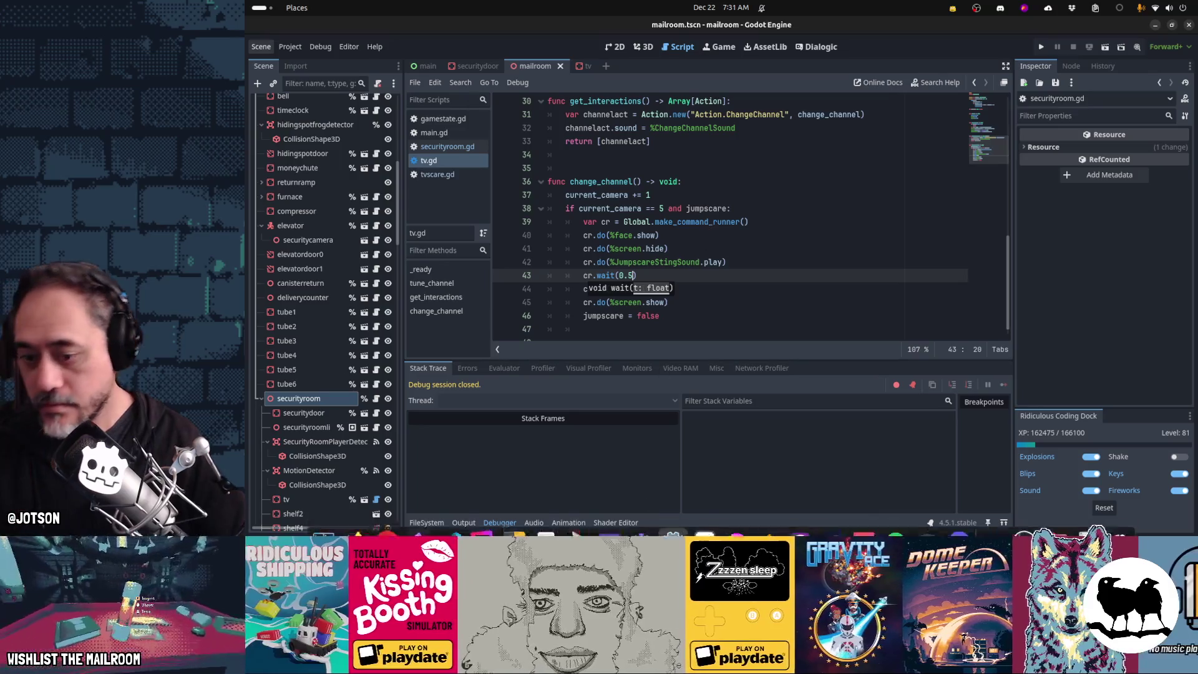
# Step: Switch to Aseprite and bring up the File > Open dialog
pyautogui.moveTo(741, 524)
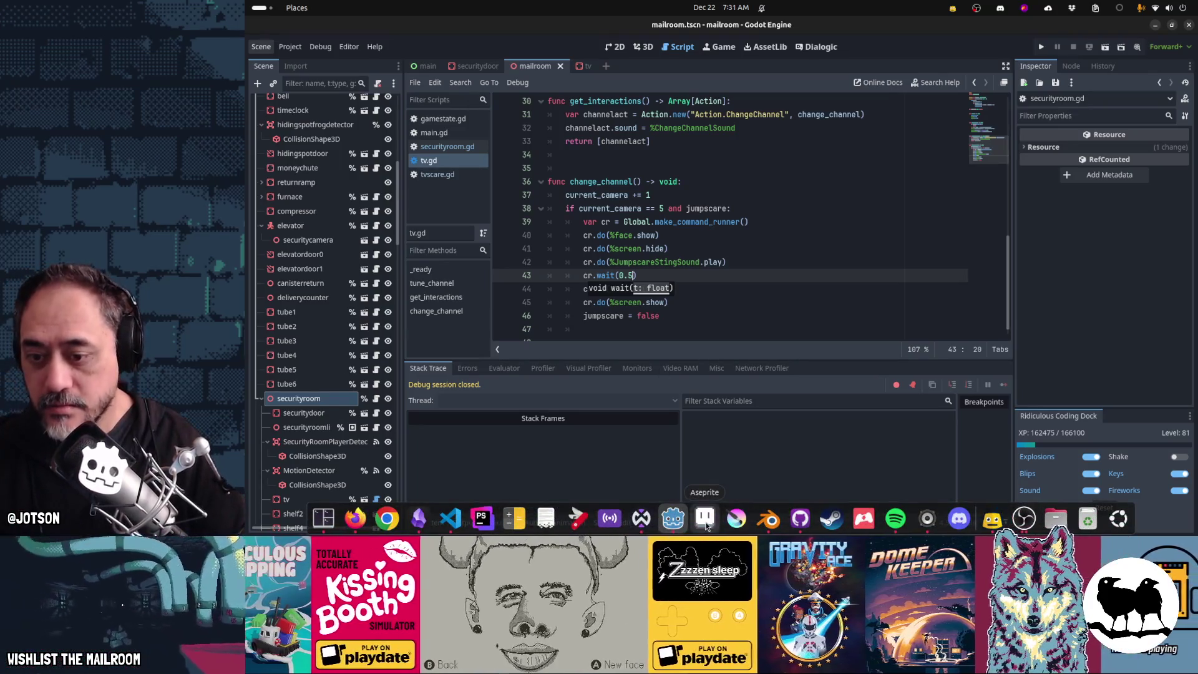
pyautogui.click(708, 526)
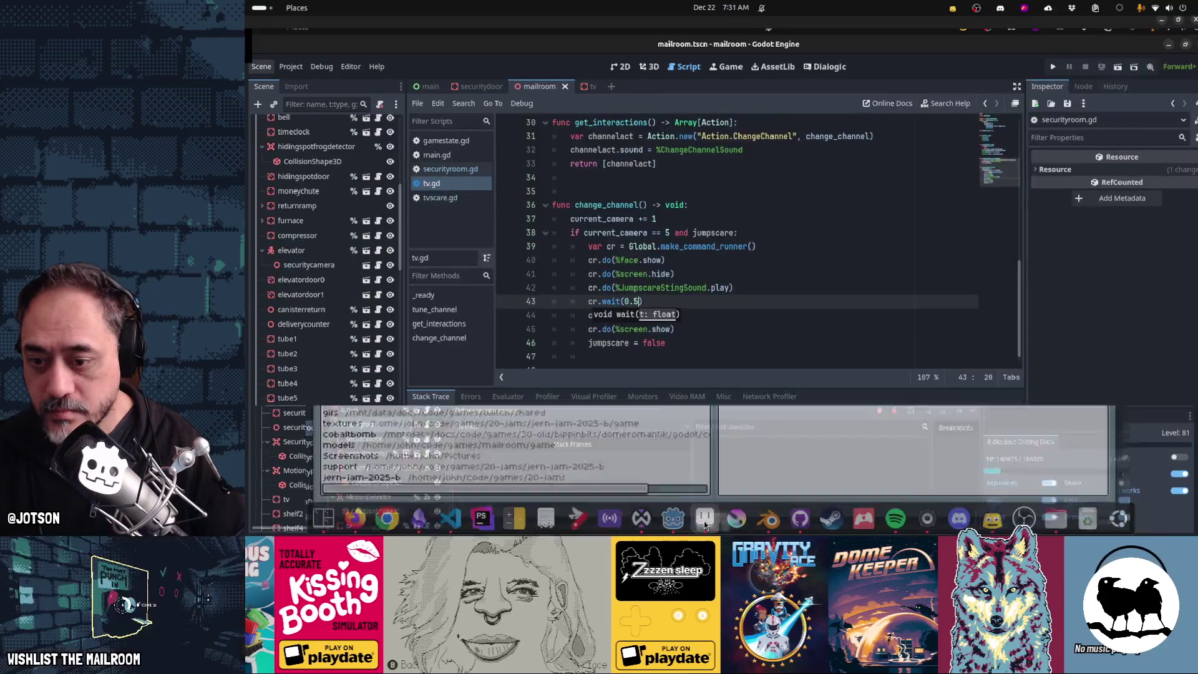
pyautogui.click(374, 49)
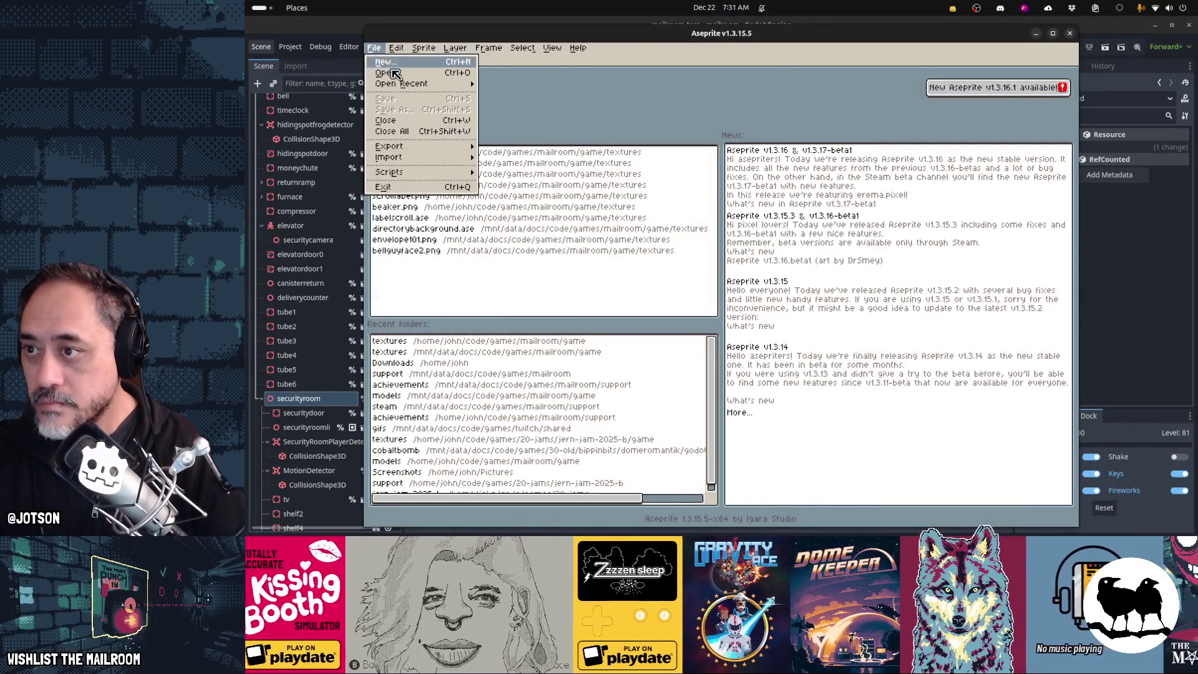
pyautogui.moveTo(434, 86)
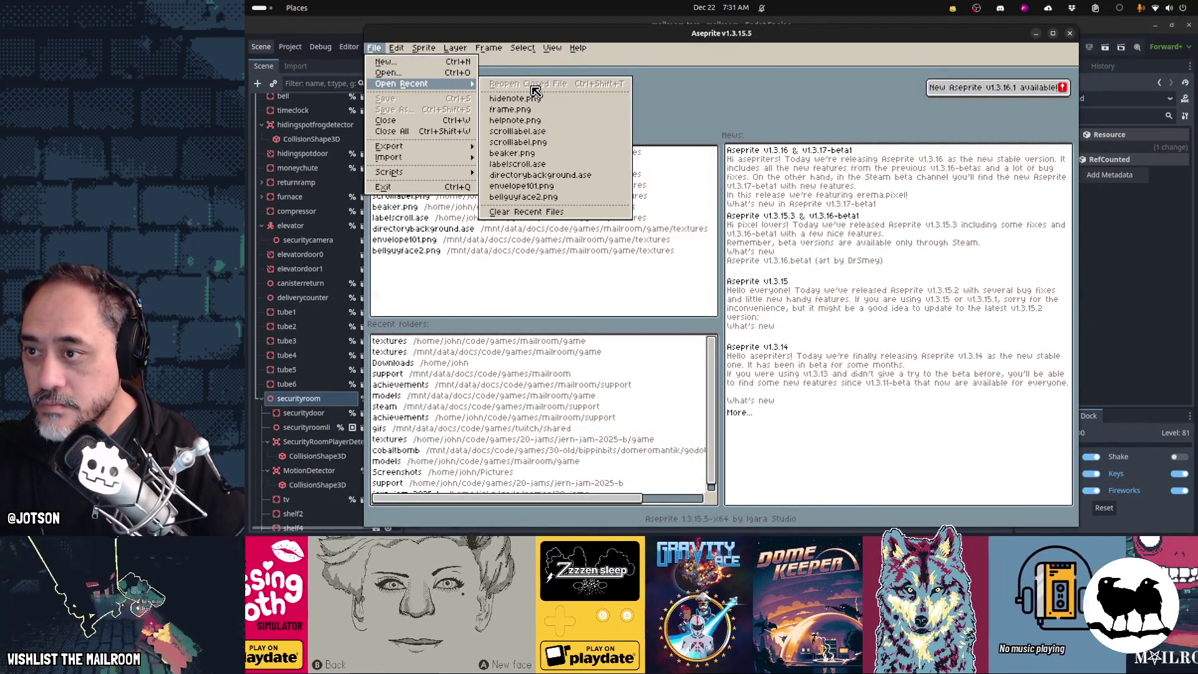
pyautogui.click(422, 73)
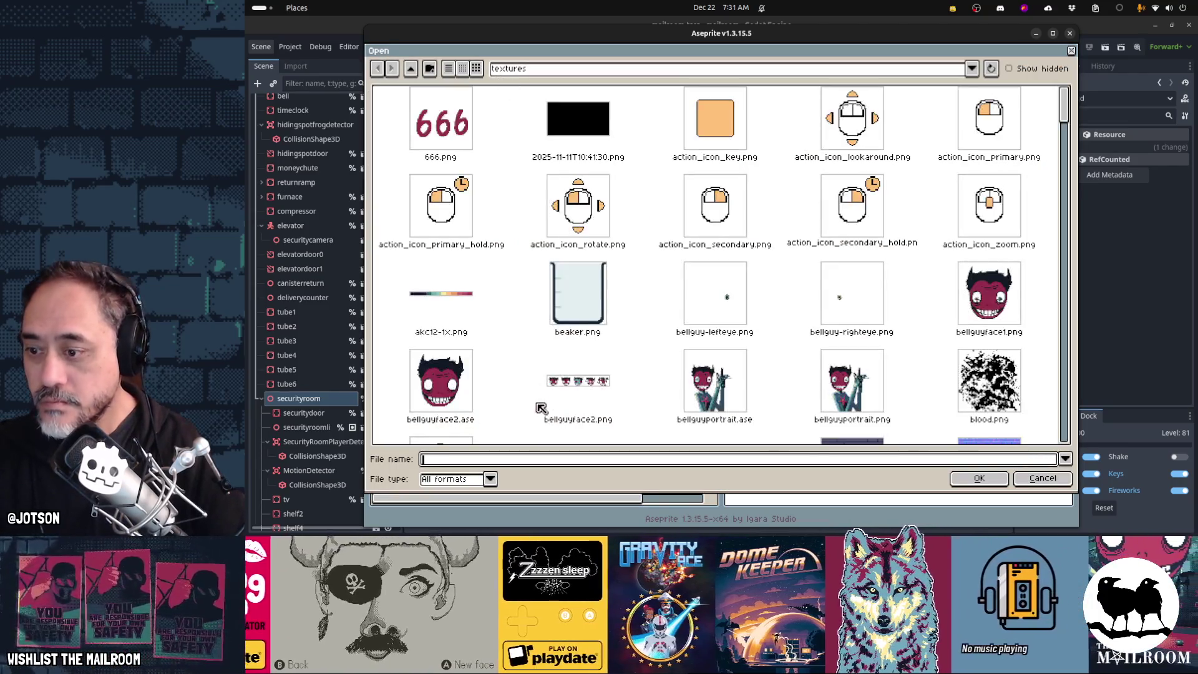
# Step: Browse the game's textures folder and open securityscareface.png
pyautogui.write('ty')
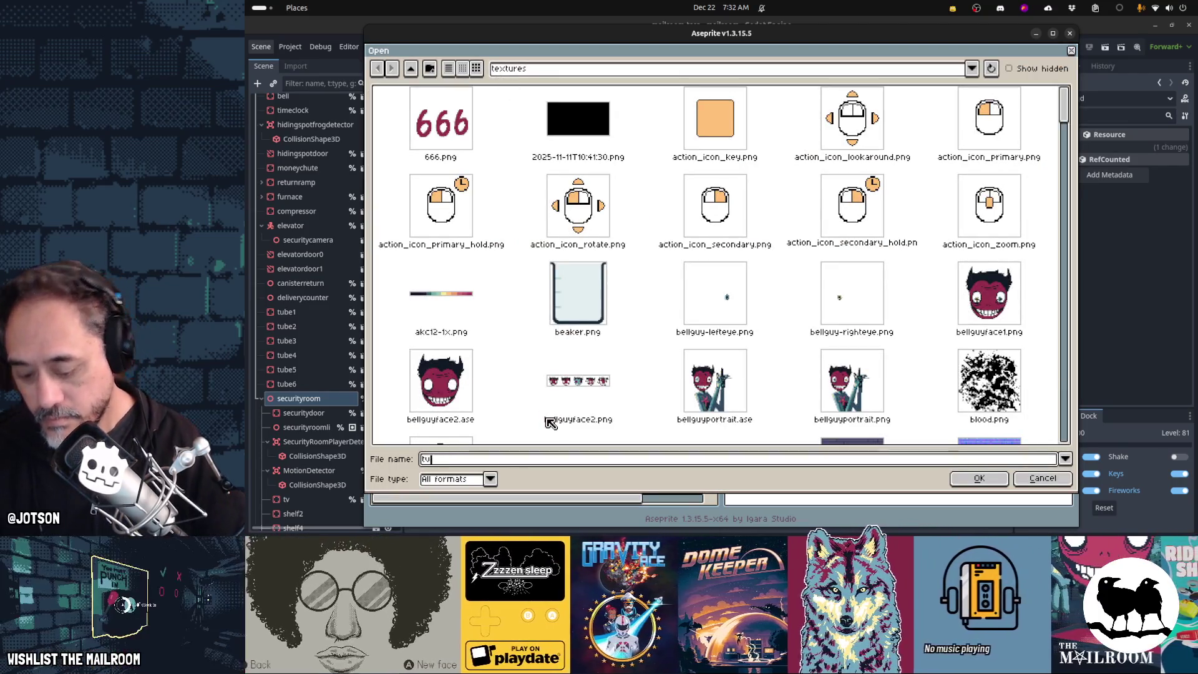
pyautogui.click(580, 389)
pyautogui.write('table_normal.png')
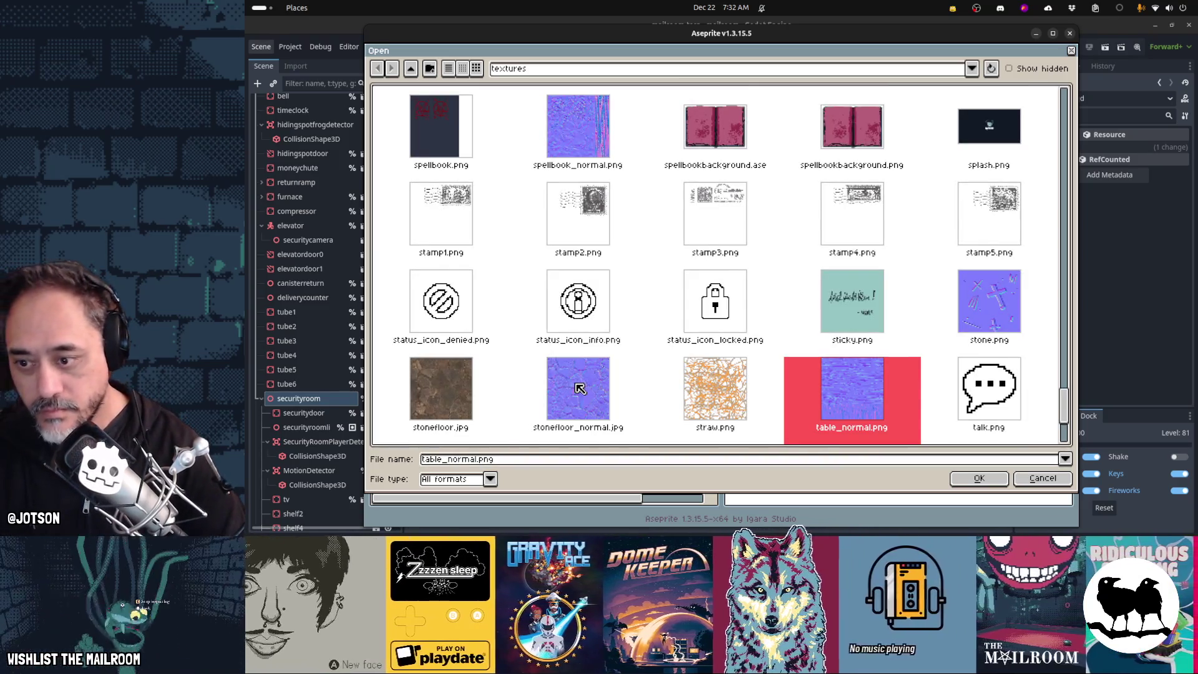
pyautogui.write('unredacted')
pyautogui.click(582, 389)
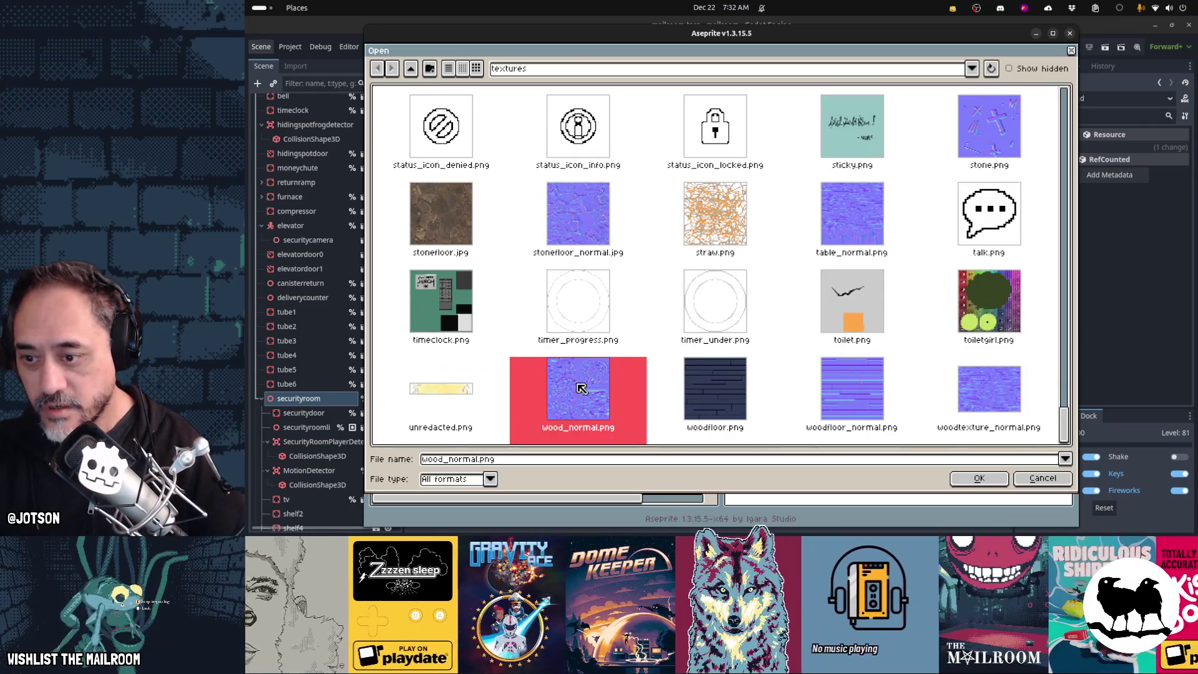
pyautogui.click(624, 324)
pyautogui.scroll(1, 703, 304)
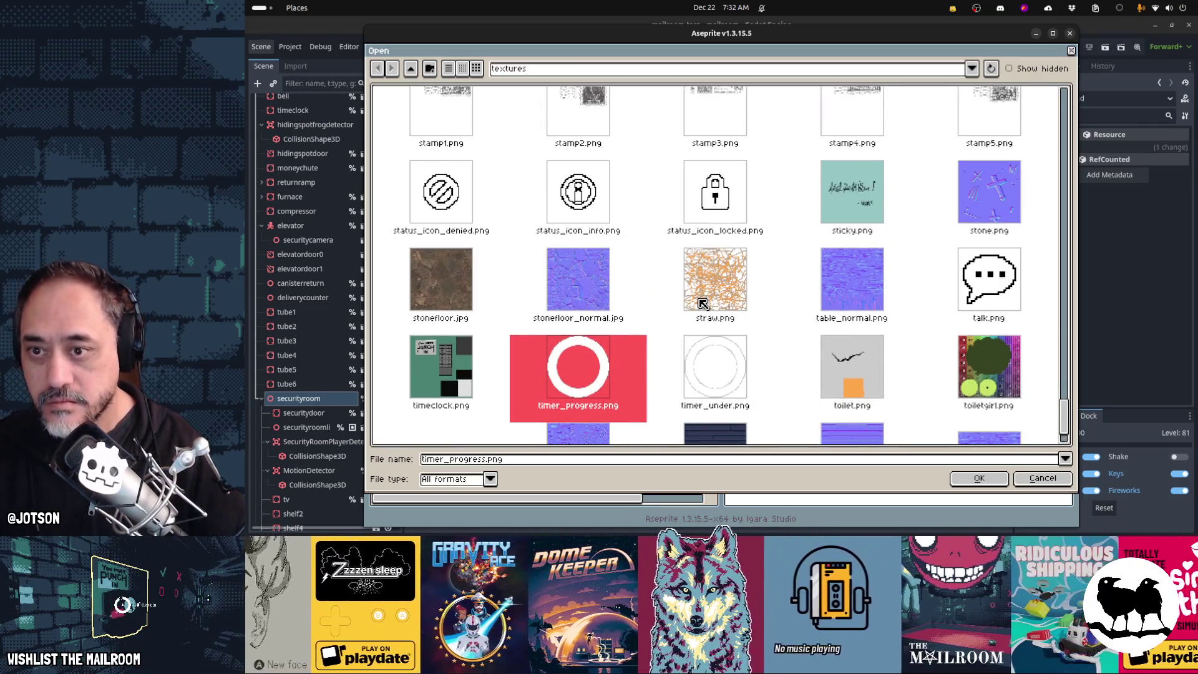
pyautogui.scroll(2, 703, 304)
pyautogui.scroll(2, 703, 304)
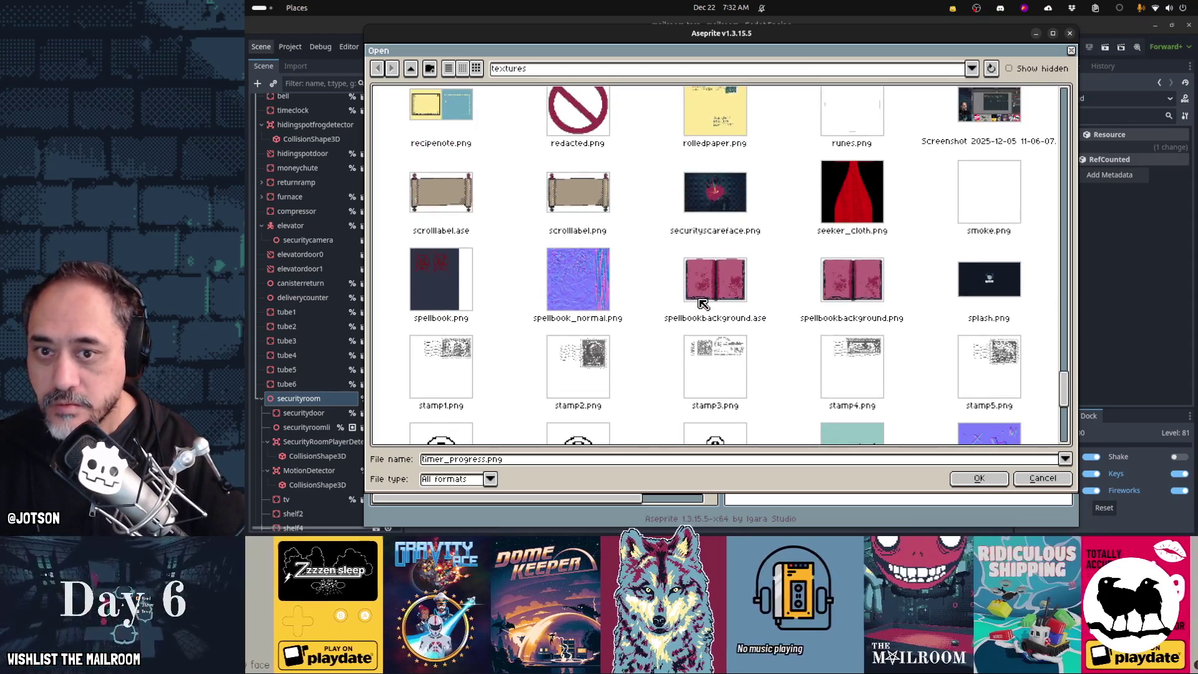
pyautogui.click(728, 207)
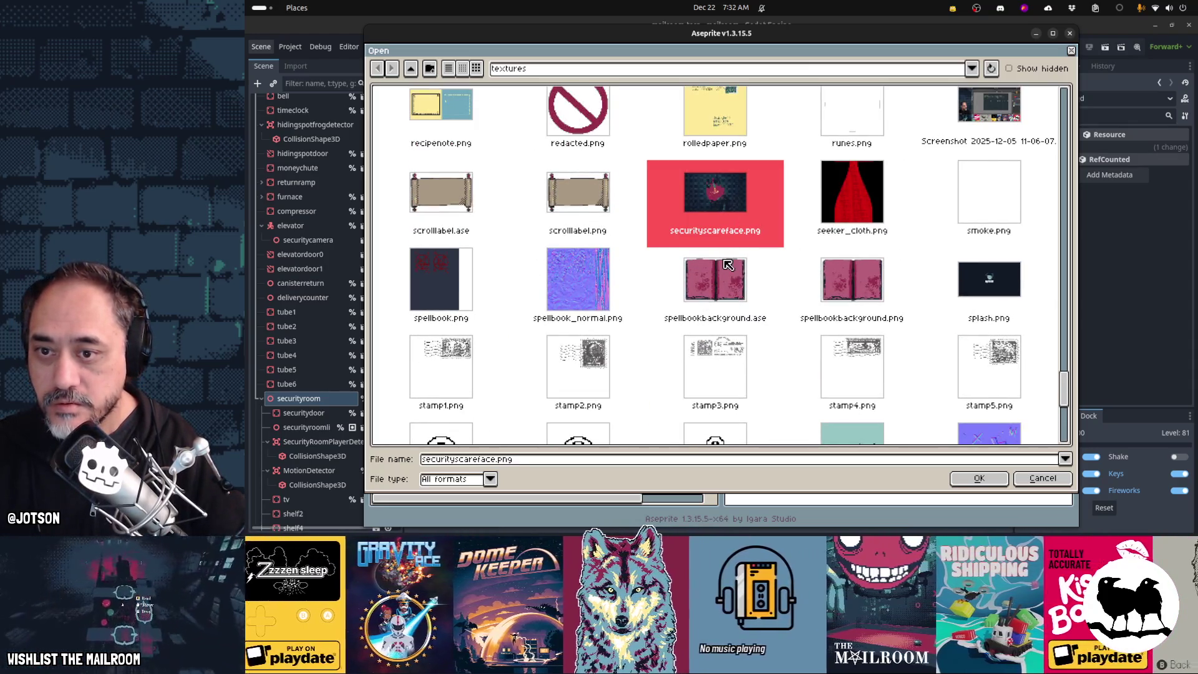
pyautogui.click(978, 478)
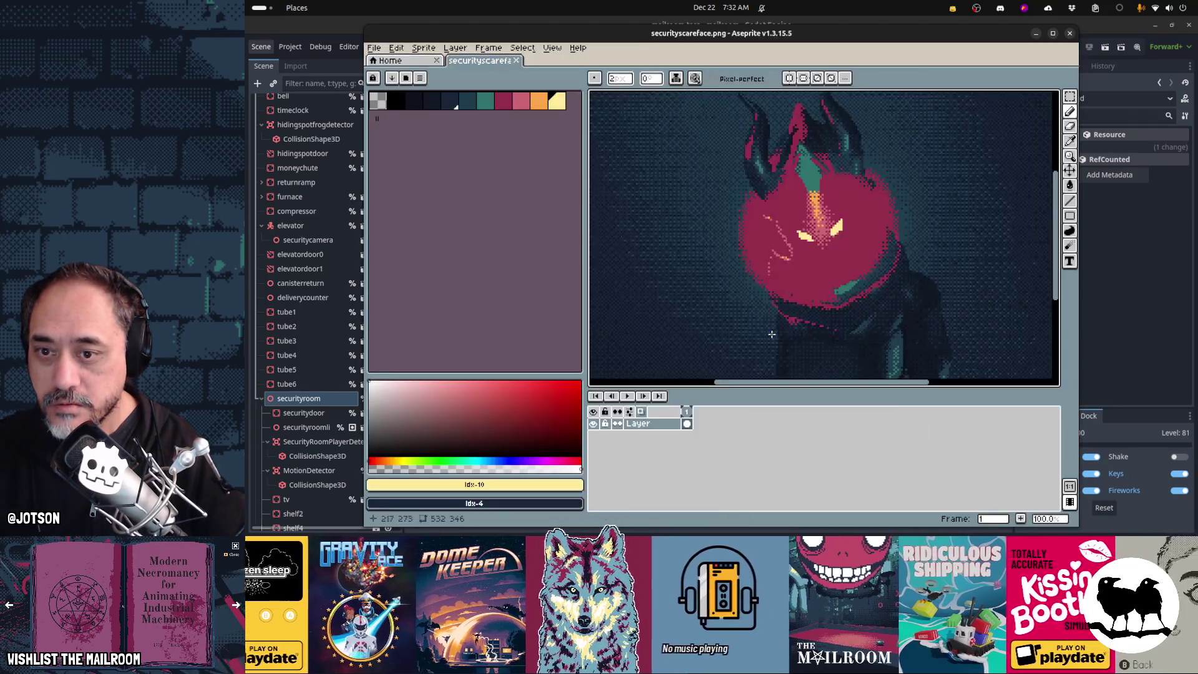
# Step: Zoom out and maximize the Aseprite window to see the whole sprite
pyautogui.press('-')
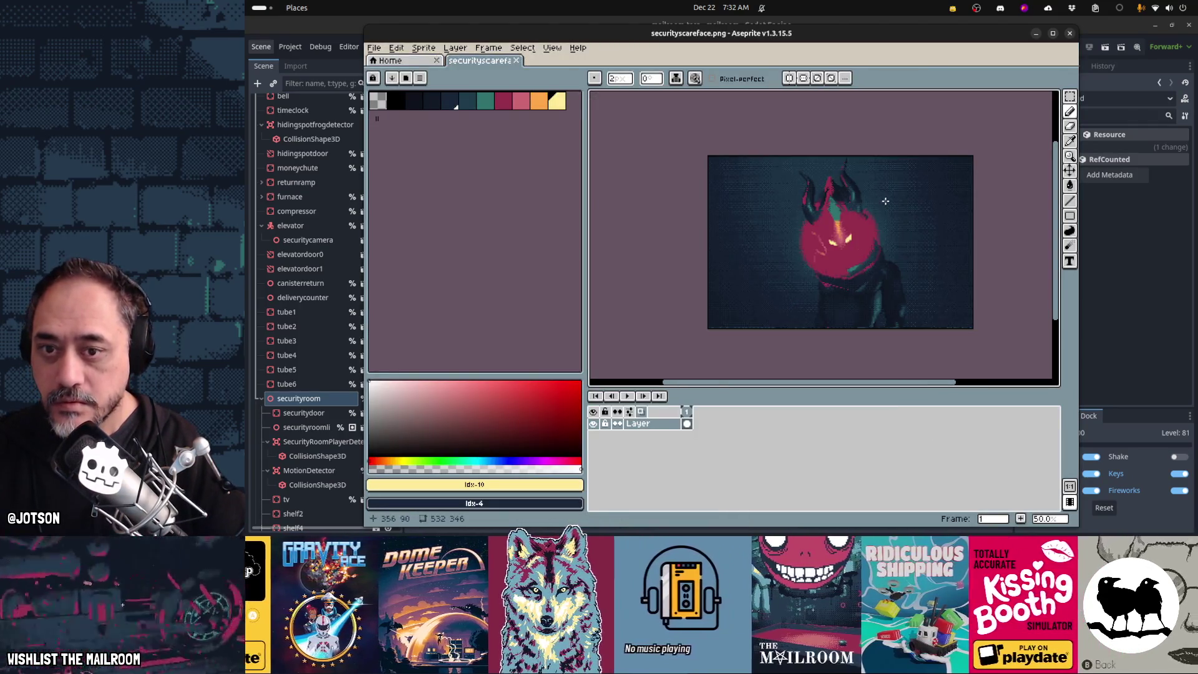
pyautogui.hotkey('ctrl', 'alt', 'c')
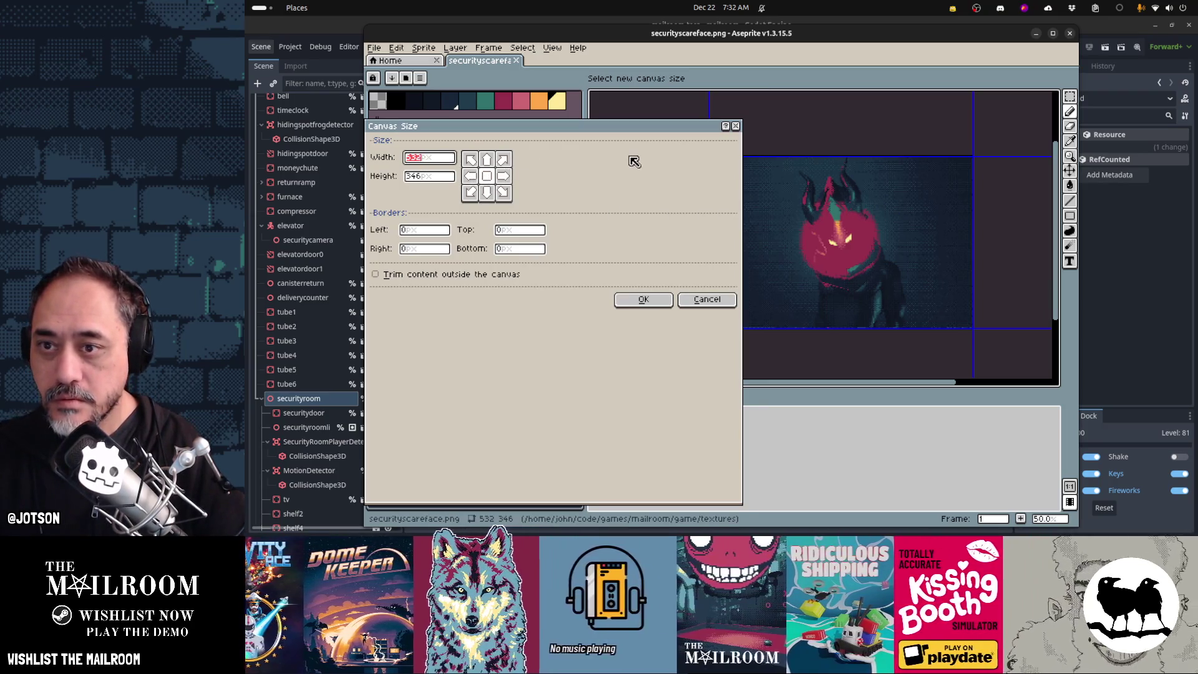
pyautogui.click(736, 126)
pyautogui.hscroll(2, 811, 174)
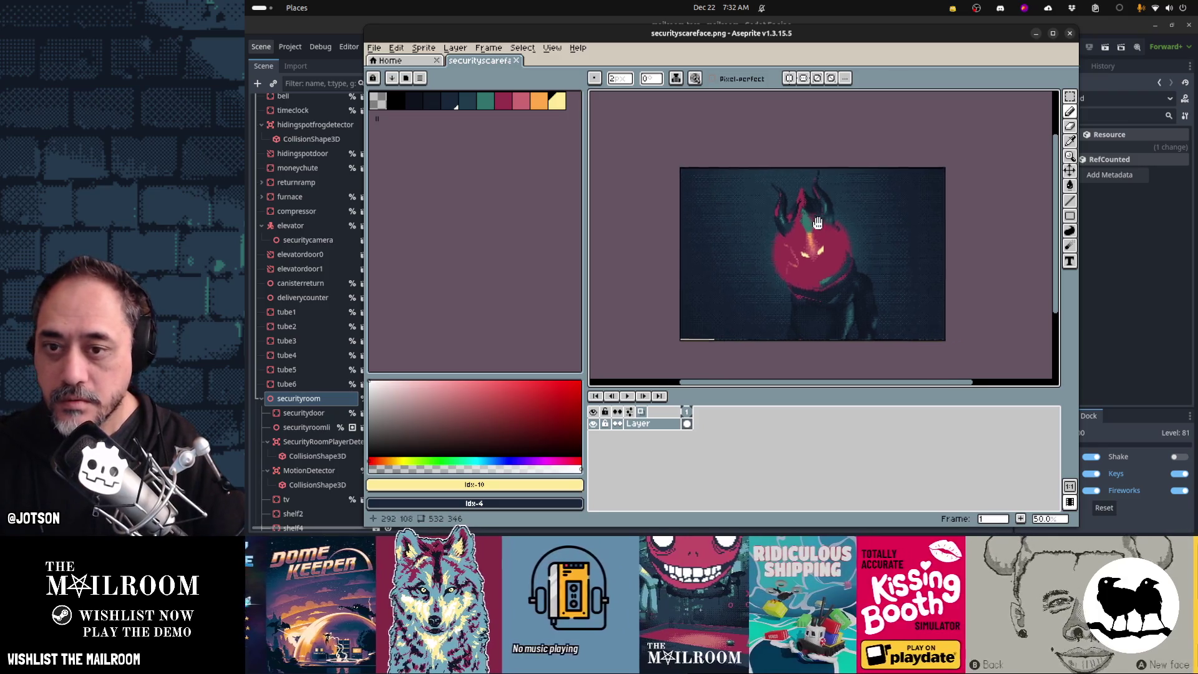
pyautogui.doubleClick(842, 38)
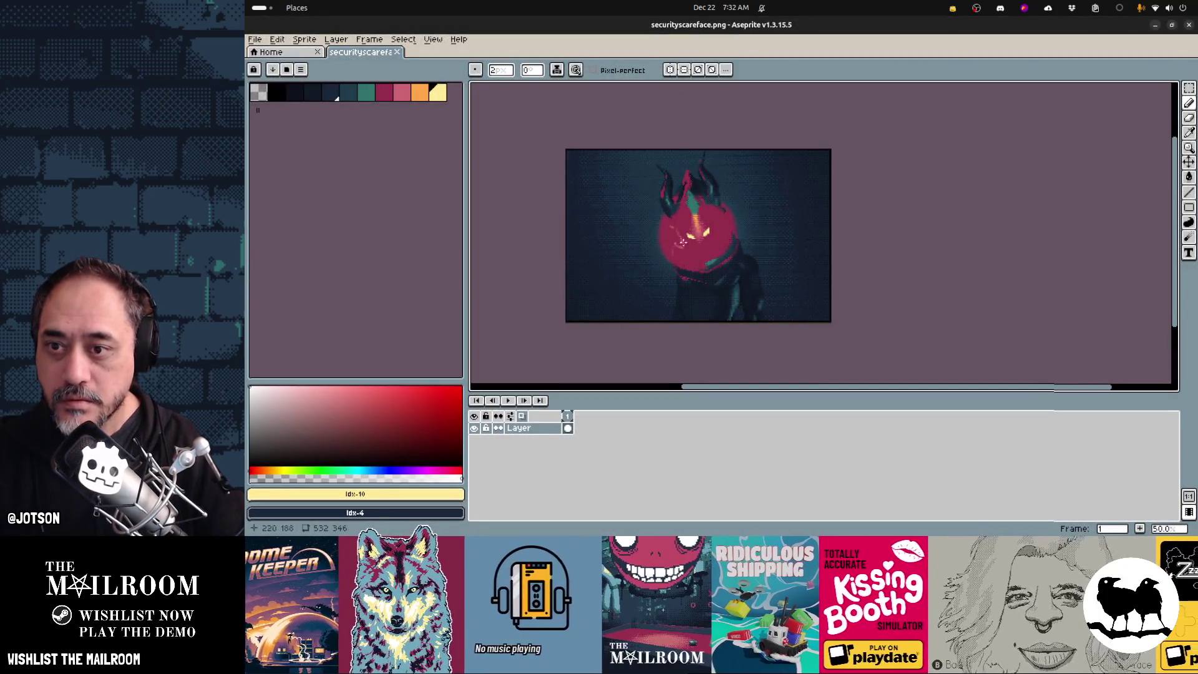
# Step: Try a tight Canvas Size crop around the face, then undo it
pyautogui.hotkey('ctrl', 'alt', 'c')
pyautogui.moveTo(782, 179); pyautogui.dragTo(855, 181)
pyautogui.moveTo(1046, 220); pyautogui.dragTo(968, 225)
pyautogui.moveTo(933, 145); pyautogui.dragTo(930, 207)
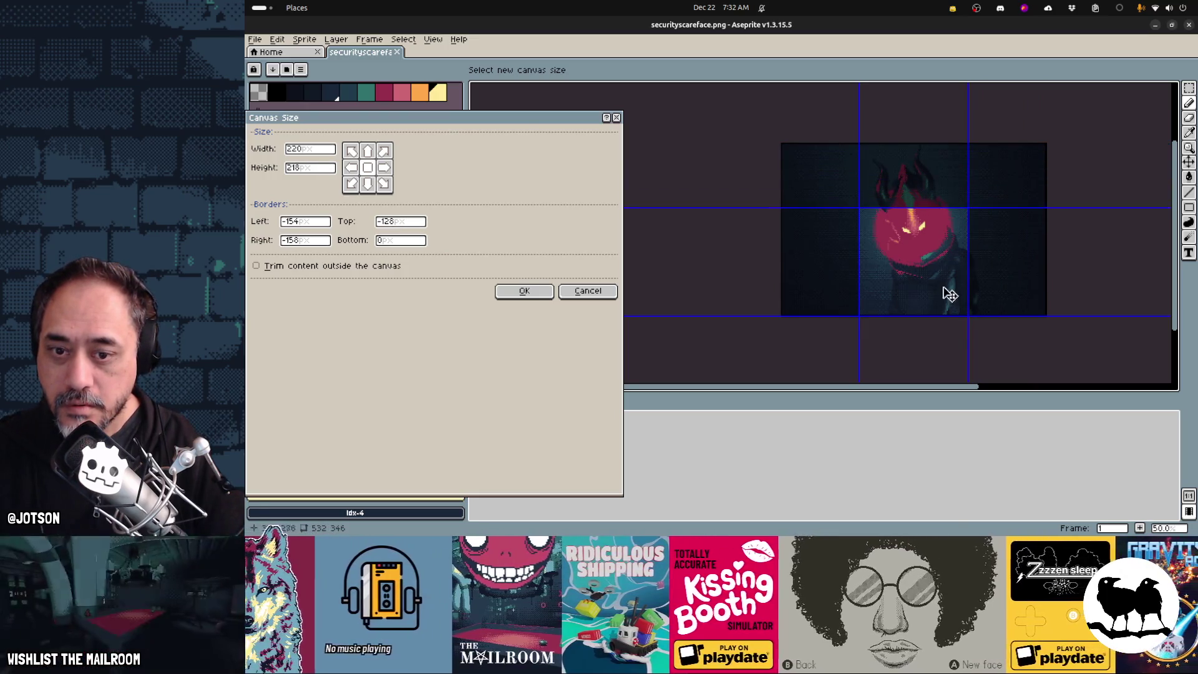
pyautogui.moveTo(934, 315); pyautogui.dragTo(926, 273)
pyautogui.moveTo(925, 255); pyautogui.dragTo(925, 252)
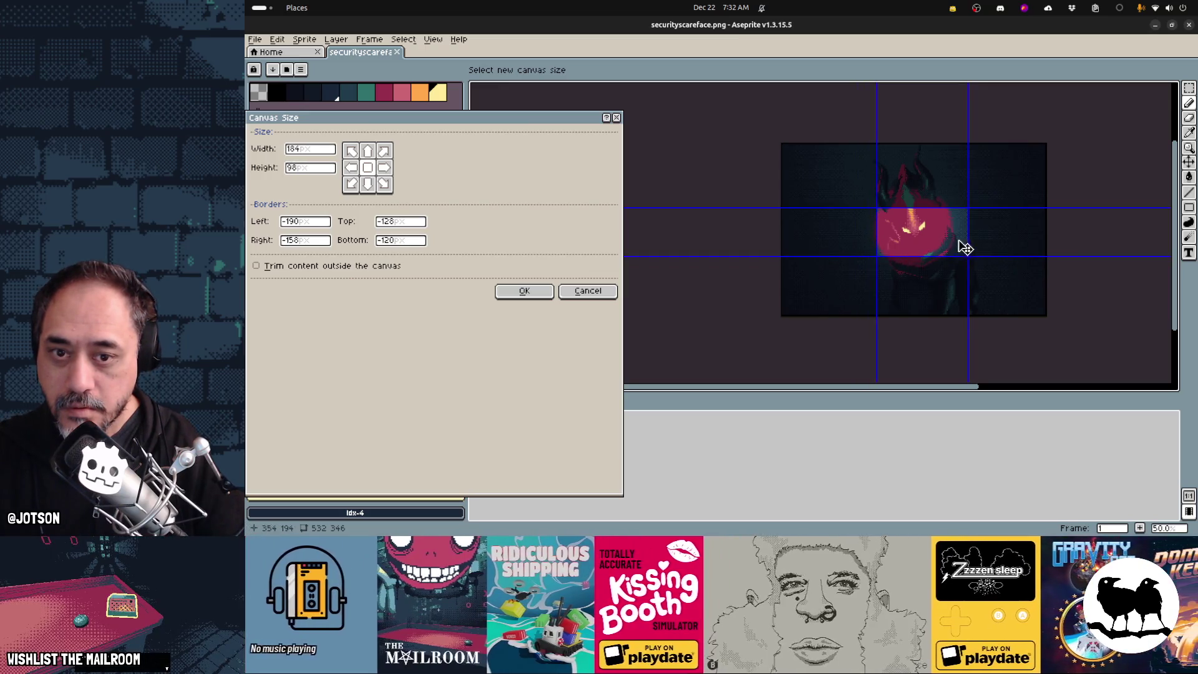
pyautogui.moveTo(945, 238); pyautogui.dragTo(948, 237)
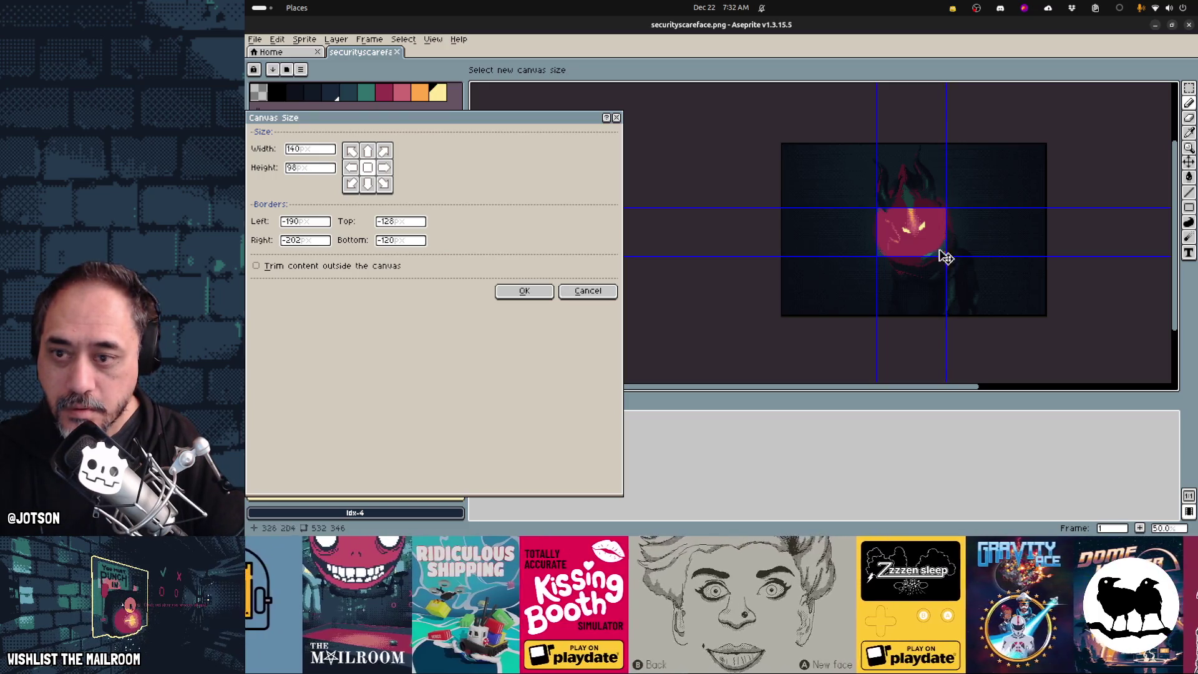
pyautogui.click(527, 291)
pyautogui.moveTo(923, 286); pyautogui.dragTo(753, 255)
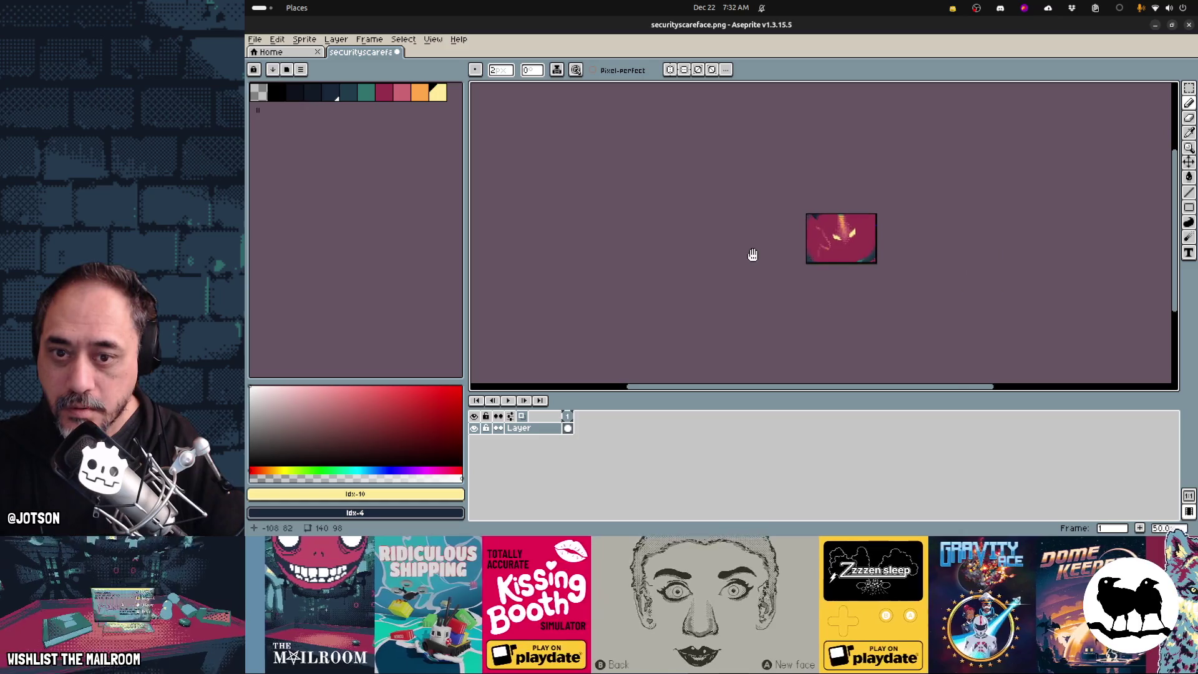
pyautogui.hotkey('ctrl', 'z')
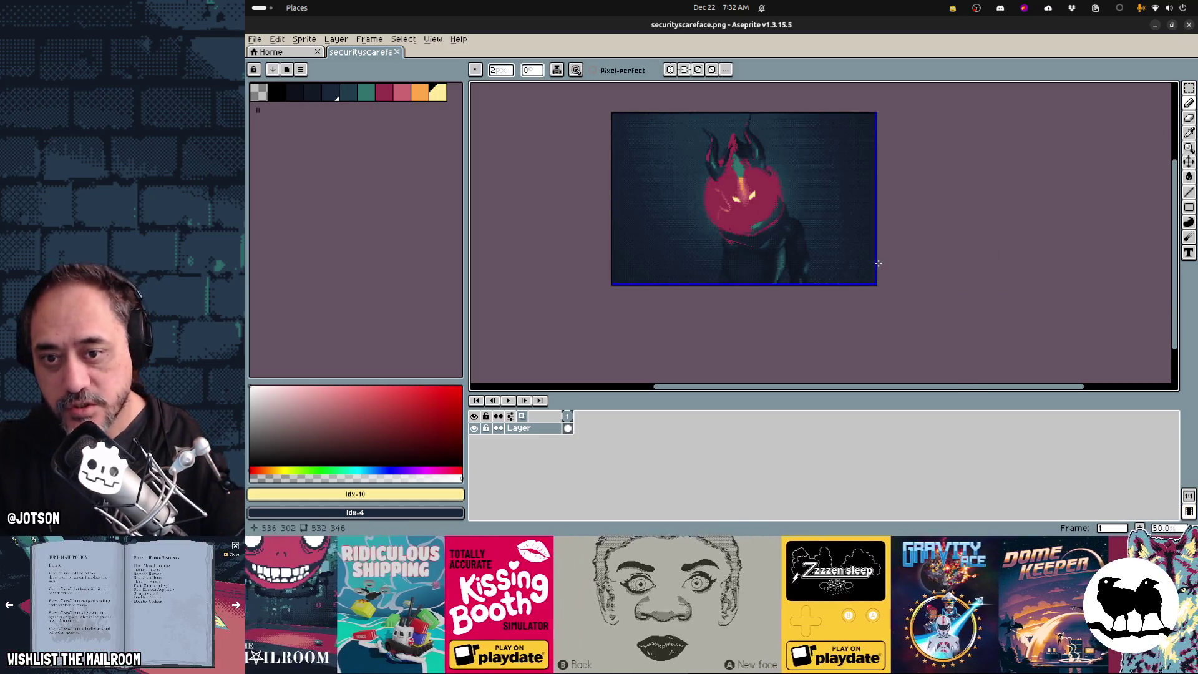
# Step: Crop the canvas again with negative borders down to 284×194 around the face
pyautogui.hotkey('ctrl', 'alt', 'c')
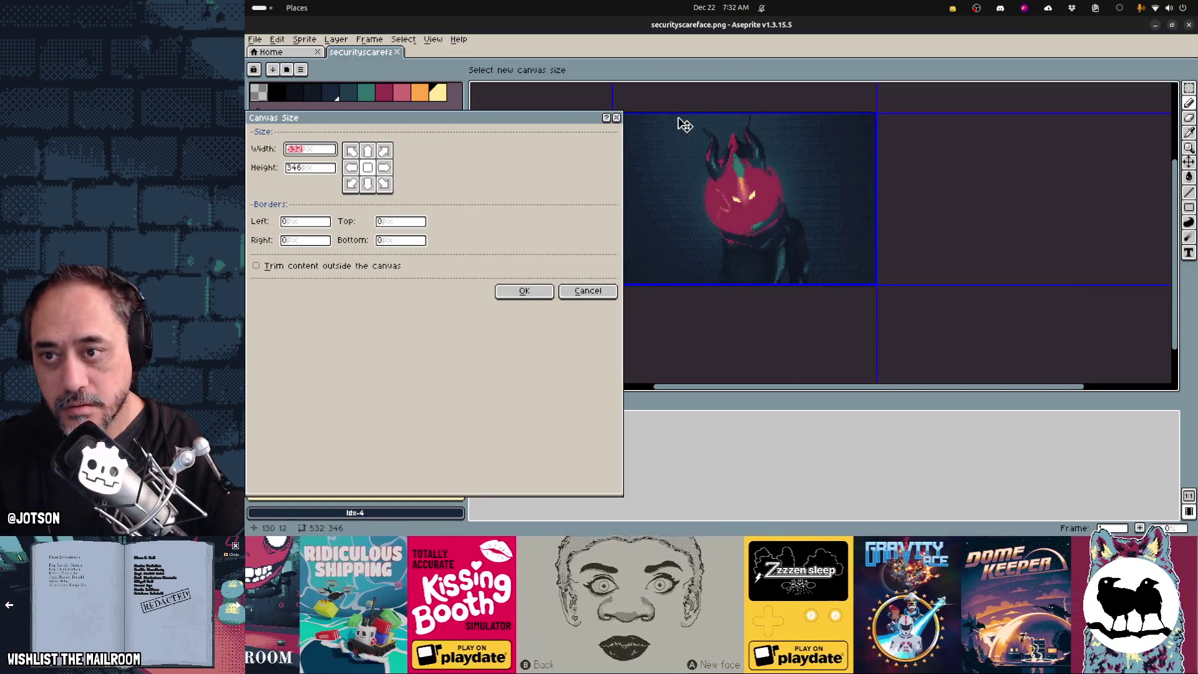
pyautogui.moveTo(681, 113); pyautogui.dragTo(683, 146)
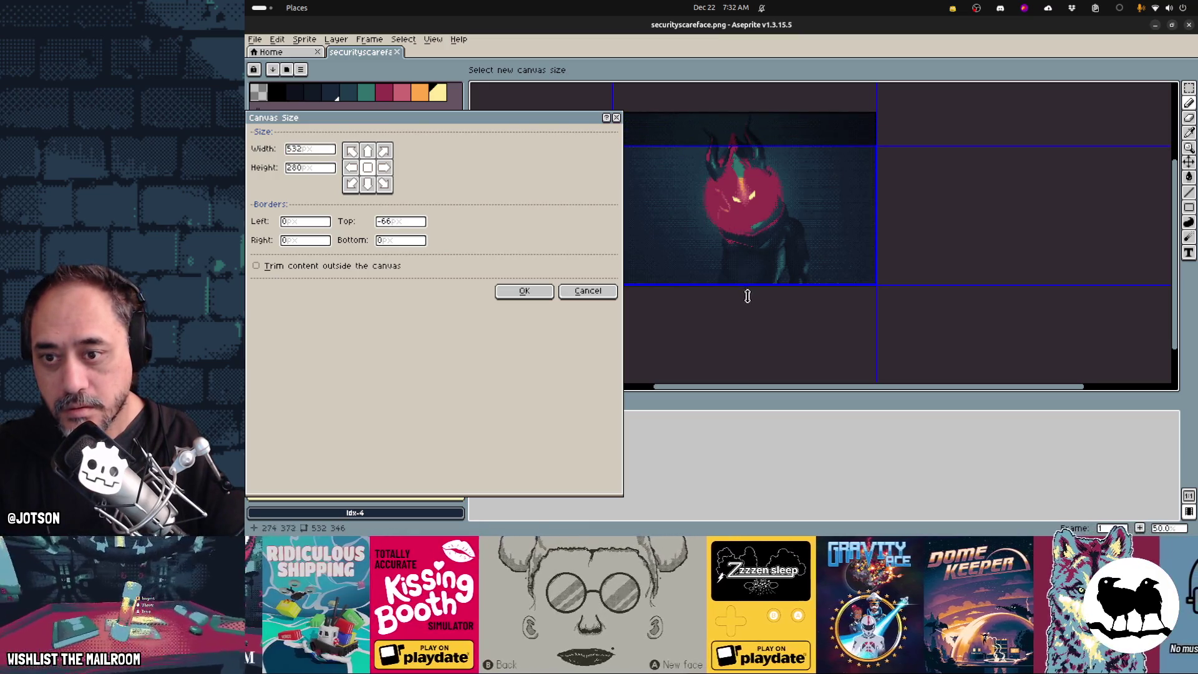
pyautogui.moveTo(747, 288); pyautogui.dragTo(746, 248)
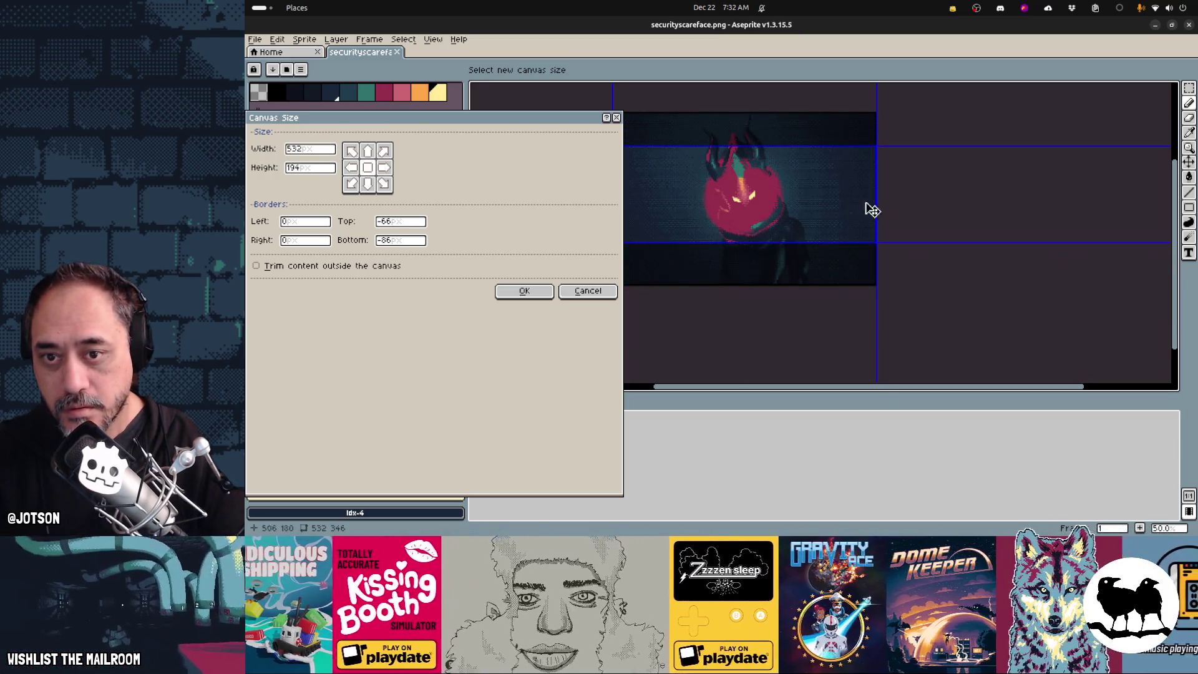
pyautogui.moveTo(877, 207)
pyautogui.mouseDown()
pyautogui.moveTo(803, 208)
pyautogui.moveTo(821, 233)
pyautogui.mouseUp()
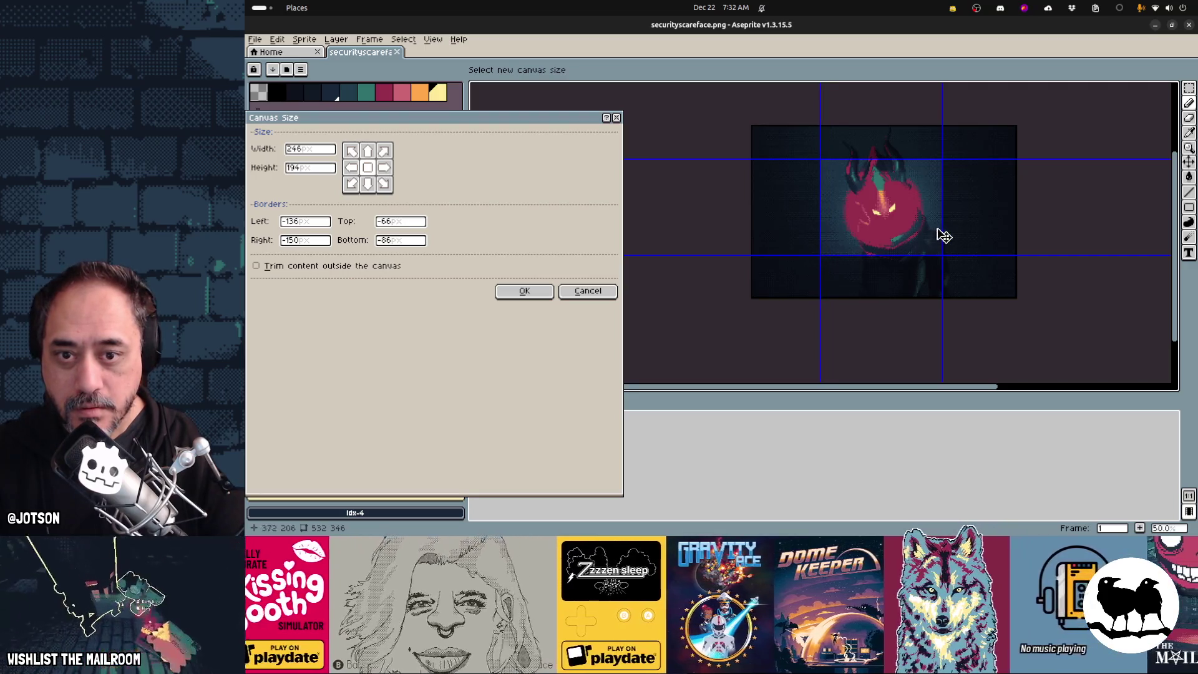
pyautogui.moveTo(941, 228); pyautogui.dragTo(955, 231)
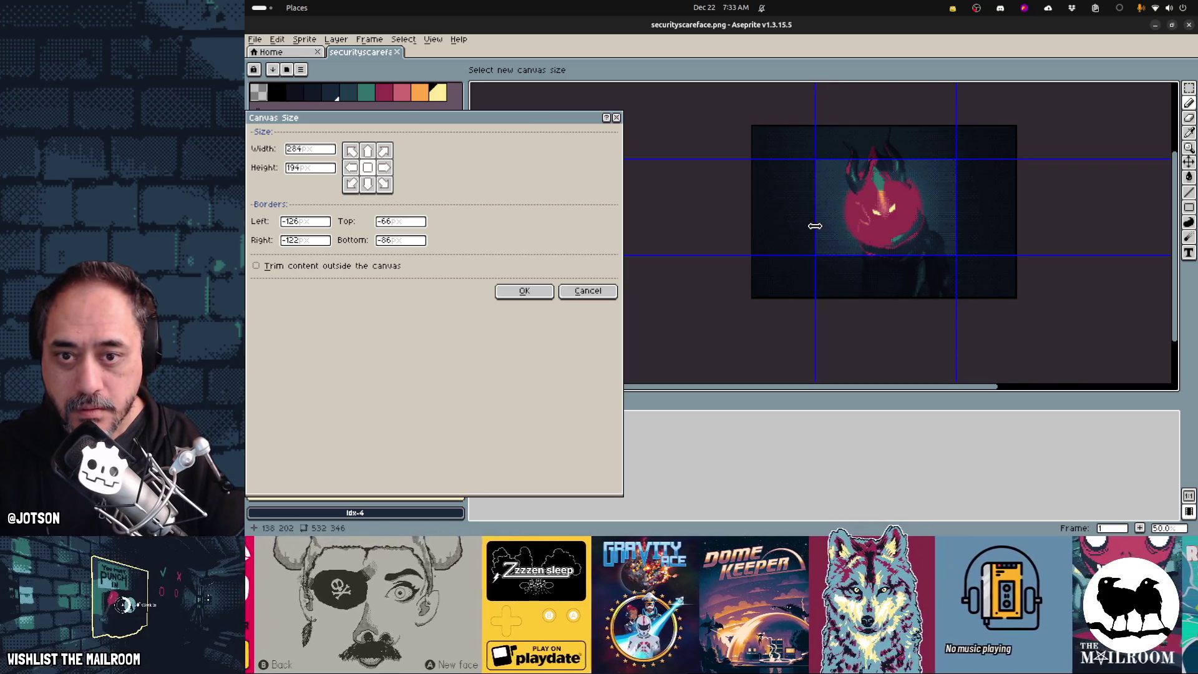
pyautogui.press('Return')
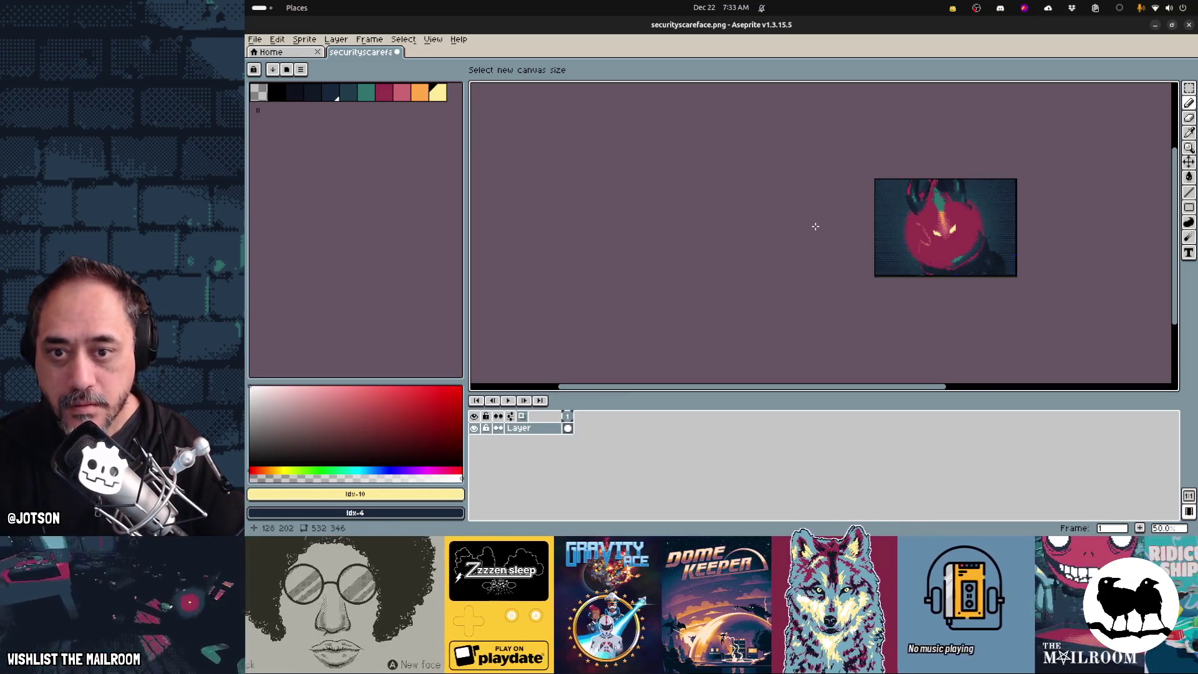
# Step: Save the cropped sprite with Ctrl+S and return to Godot
pyautogui.scroll(4, 815, 226)
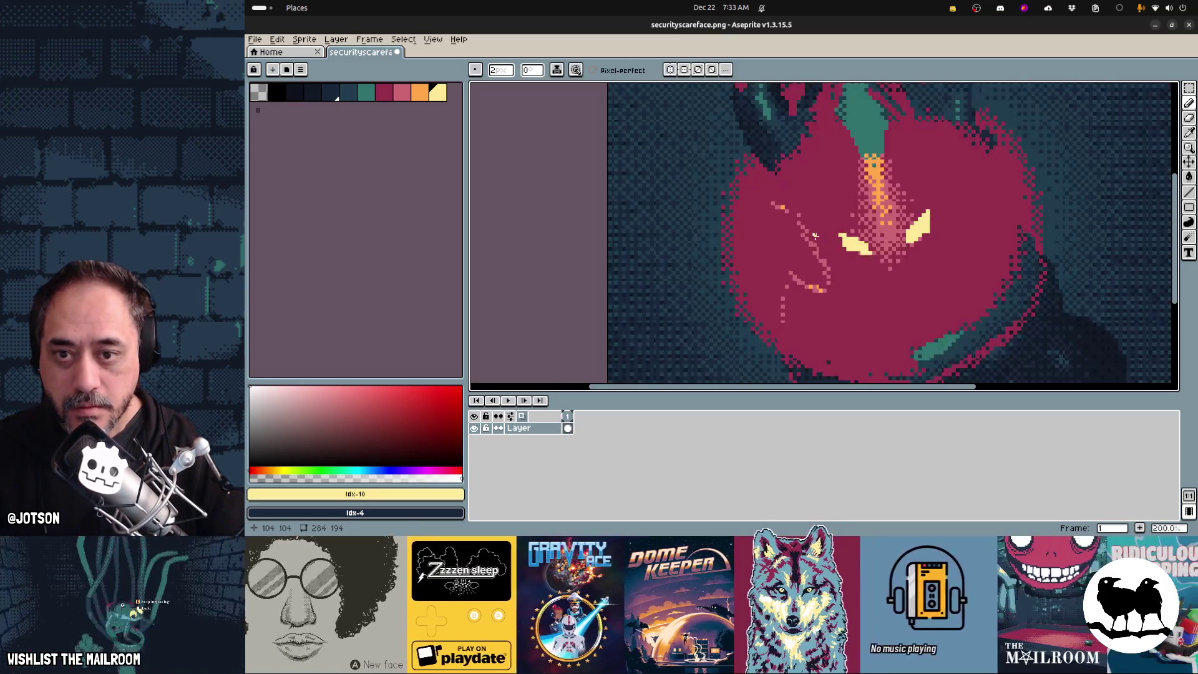
pyautogui.scroll(-2, 815, 236)
pyautogui.hscroll(2, 818, 240)
pyautogui.press('v')
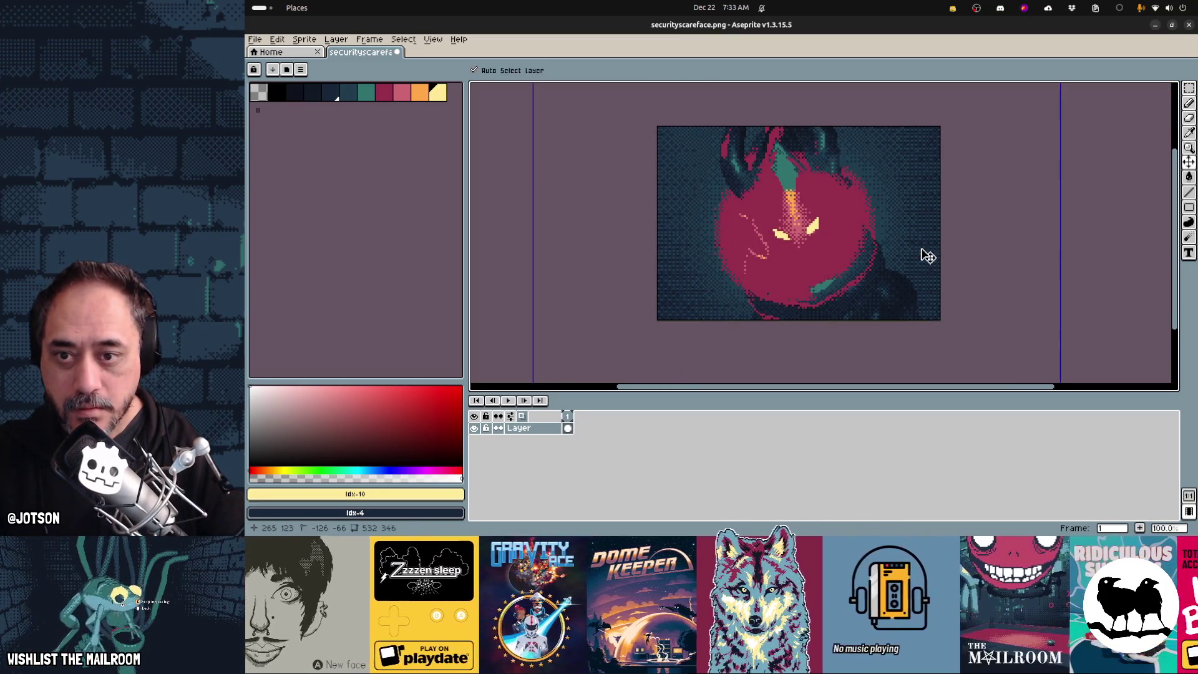
pyautogui.hotkey('ctrl', 's')
pyautogui.hotkey('alt', 'Tab')
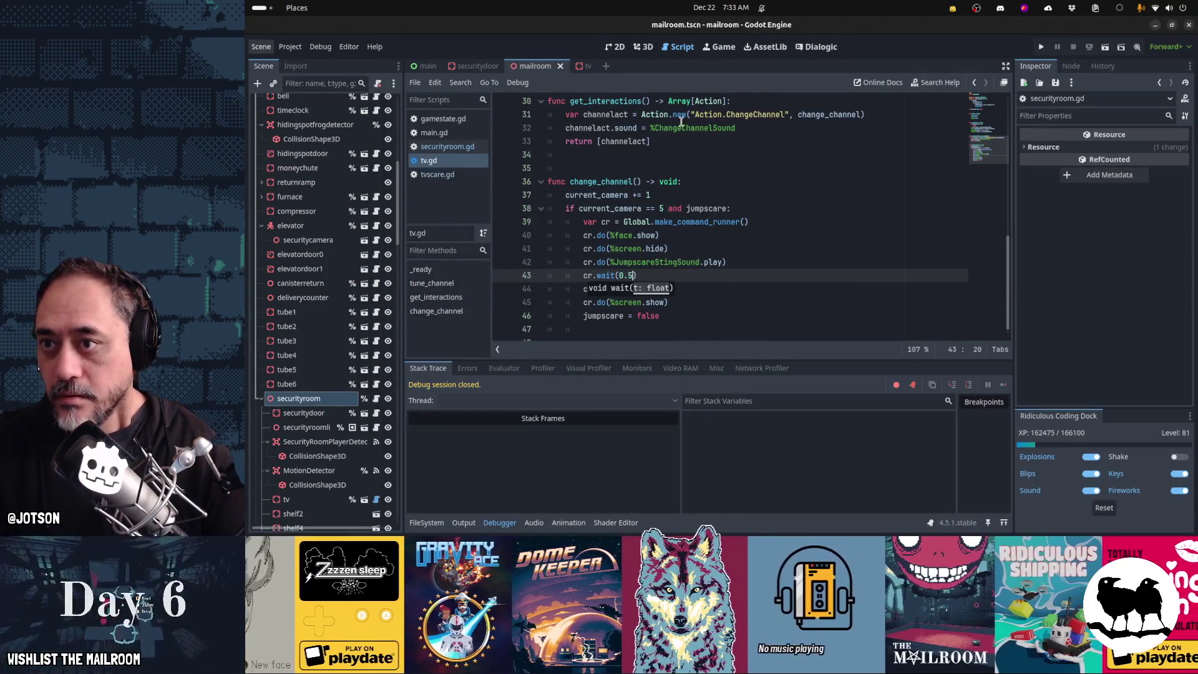
# Step: In the tv scene, hide the screen node to reveal the face sprite
pyautogui.click(587, 66)
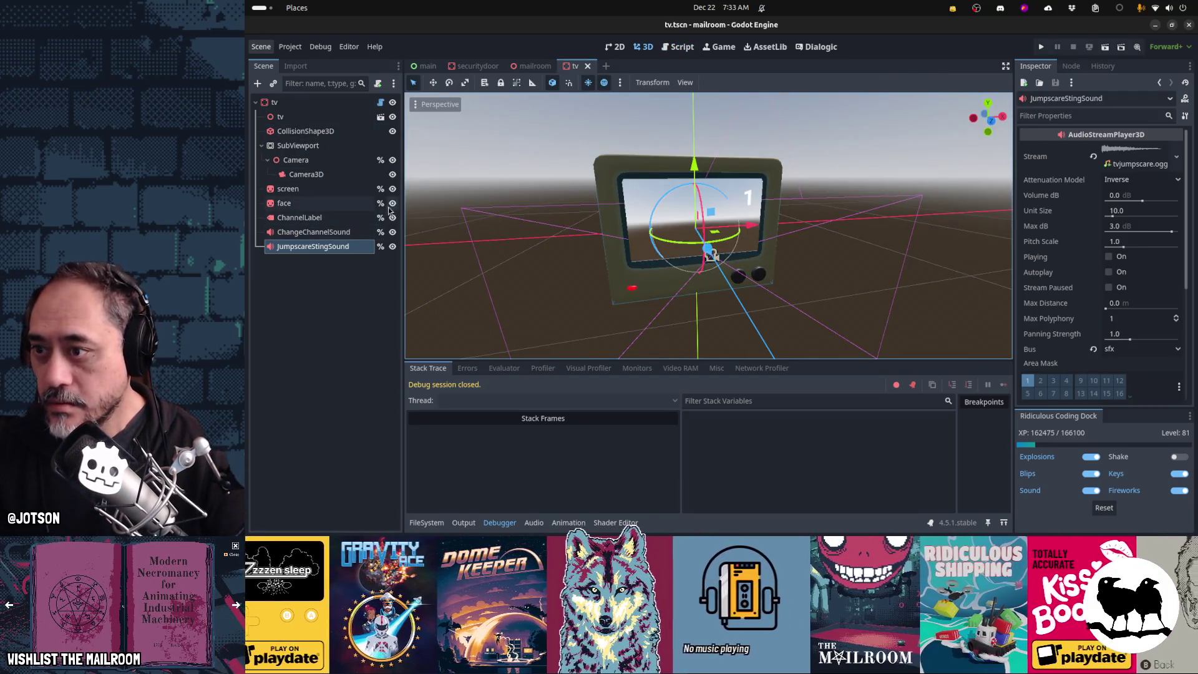
pyautogui.click(392, 189)
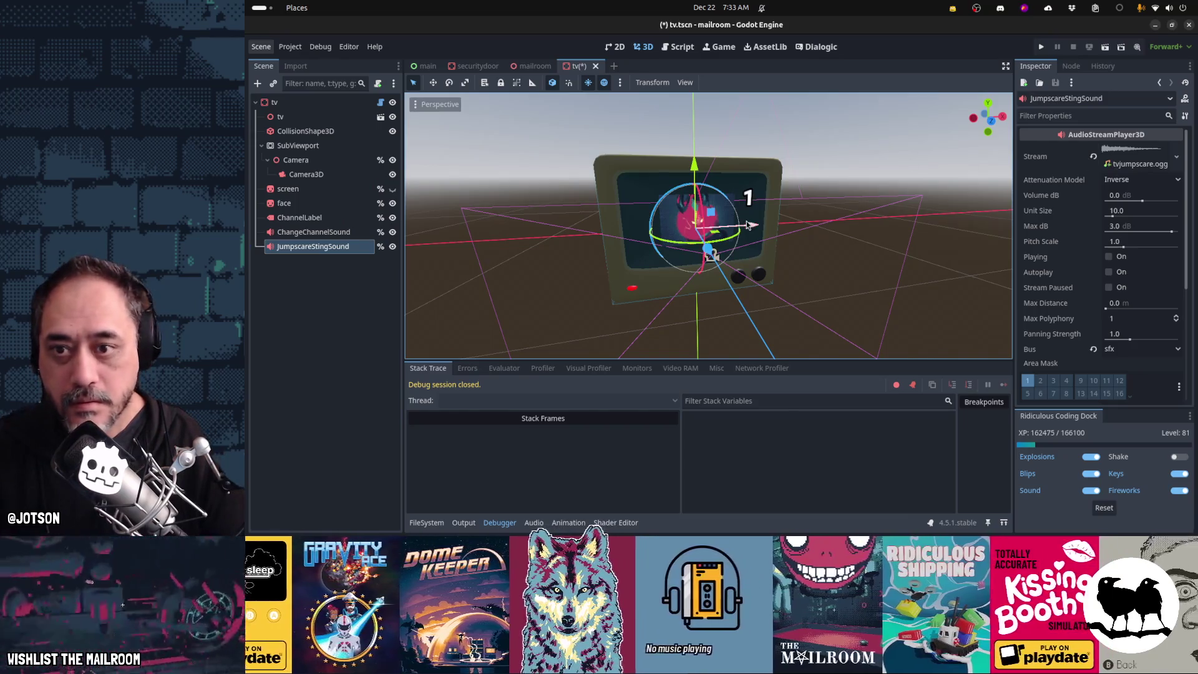
pyautogui.click(741, 230)
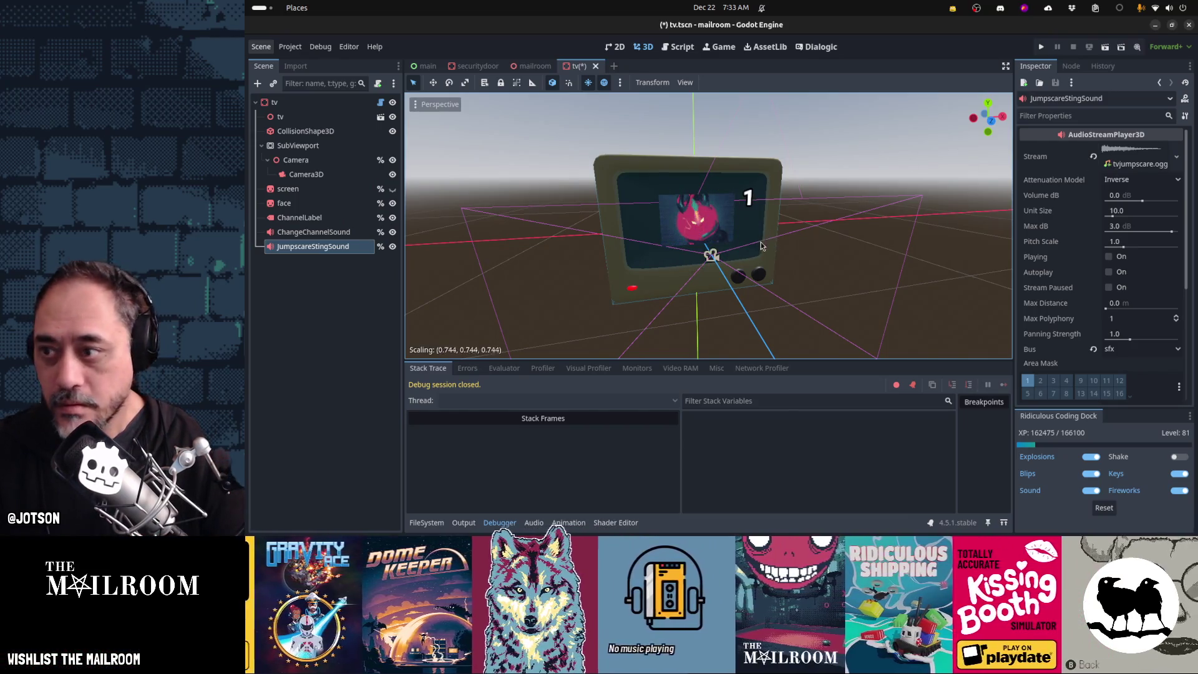
pyautogui.click(761, 246)
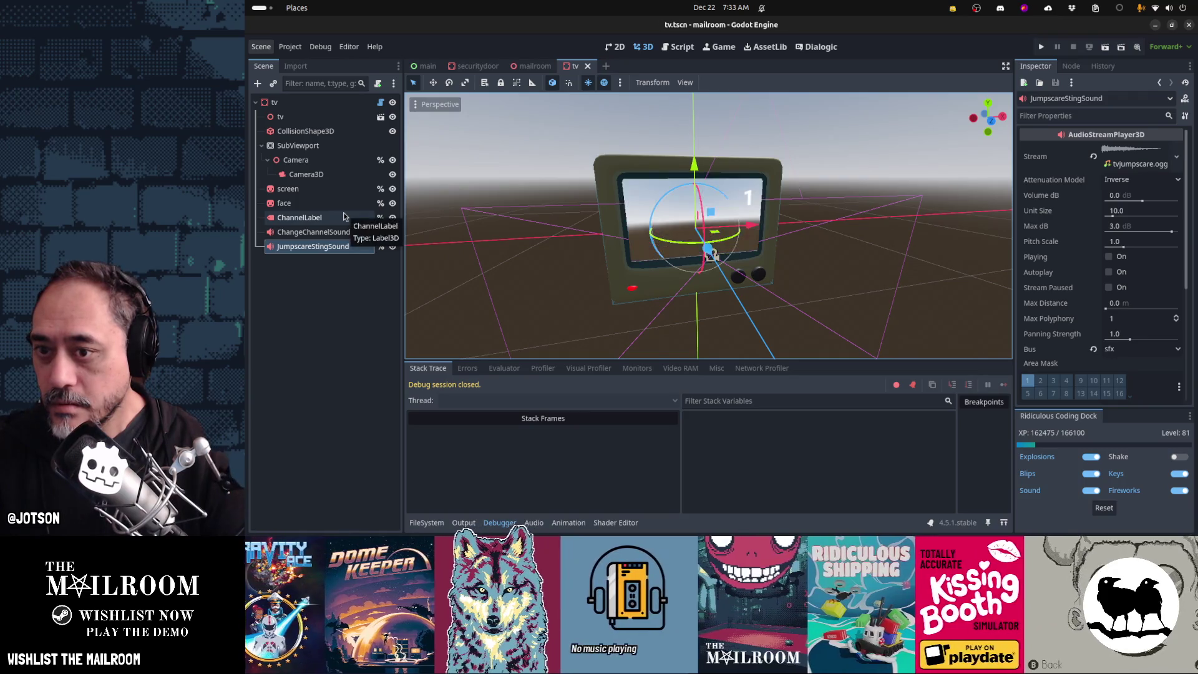
# Step: Scale the face node up to fill the TV screen
pyautogui.click(341, 203)
pyautogui.press('s')
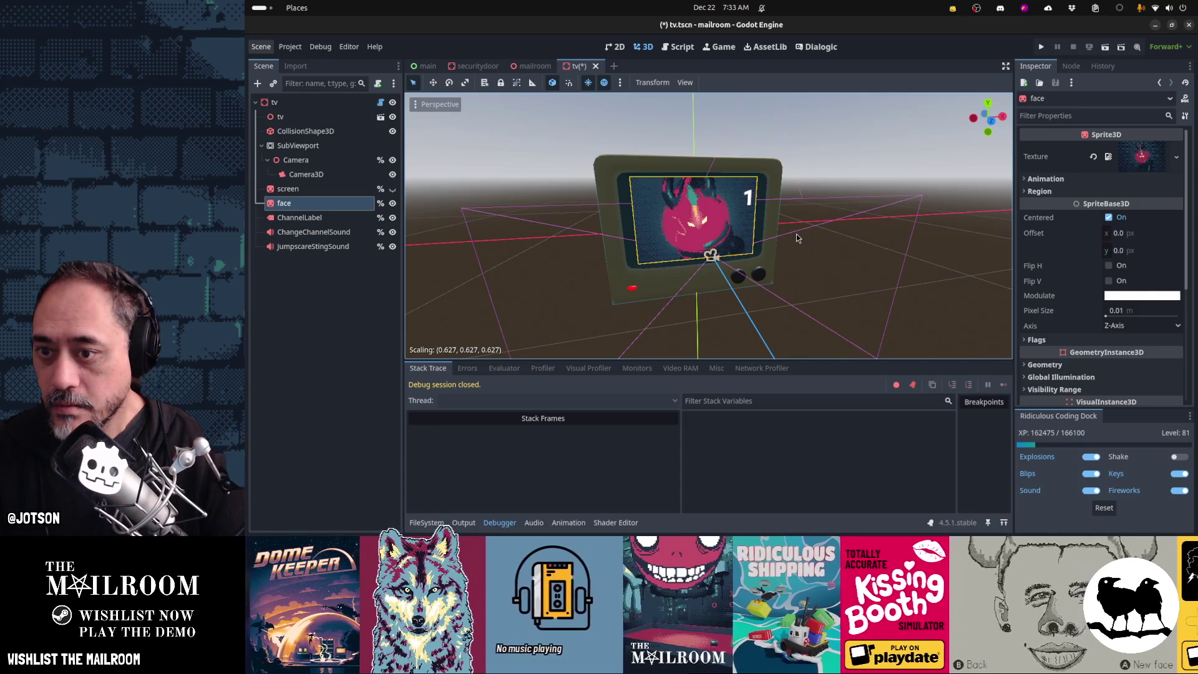
pyautogui.click(796, 237)
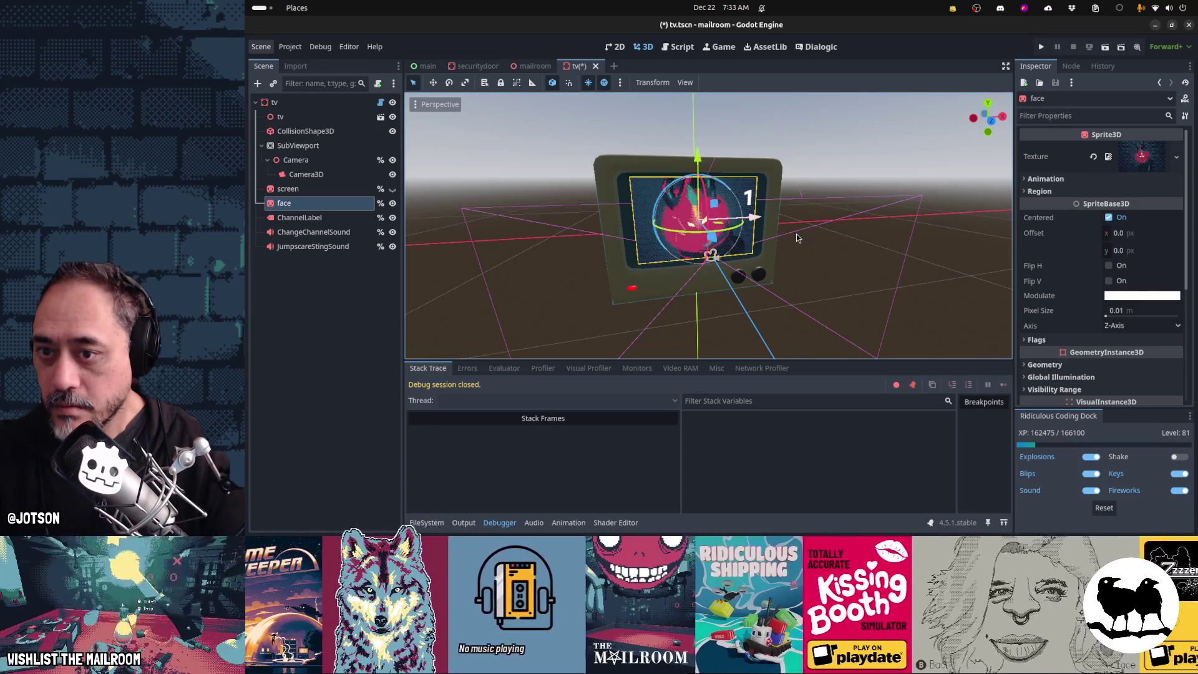
pyautogui.click(830, 179)
pyautogui.moveTo(791, 190)
pyautogui.mouseDown()
pyautogui.moveTo(774, 184)
pyautogui.moveTo(781, 155)
pyautogui.moveTo(837, 171)
pyautogui.mouseUp()
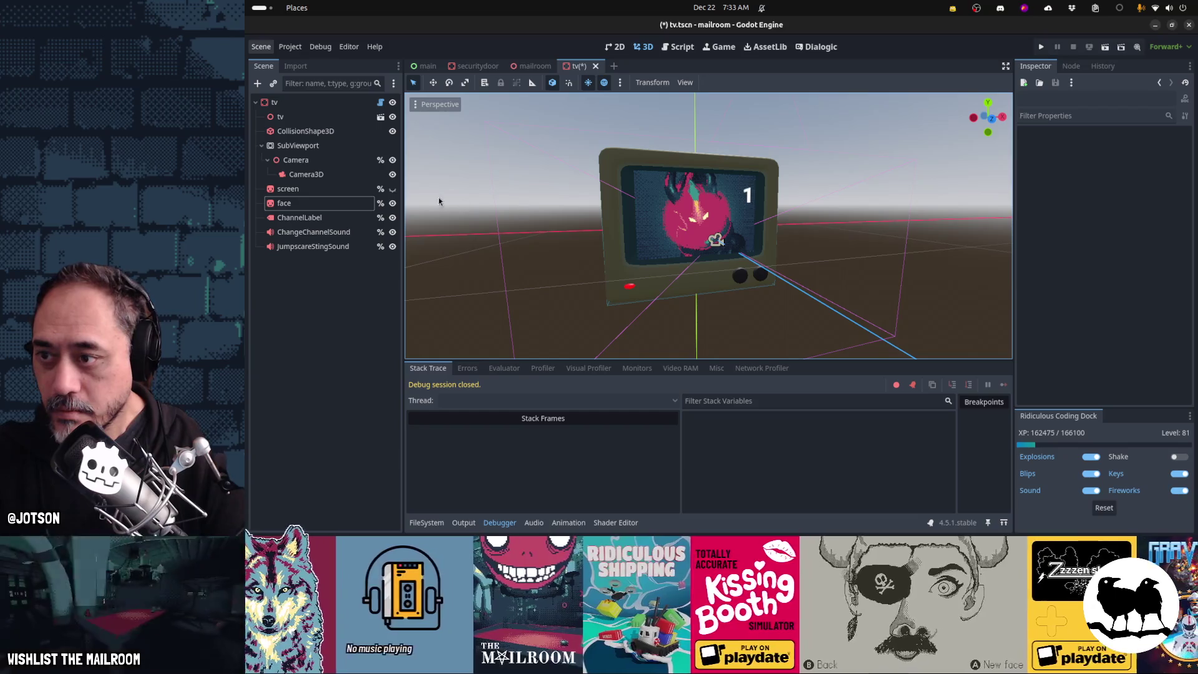
# Step: Hide the face, show the screen node again, save the tv scene and run it
pyautogui.click(393, 202)
pyautogui.click(393, 188)
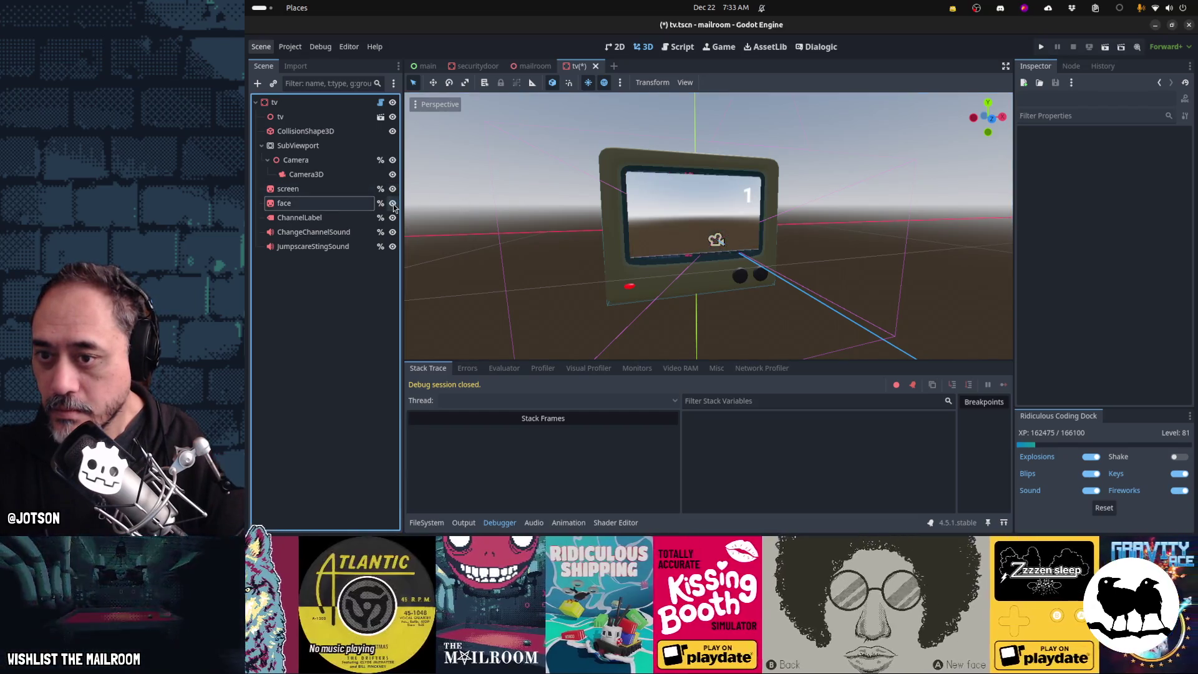
pyautogui.hotkey('ctrl', 's')
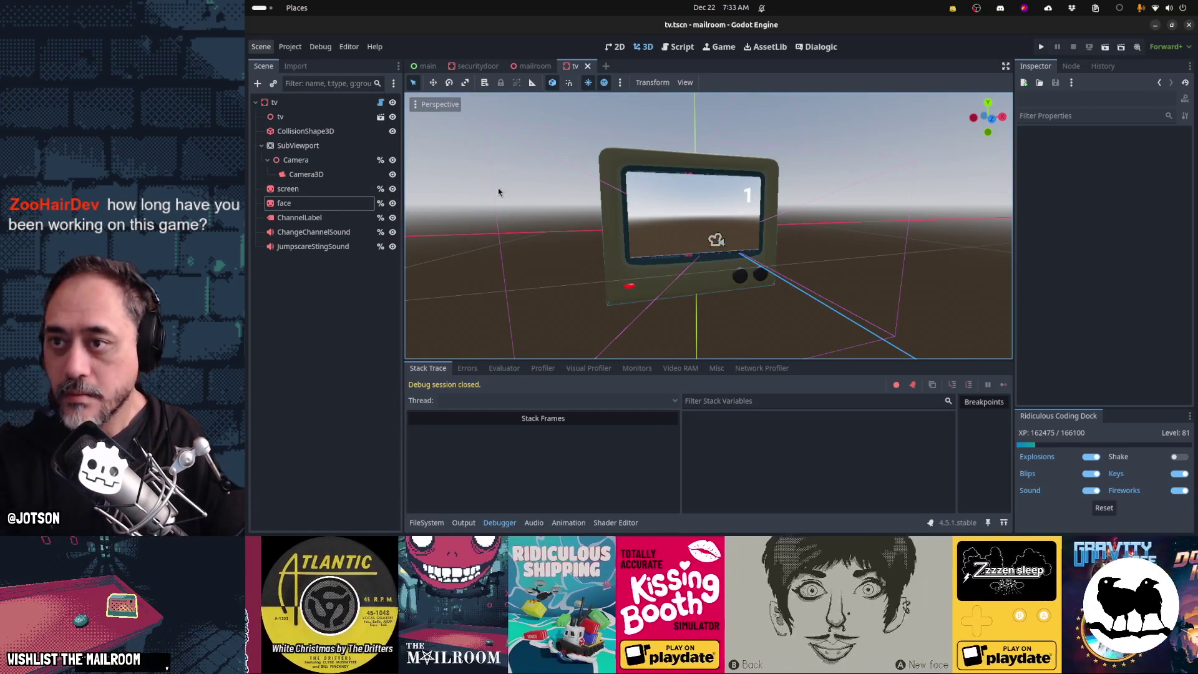
pyautogui.press('F6')
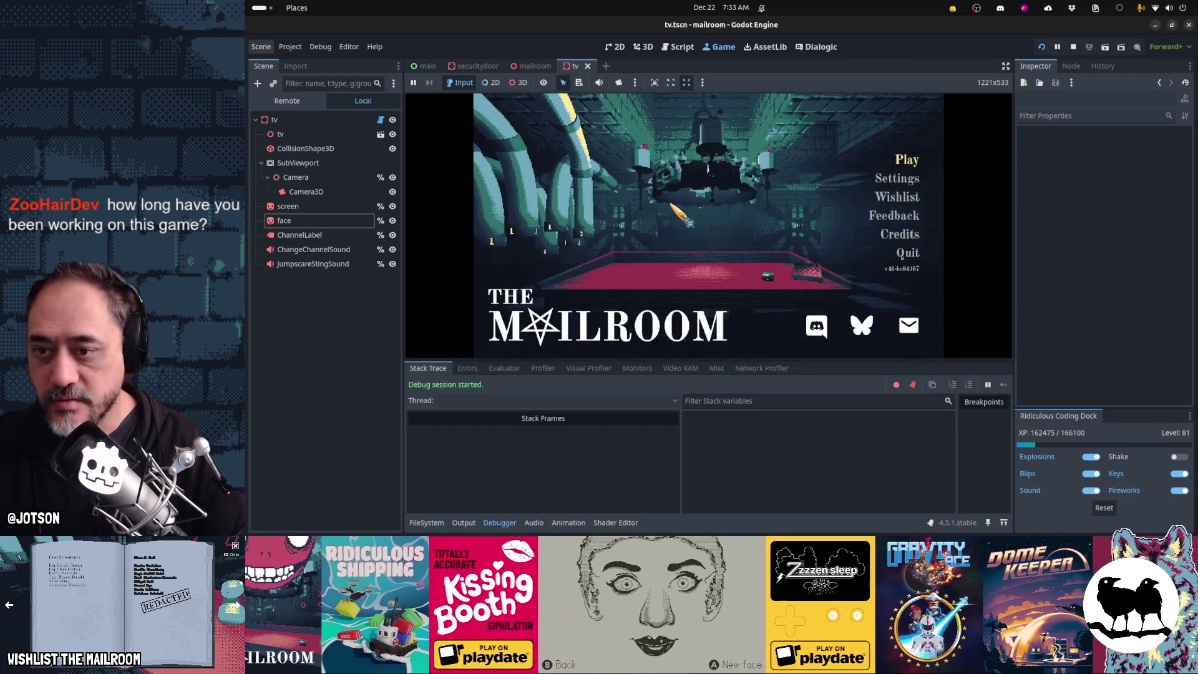
# Step: Start from the main menu, click the TV five times up to channel 6, then switch to Aseprite
pyautogui.click(672, 205)
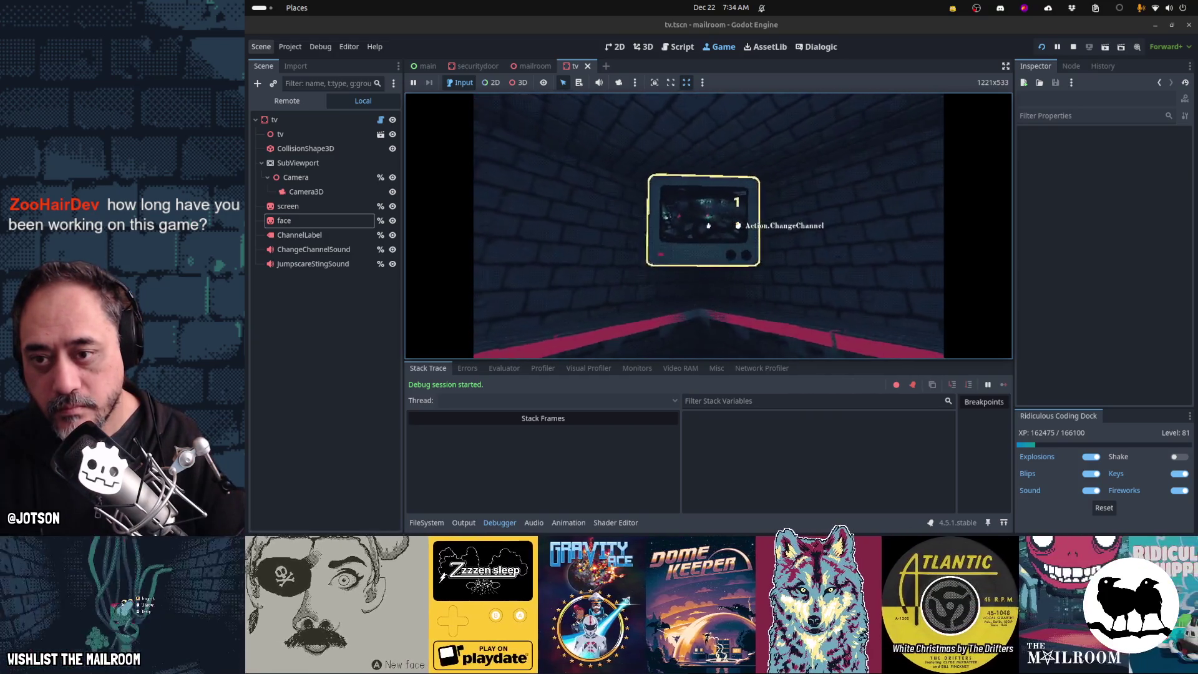
pyautogui.click(708, 225)
pyautogui.click(708, 226)
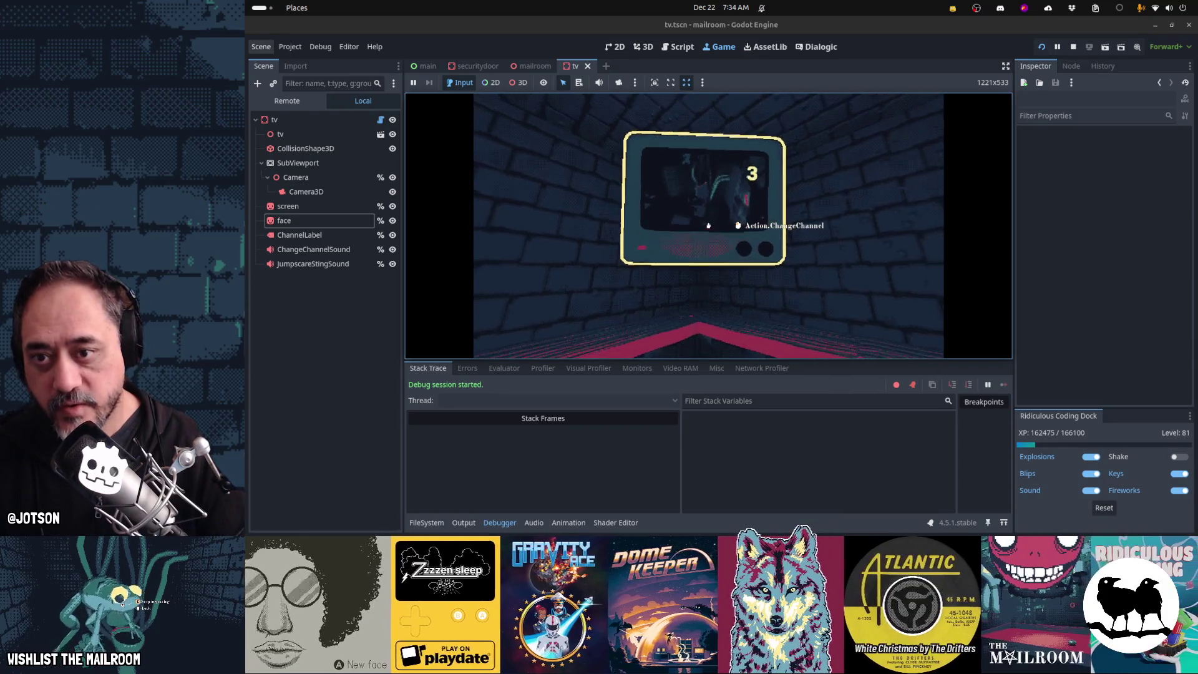
pyautogui.click(708, 226)
pyautogui.click(708, 225)
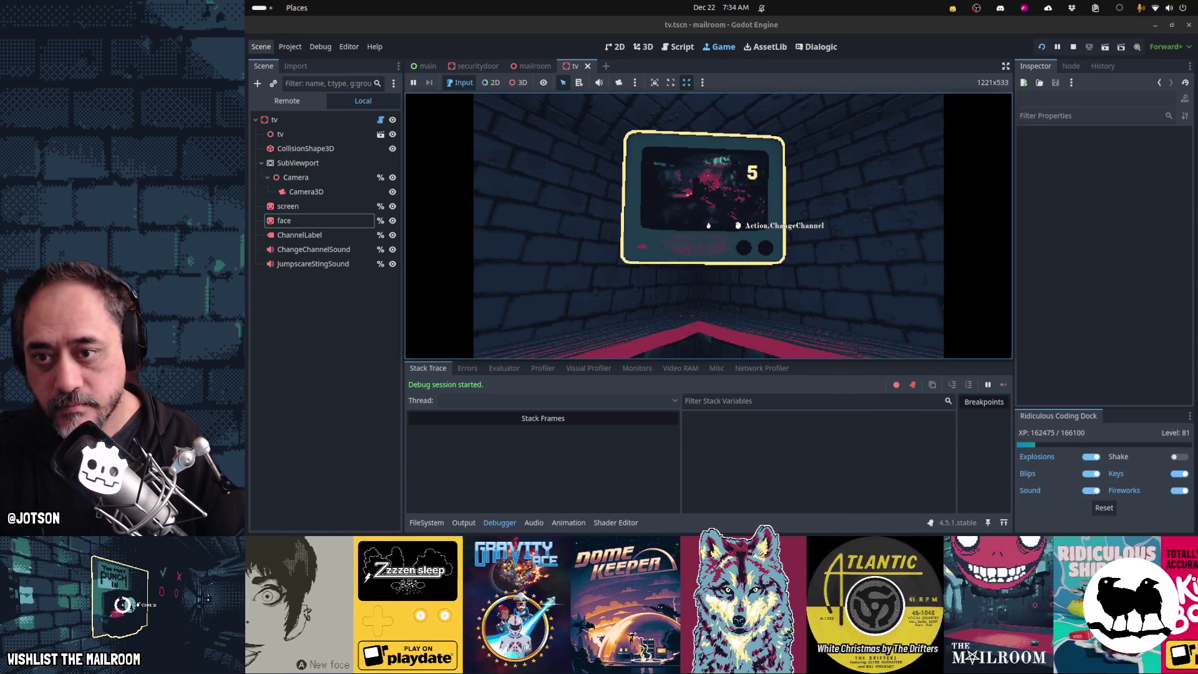
pyautogui.click(708, 225)
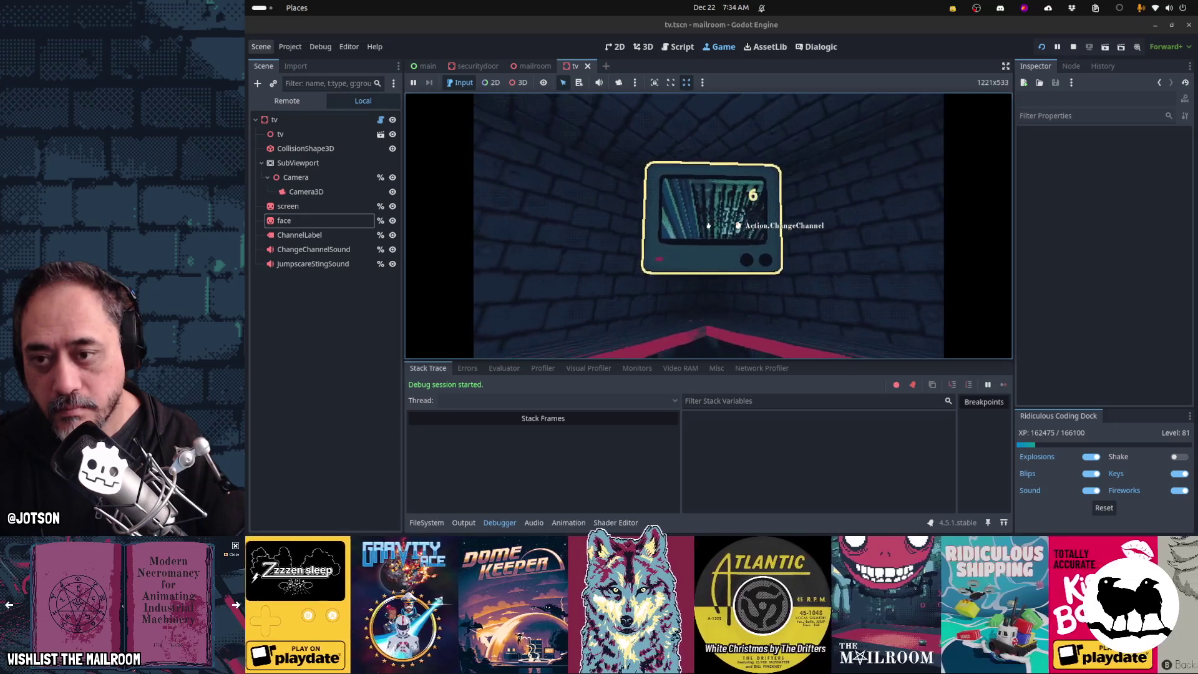
pyautogui.hotkey('alt', 'Tab')
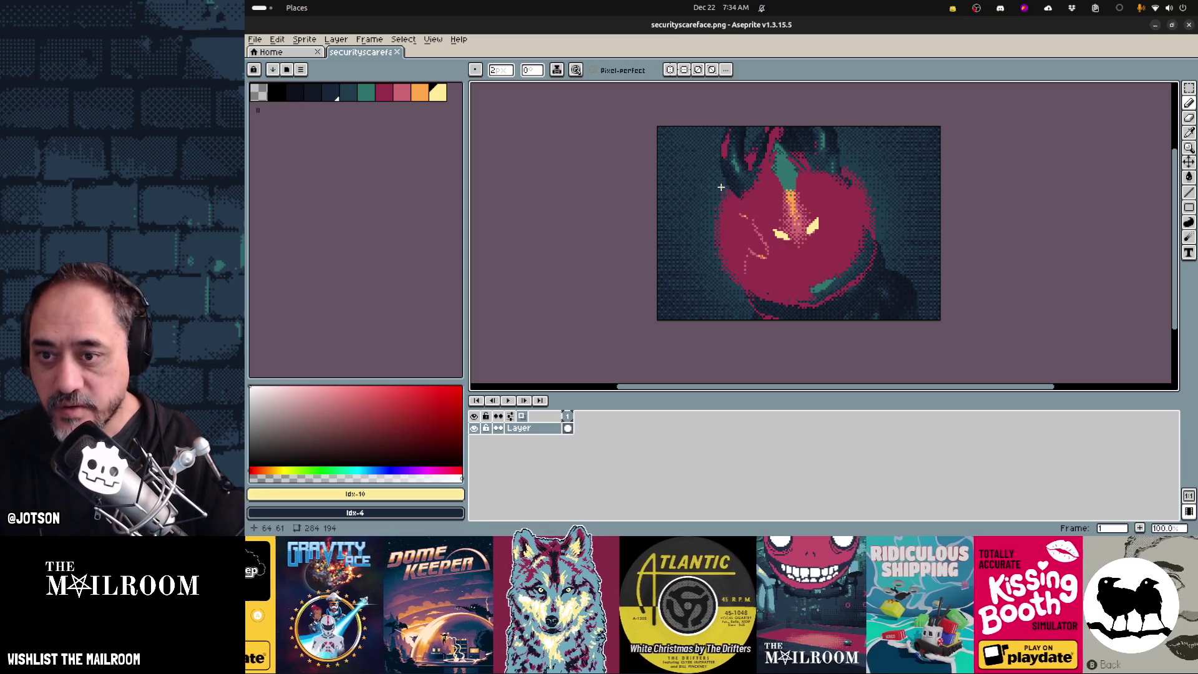
# Step: Paint the left edge of the background black with an enlarged brush
pyautogui.press('b')
pyautogui.press('+')
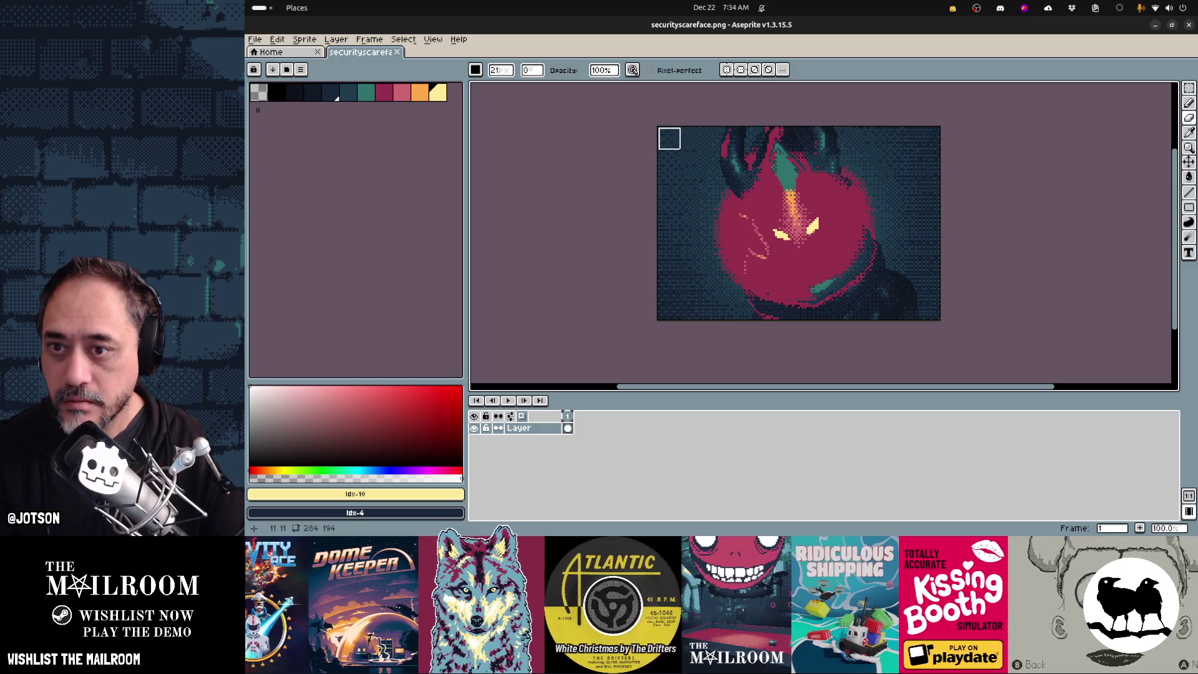
pyautogui.click(277, 93)
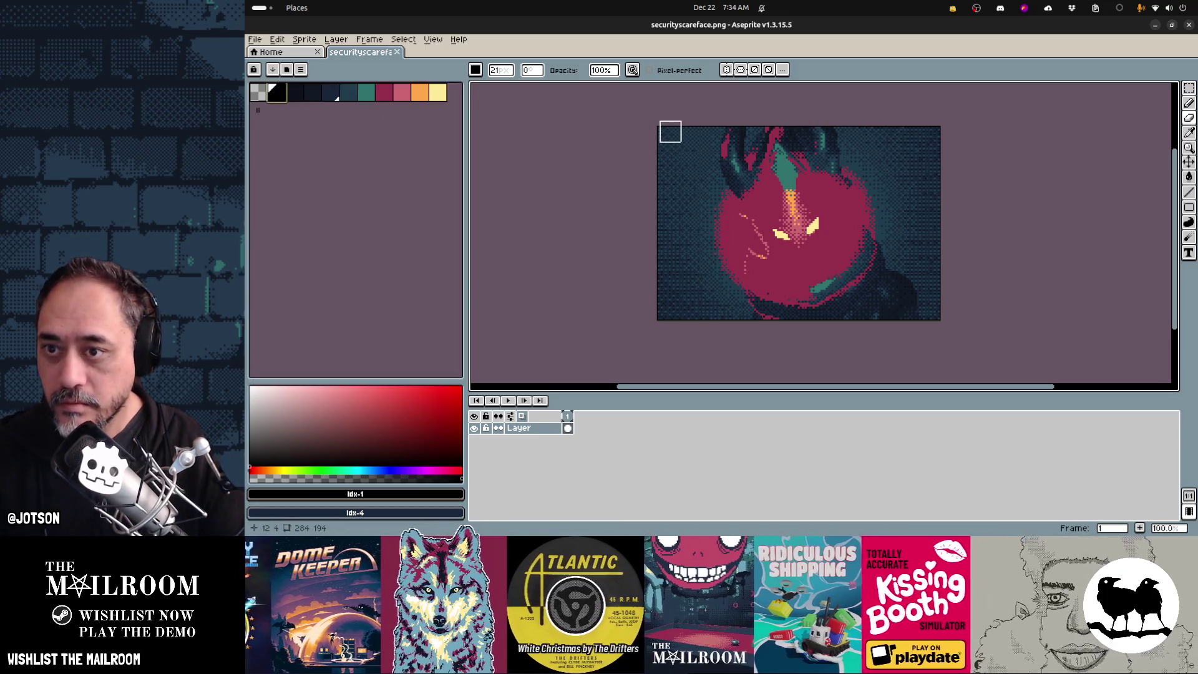
pyautogui.press('v')
pyautogui.press('b')
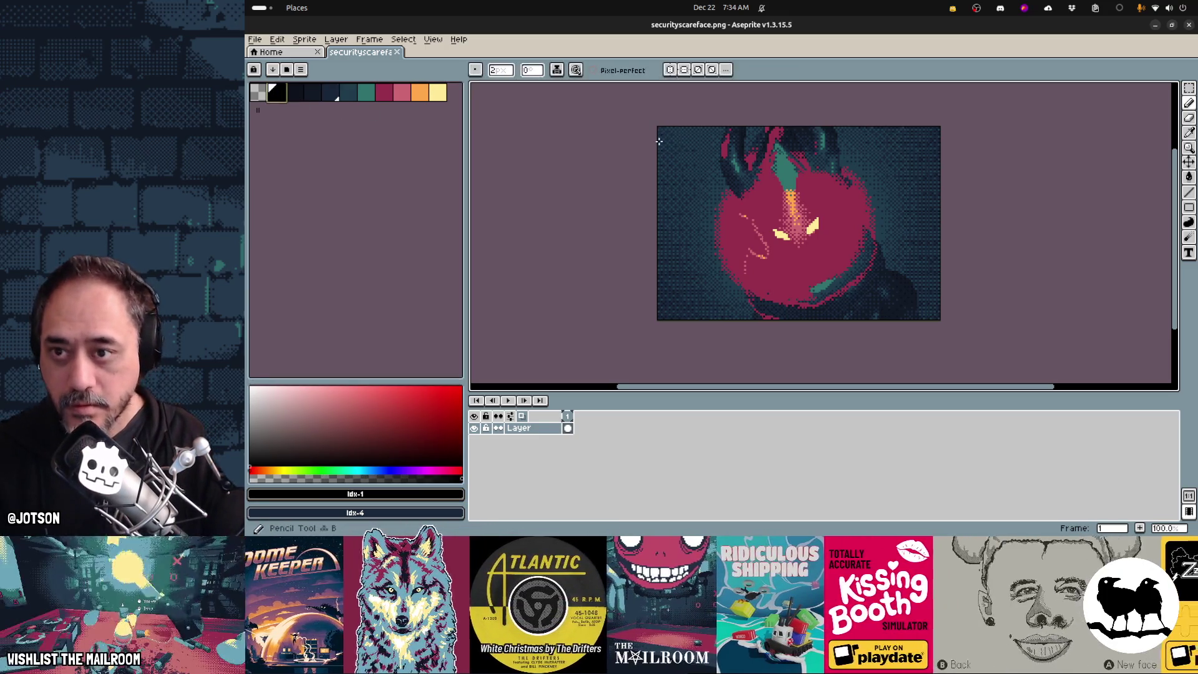
pyautogui.scroll(5, 679, 154)
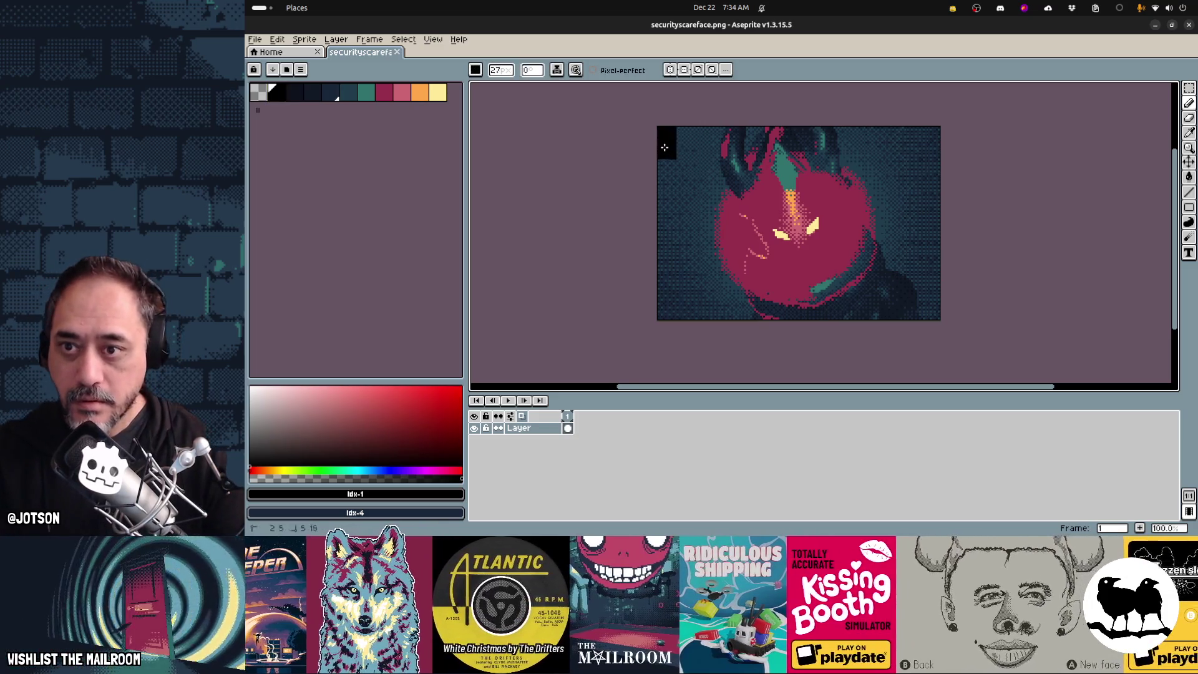
pyautogui.click(679, 154)
pyautogui.moveTo(679, 155)
pyautogui.mouseDown()
pyautogui.moveTo(674, 262)
pyautogui.moveTo(718, 322)
pyautogui.moveTo(669, 312)
pyautogui.moveTo(663, 231)
pyautogui.moveTo(653, 383)
pyautogui.mouseUp()
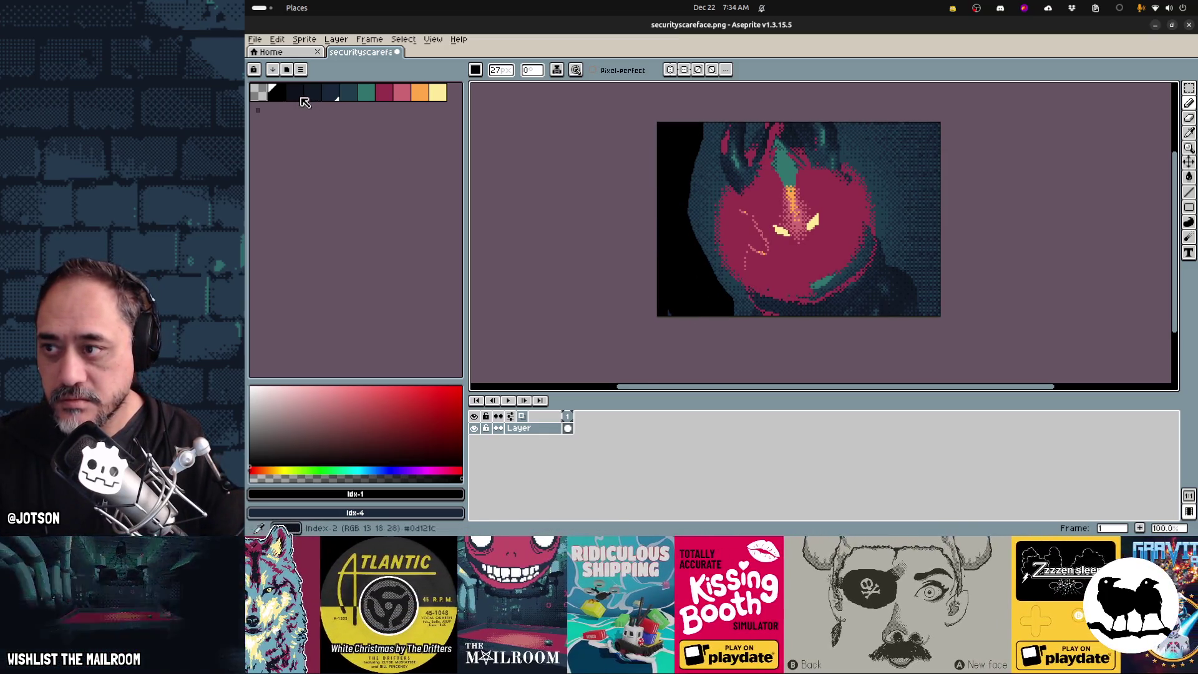
# Step: Load the default palette, bucket-fill the left area dark navy, and darken the top-right background
pyautogui.click(300, 70)
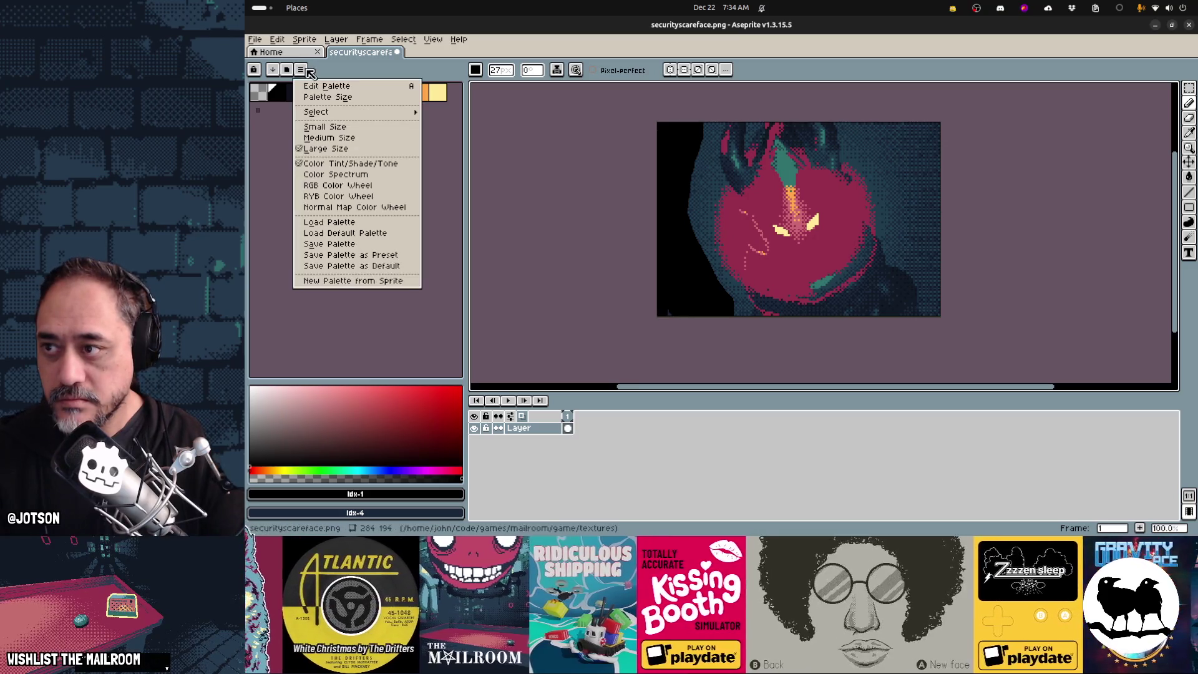
pyautogui.click(354, 233)
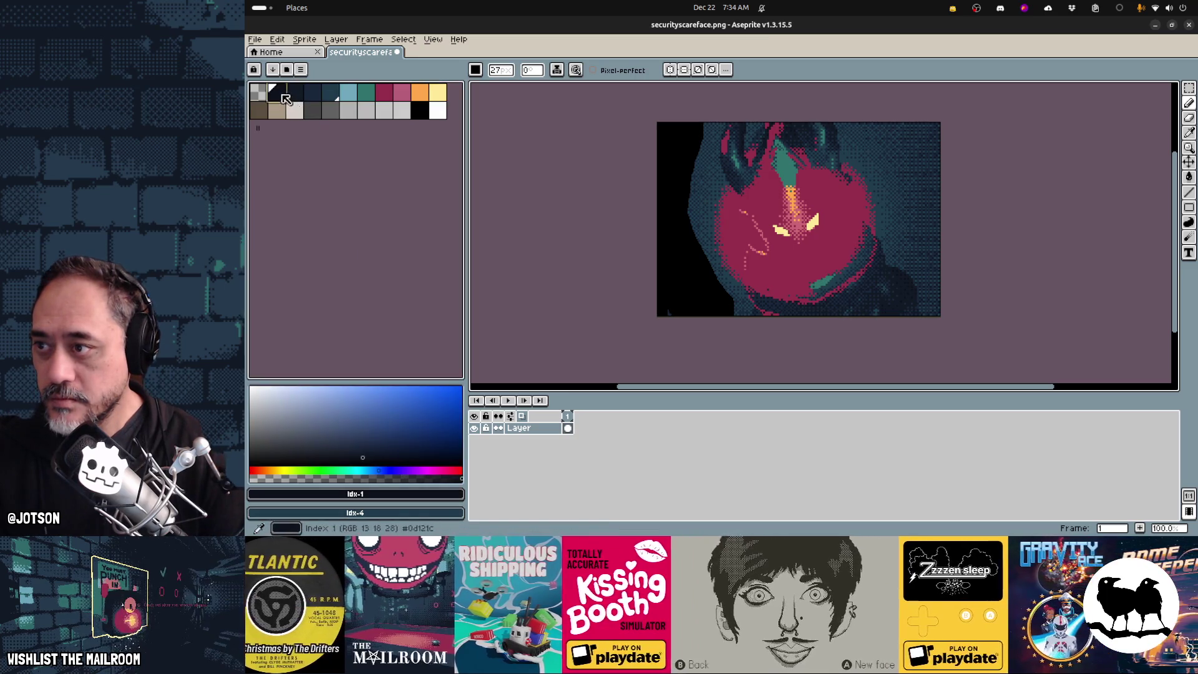
pyautogui.press('g')
pyautogui.click(676, 244)
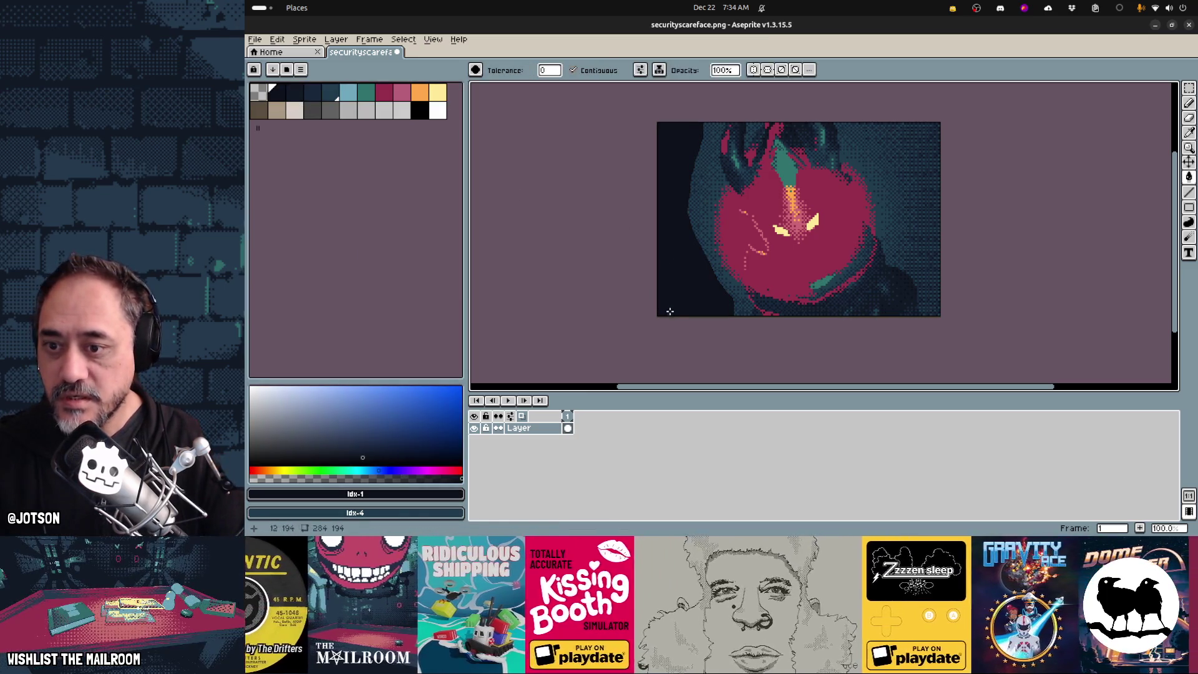
pyautogui.press('b')
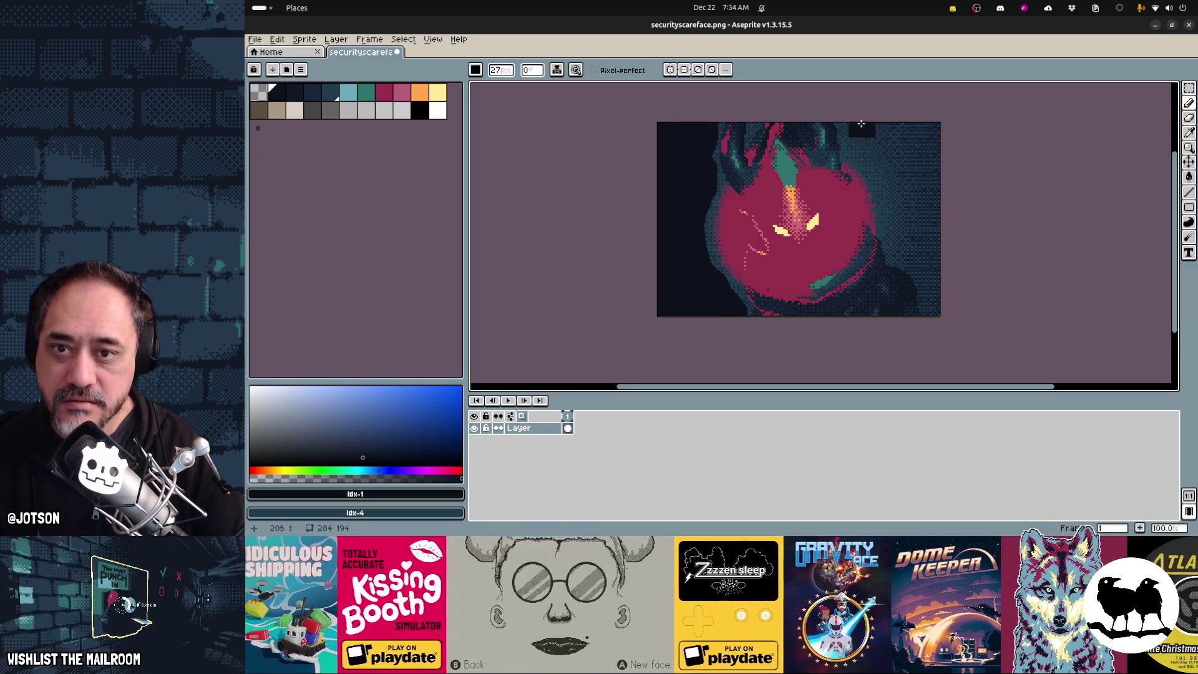
pyautogui.moveTo(890, 171); pyautogui.dragTo(902, 218)
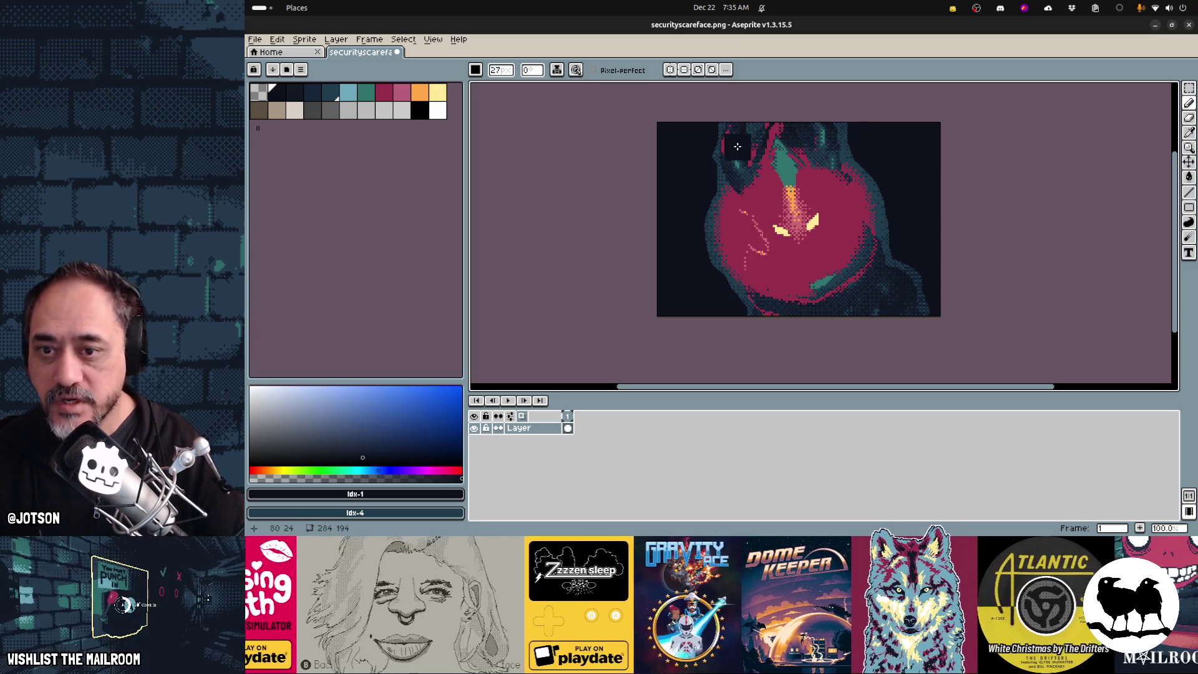
# Step: Switch to a round brush and paint the figure's left edge dark
pyautogui.scroll(1, 738, 147)
pyautogui.moveTo(737, 136); pyautogui.dragTo(775, 224)
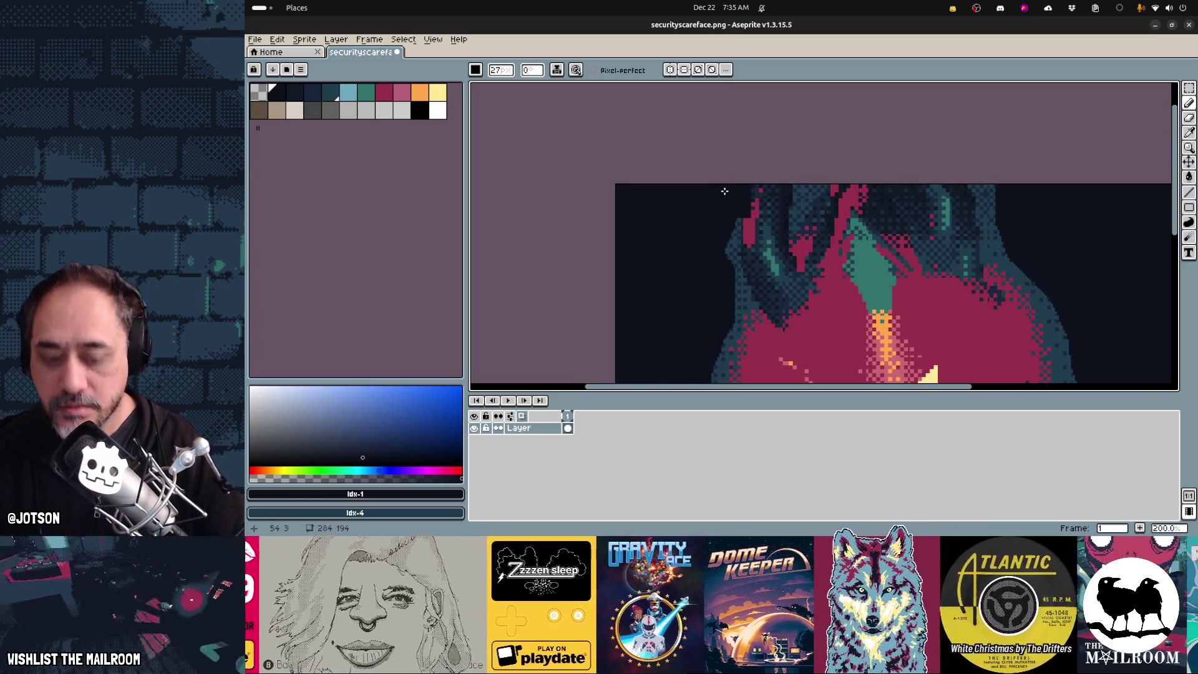
pyautogui.click(476, 69)
pyautogui.click(486, 94)
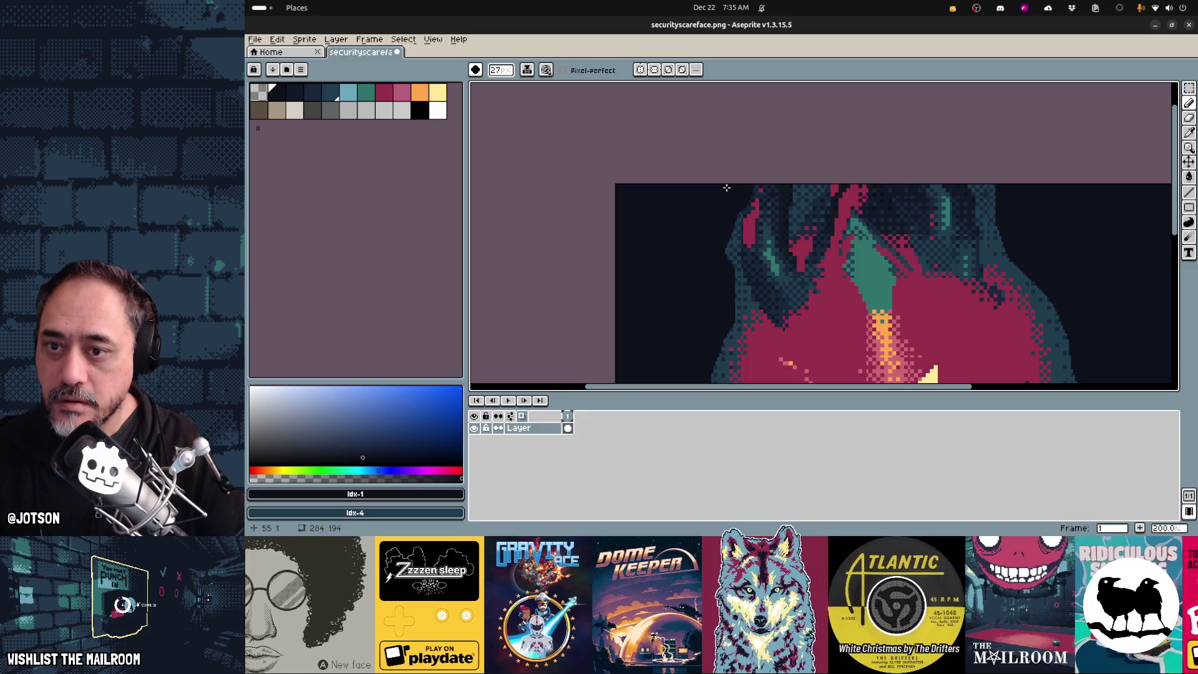
pyautogui.click(716, 213)
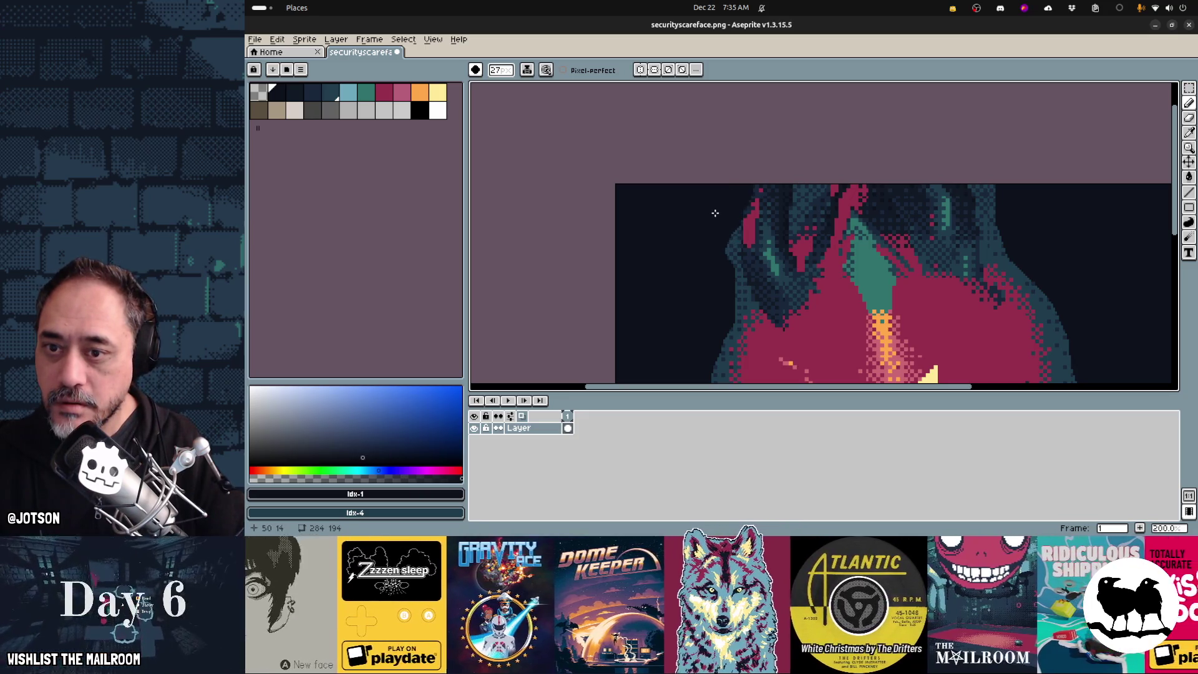
pyautogui.moveTo(715, 213); pyautogui.dragTo(714, 264)
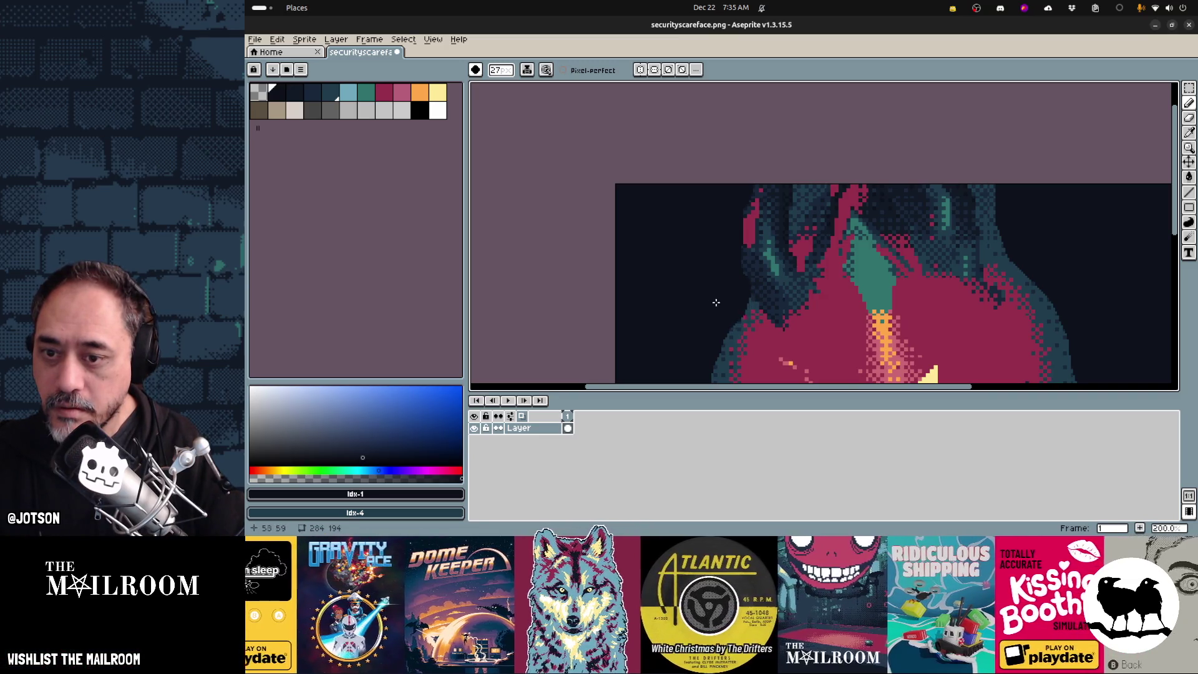
# Step: Paint out the stray teal pixels along the figure's upper-right edge
pyautogui.scroll(-1, 660, 378)
pyautogui.hscroll(1, 686, 324)
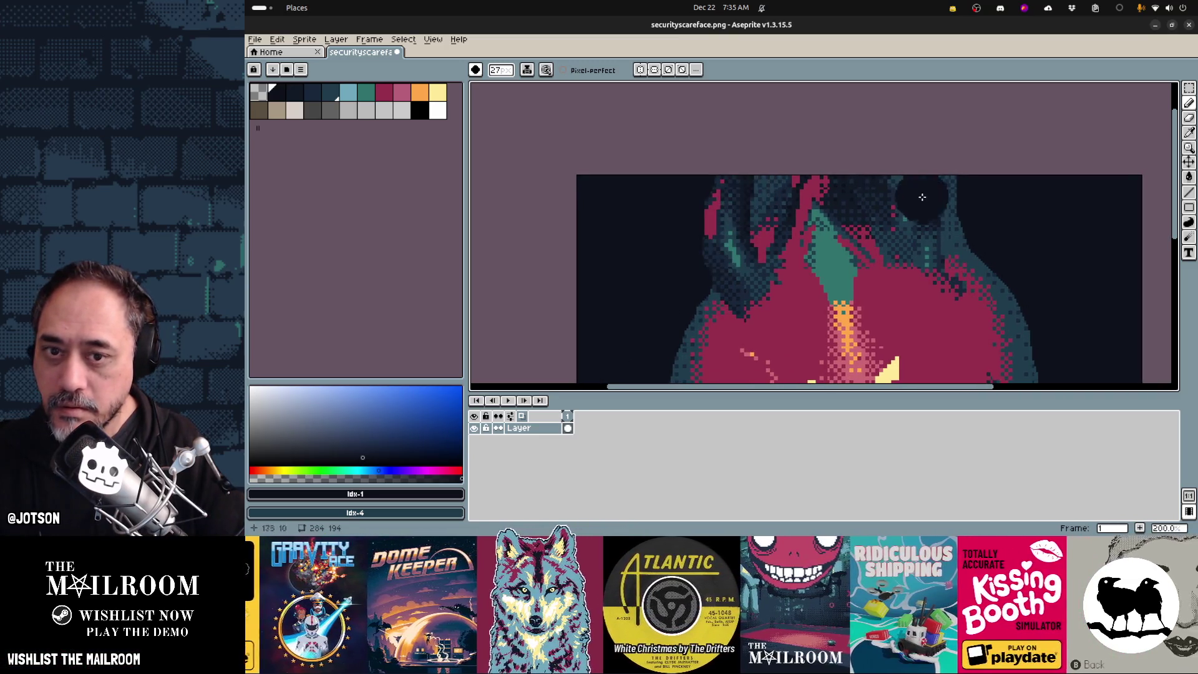
pyautogui.hscroll(5, 874, 200)
pyautogui.moveTo(778, 177); pyautogui.dragTo(810, 165)
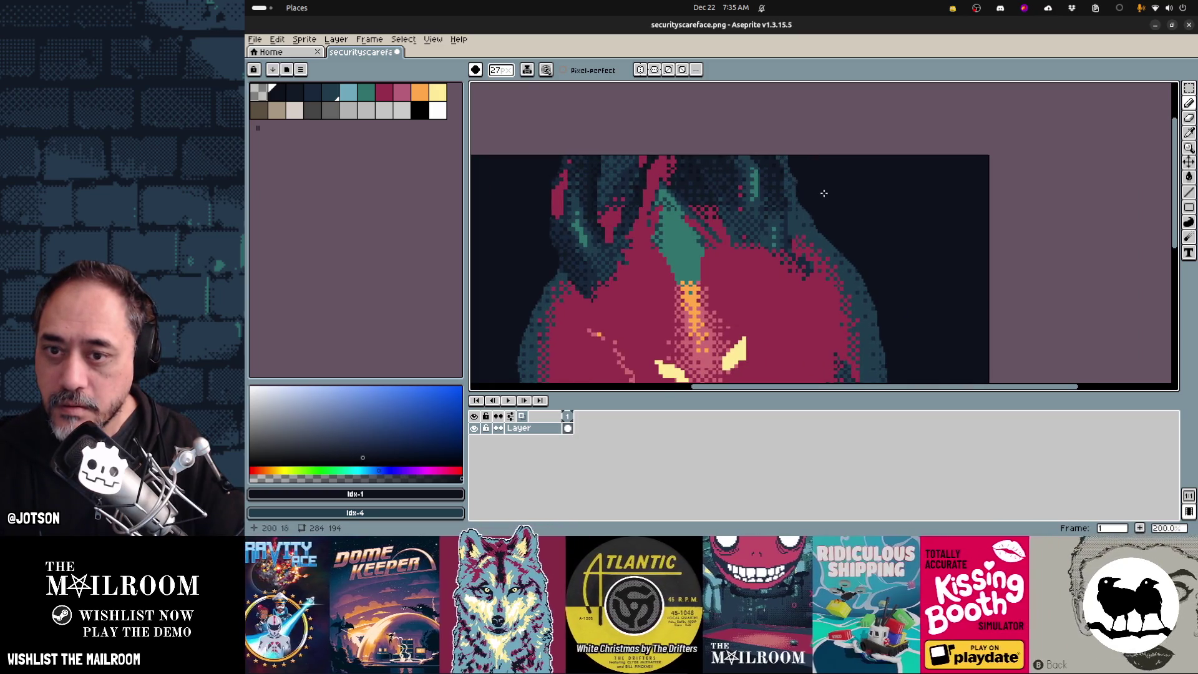
# Step: Flood-fill the teal region beside the face and another stray patch with the dark colour
pyautogui.scroll(-1, 855, 225)
pyautogui.hscroll(1, 855, 224)
pyautogui.press('g')
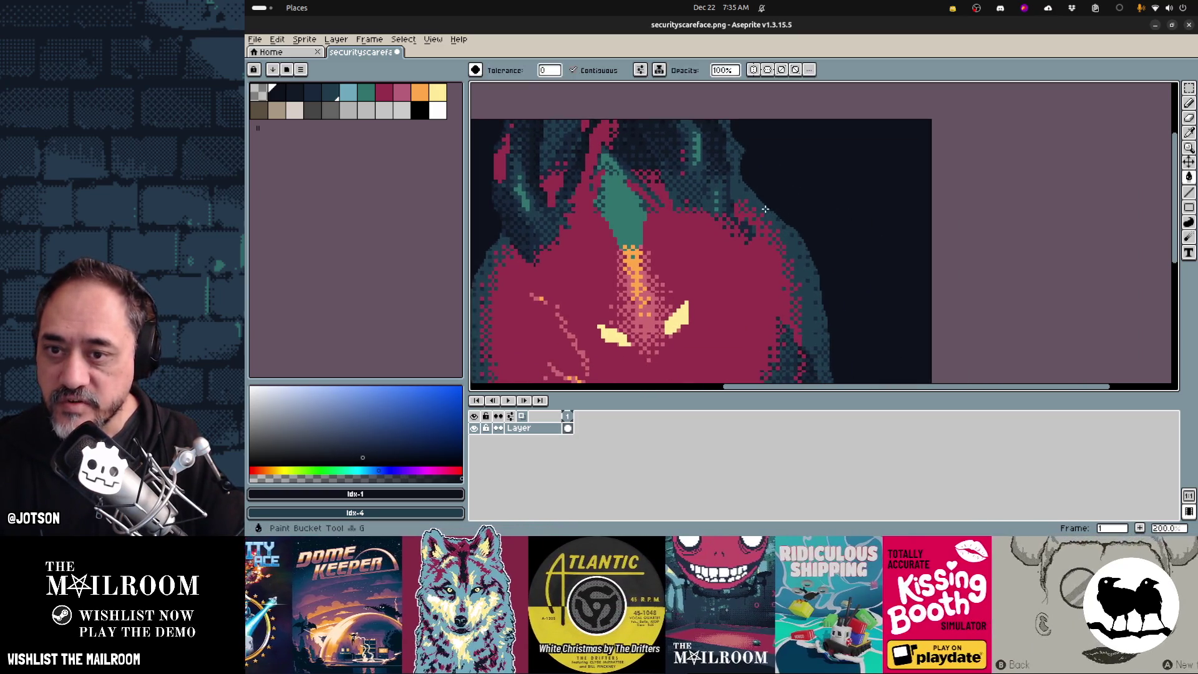
pyautogui.scroll(-4, 793, 194)
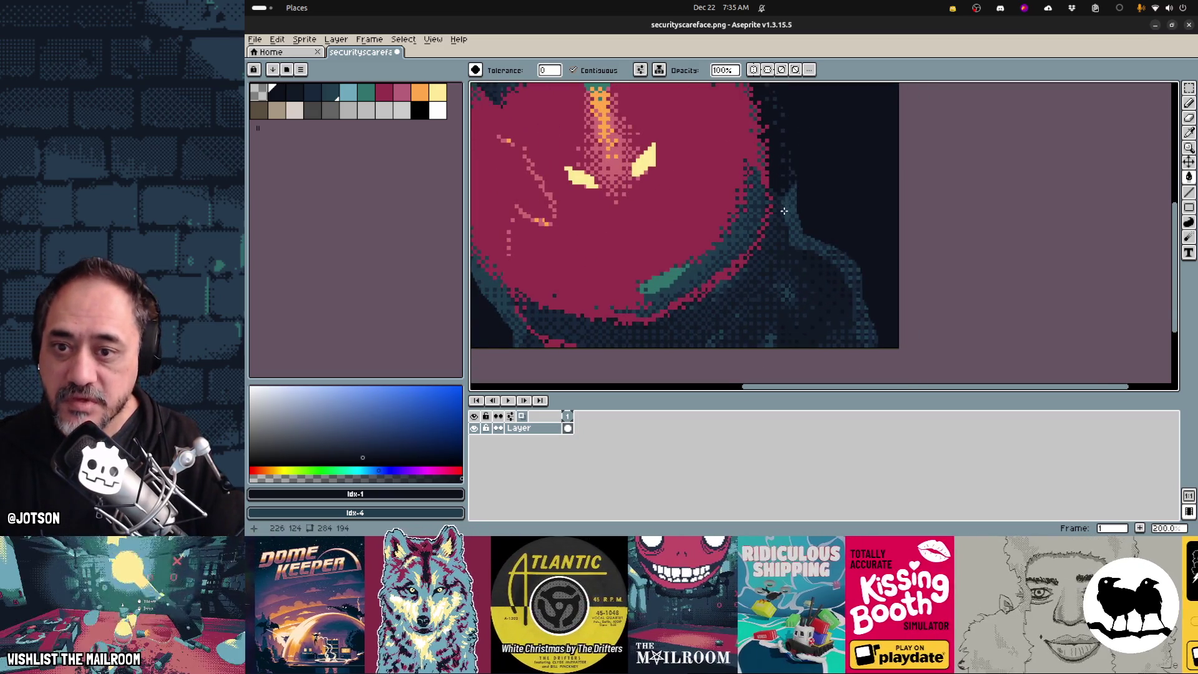
pyautogui.scroll(-1, 807, 181)
pyautogui.hscroll(2, 807, 181)
pyautogui.scroll(-2, 807, 181)
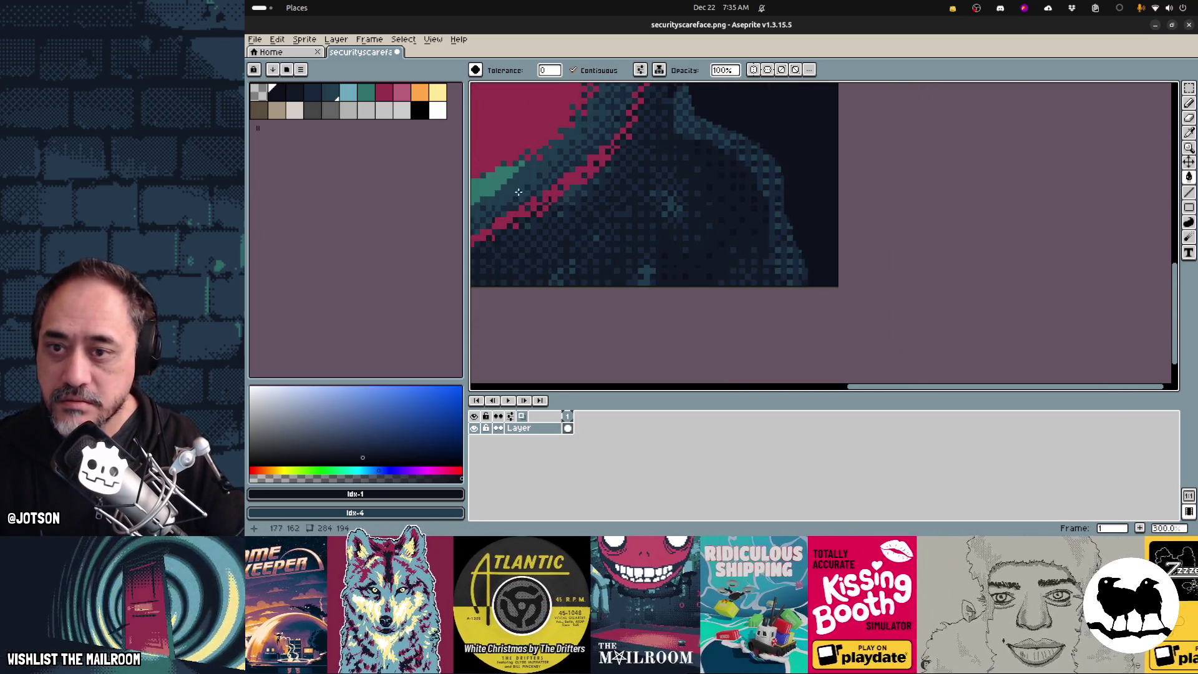
pyautogui.scroll(1, 749, 200)
pyautogui.scroll(1, 716, 211)
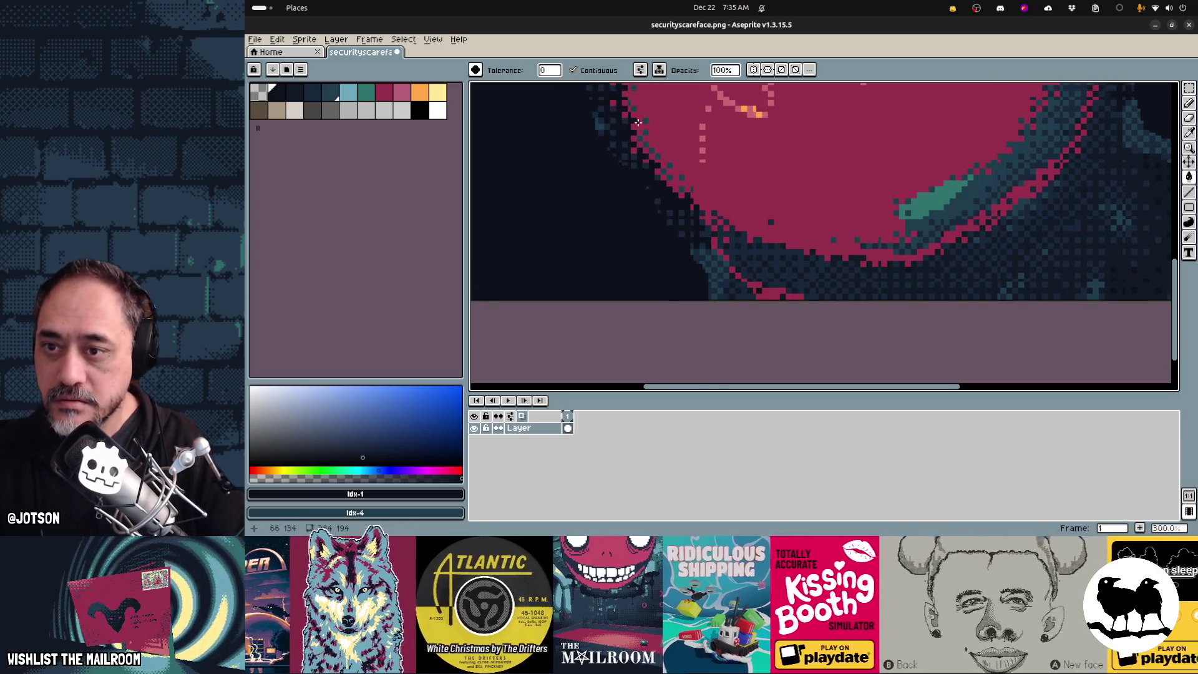
pyautogui.scroll(4, 760, 274)
pyautogui.hscroll(-3, 760, 273)
pyautogui.scroll(2, 760, 273)
pyautogui.hscroll(1, 780, 218)
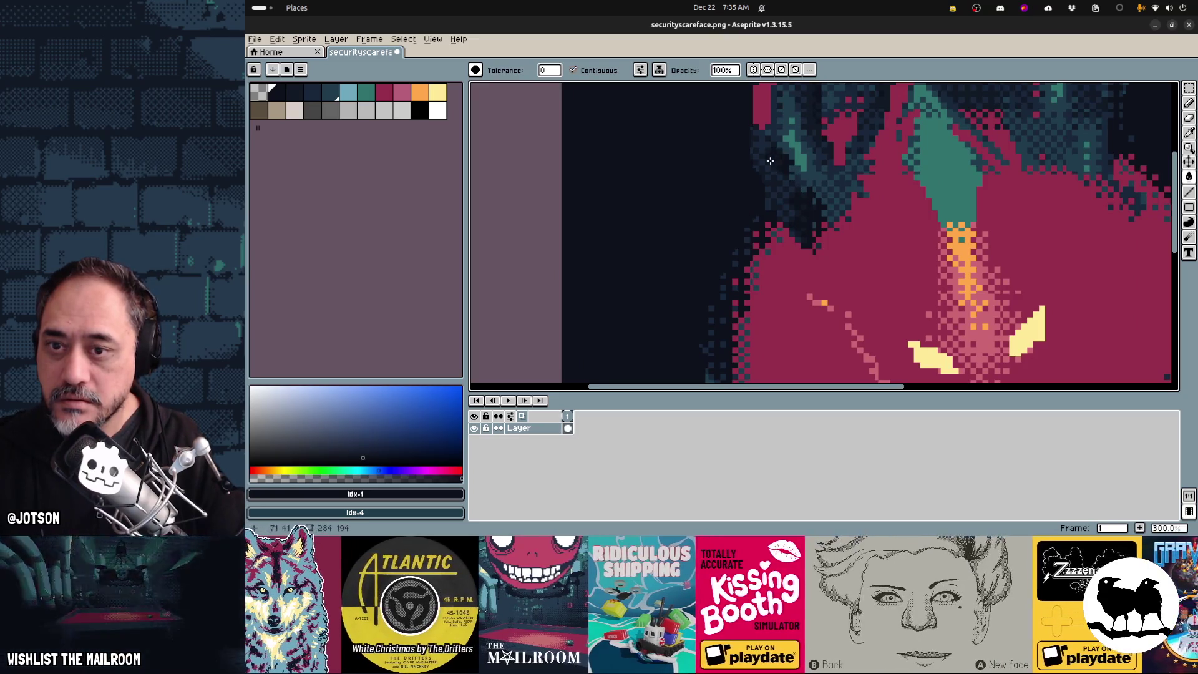
pyautogui.press('b')
pyautogui.scroll(2, 717, 227)
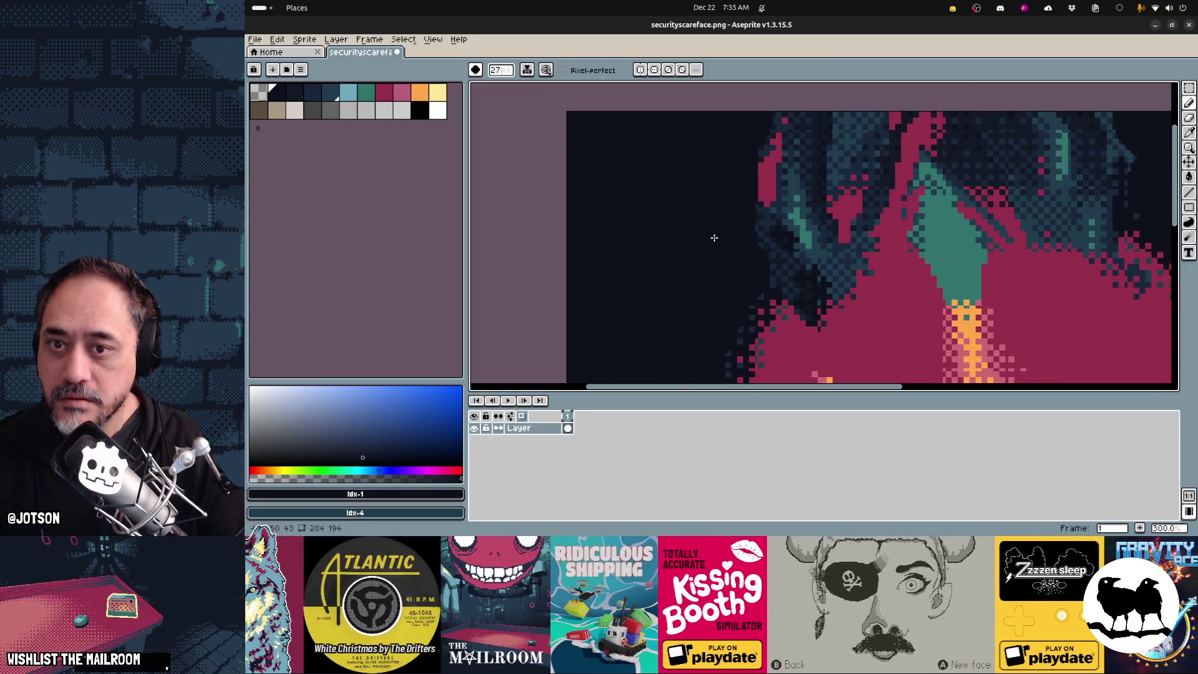
pyautogui.scroll(-2, 712, 234)
pyautogui.press('g')
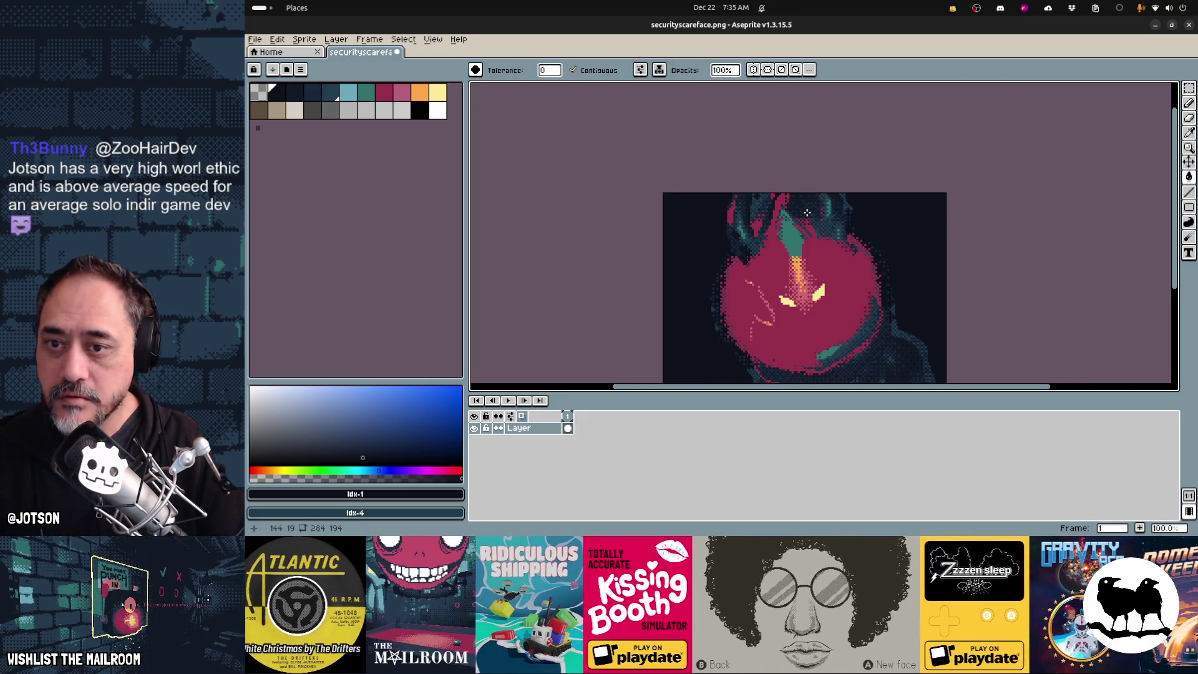
pyautogui.scroll(2, 839, 214)
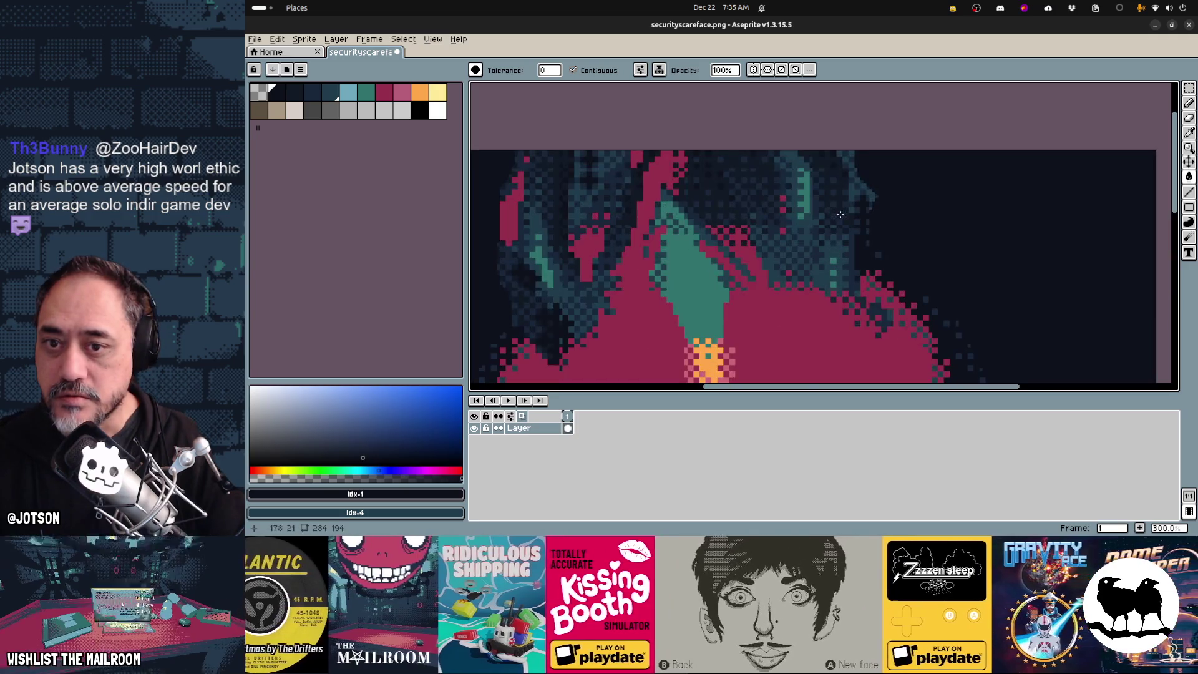
pyautogui.click(795, 191)
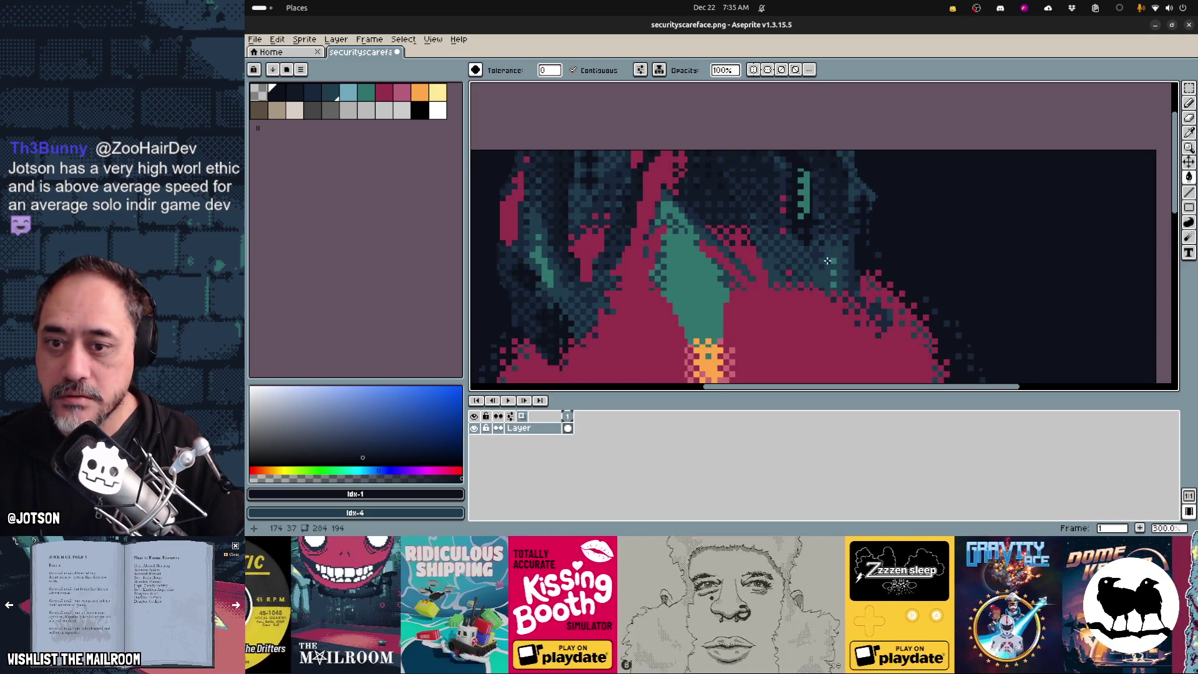
pyautogui.click(827, 261)
# Step: Dab a dark patch with the pencil, shrink the brush to 1px, and undo a stray stroke
pyautogui.scroll(-5, 805, 259)
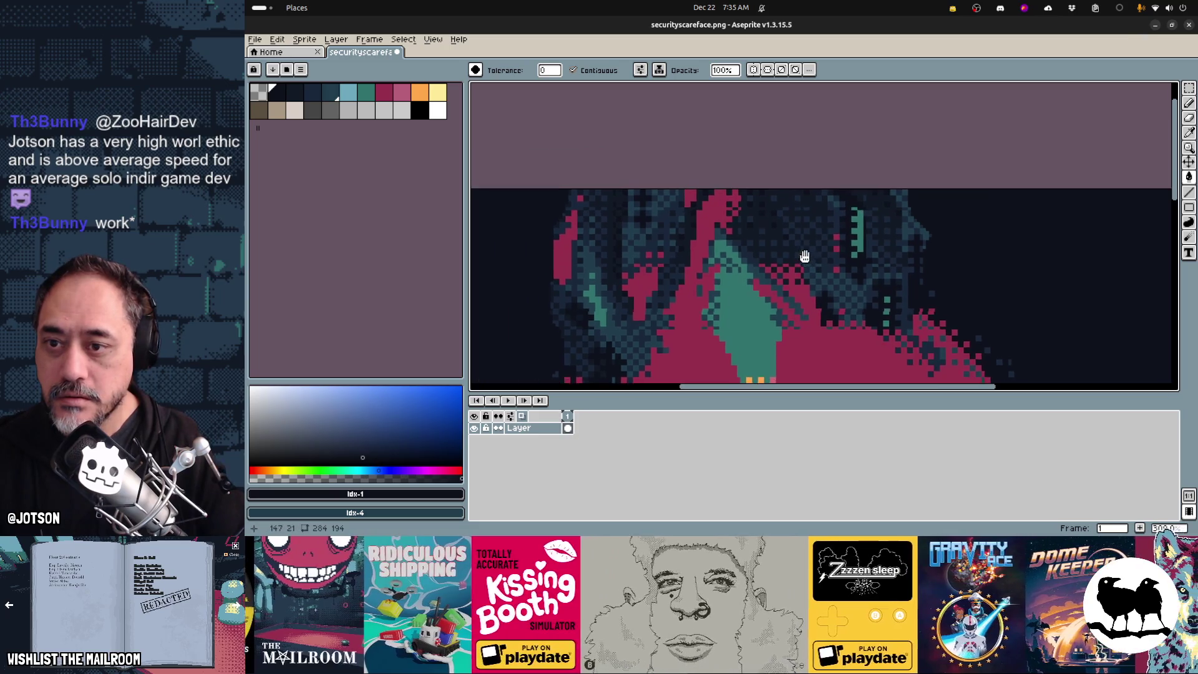
pyautogui.scroll(5, 807, 258)
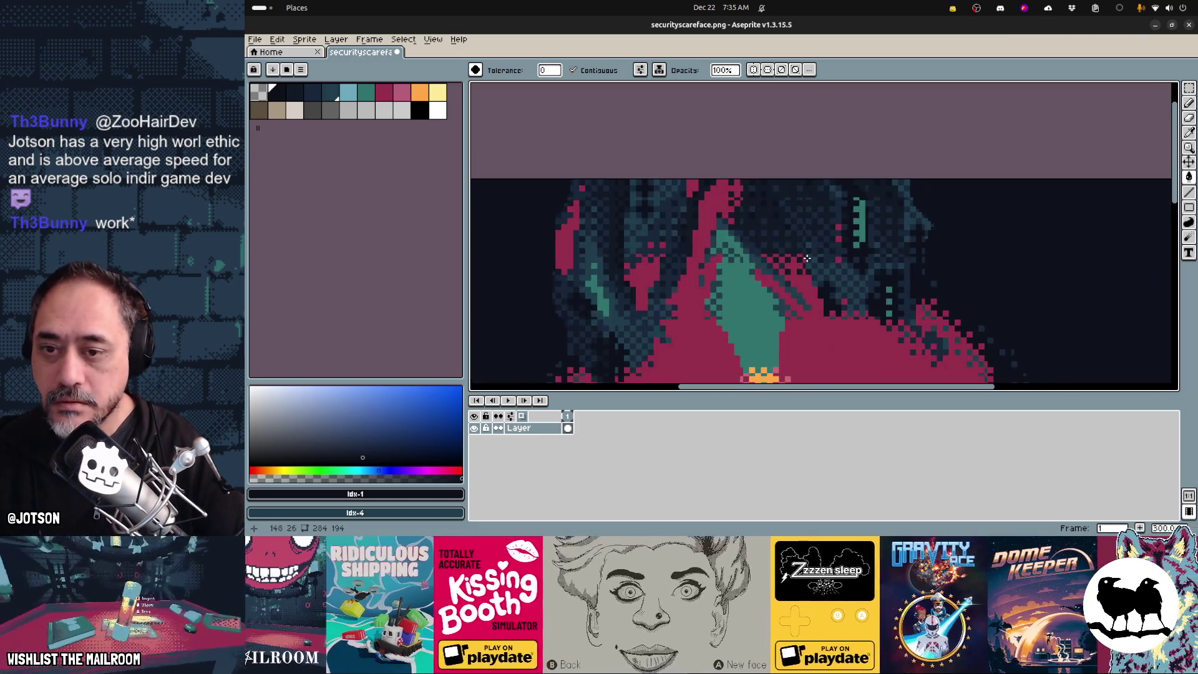
pyautogui.press('b')
pyautogui.click(733, 213)
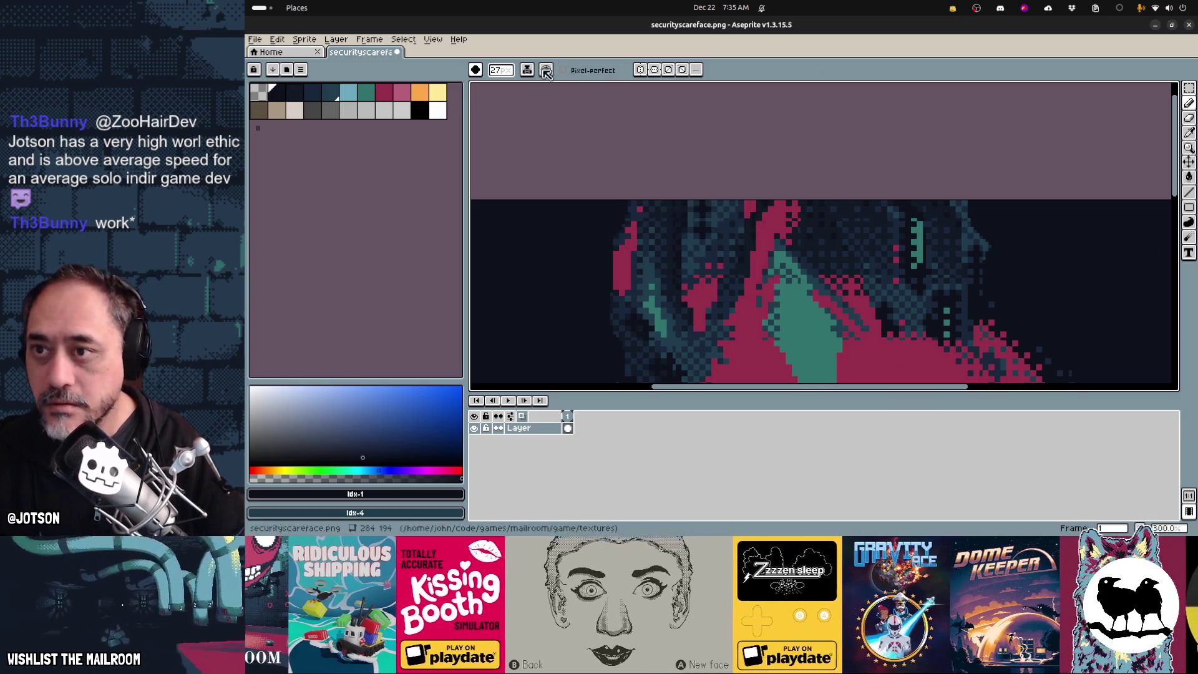
pyautogui.click(507, 72)
pyautogui.click(493, 88)
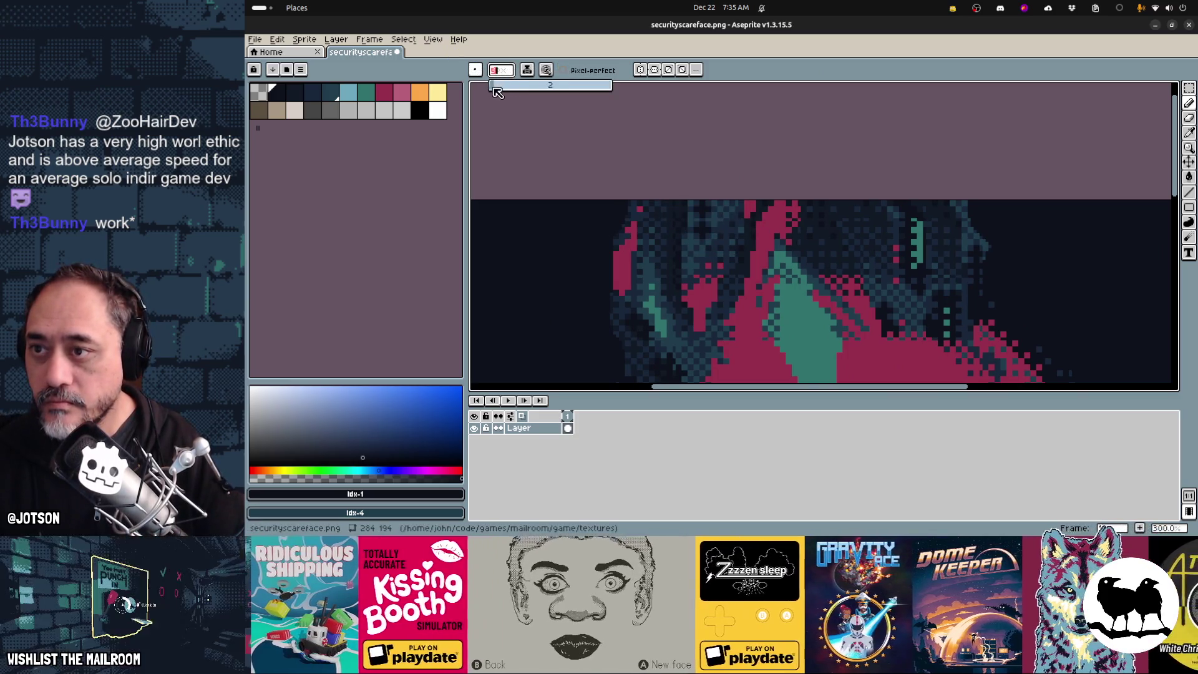
pyautogui.click(699, 211)
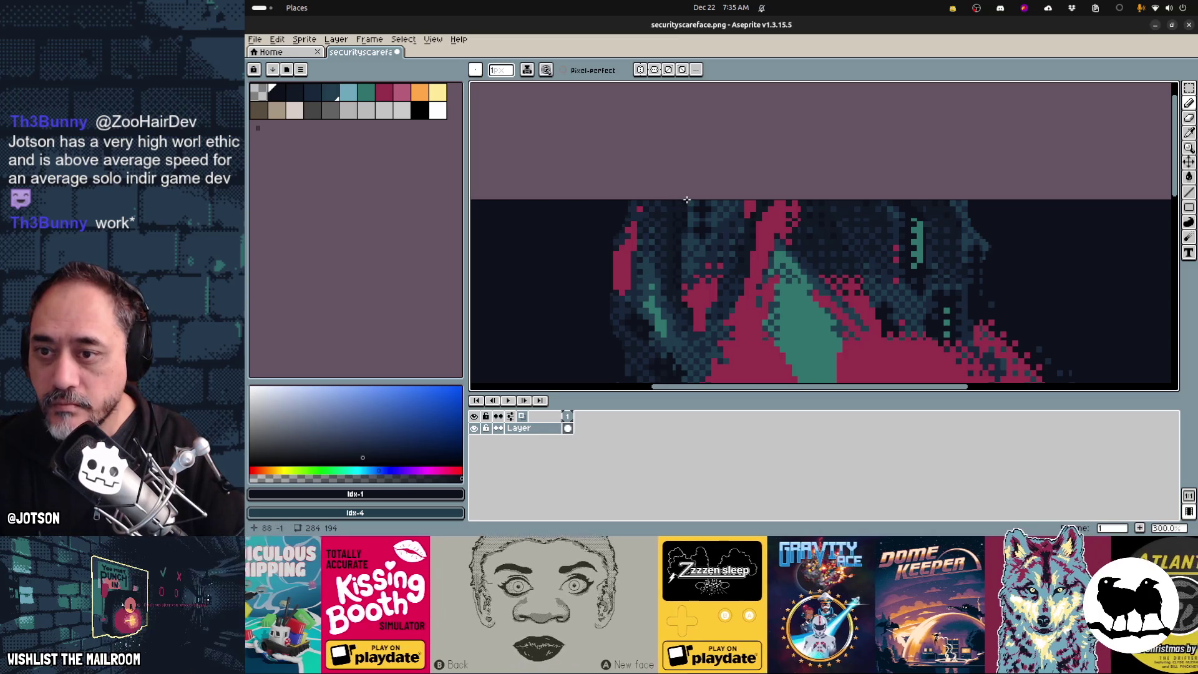
pyautogui.press('b')
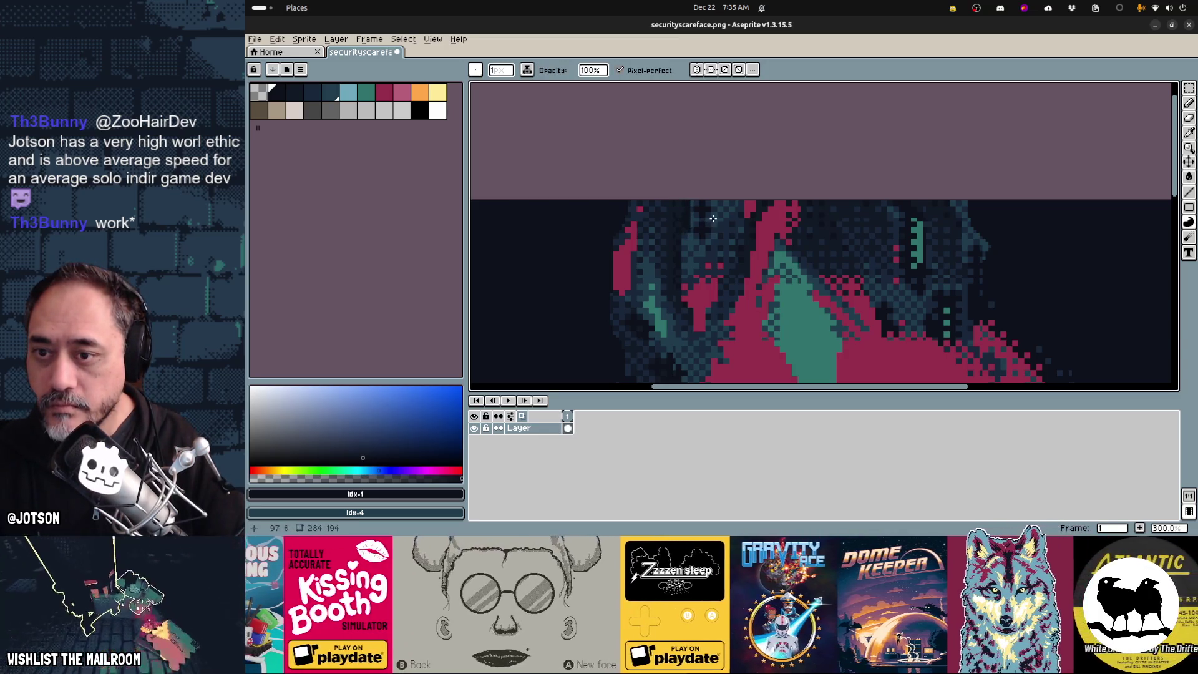
pyautogui.hotkey('ctrl', 'z')
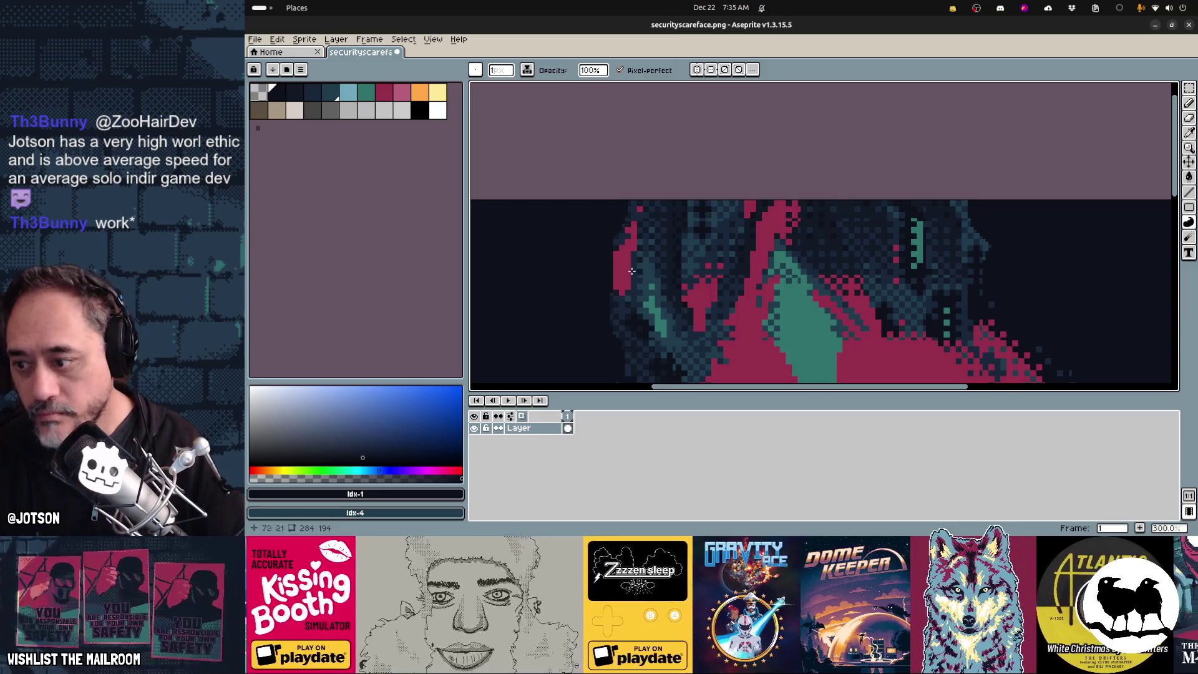
# Step: Lasso-select a wedge of pixels beside the face, then drop the selection
pyautogui.press('q')
pyautogui.moveTo(689, 197)
pyautogui.mouseDown()
pyautogui.moveTo(685, 278)
pyautogui.moveTo(741, 185)
pyautogui.mouseUp()
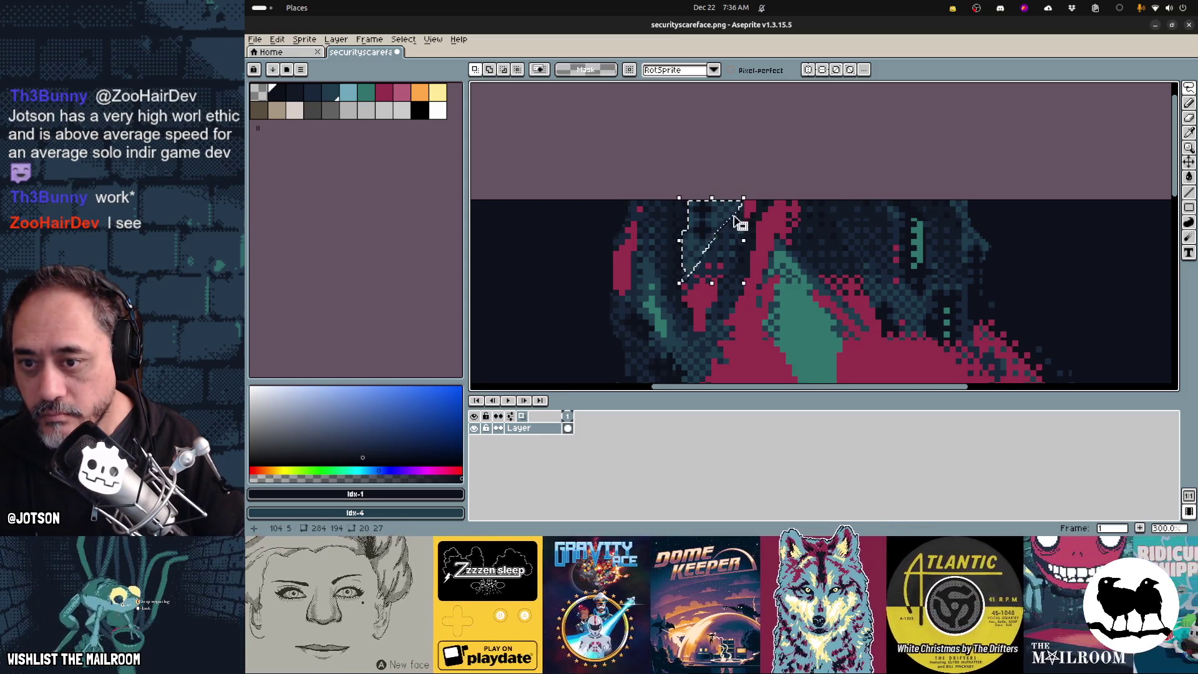
pyautogui.press('b')
pyautogui.press('+')
pyautogui.press('+')
pyautogui.press('+')
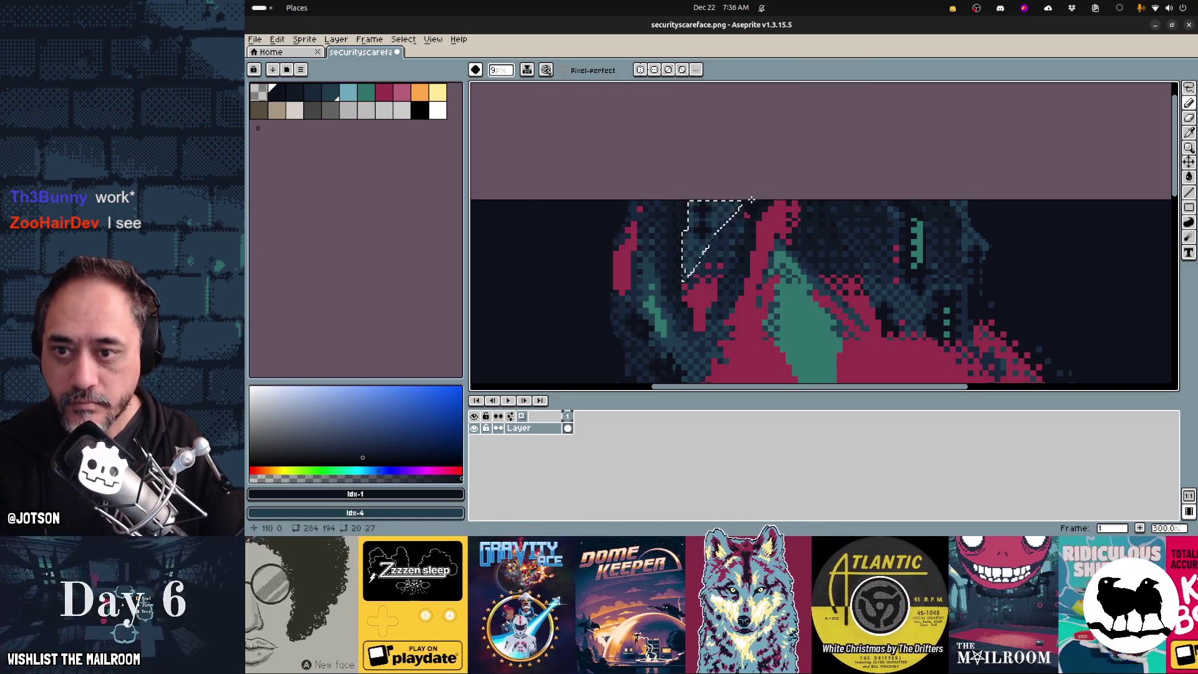
pyautogui.press('v')
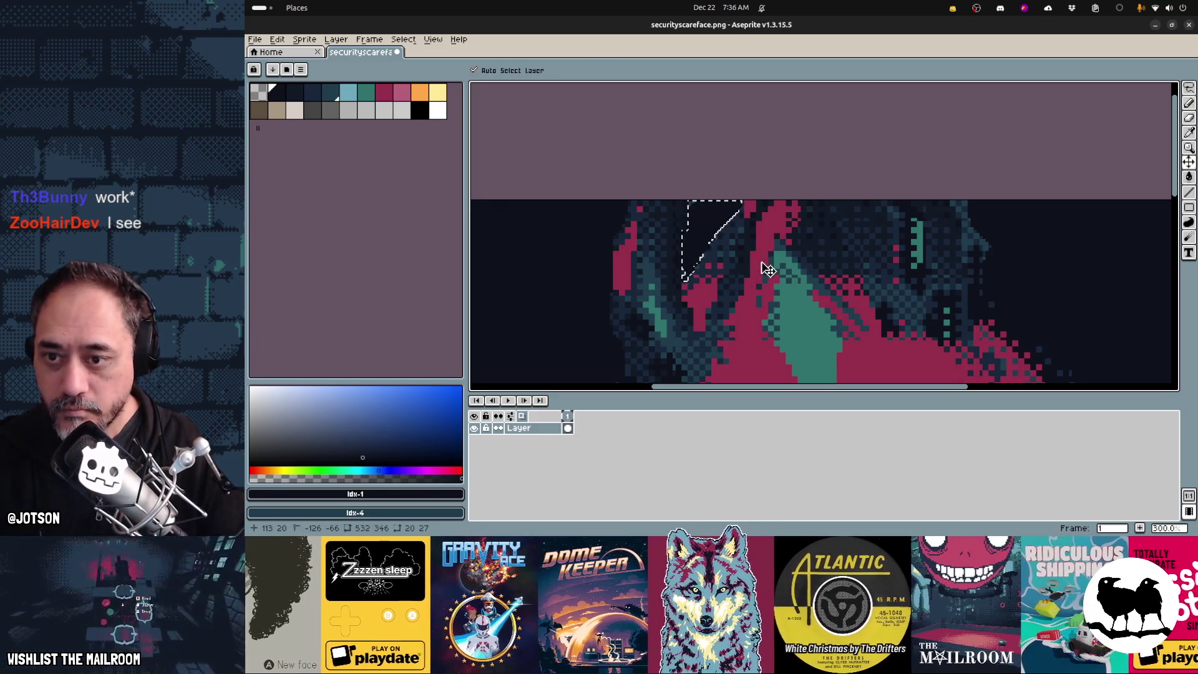
pyautogui.press('m')
pyautogui.hotkey('ctrl', 'd')
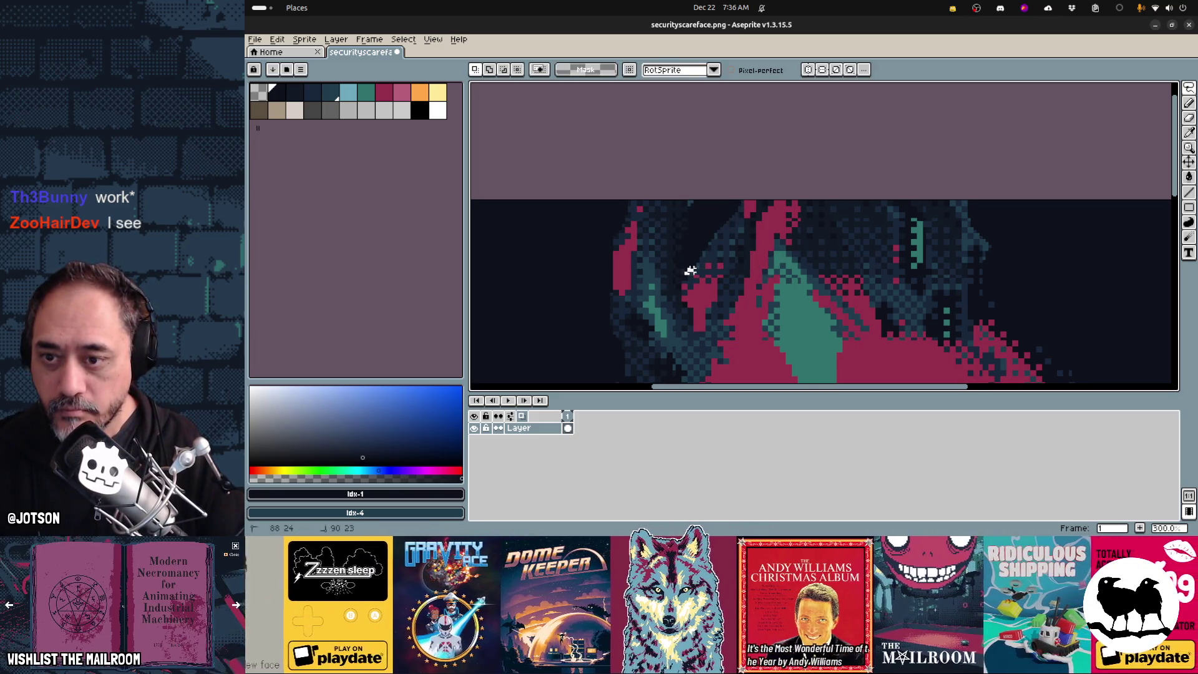
# Step: Flood-fill the dithered patch left of the face with the dark colour
pyautogui.press('g')
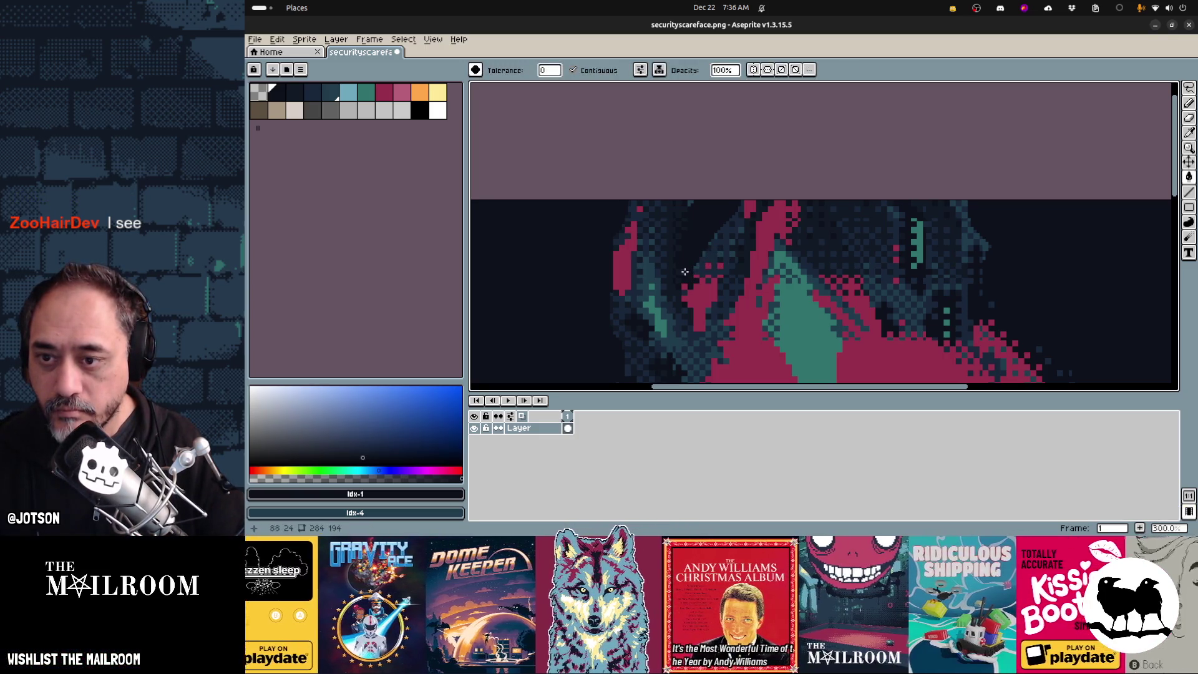
pyautogui.click(702, 272)
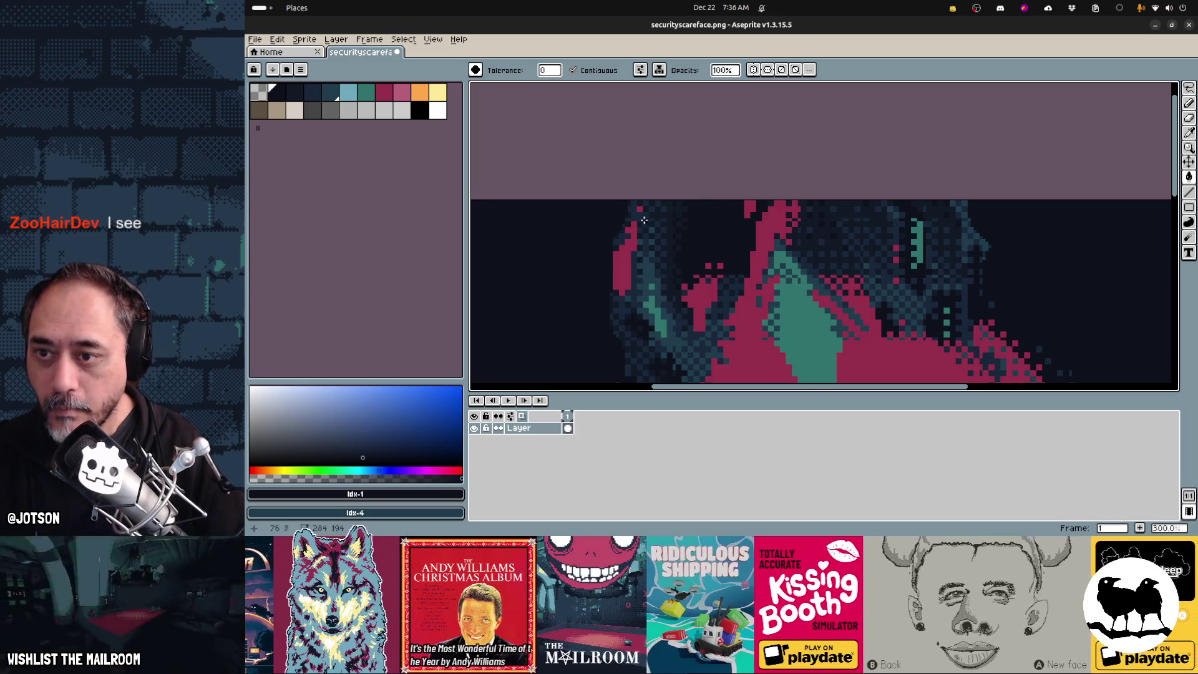
pyautogui.scroll(-5, 690, 181)
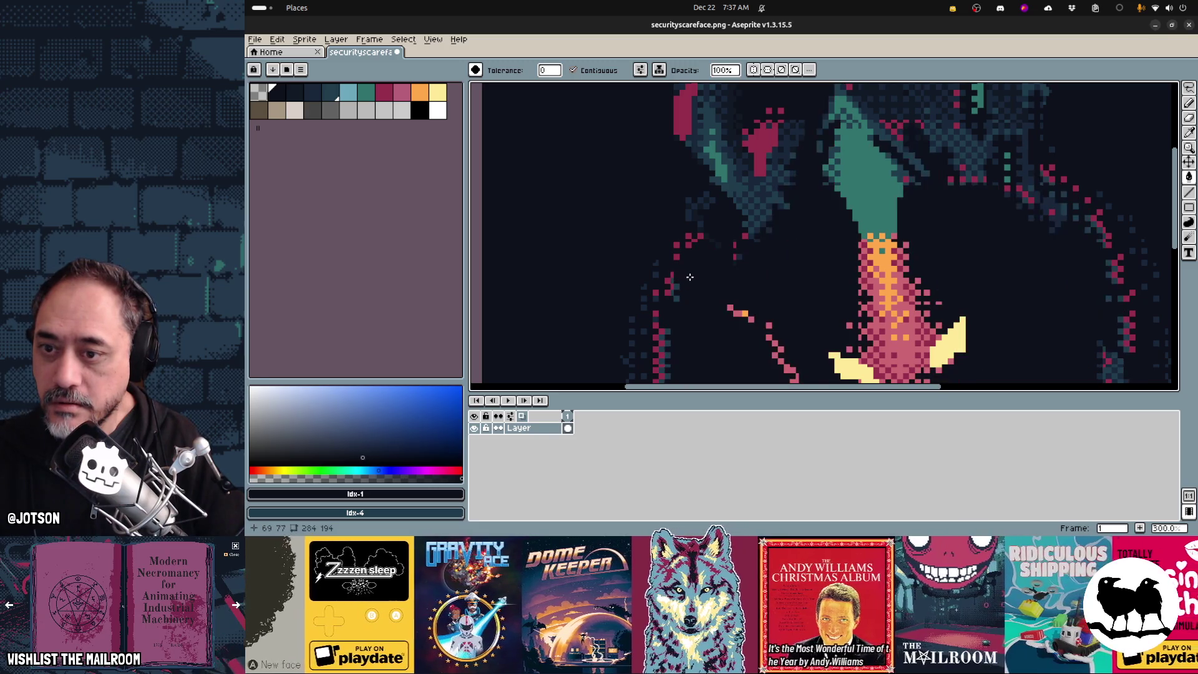
# Step: Draw a pencil stroke across the figure's lower-left area
pyautogui.scroll(-3, 713, 269)
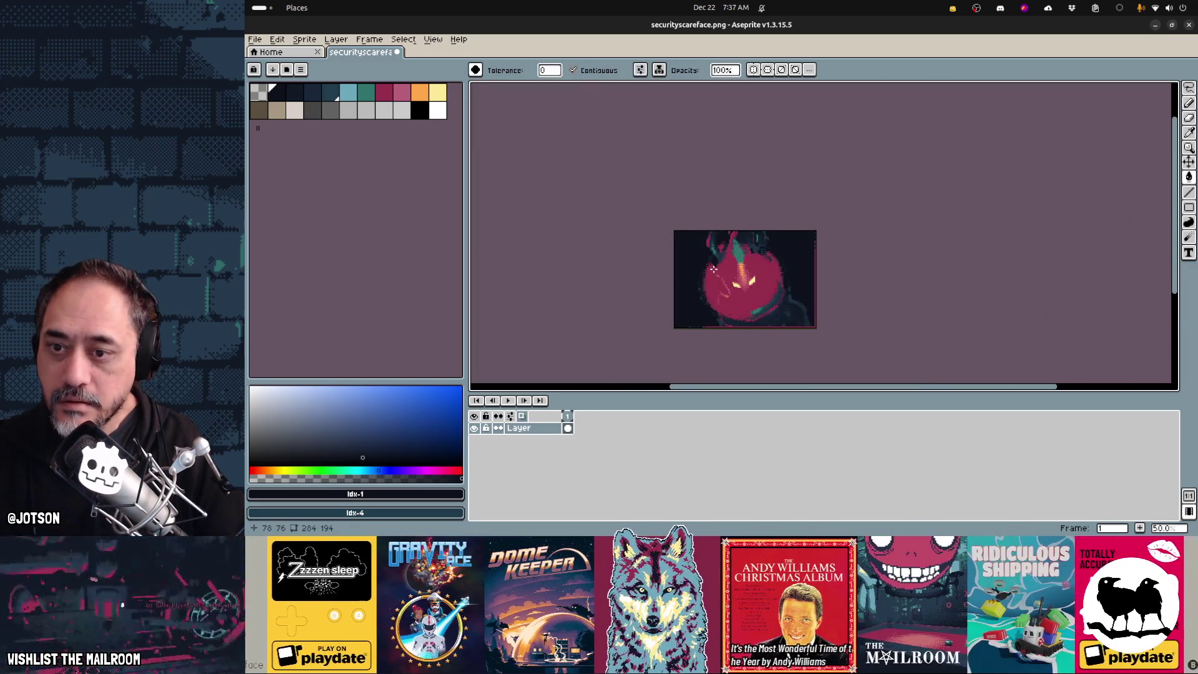
pyautogui.scroll(4, 713, 269)
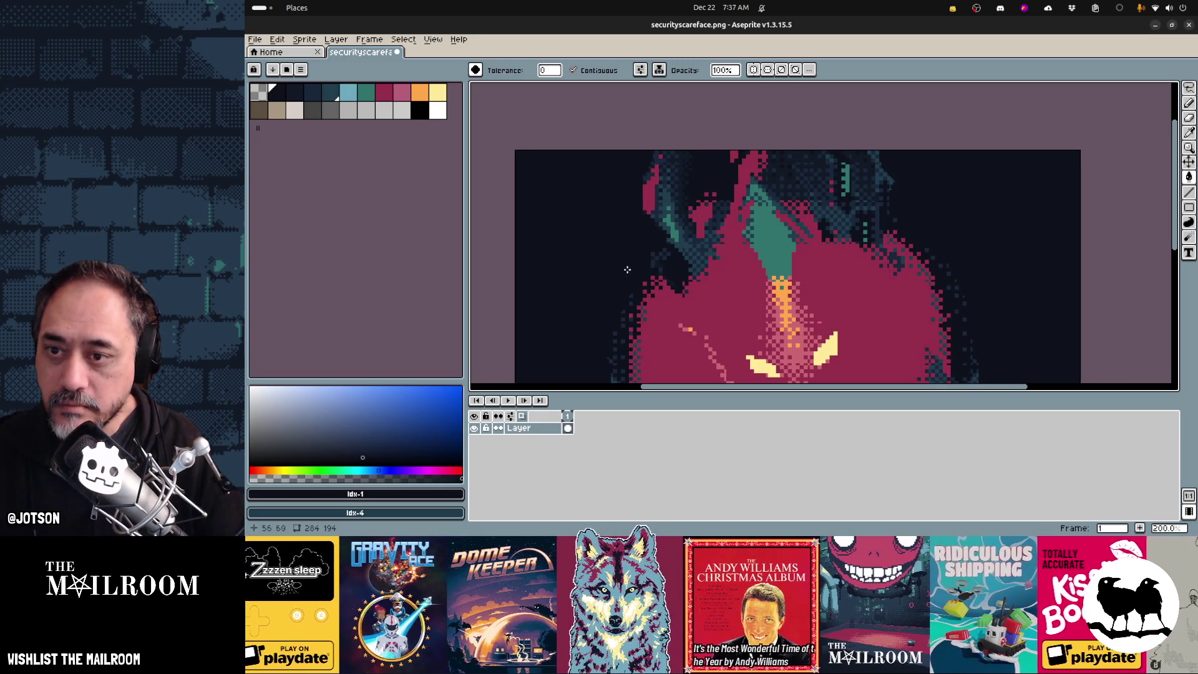
pyautogui.scroll(-3, 713, 265)
pyautogui.press('b')
pyautogui.scroll(5, 694, 309)
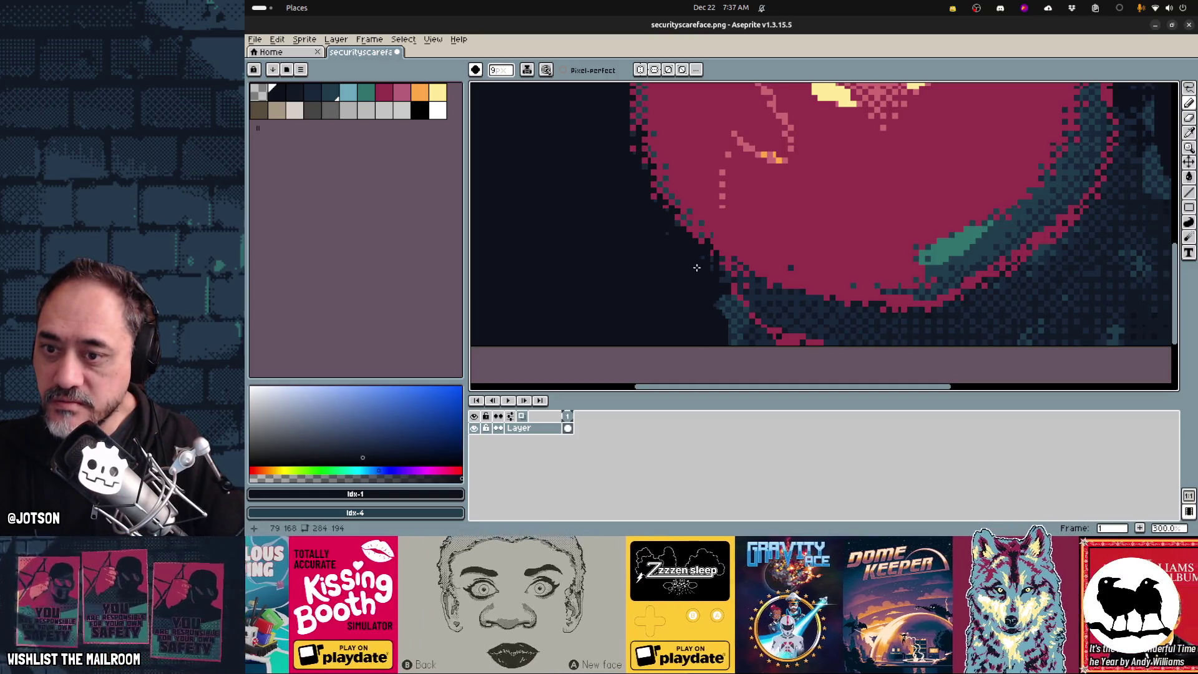
pyautogui.moveTo(713, 283)
pyautogui.mouseDown()
pyautogui.moveTo(638, 171)
pyautogui.moveTo(690, 232)
pyautogui.moveTo(658, 195)
pyautogui.mouseUp()
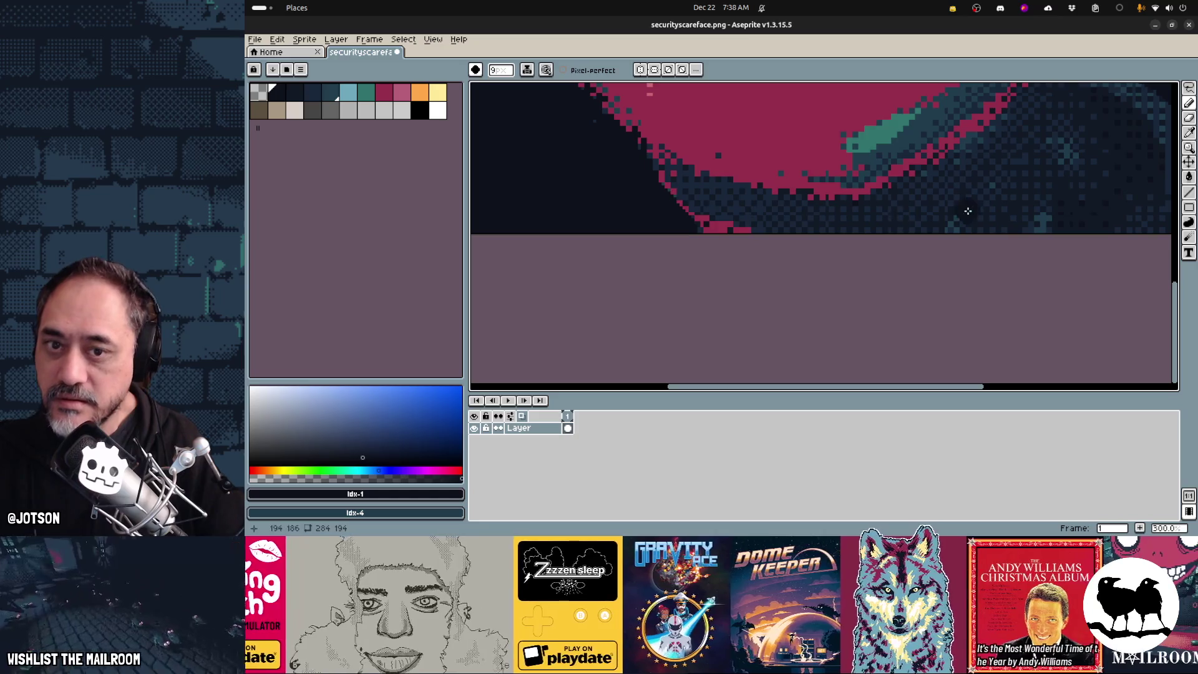
pyautogui.scroll(-2, 948, 128)
# Step: Undo the pencil stroke, redo the paint bucket fill, and recentre the sprite
pyautogui.hotkey('ctrl', 'z')
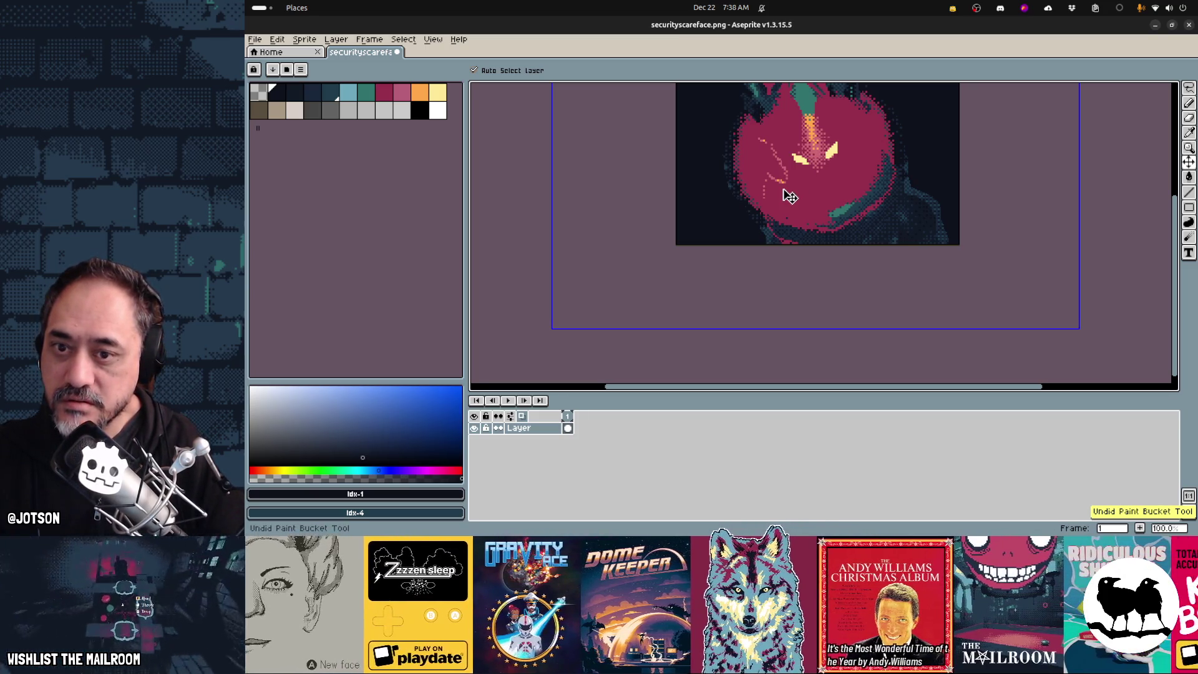
pyautogui.hotkey('ctrl', 'y')
pyautogui.press('b')
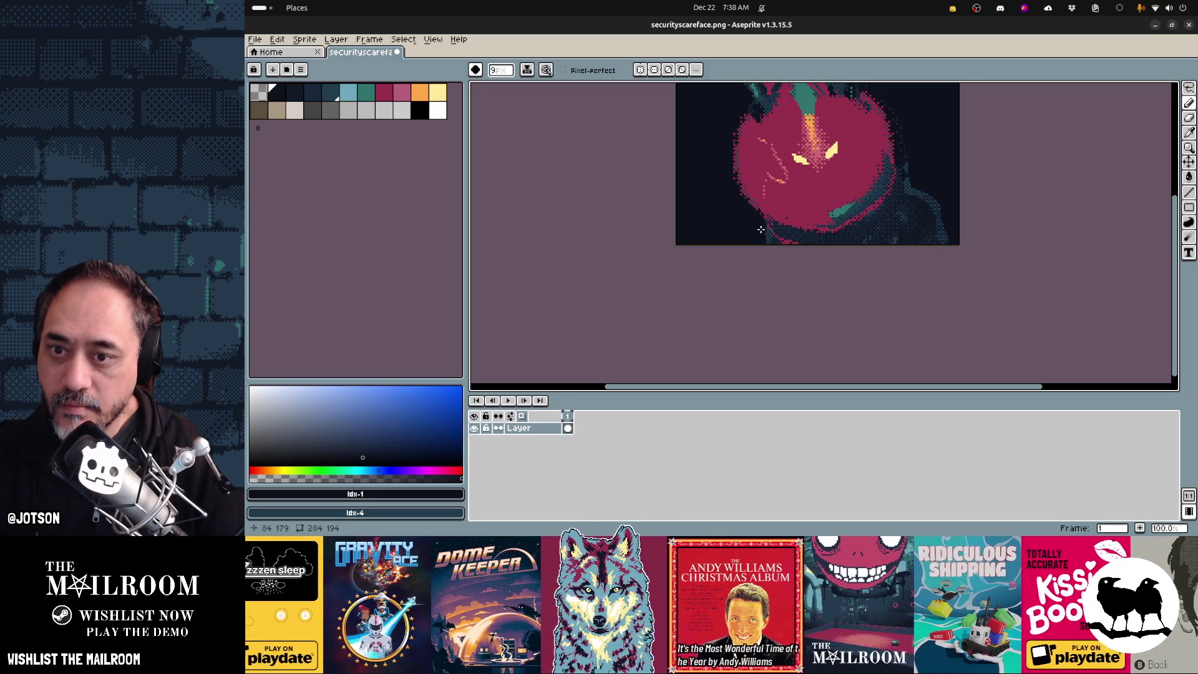
pyautogui.moveTo(897, 173); pyautogui.dragTo(833, 211)
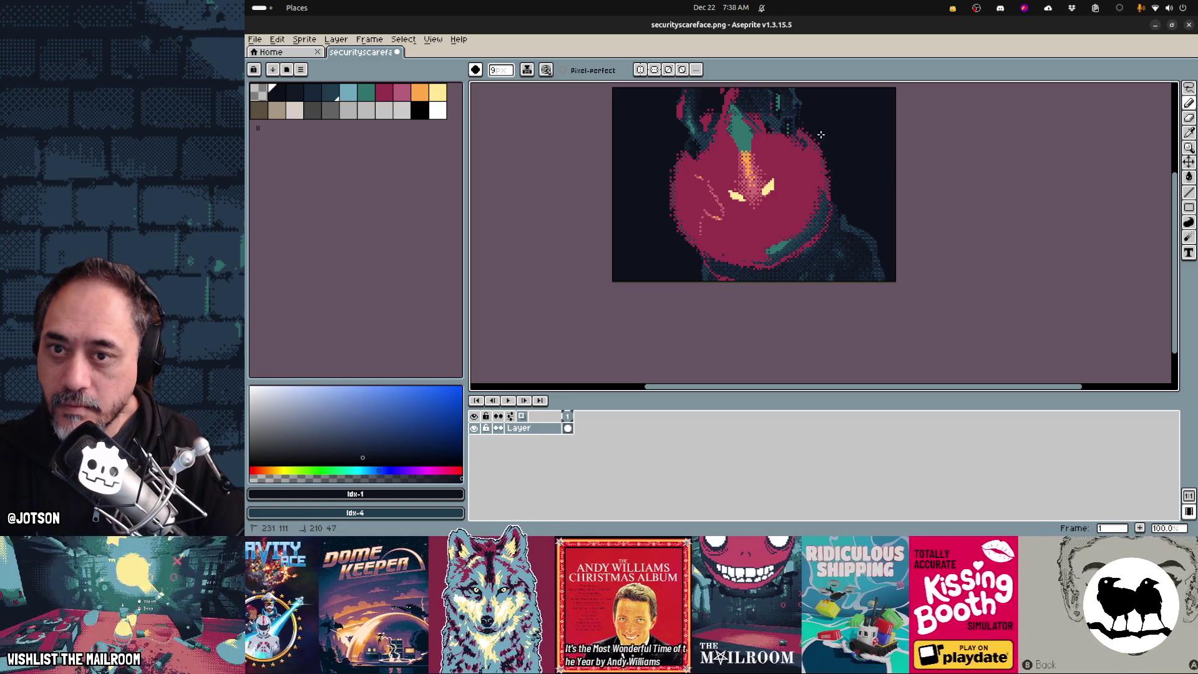
pyautogui.moveTo(803, 118)
pyautogui.mouseDown()
pyautogui.moveTo(790, 205)
pyautogui.moveTo(846, 180)
pyautogui.moveTo(855, 150)
pyautogui.mouseUp()
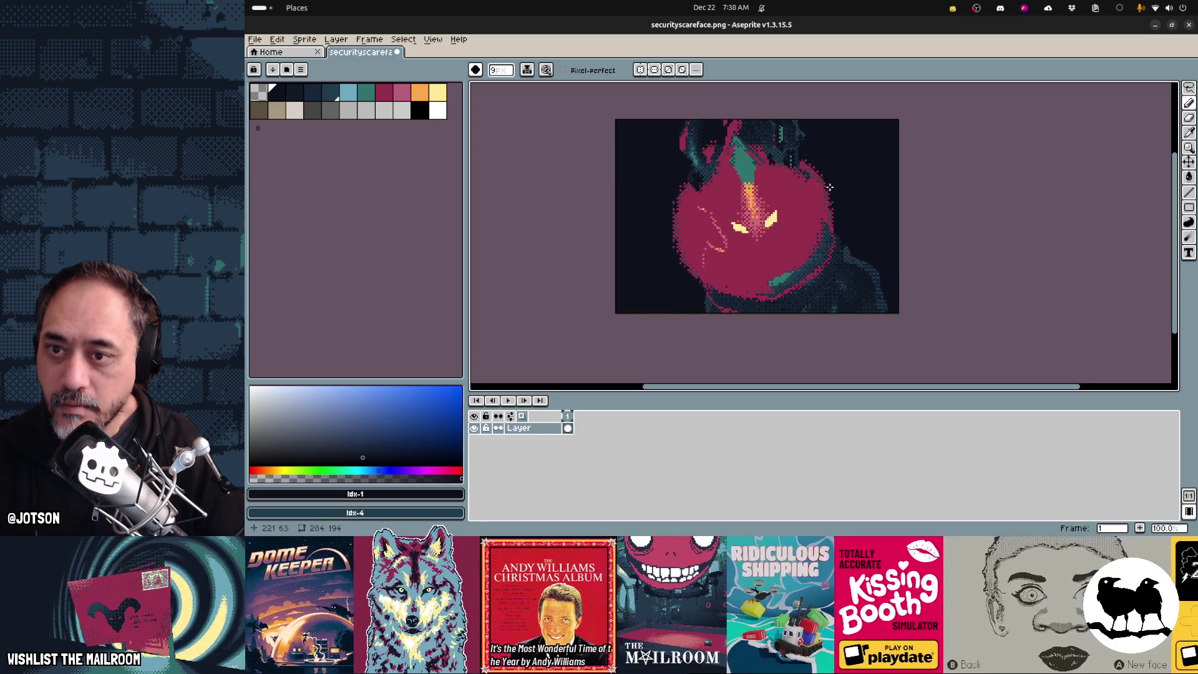
# Step: Sample the dark teal, then select and nudge a small patch at the face's upper left
pyautogui.keyDown('alt'); pyautogui.click(708, 174); pyautogui.keyUp('alt')
pyautogui.press('m')
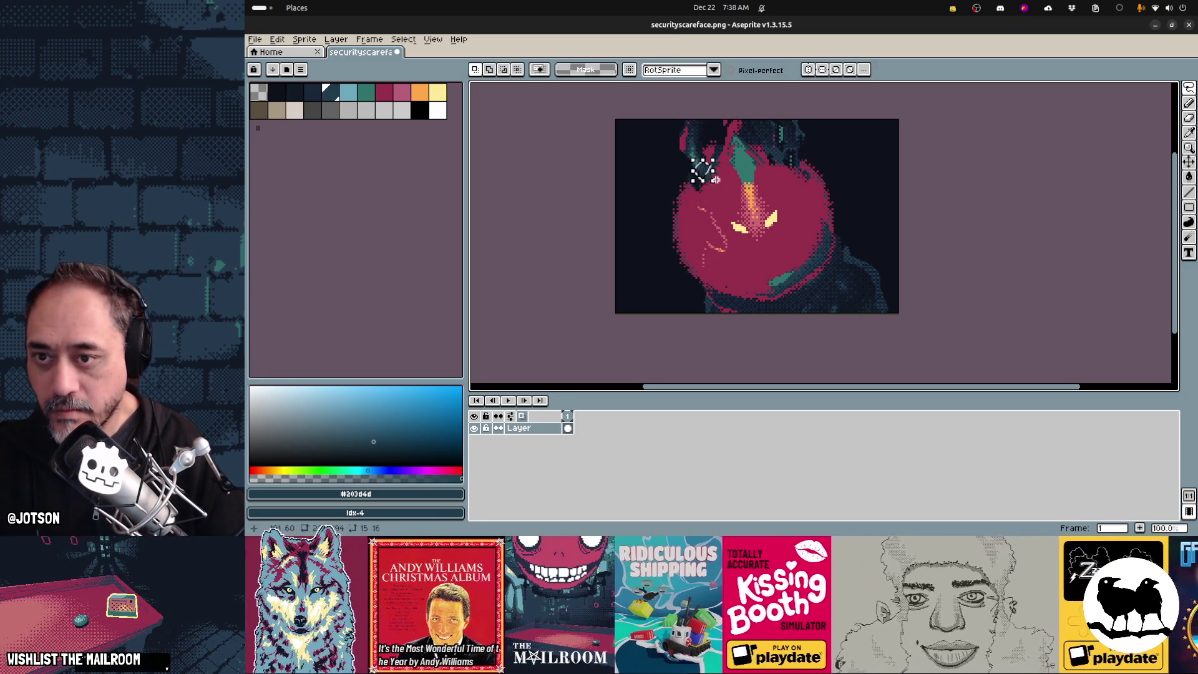
pyautogui.moveTo(692, 159)
pyautogui.mouseDown()
pyautogui.moveTo(714, 182)
pyautogui.moveTo(704, 179)
pyautogui.mouseUp()
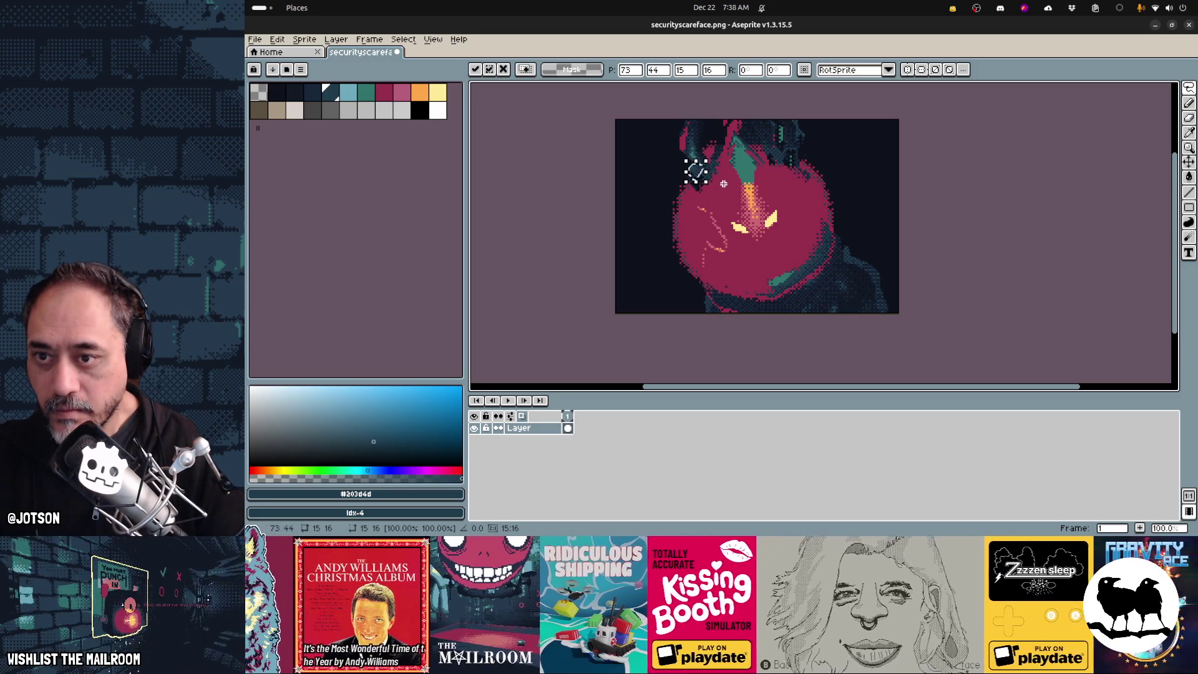
pyautogui.hotkey('ctrl', 'd')
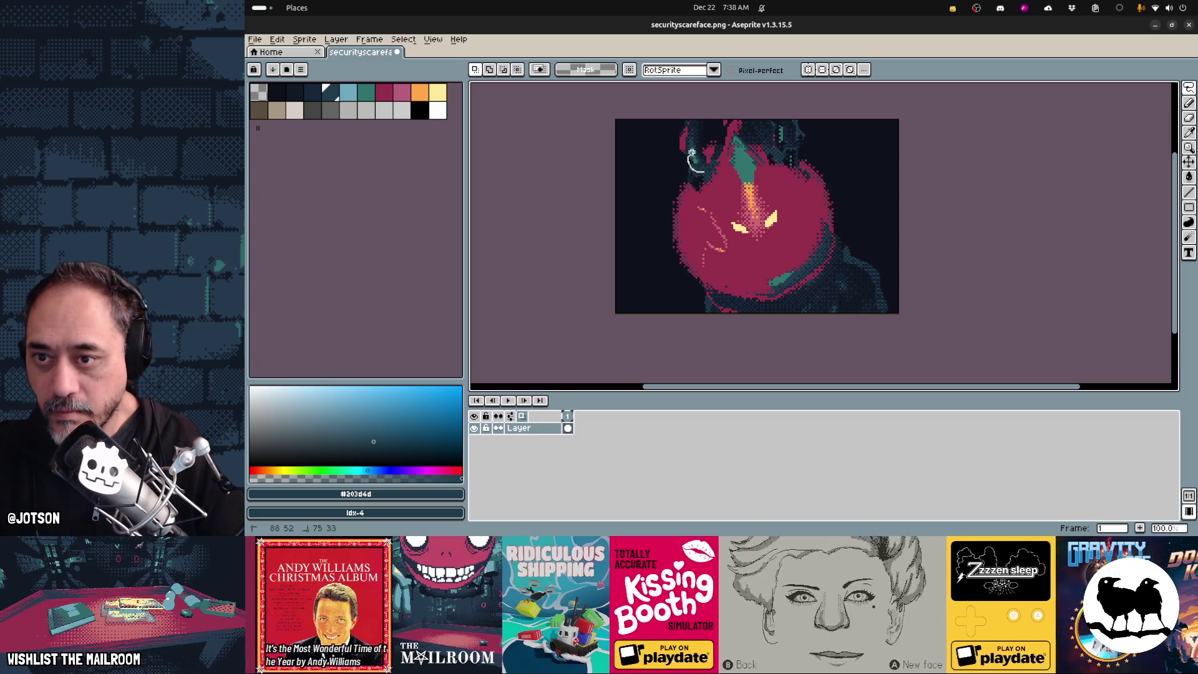
pyautogui.click(700, 172)
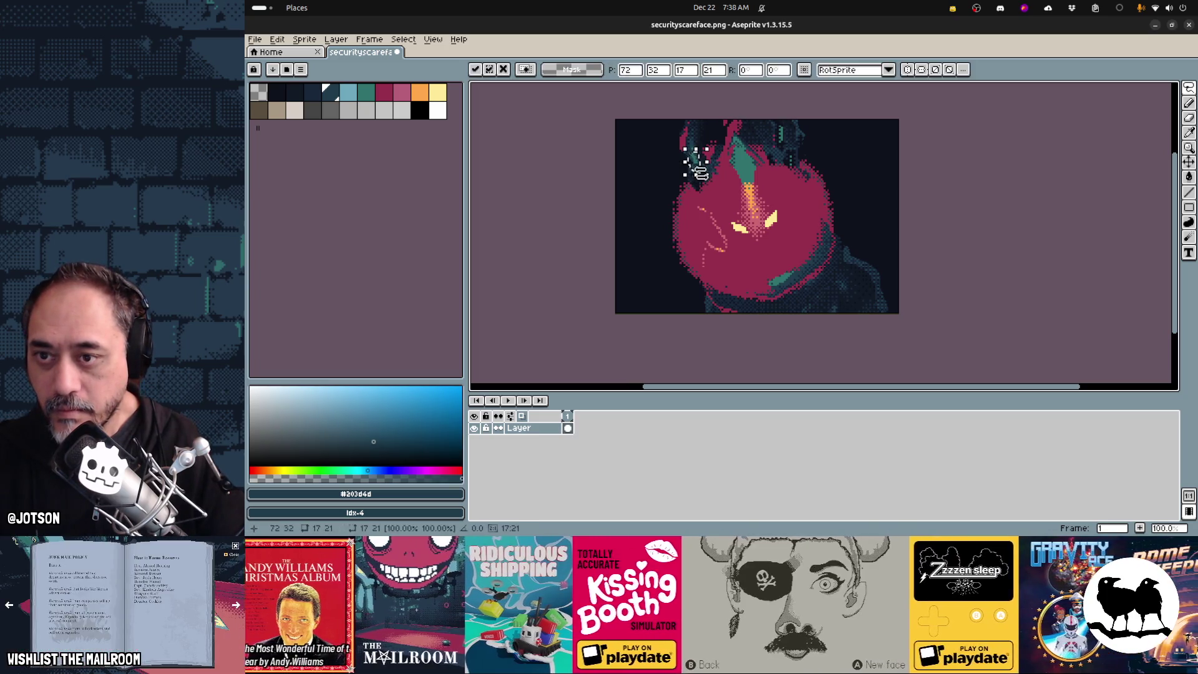
pyautogui.moveTo(705, 177); pyautogui.dragTo(705, 180)
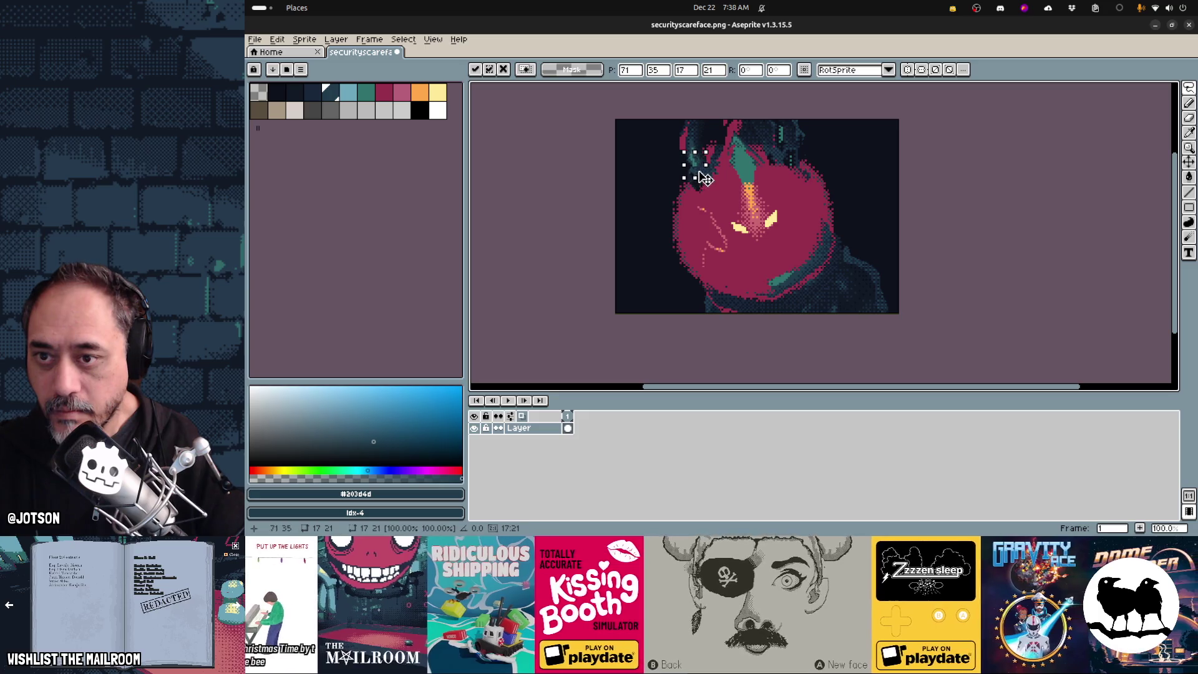
pyautogui.hotkey('ctrl', 'd')
# Step: Shrink the pencil to 2px and undo an accidental erase of the background
pyautogui.scroll(2, 718, 199)
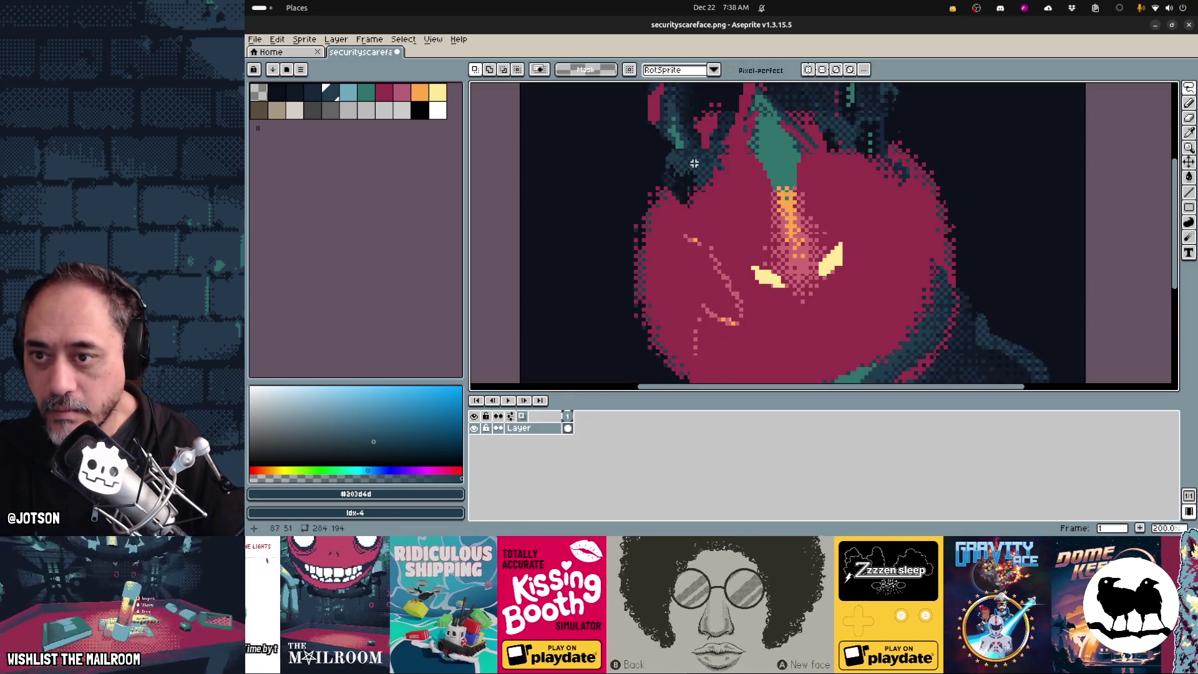
pyautogui.scroll(1, 733, 221)
pyautogui.press('b')
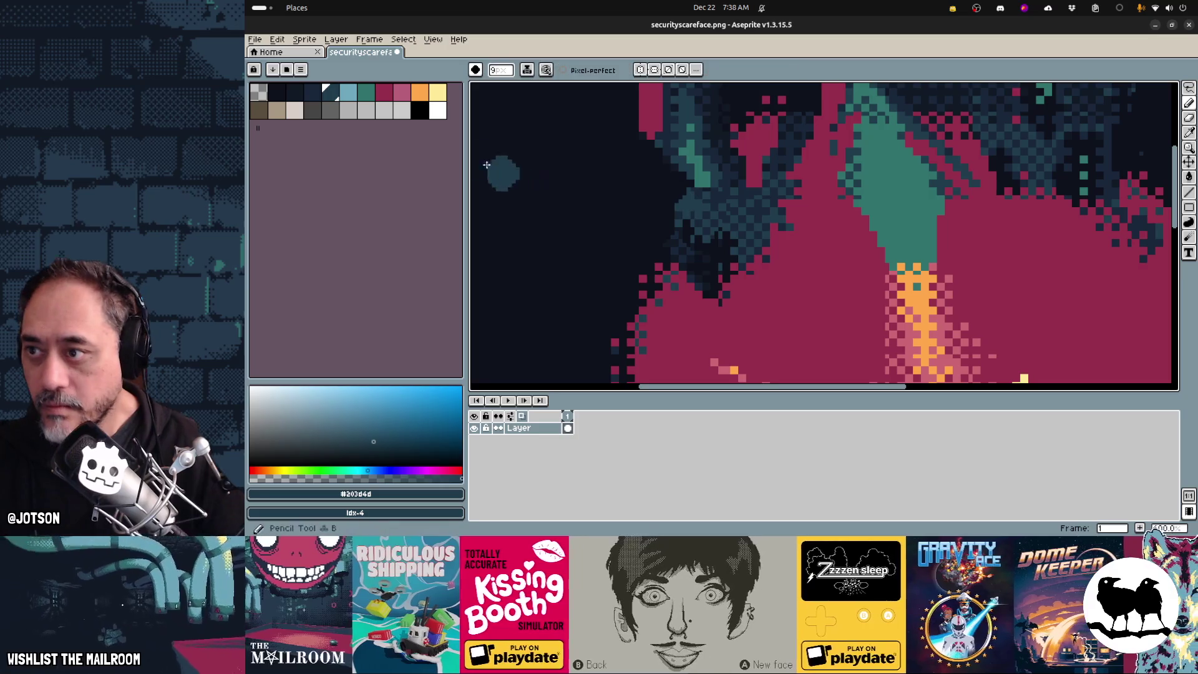
pyautogui.press('-')
pyautogui.press('-')
pyautogui.press('-')
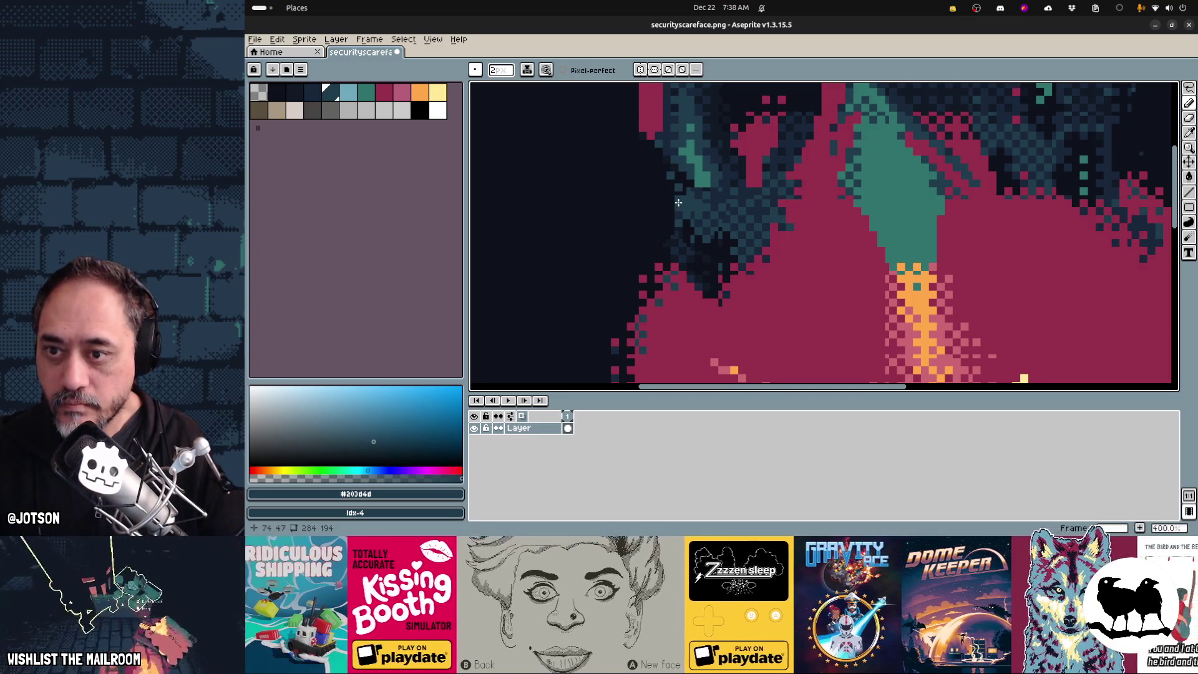
pyautogui.scroll(-5, 769, 231)
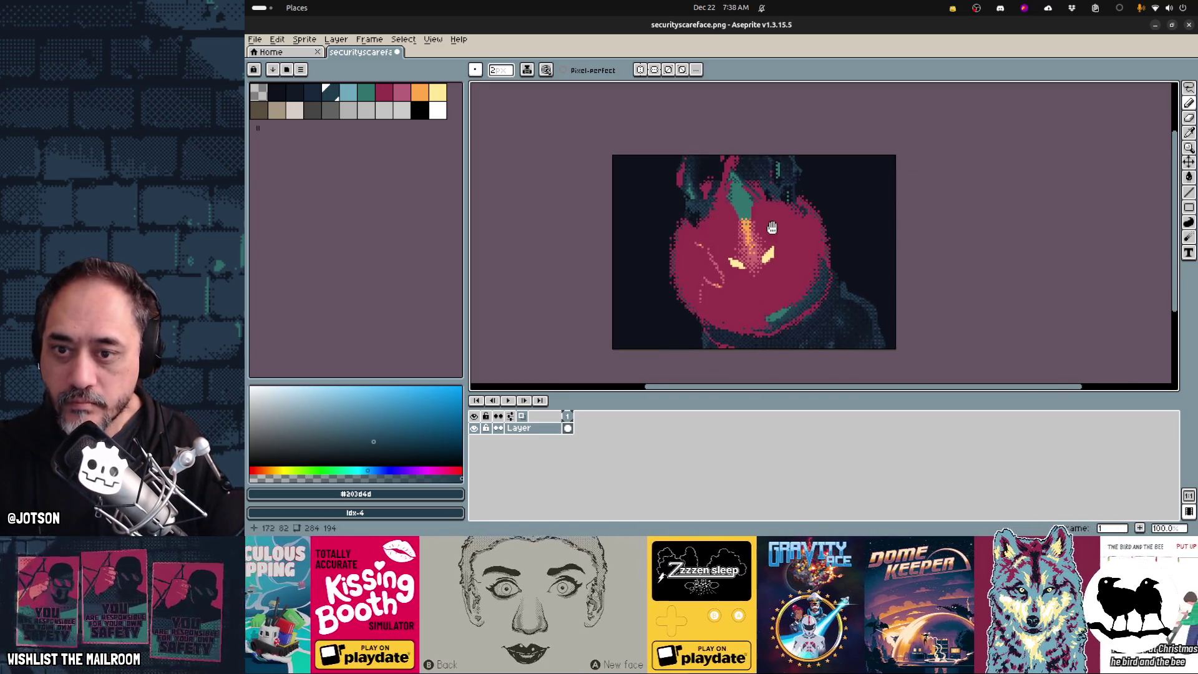
pyautogui.scroll(5, 845, 254)
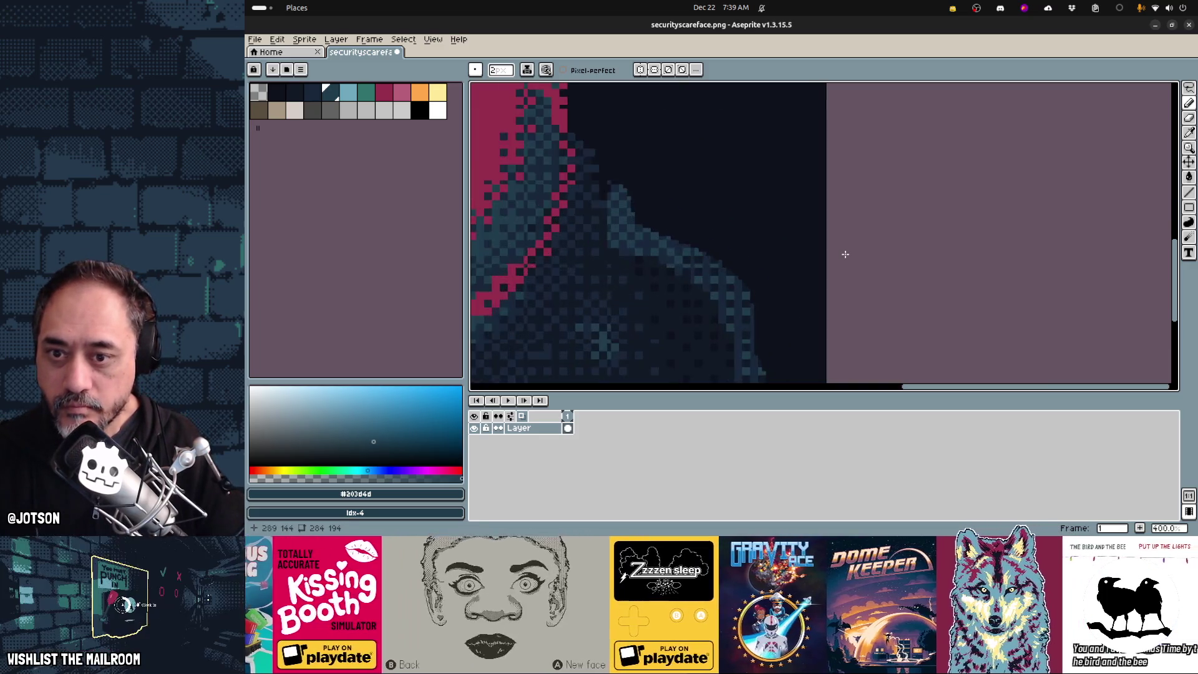
pyautogui.press('b')
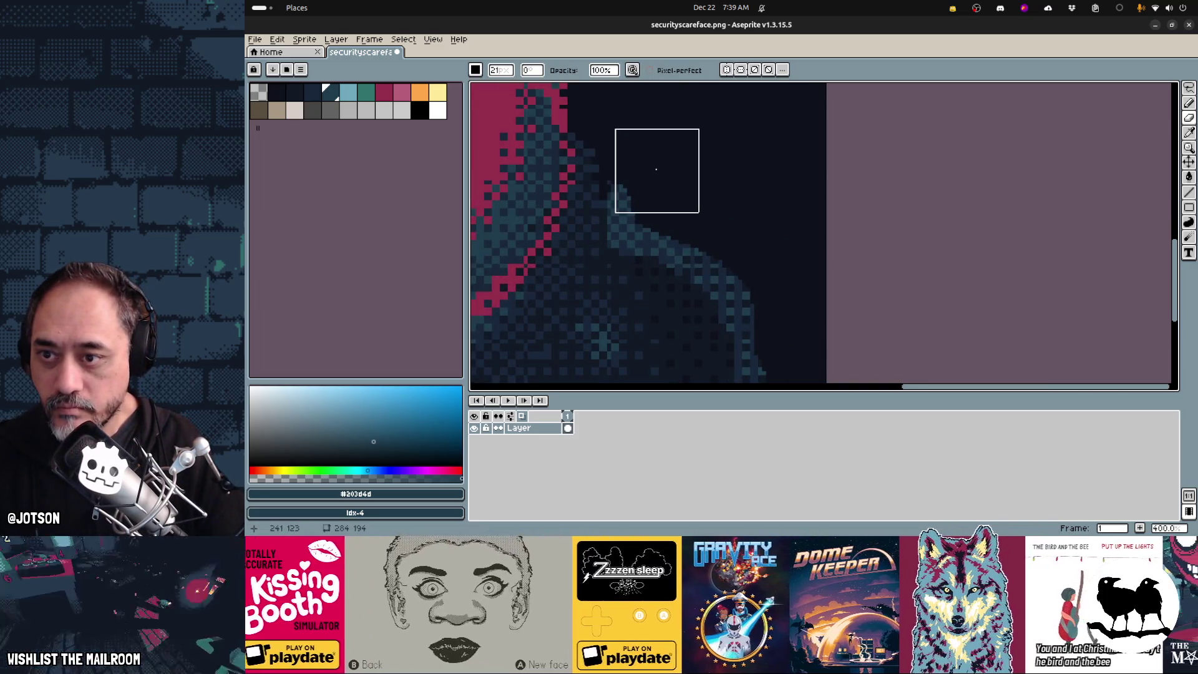
pyautogui.click(648, 163)
pyautogui.hotkey('ctrl', 'z')
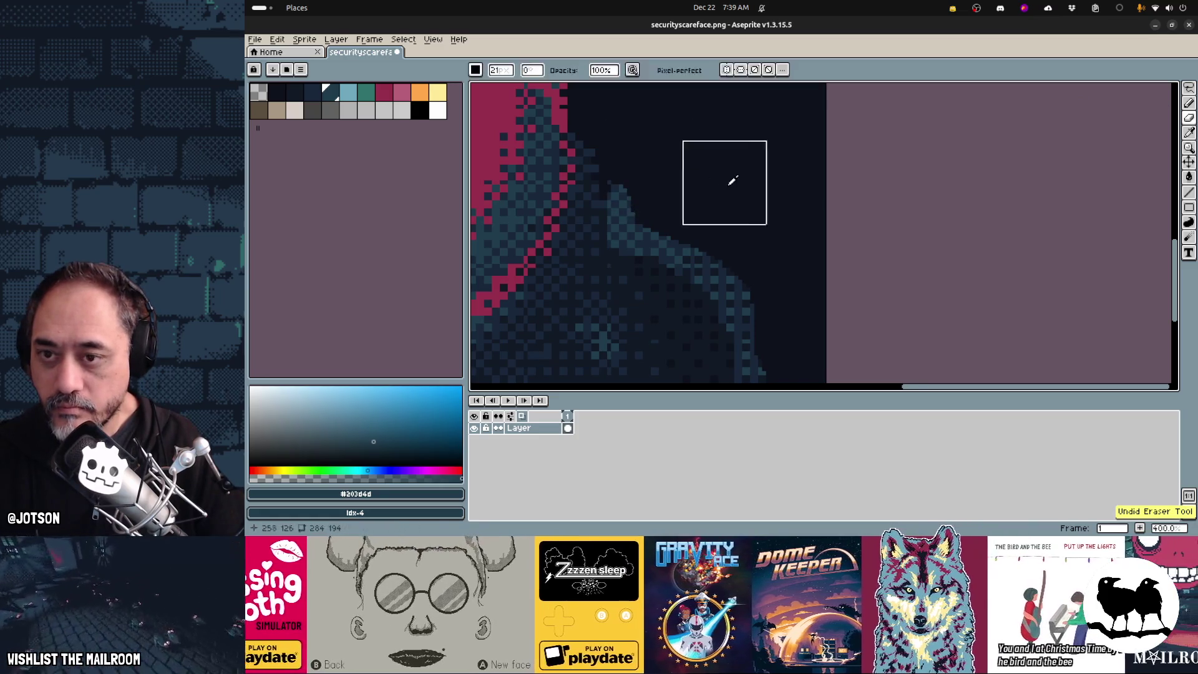
# Step: Sample the near-black background colour and save securityscareface.png
pyautogui.keyDown('alt'); pyautogui.click(711, 181); pyautogui.keyUp('alt')
pyautogui.press('b')
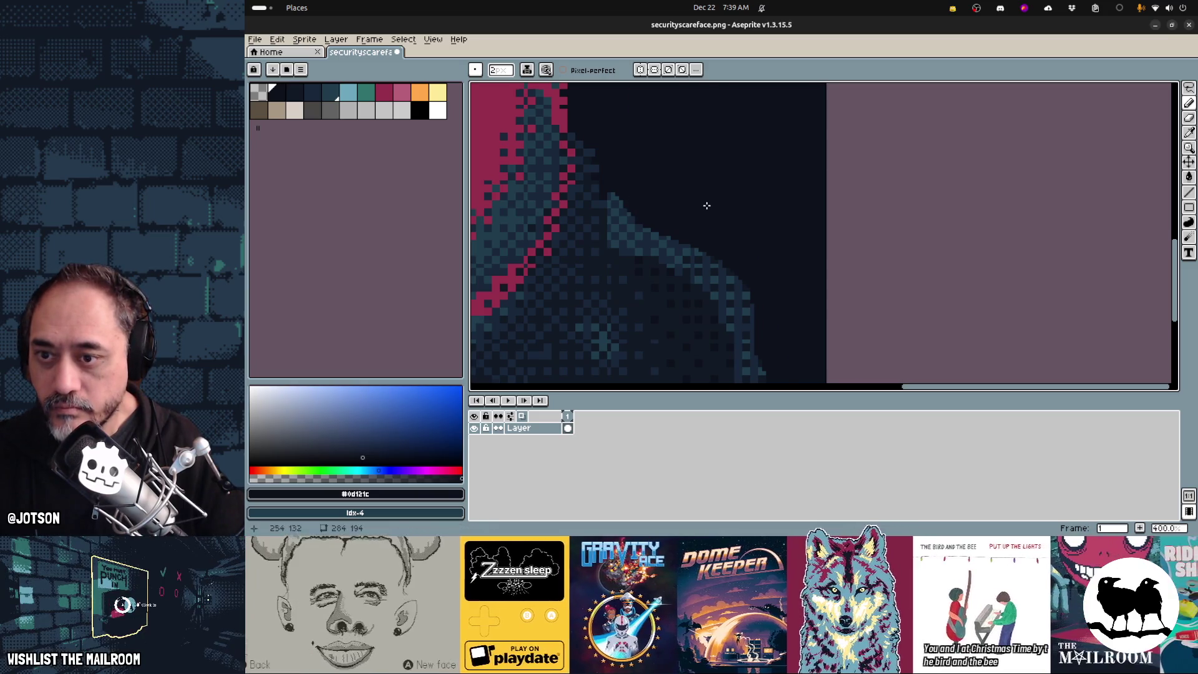
pyautogui.scroll(-4, 707, 205)
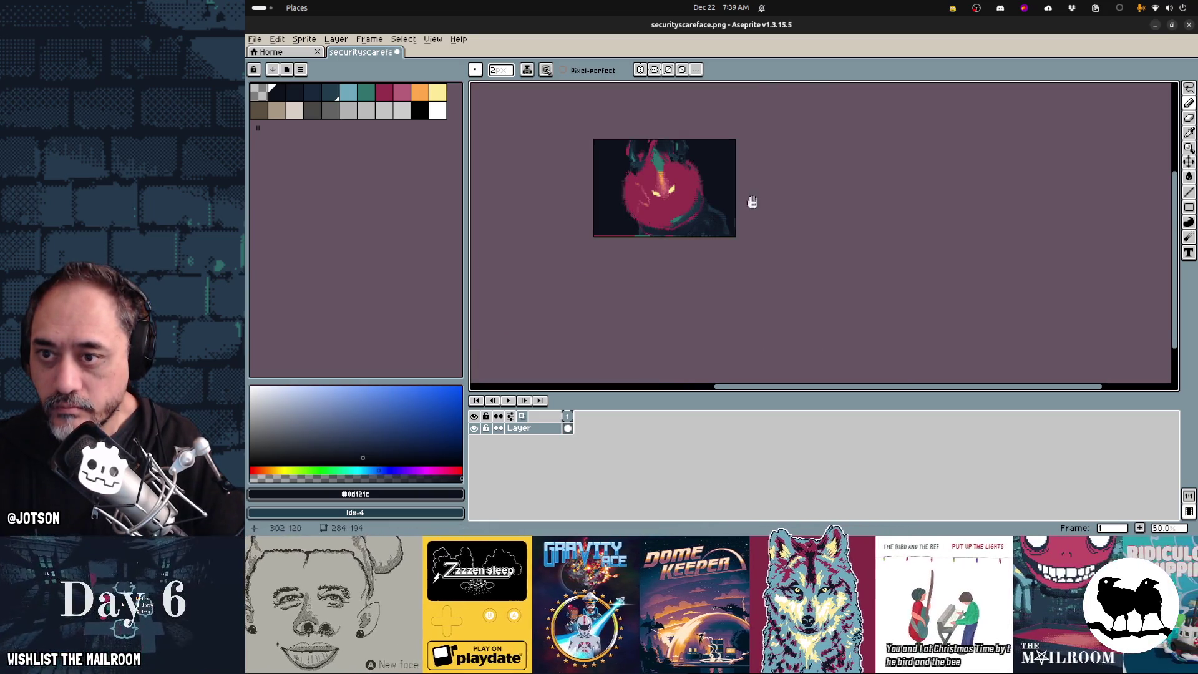
pyautogui.scroll(1, 749, 200)
pyautogui.moveTo(804, 231); pyautogui.dragTo(901, 238)
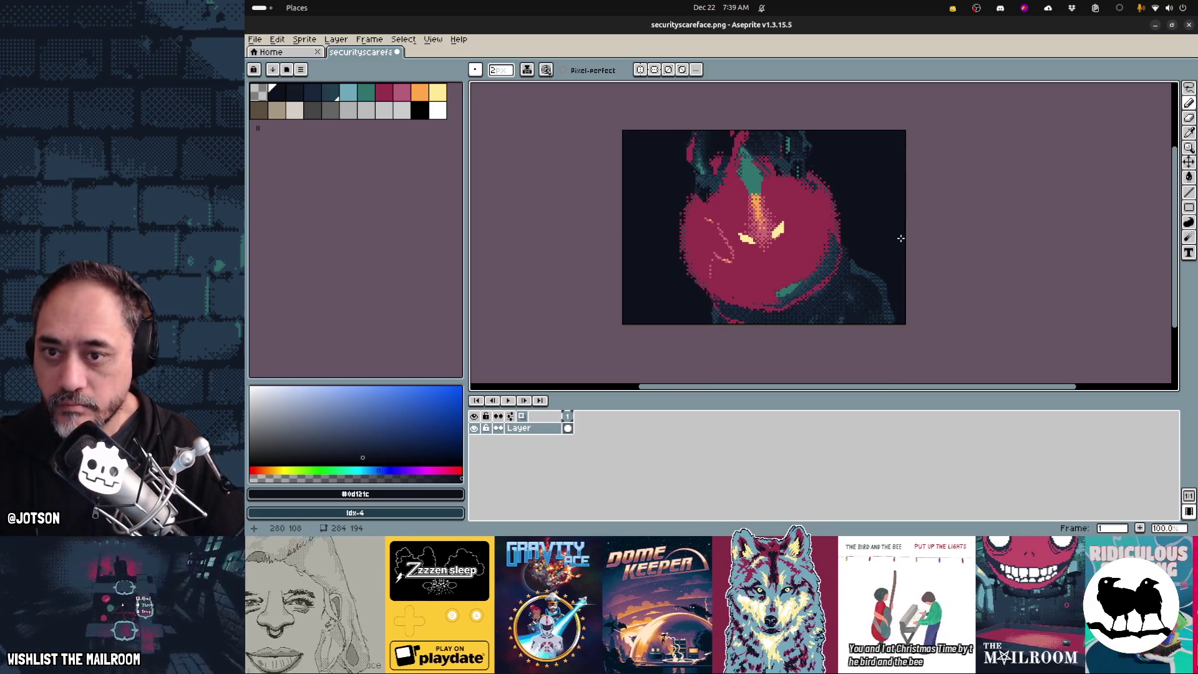
pyautogui.hotkey('ctrl', 's')
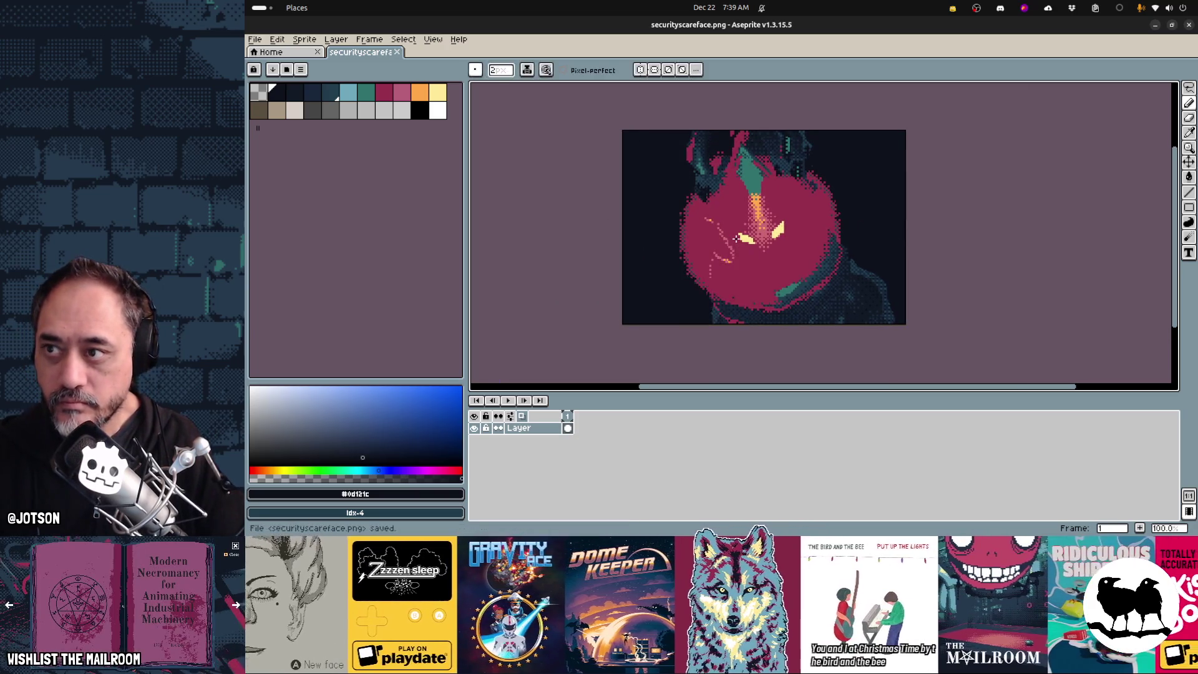
pyautogui.hotkey('alt', 'Tab')
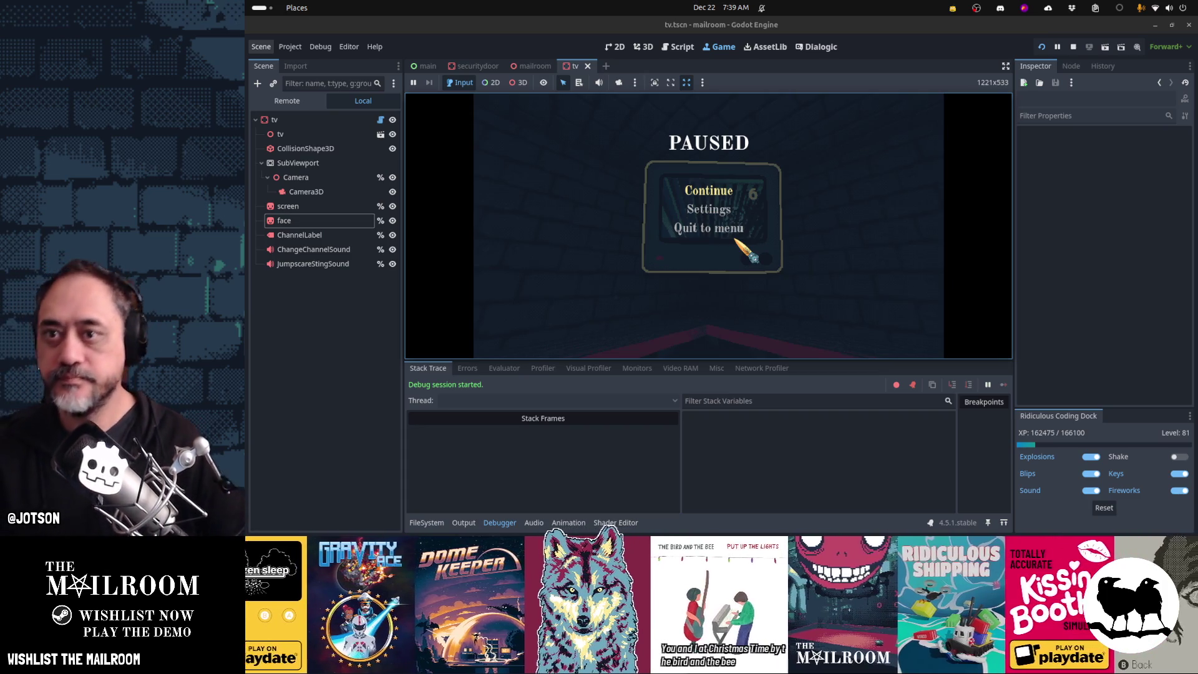
# Step: Restart the game, walk through the door, and flip the TV to channel 6 to test the jumpscare
pyautogui.press('F8')
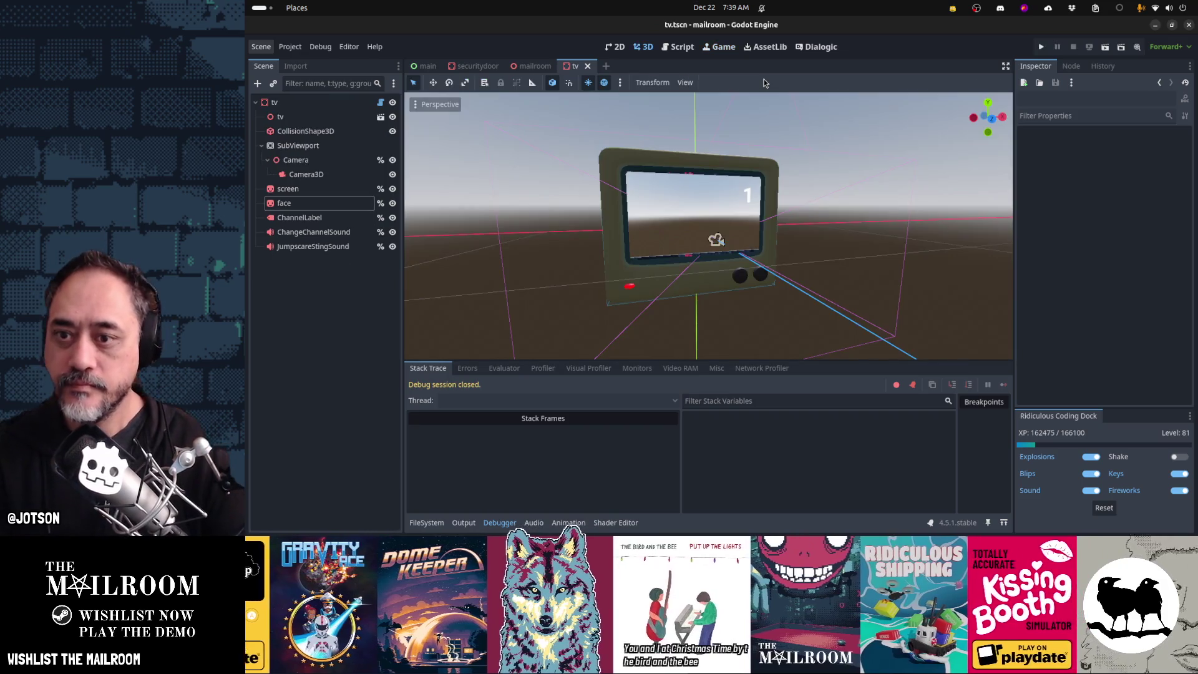
pyautogui.press('F5')
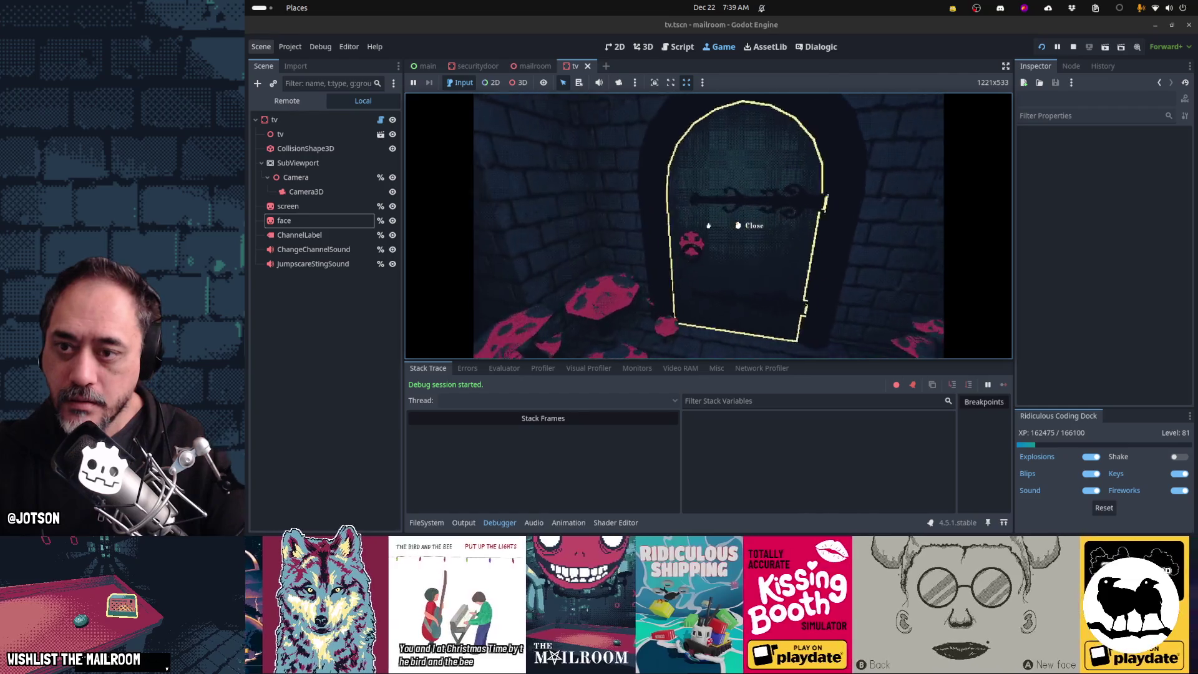
pyautogui.click(708, 226)
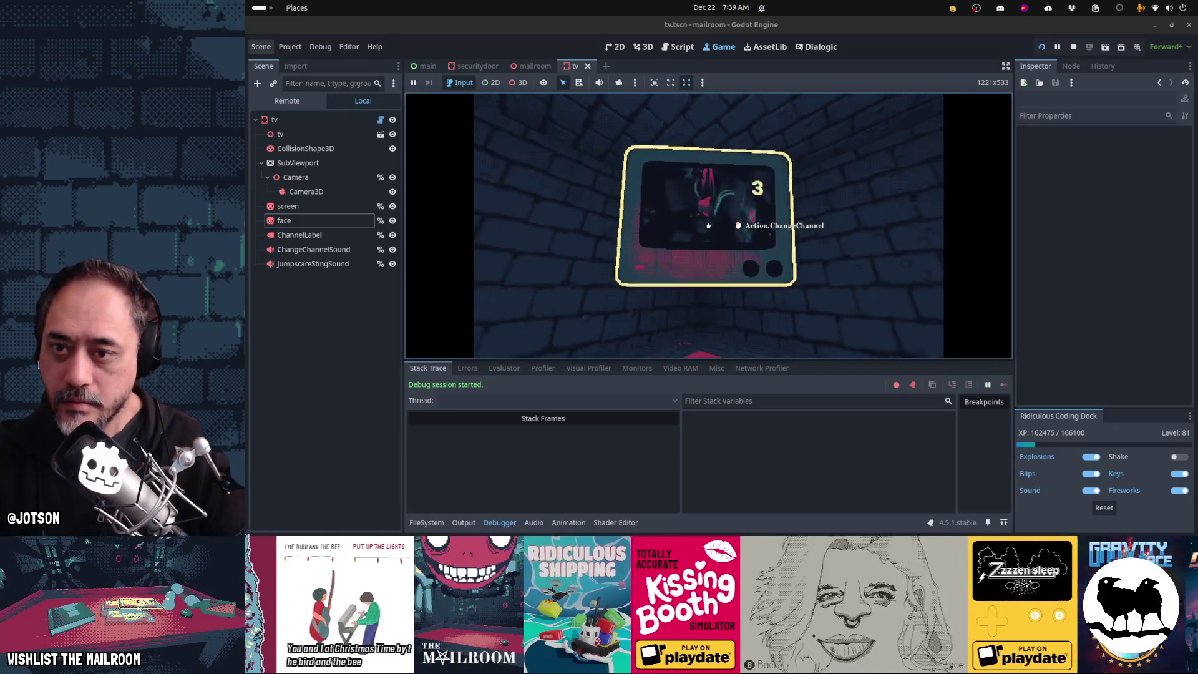
pyautogui.click(709, 225)
pyautogui.click(709, 225)
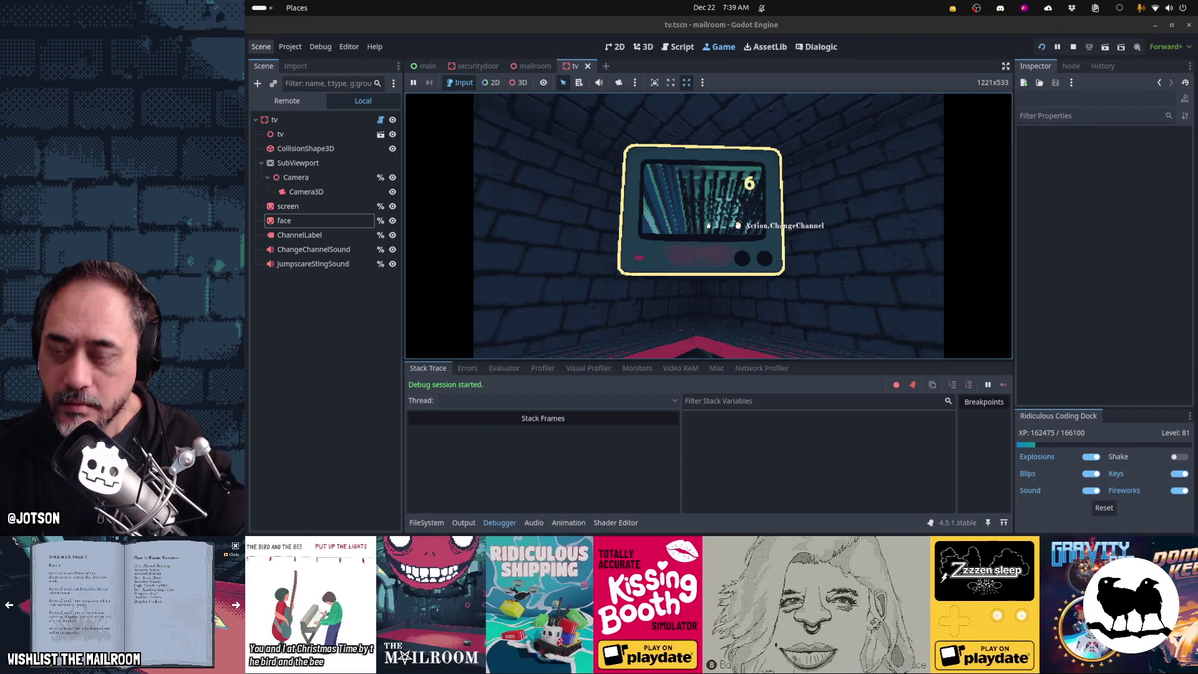
pyautogui.press('F8')
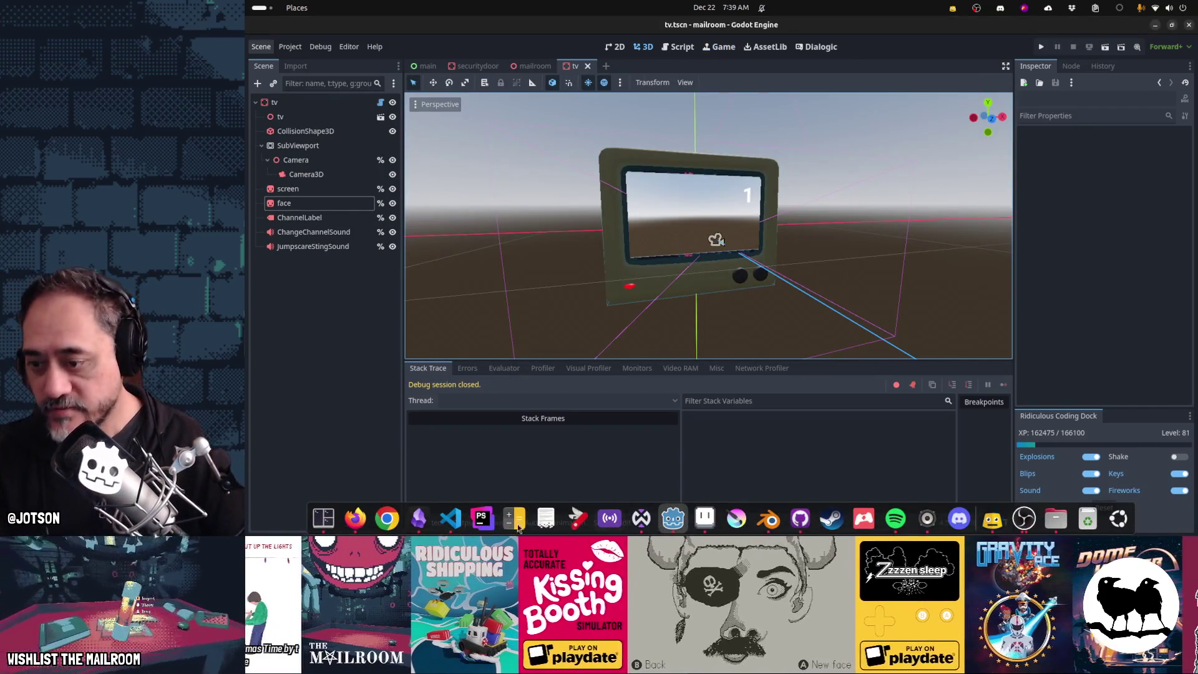
pyautogui.click(419, 520)
# Step: Tick 'Jumpscare on channel 6' in the Mailroom day 3 column
pyautogui.click(625, 239)
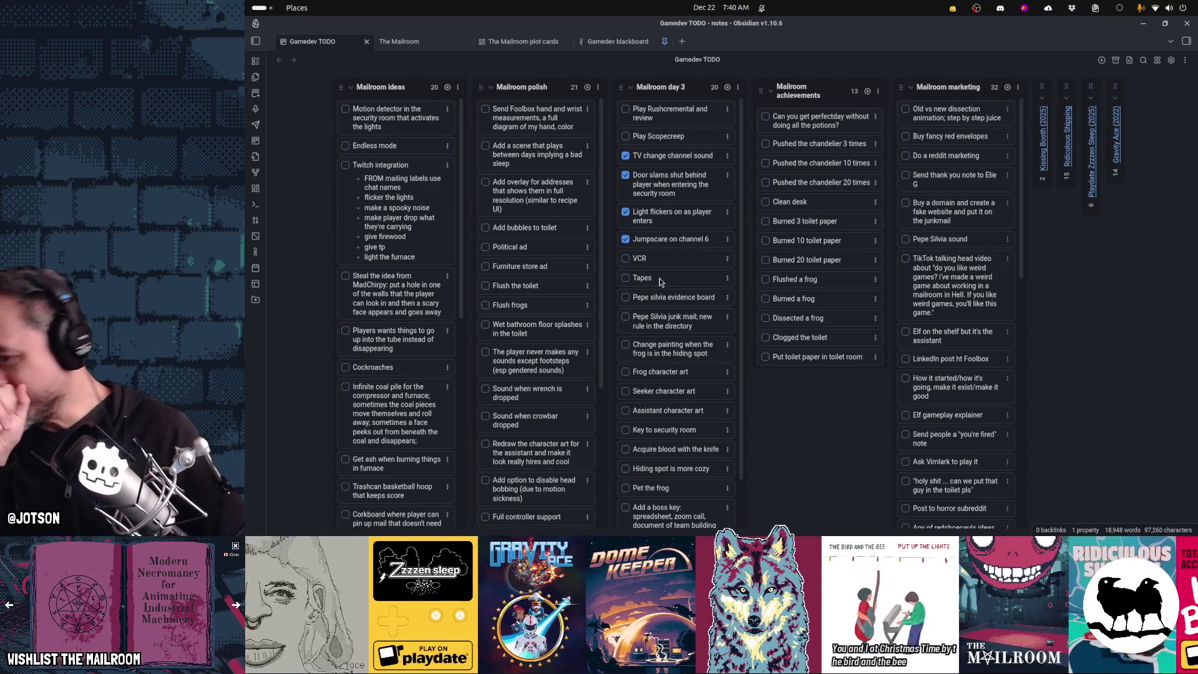
pyautogui.hotkey('alt', 'Tab')
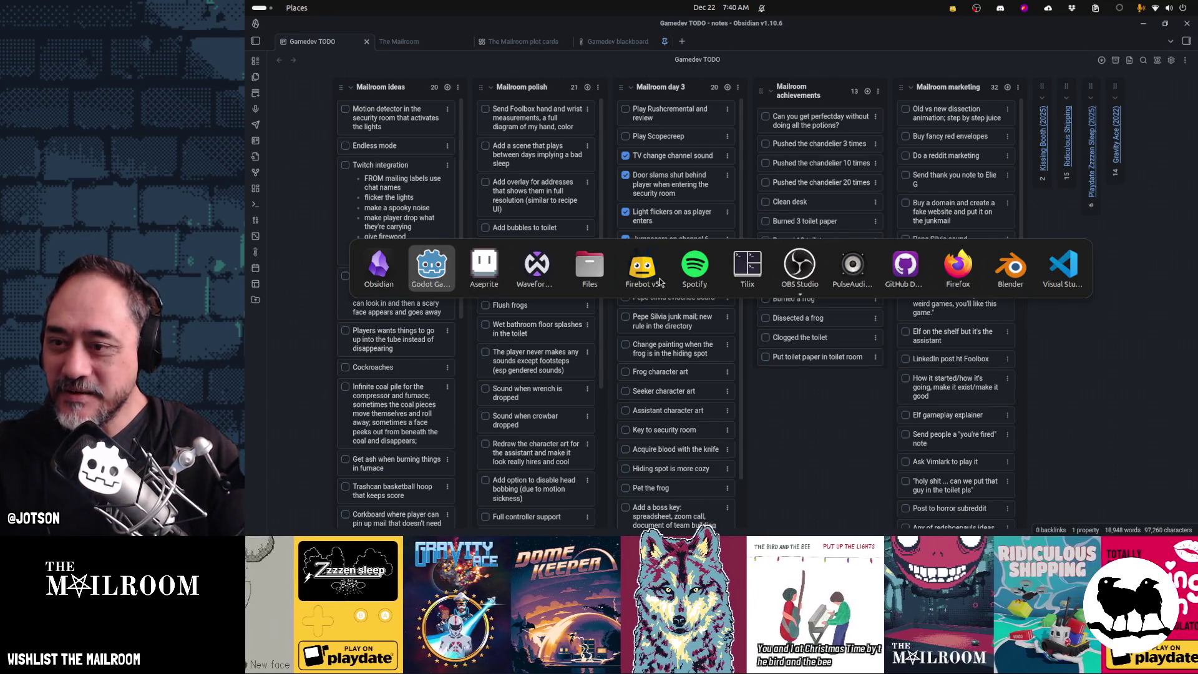
pyautogui.press('Escape')
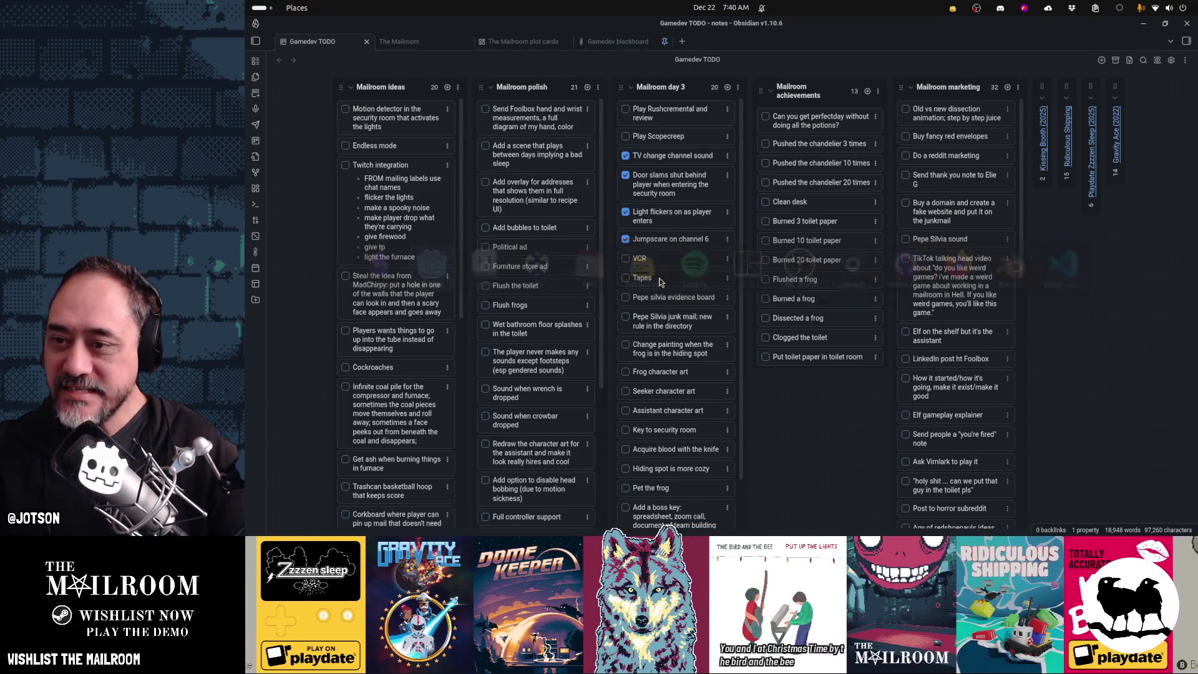
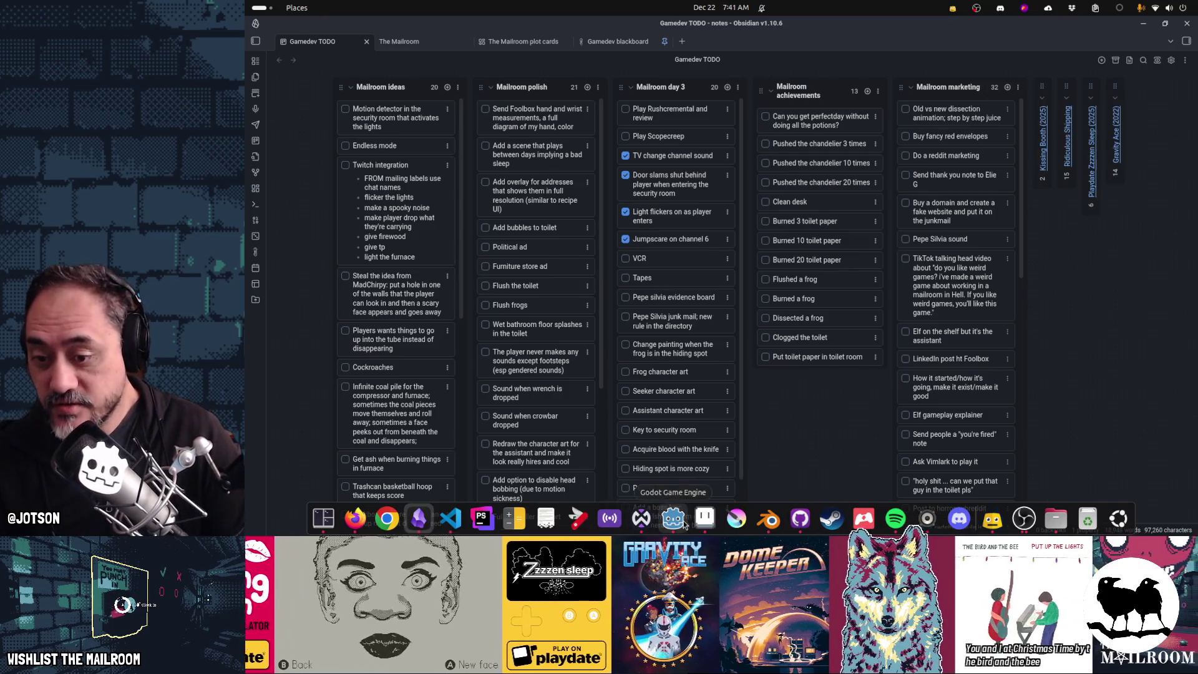
# Step: Bring Godot forward and run the Mailroom project in the embedded Game view
pyautogui.click(672, 518)
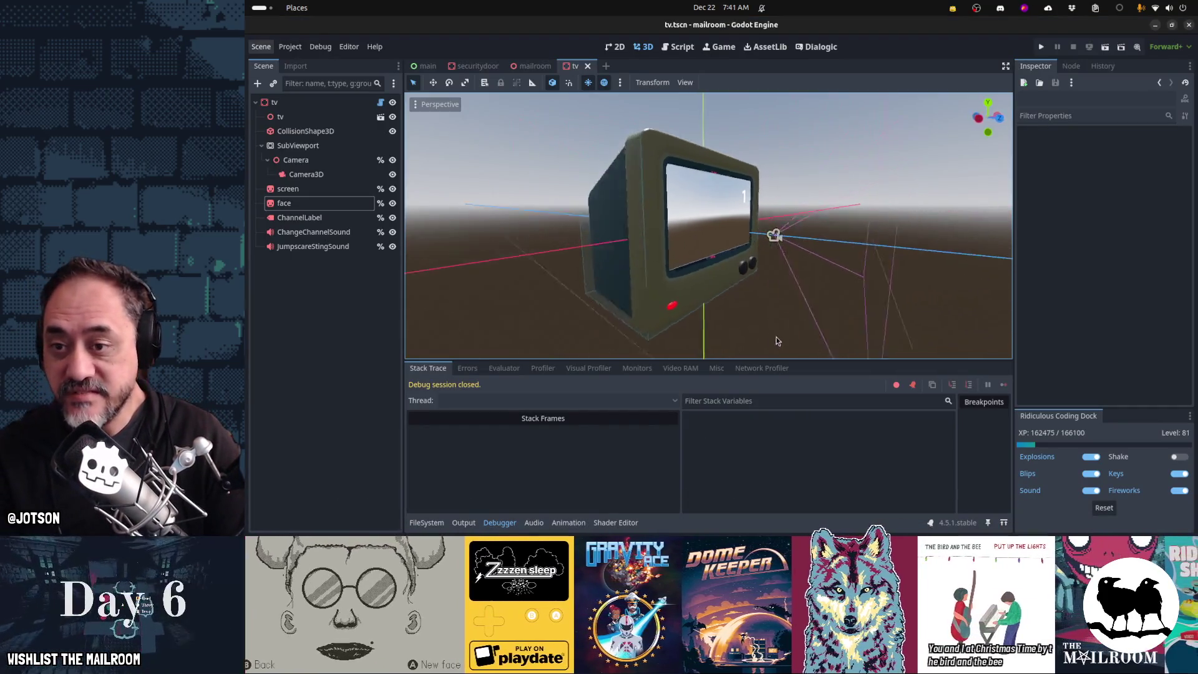
pyautogui.press('F5')
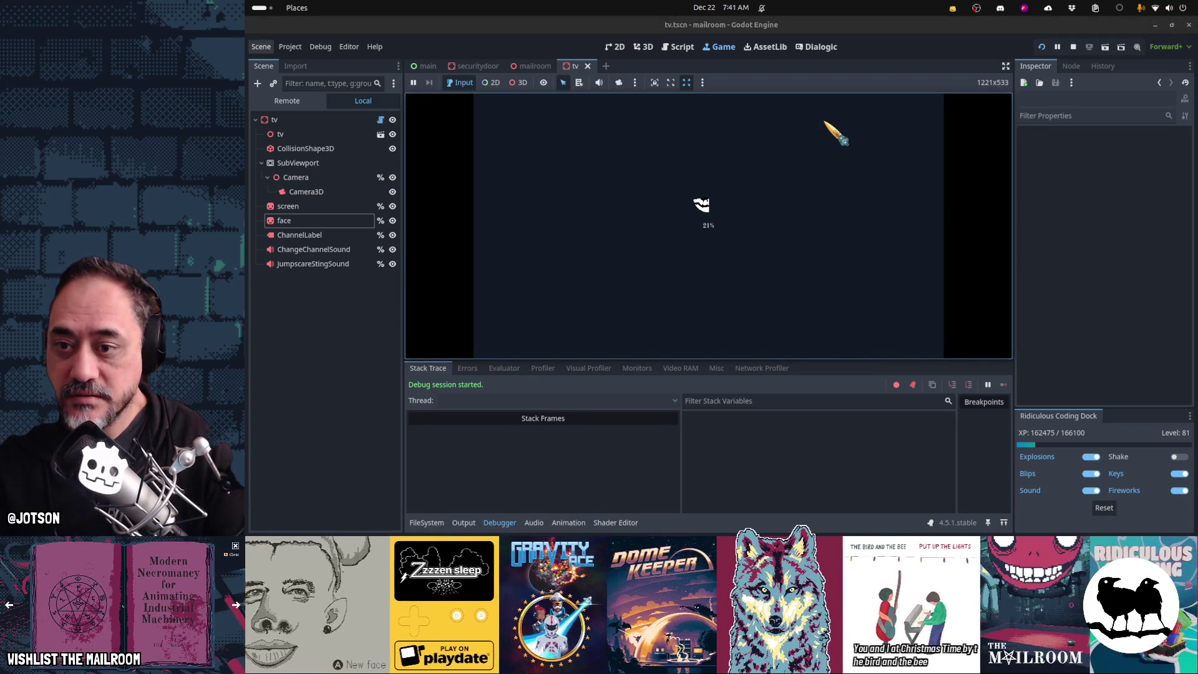
# Step: Playtest the game, open the specimen jar until it crashes, then restart the run
pyautogui.click(499, 523)
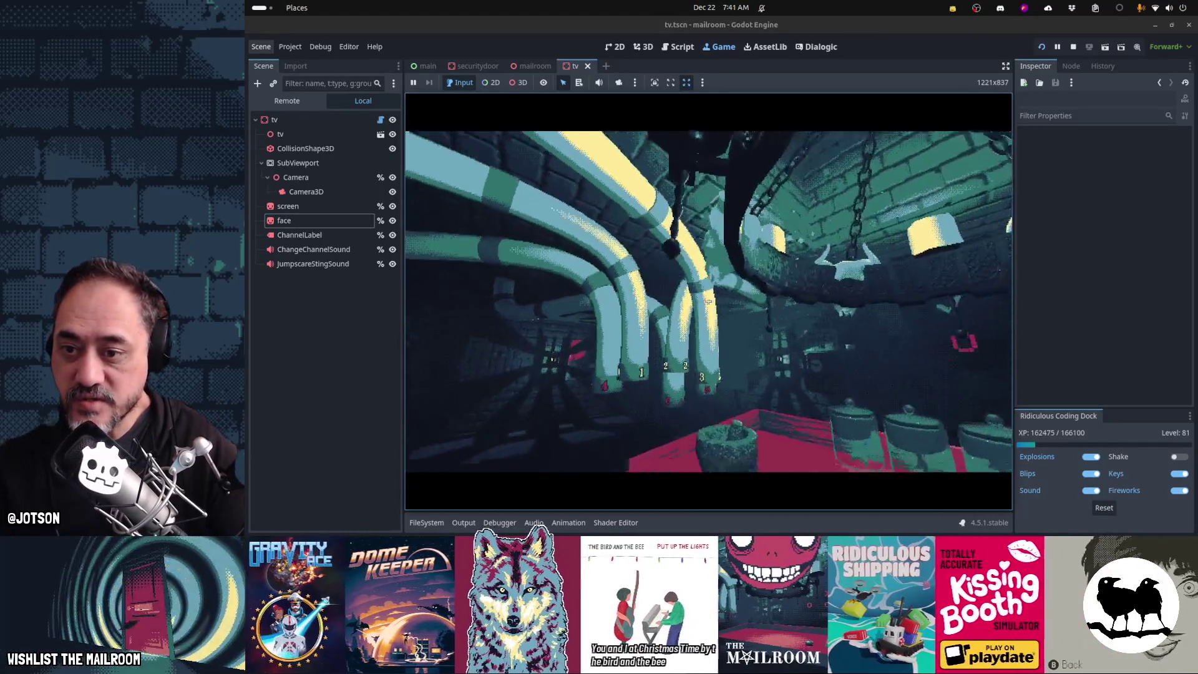
pyautogui.click(708, 301)
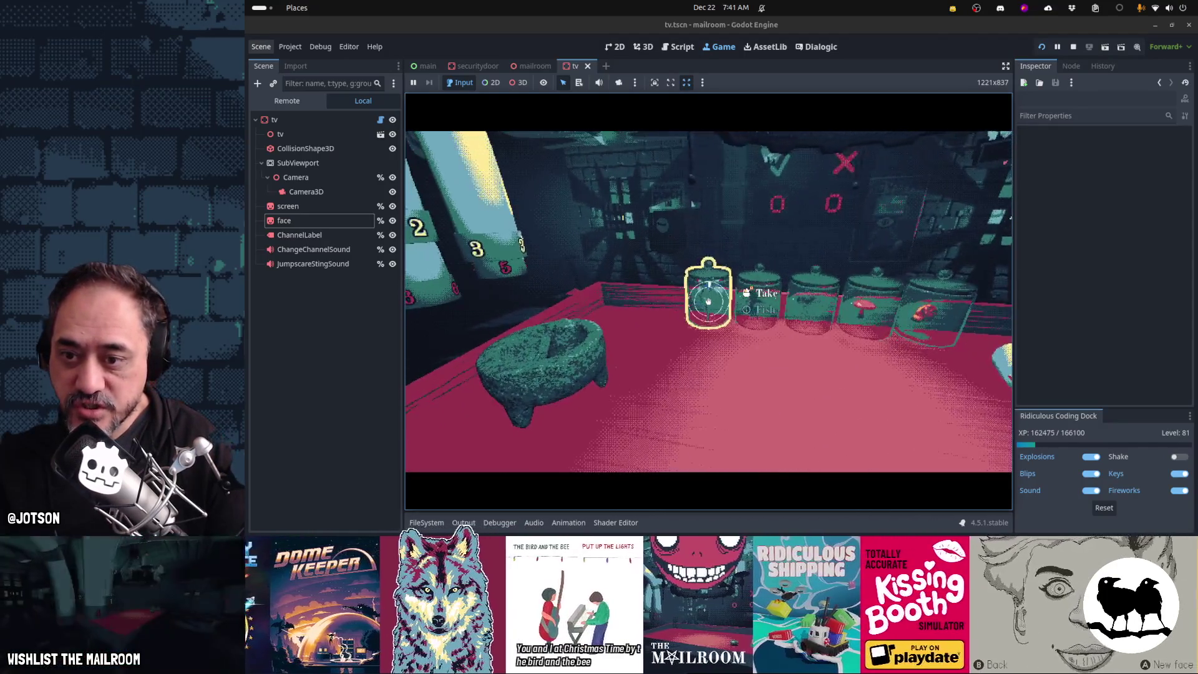
pyautogui.click(708, 301)
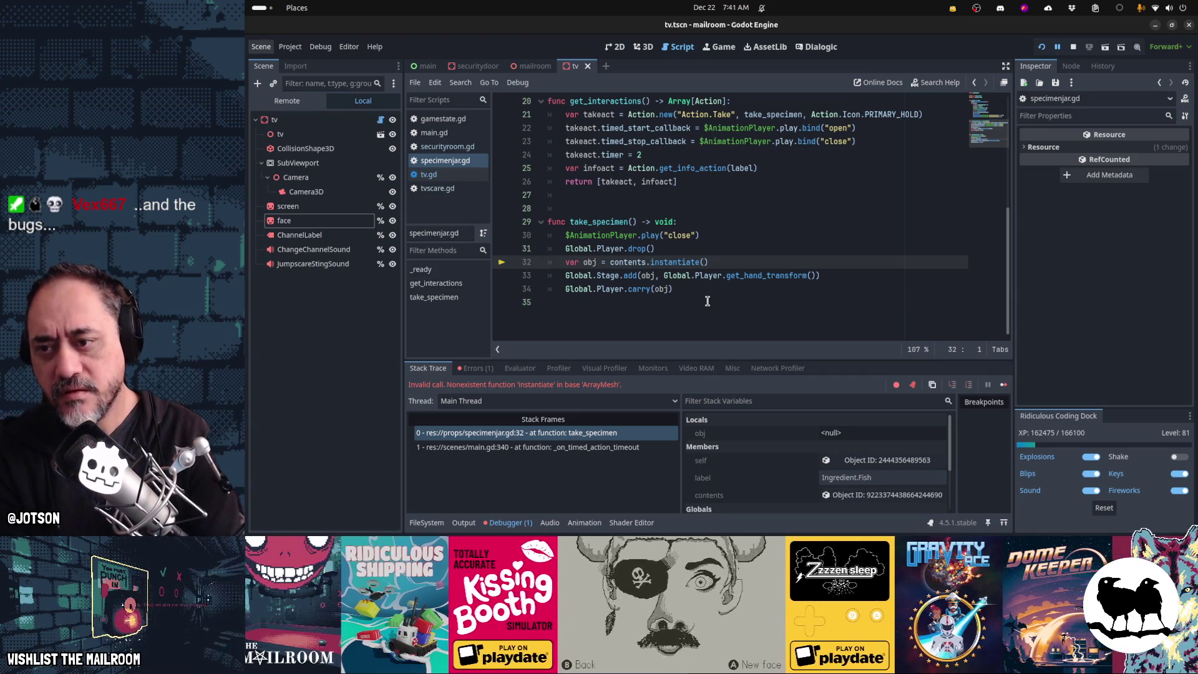
pyautogui.press('F8')
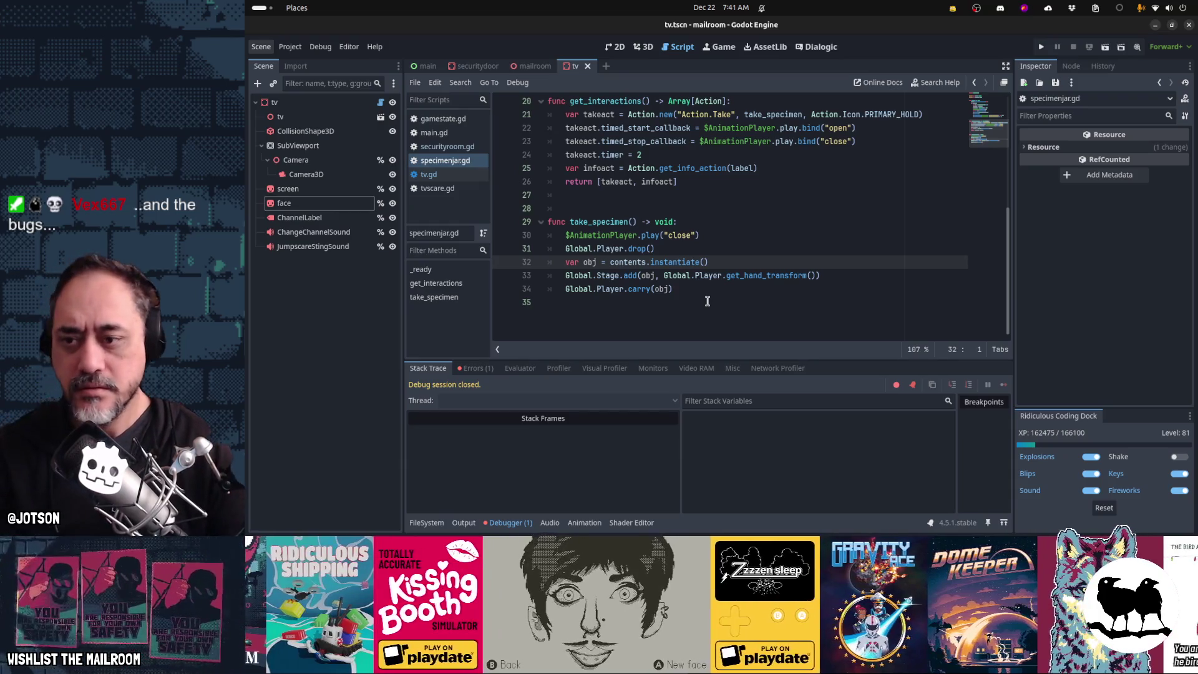
pyautogui.press('F5')
# Step: Add a 'Fix specimen jars' card to the Mailroom day 3 list in Obsidian
pyautogui.click(422, 520)
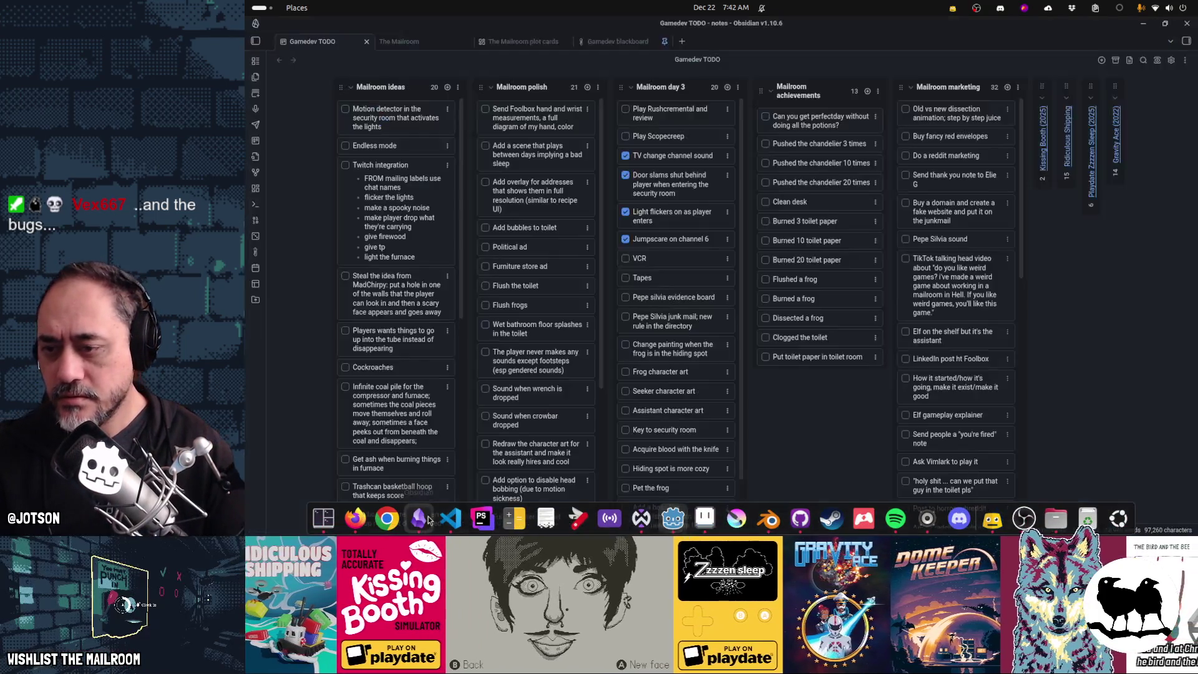
pyautogui.click(727, 88)
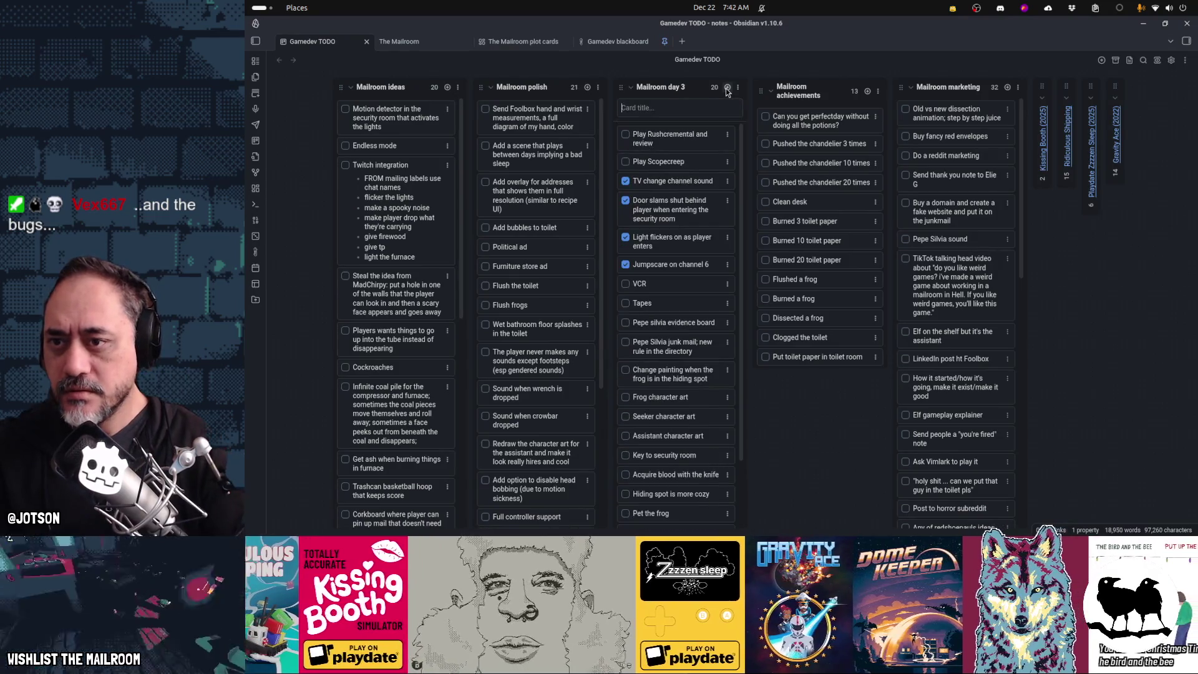
pyautogui.write('F')
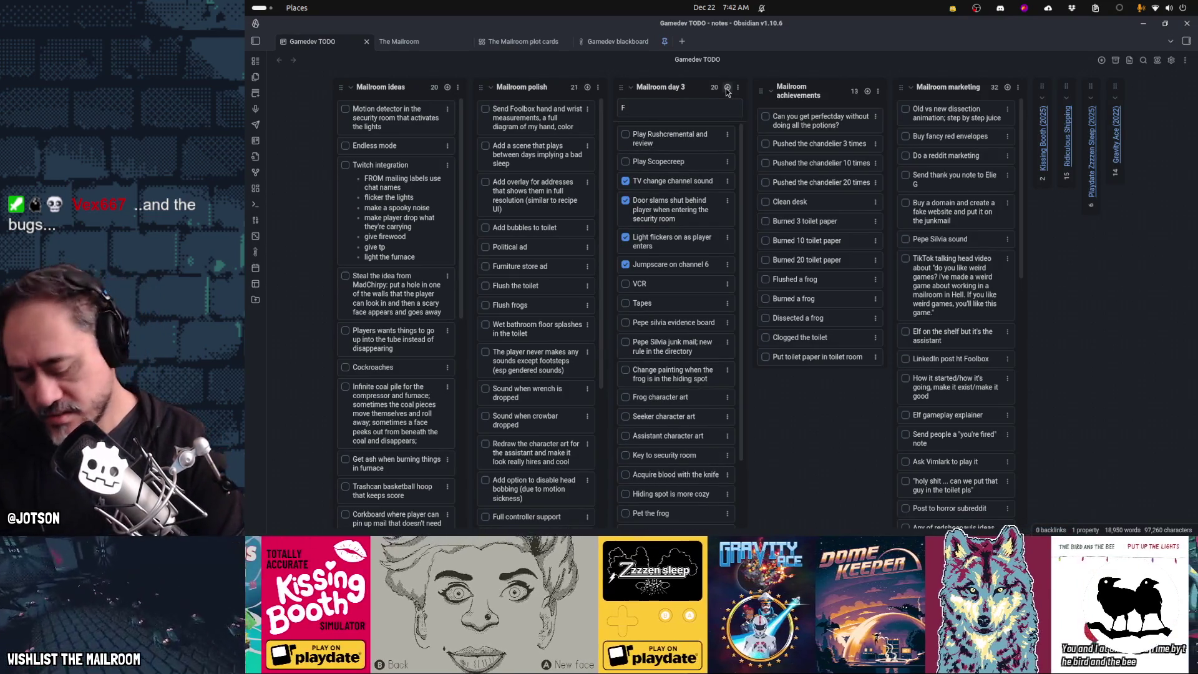
pyautogui.write('ix specimen jars')
pyautogui.press('Return')
pyautogui.hotkey('alt', 'Tab')
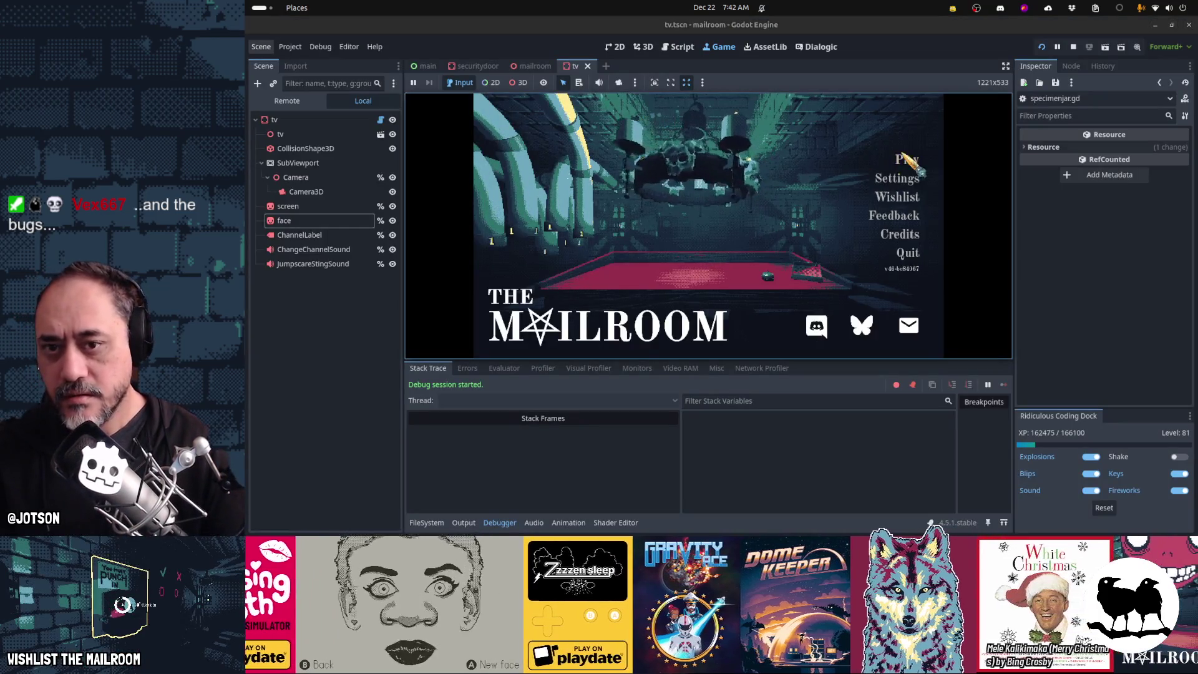
# Step: Start a game from the title menu, then pick up and drop the tripod lamp and yellow item
pyautogui.click(901, 159)
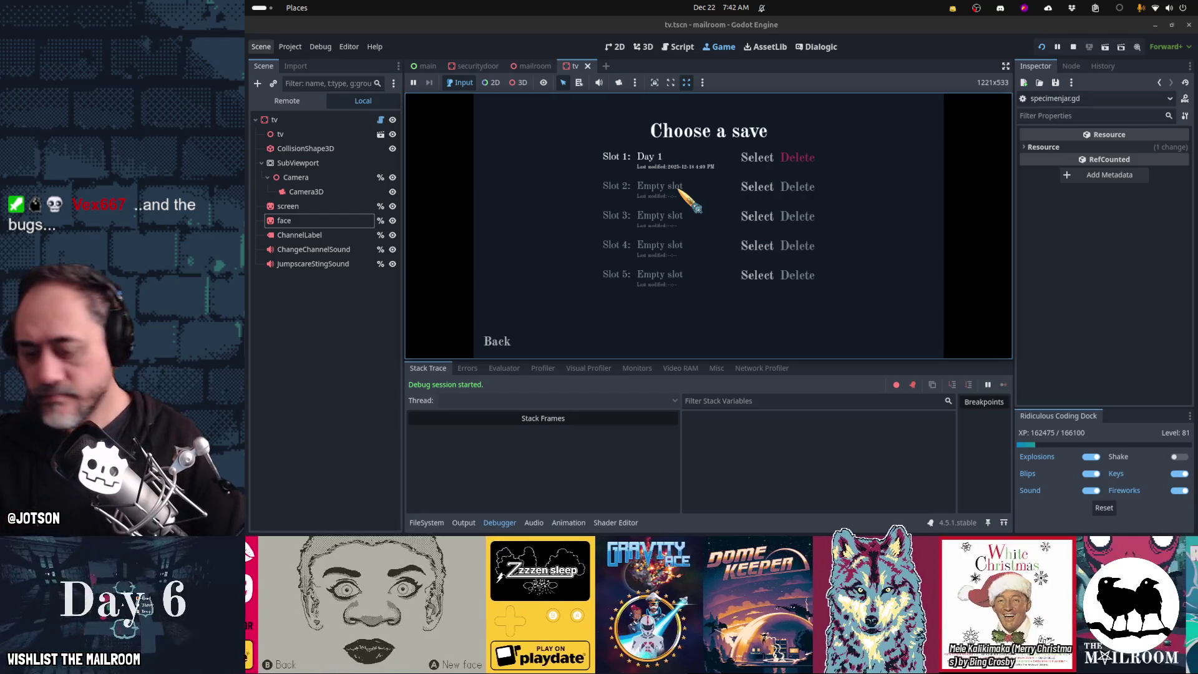
pyautogui.click(497, 341)
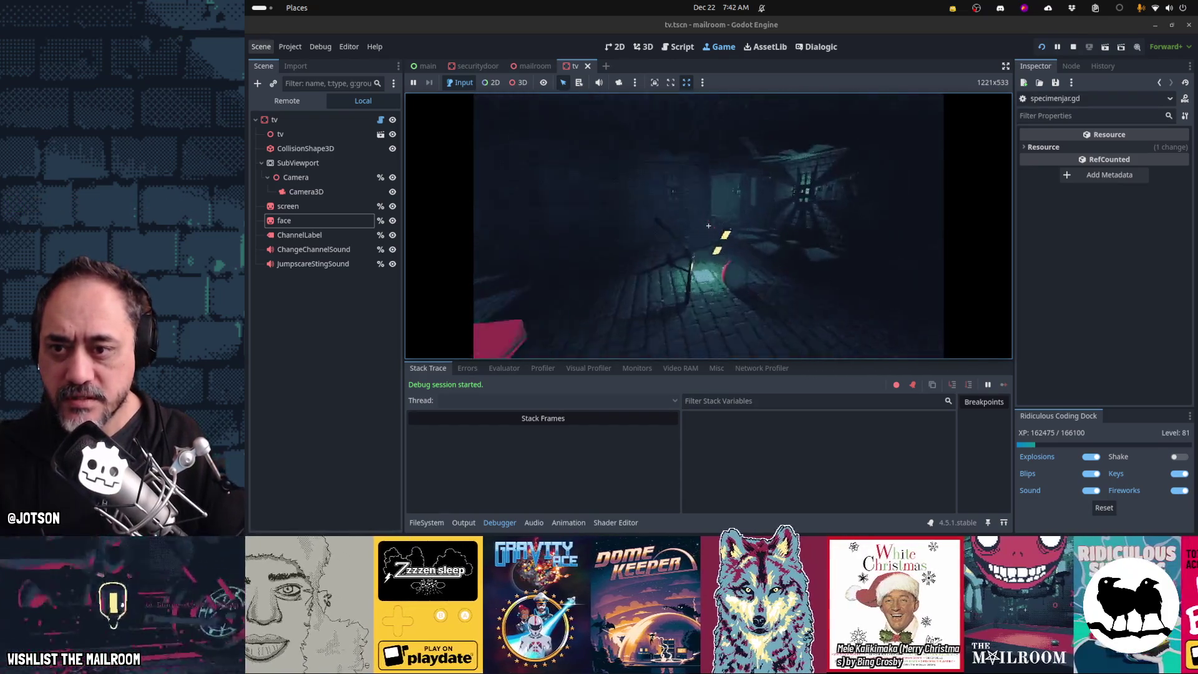
pyautogui.click(708, 225)
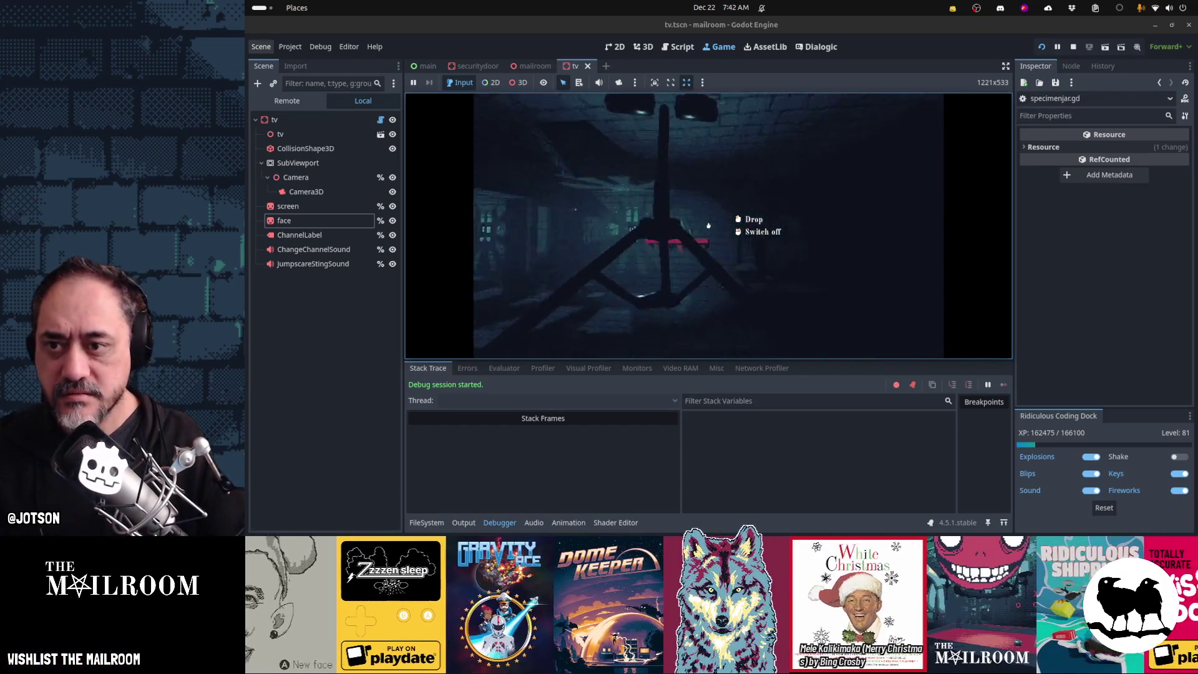
pyautogui.click(708, 225)
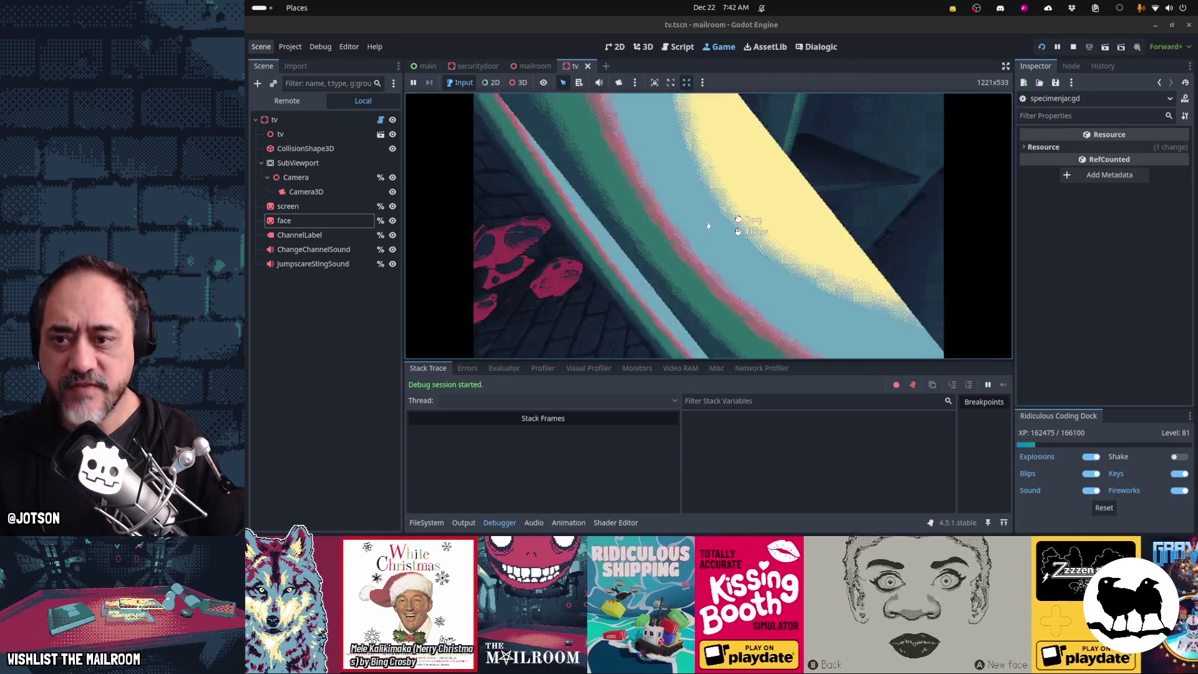
pyautogui.click(708, 225)
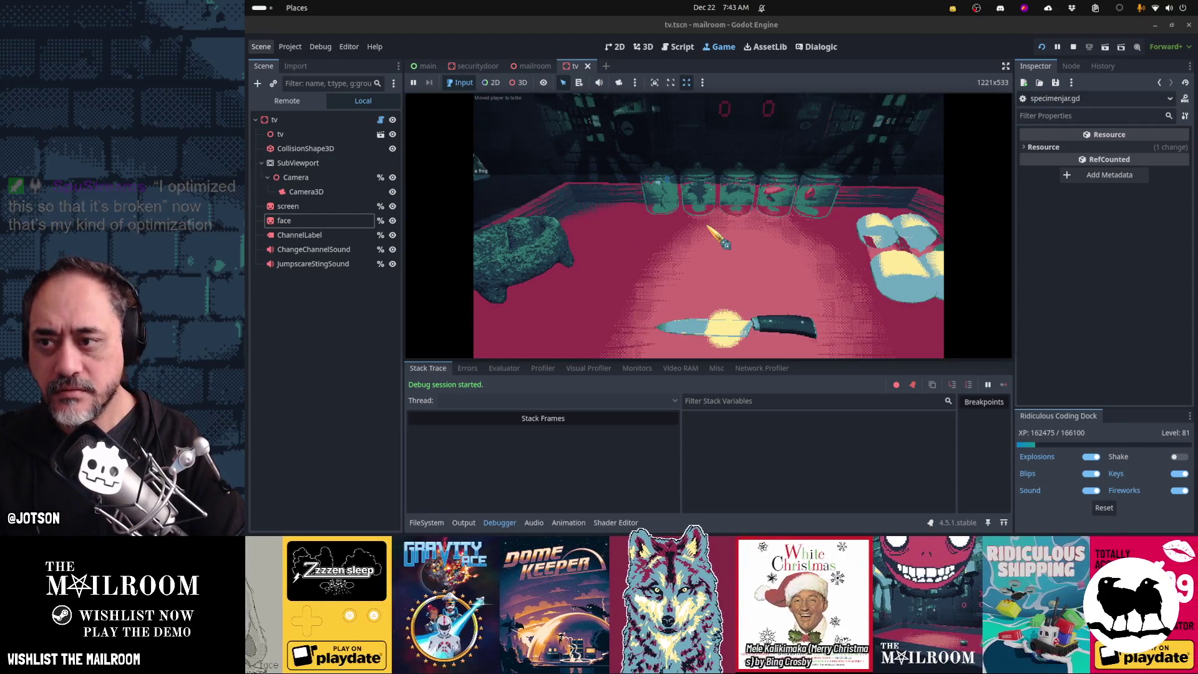
# Step: Test grabbing the frog, approaching the portrait and opening the door, then stop the game
pyautogui.click(708, 226)
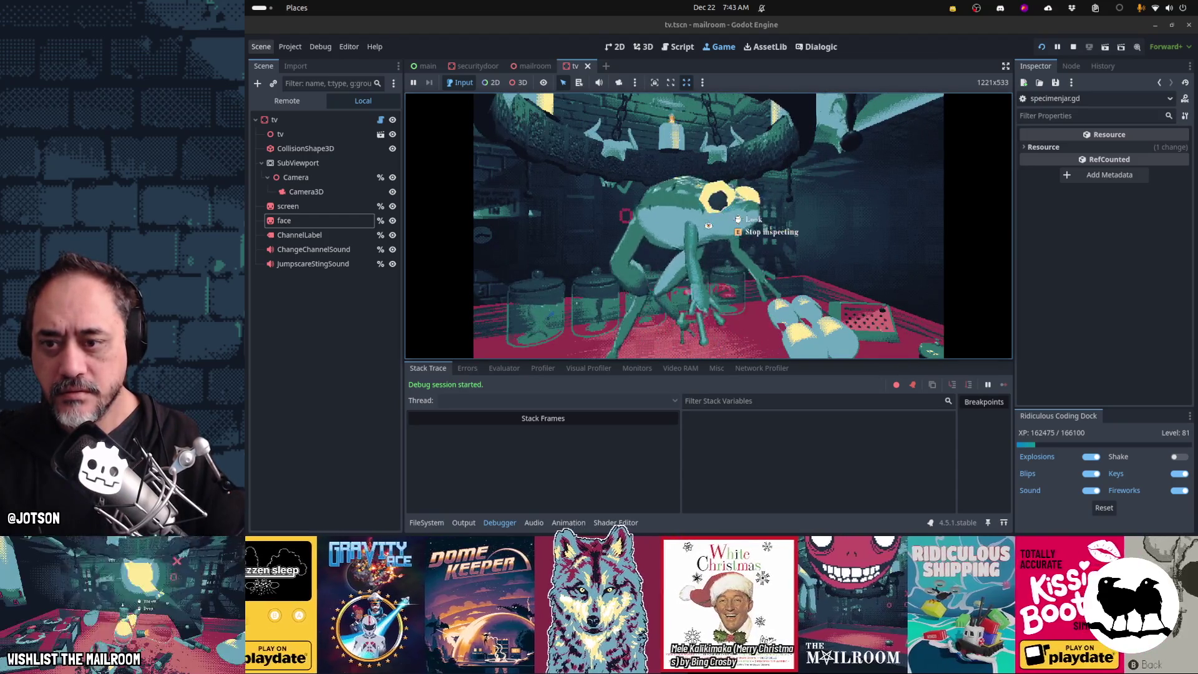
pyautogui.press('e')
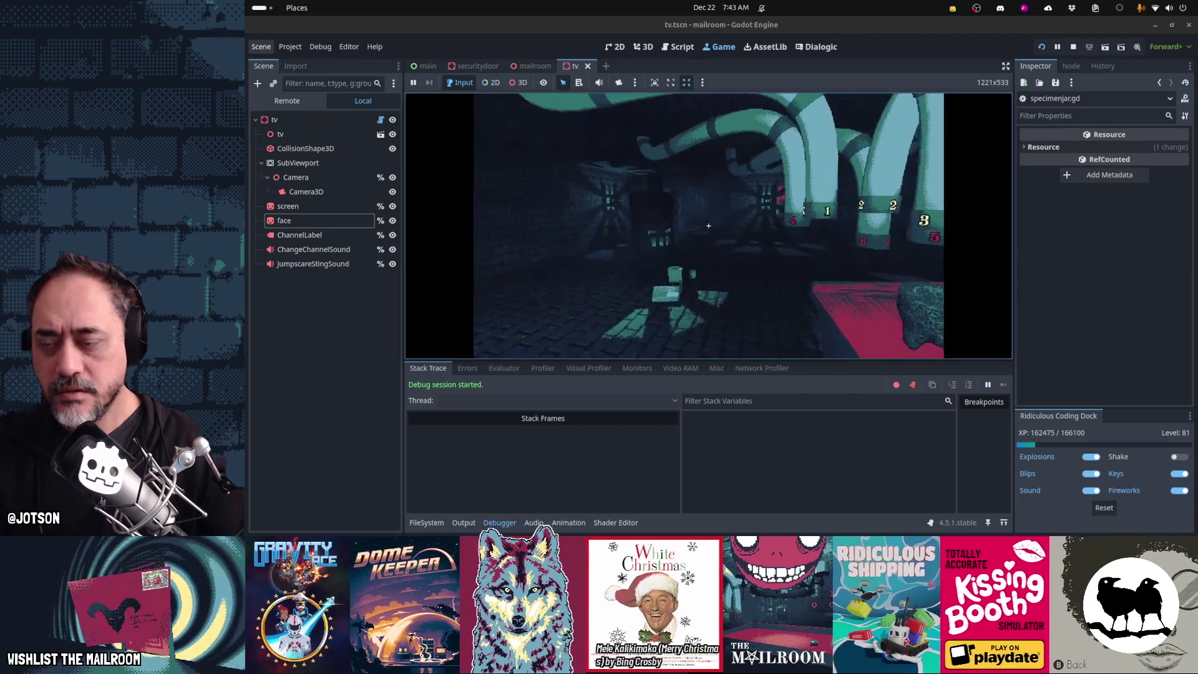
pyautogui.press('w')
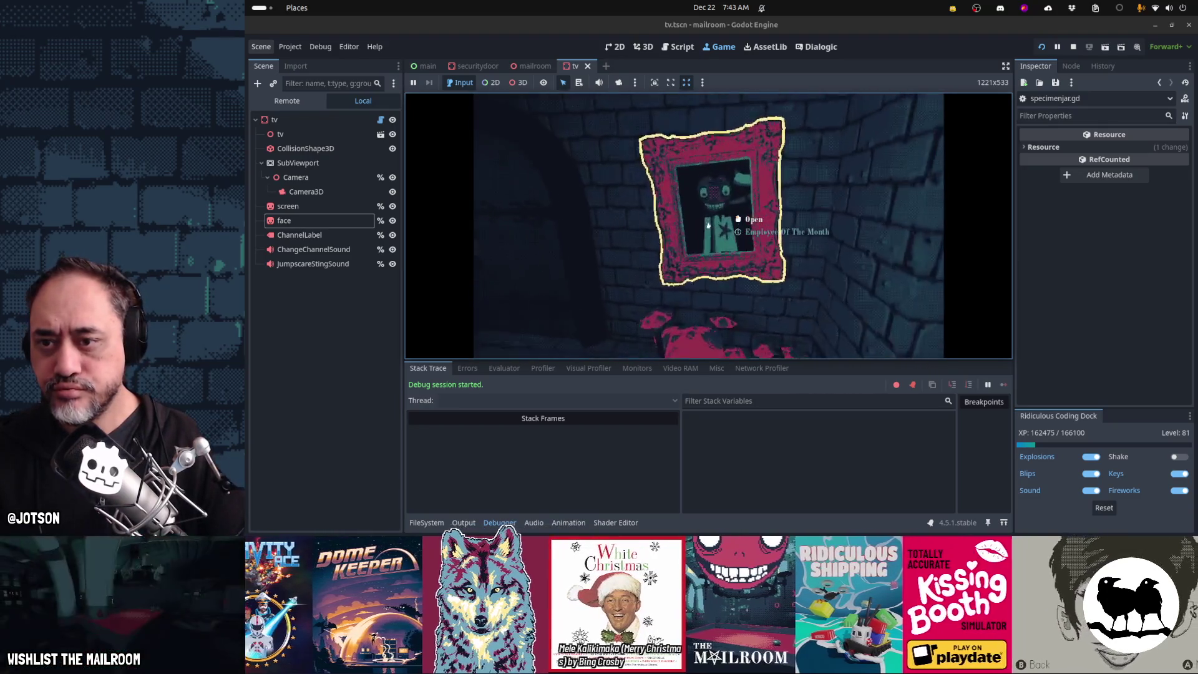
pyautogui.press('s')
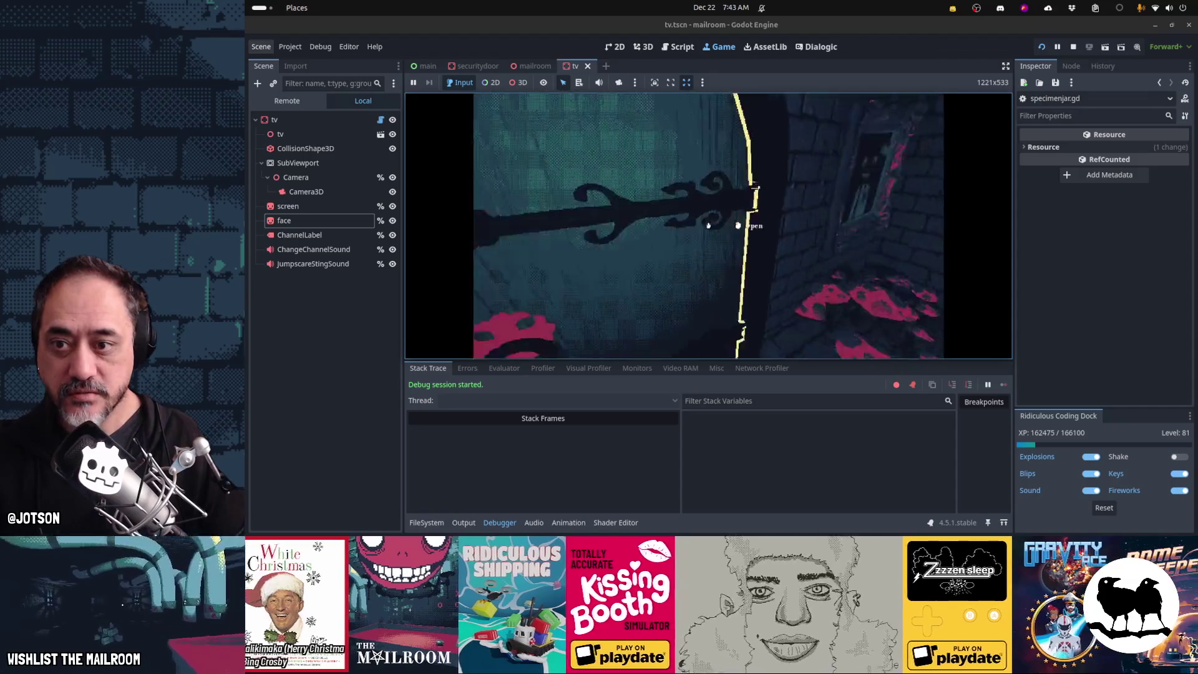
pyautogui.click(708, 226)
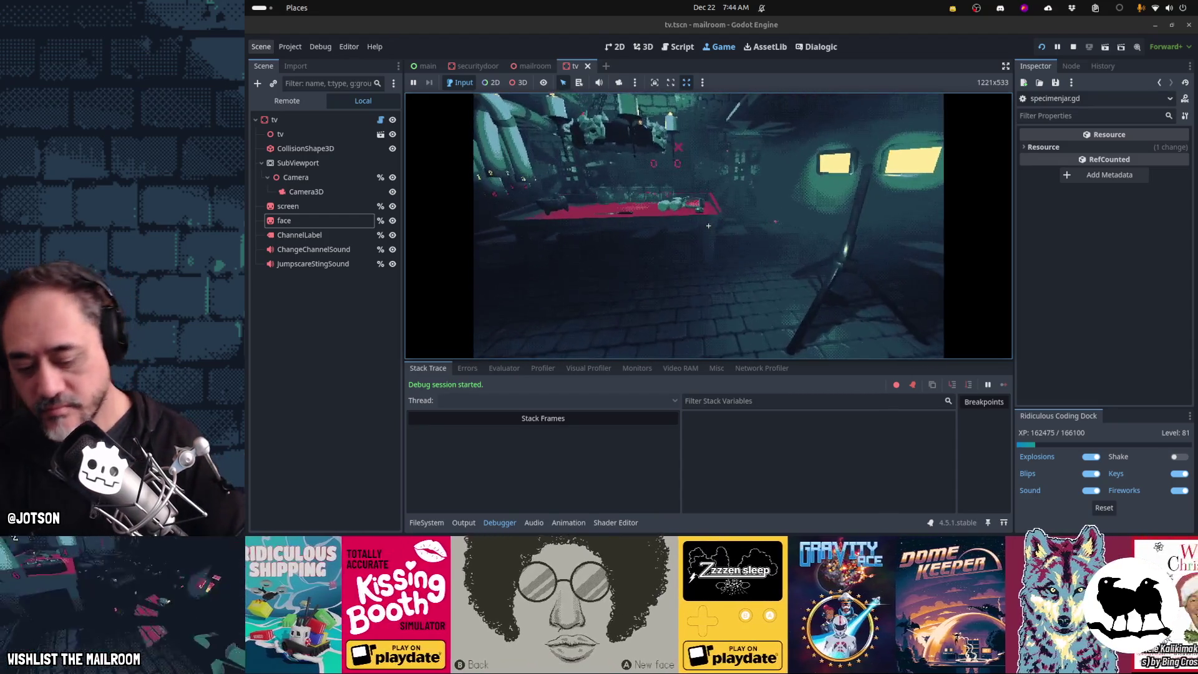
pyautogui.press('F8')
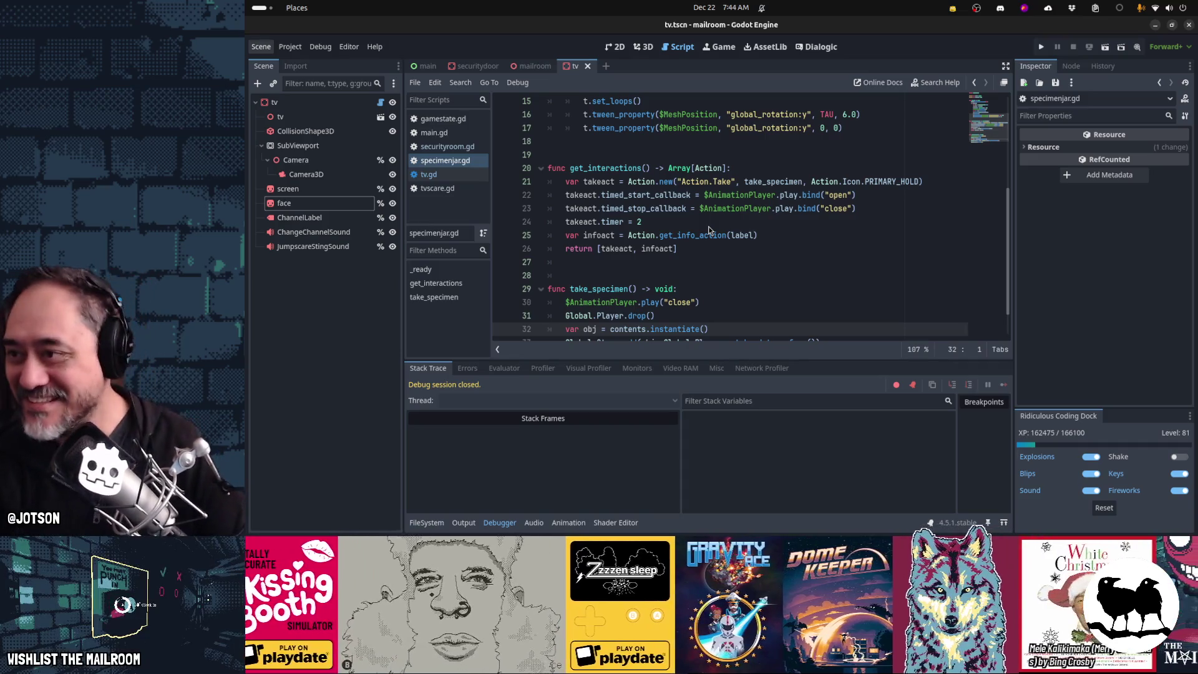
# Step: Open the specimenjar scene and its script through the quick resource finder
pyautogui.click(730, 195)
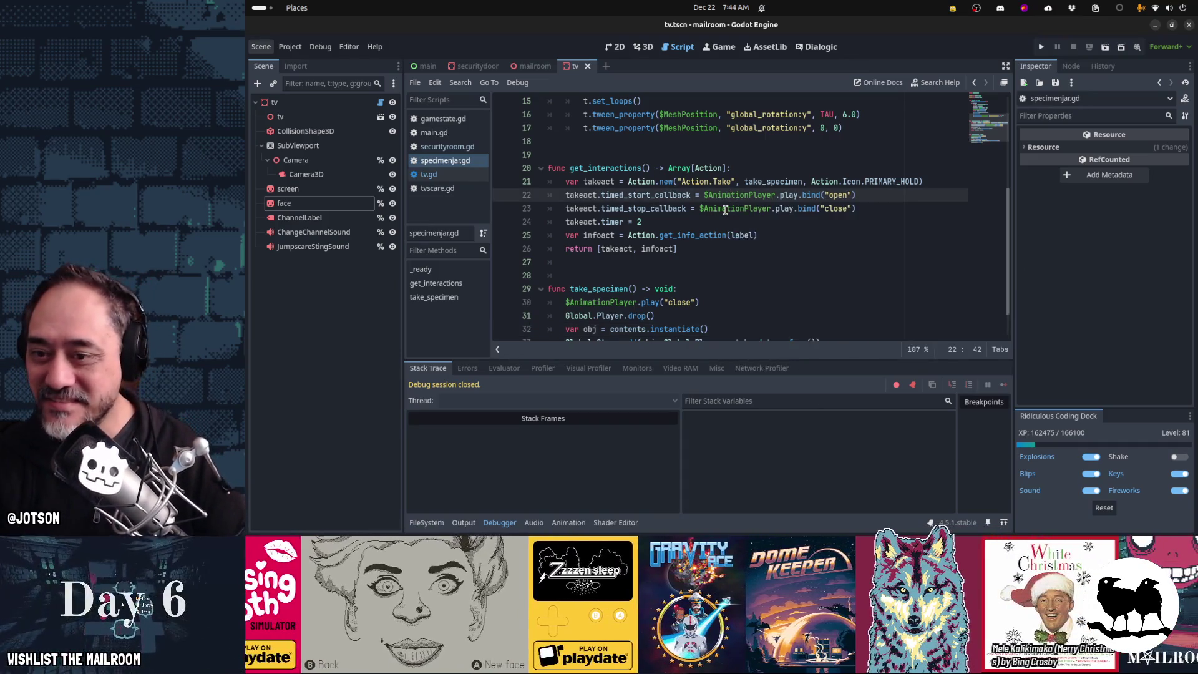
pyautogui.moveTo(725, 210)
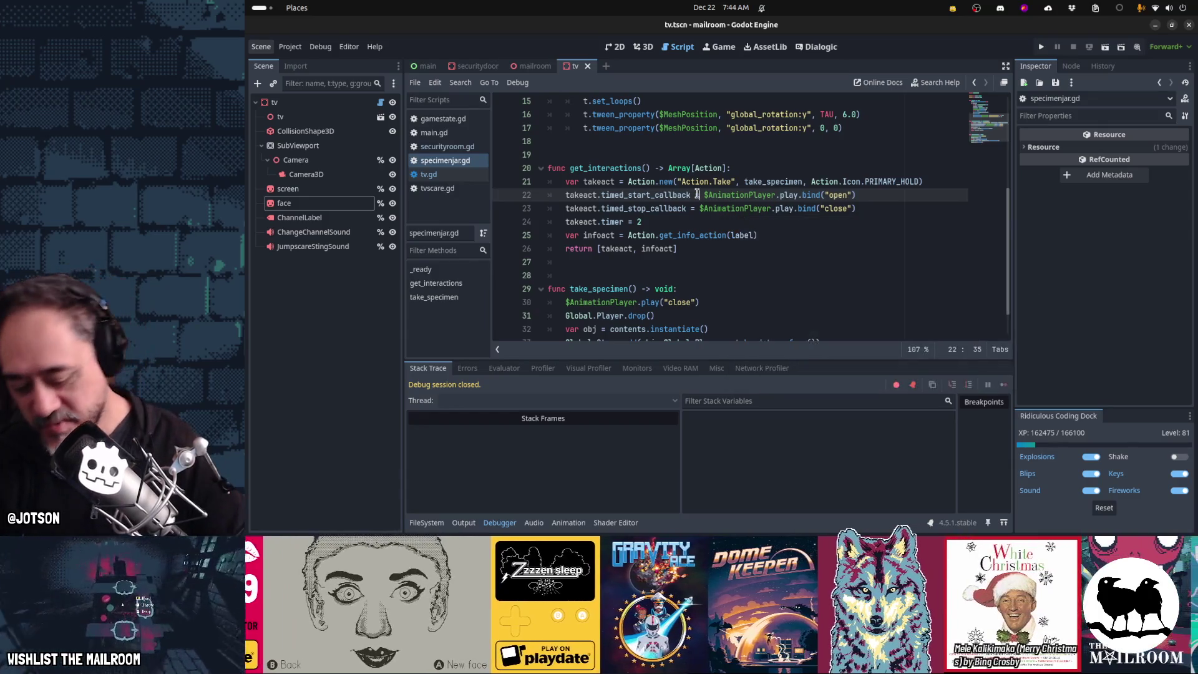
pyautogui.hotkey('alt', 'shift', 'o')
pyautogui.write('specimenja')
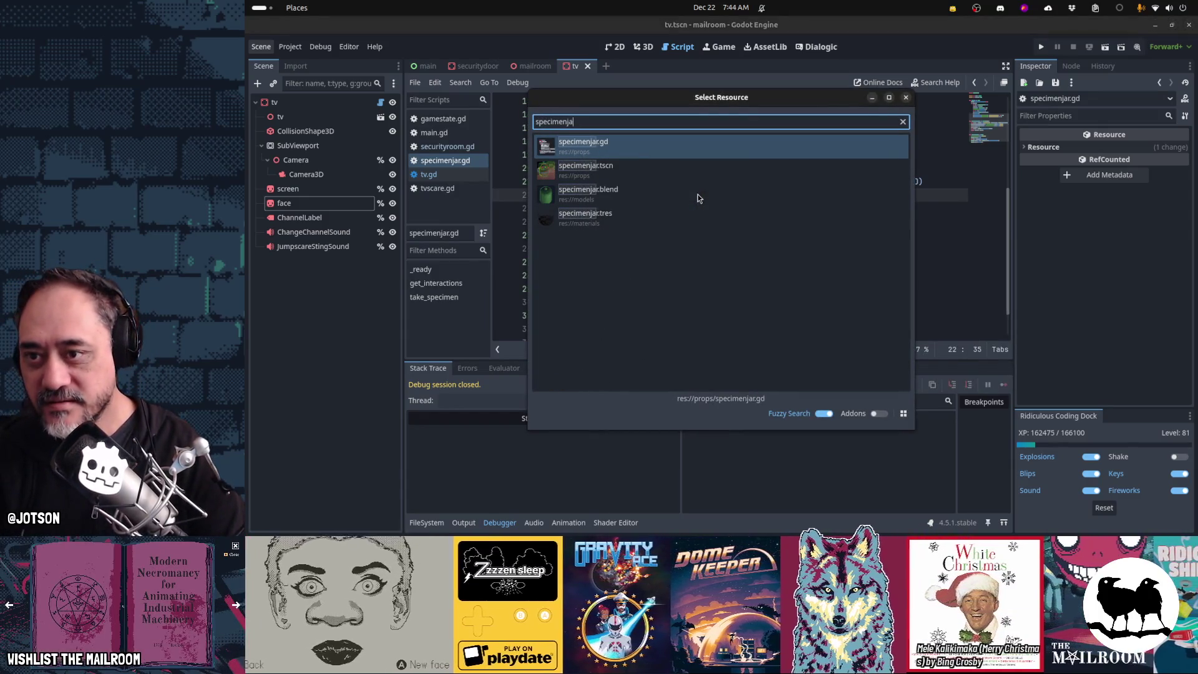
pyautogui.press('Down')
pyautogui.press('Return')
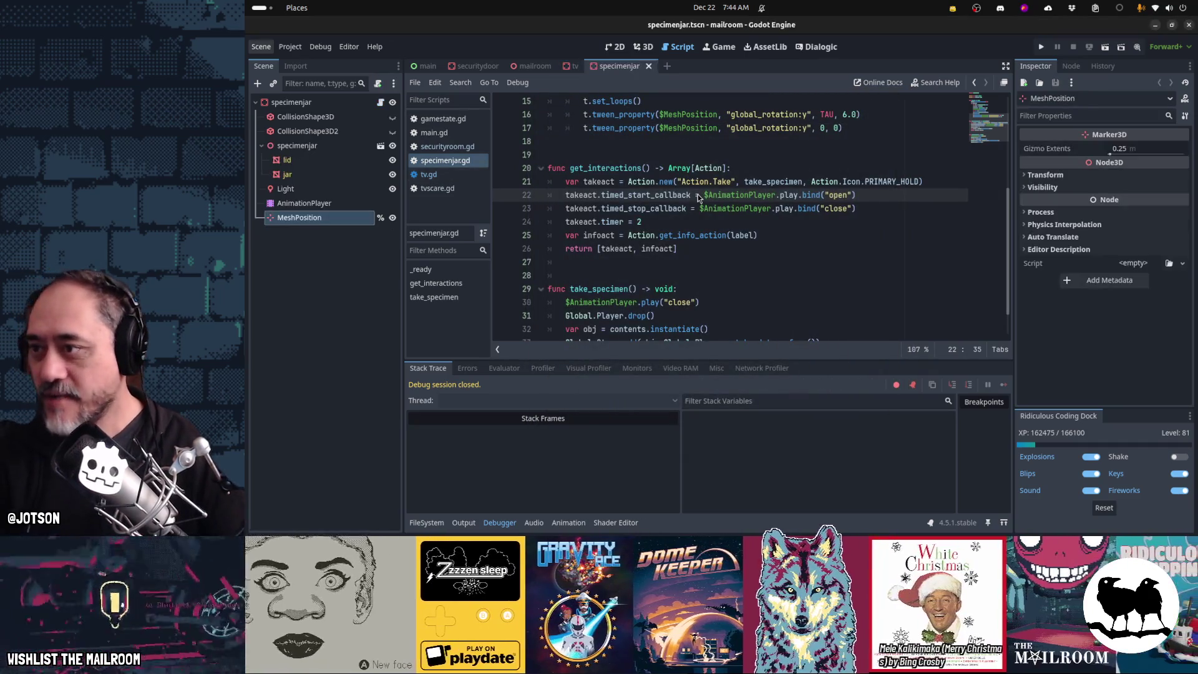
pyautogui.click(381, 102)
pyautogui.scroll(5, 649, 165)
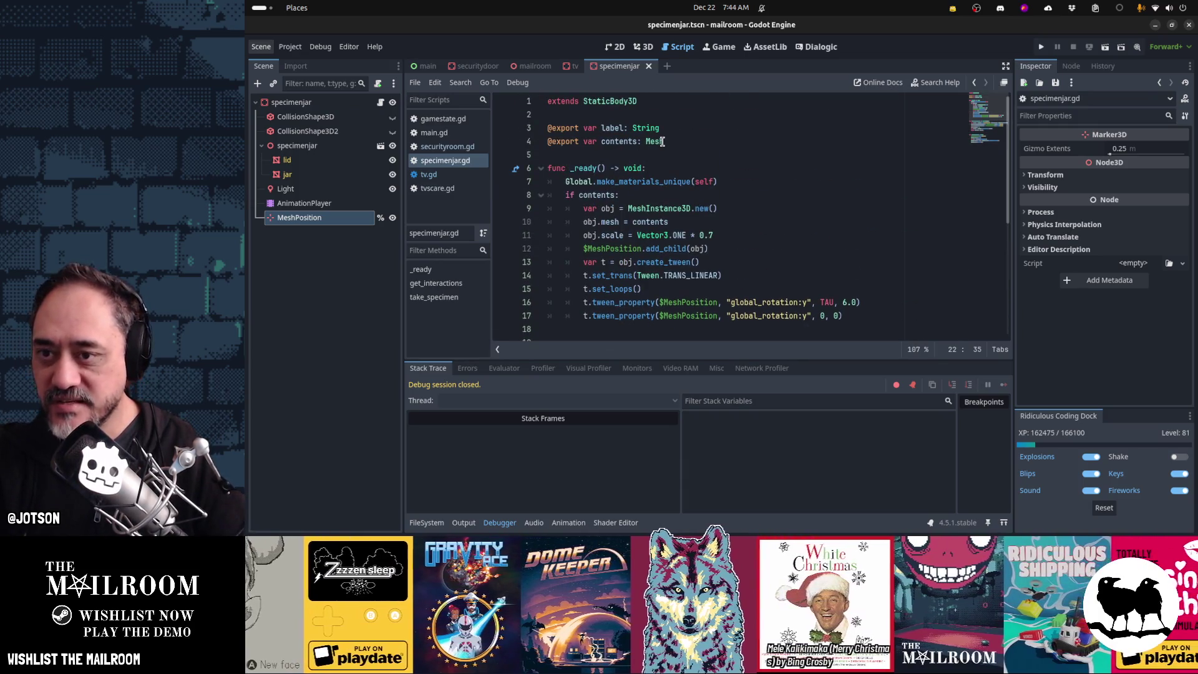
pyautogui.moveTo(663, 141)
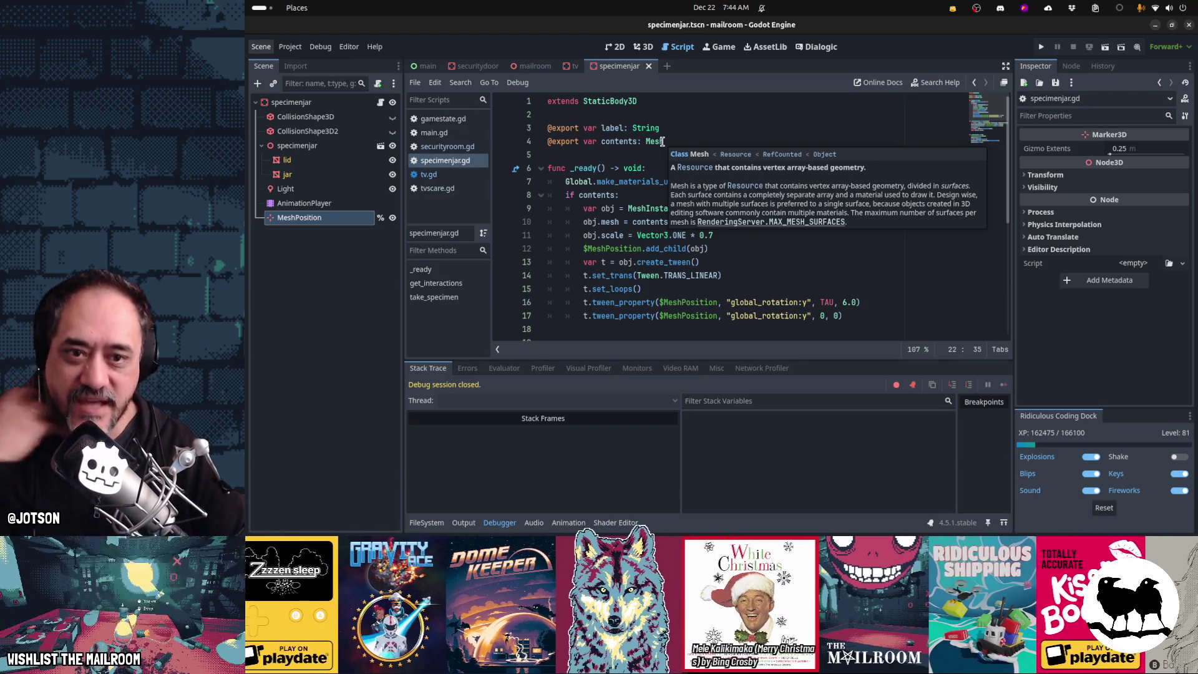
pyautogui.click(623, 160)
pyautogui.write('@export ')
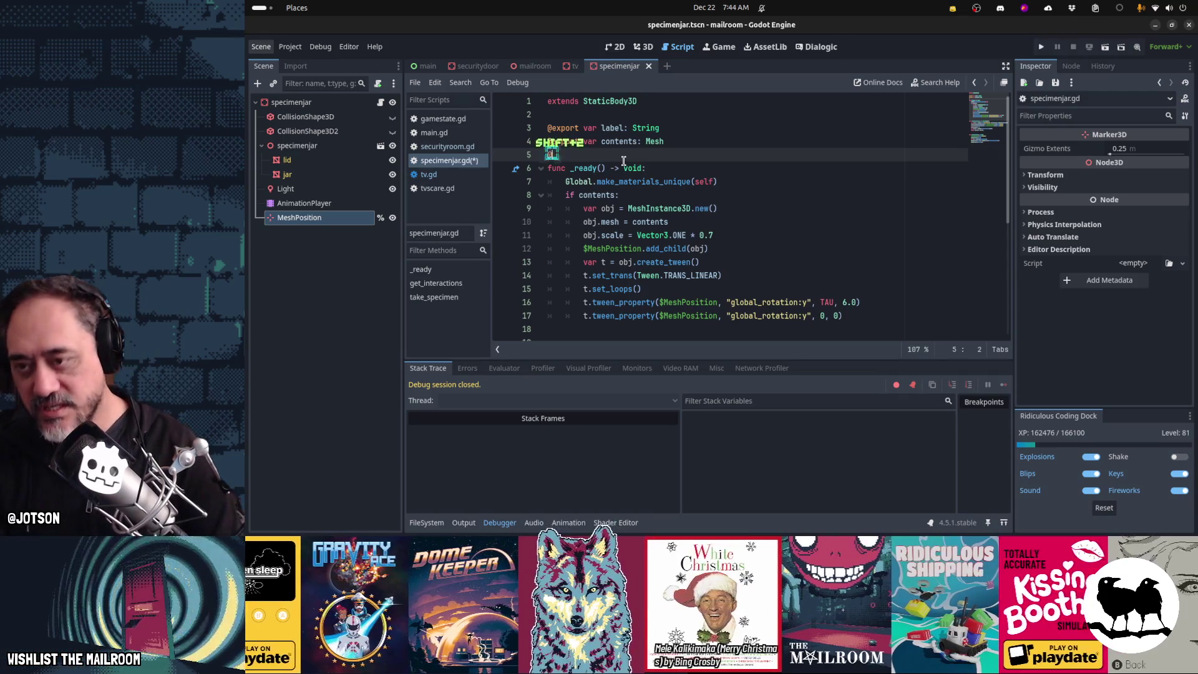
pyautogui.write('var')
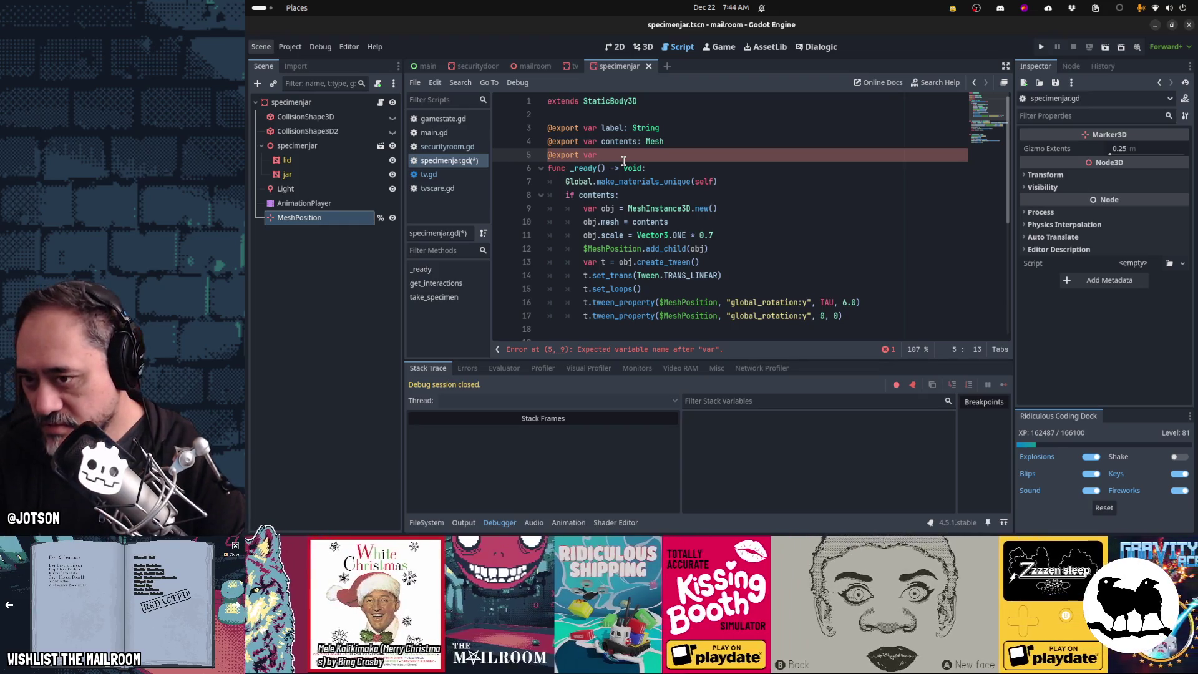
pyautogui.write('contents_')
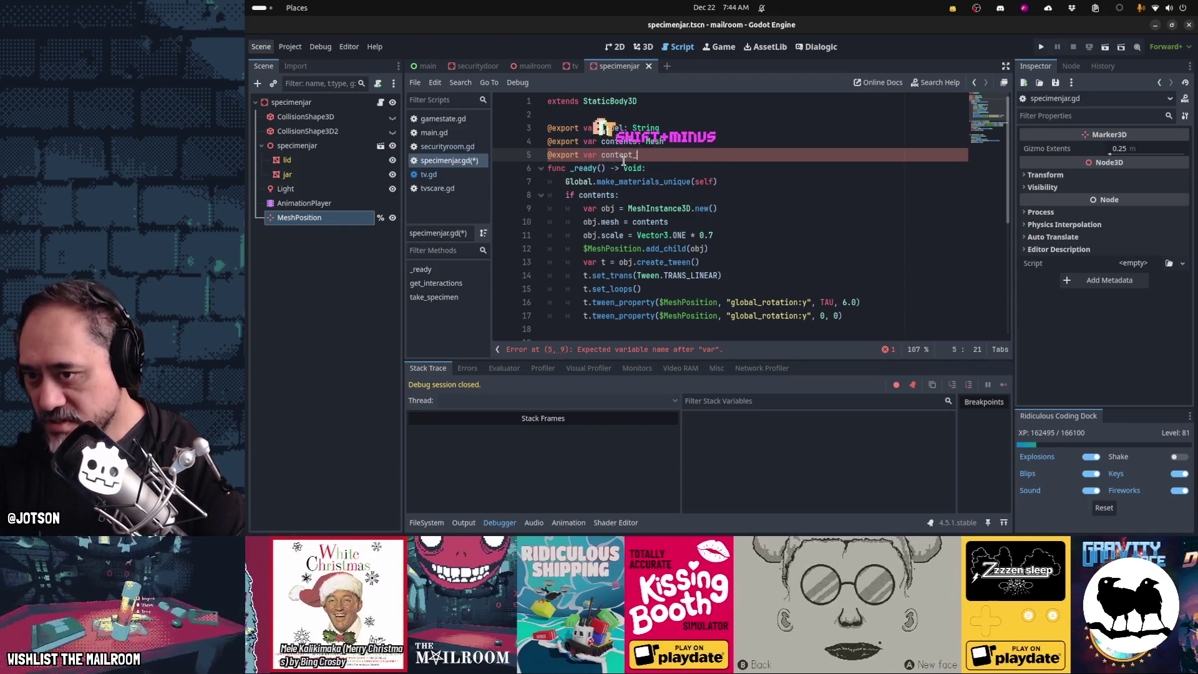
pyautogui.write('scene: PackedSc')
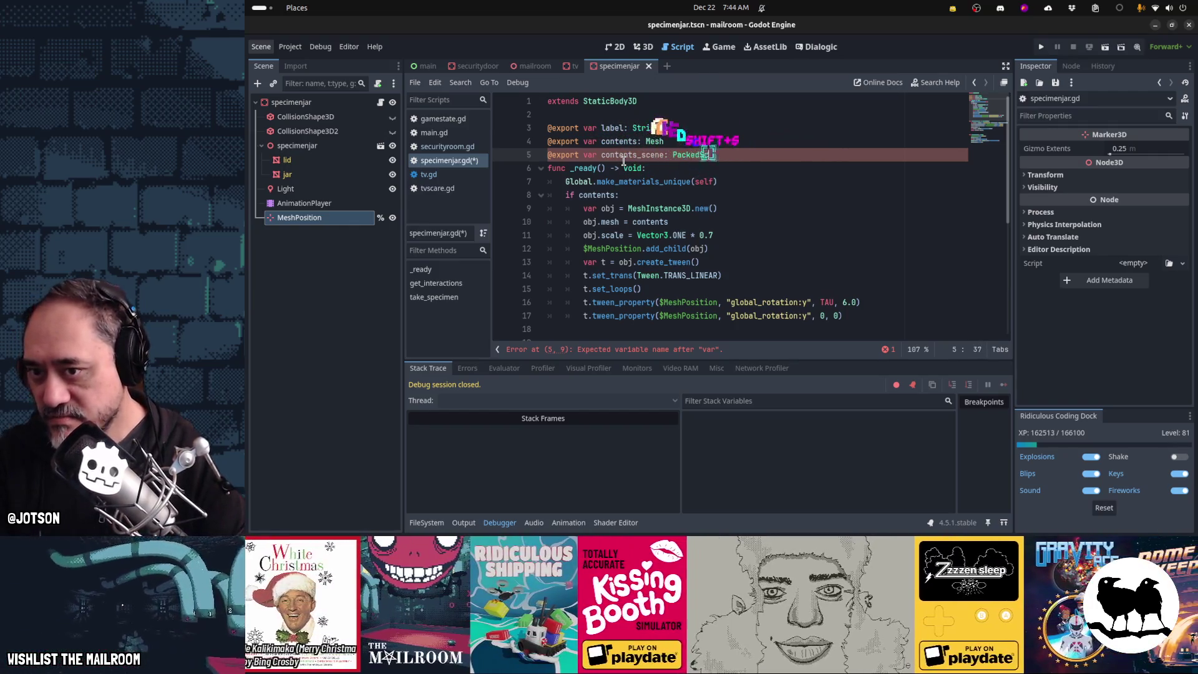
pyautogui.press('Return')
pyautogui.press('Return')
pyautogui.press('Up')
pyautogui.hotkey('ctrl', 'Right')
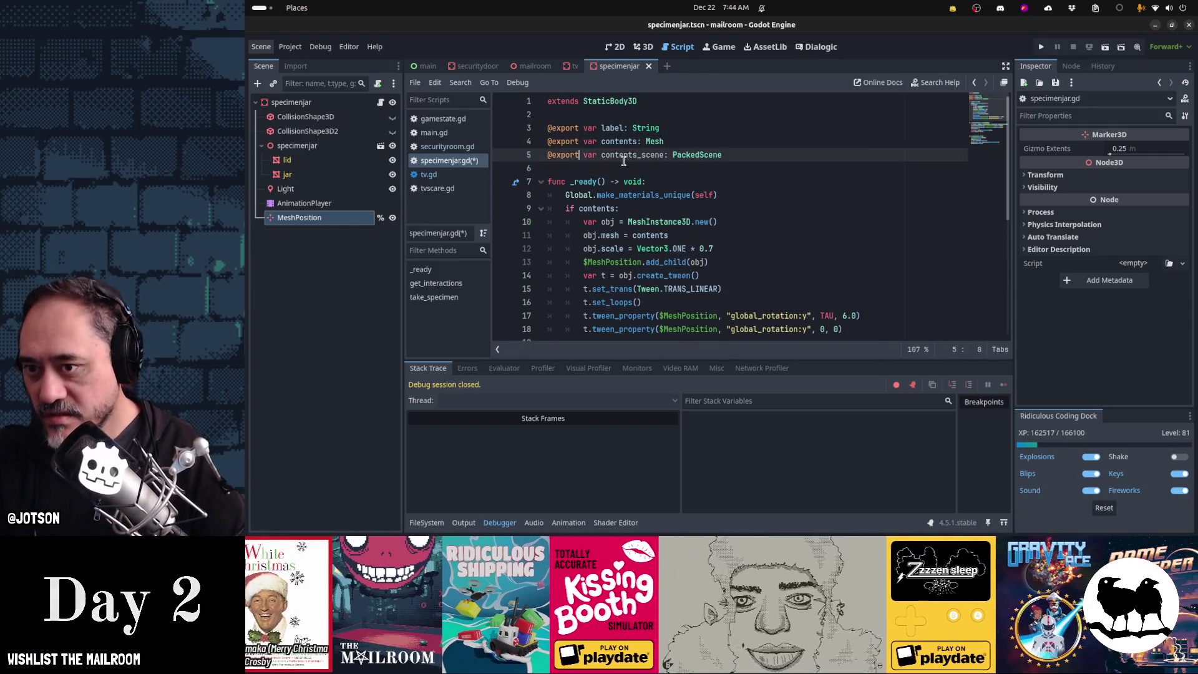
# Step: Make take_specimen call contents_scene.instantiate() and save the script
pyautogui.doubleClick(624, 161)
pyautogui.hotkey('ctrl', 'c')
pyautogui.hotkey('ctrl', 's')
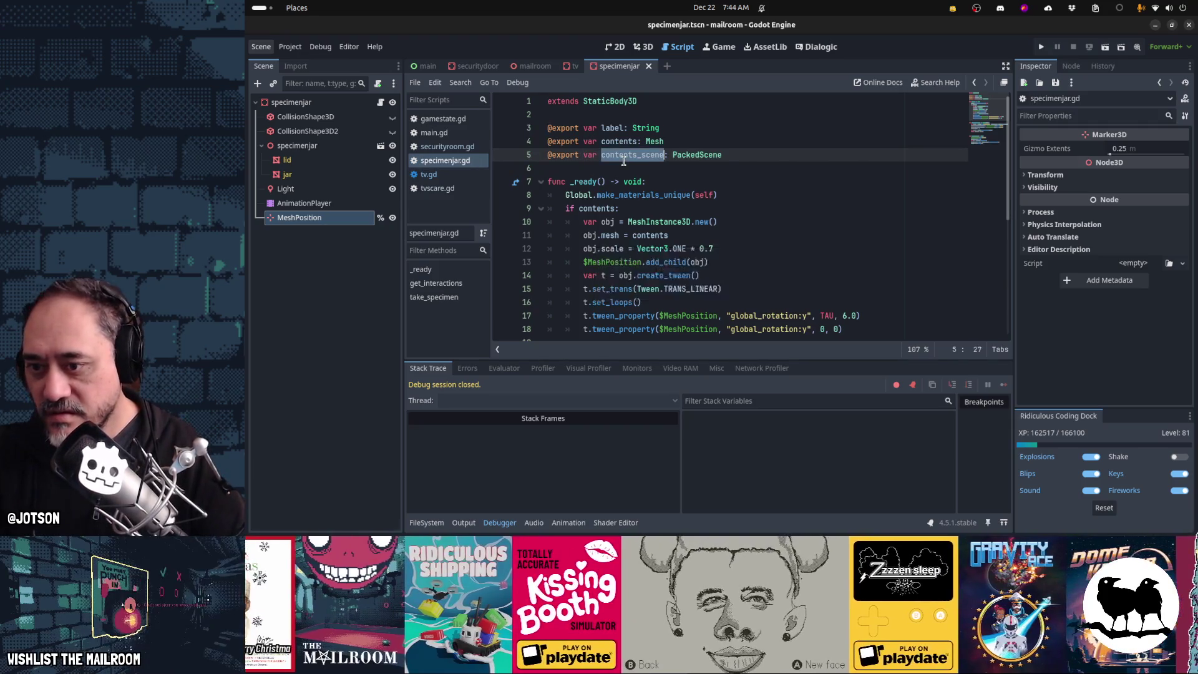
pyautogui.hotkey('ctrl', 'End')
pyautogui.press('Up')
pyautogui.press('Up')
pyautogui.press('Up')
pyautogui.hotkey('ctrl', 'Right')
pyautogui.hotkey('ctrl', 'Right')
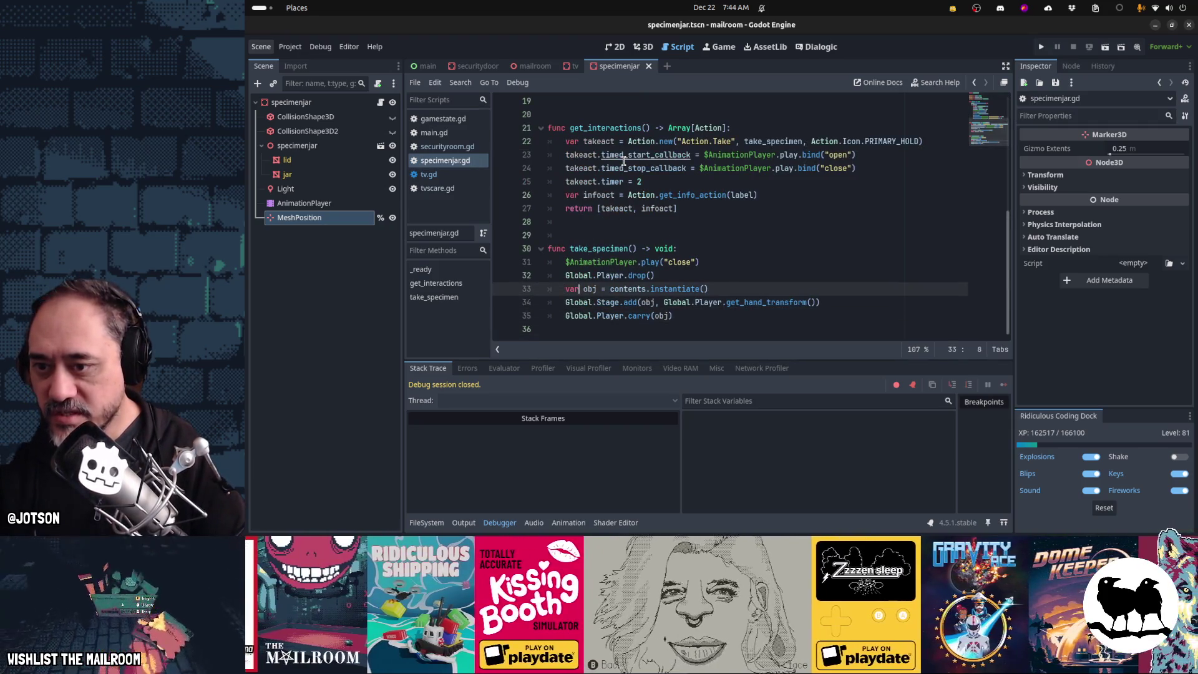
pyautogui.hotkey('ctrl', 'shift', 'Right')
pyautogui.hotkey('ctrl', 'v')
pyautogui.hotkey('ctrl', 'End')
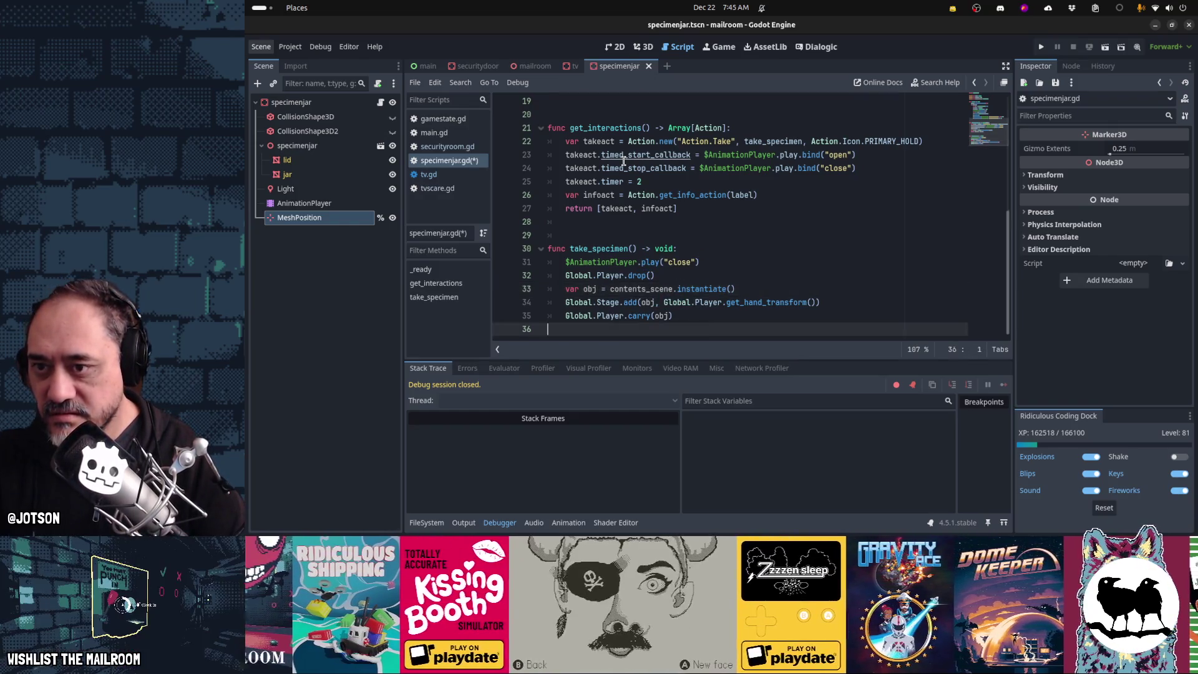
pyautogui.hotkey('ctrl', 'Home')
pyautogui.hotkey('ctrl', 's')
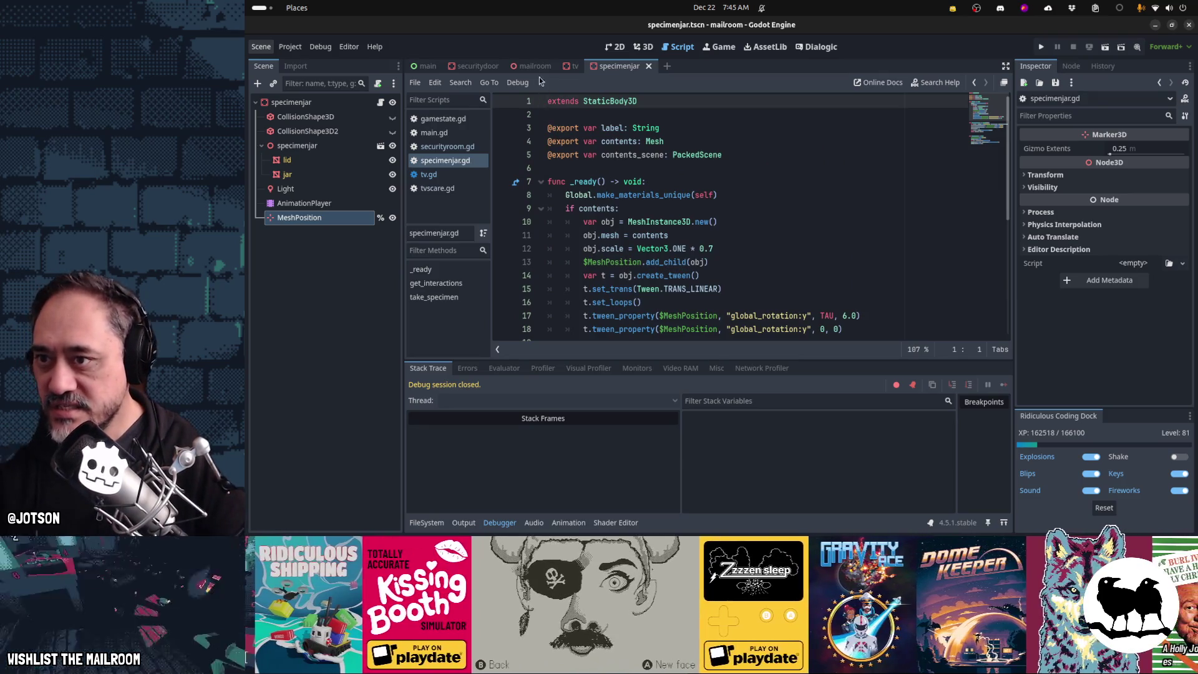
# Step: Switch back to the mailroom scene
pyautogui.click(535, 66)
pyautogui.scroll(-5, 349, 332)
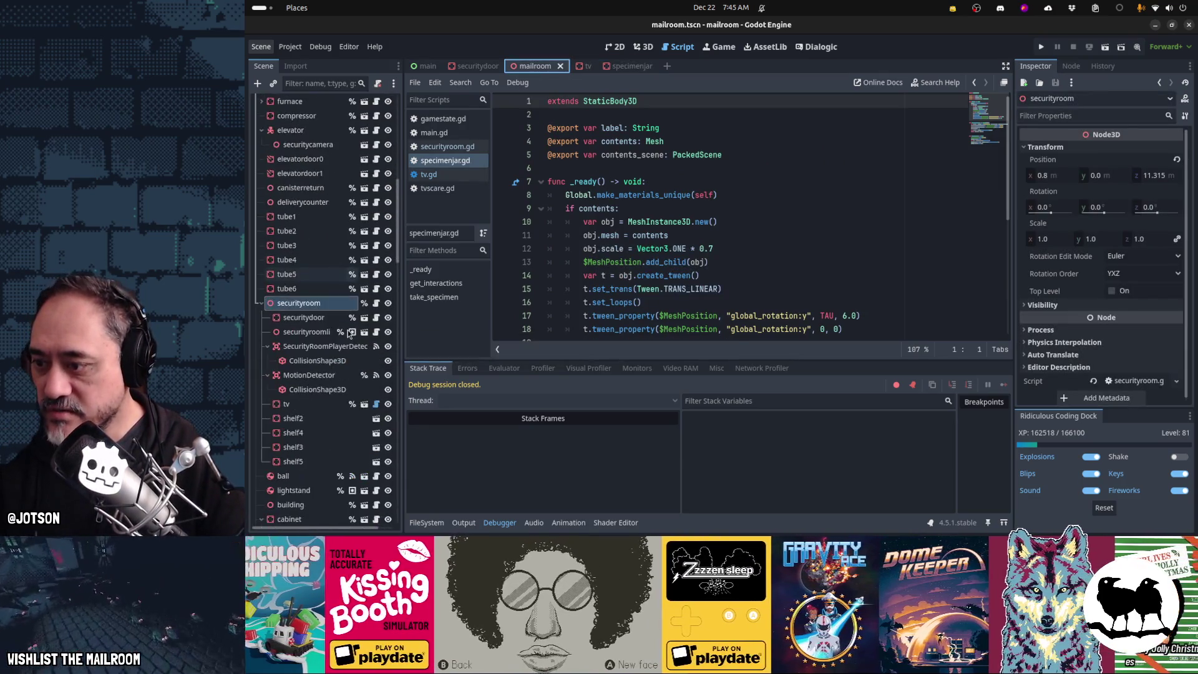
pyautogui.scroll(9, 337, 312)
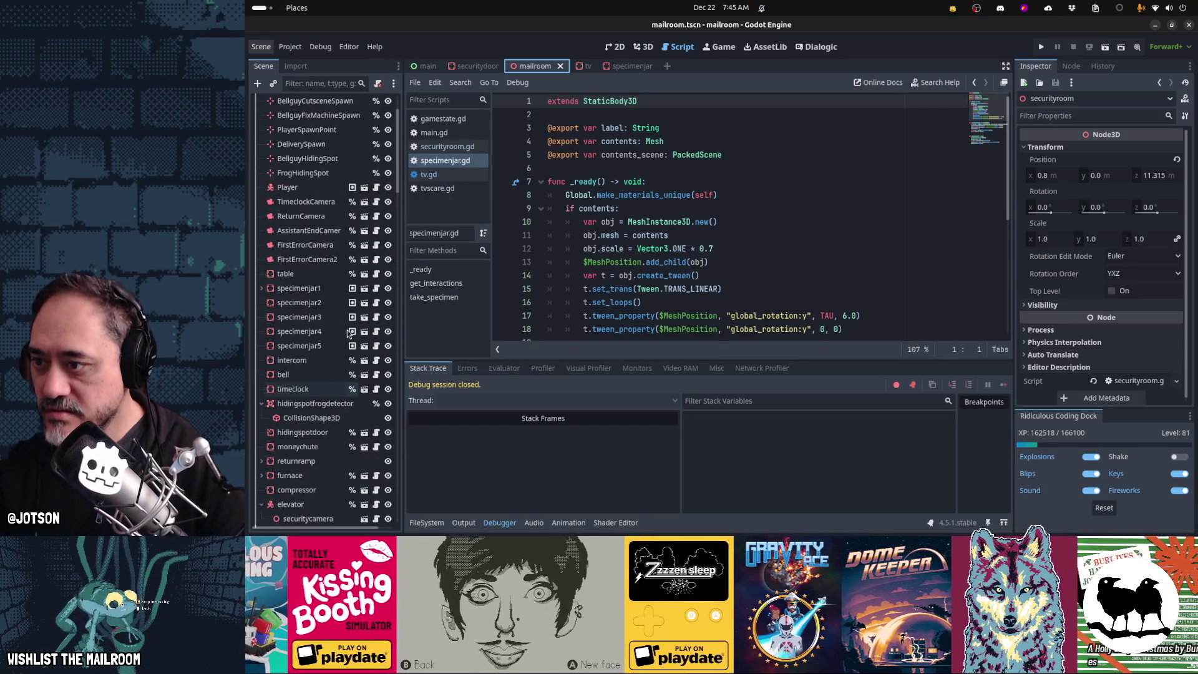
# Step: Assign fish.tscn as specimenjar1's Contents Scene and save the mailroom scene
pyautogui.click(324, 292)
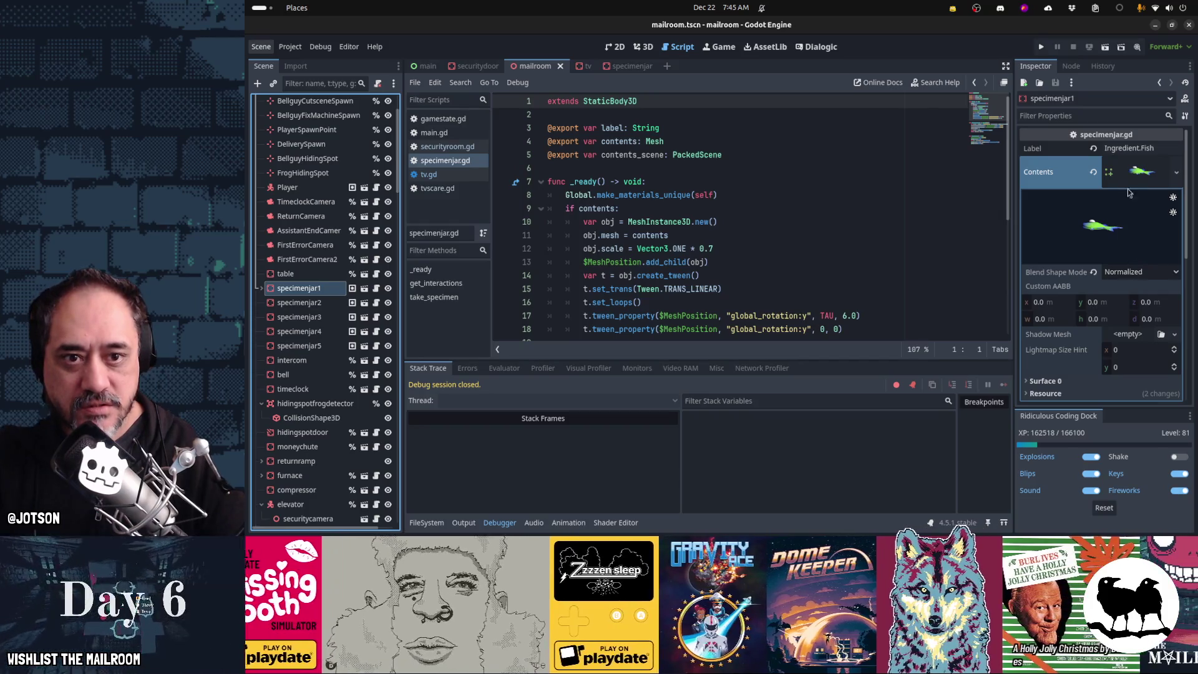
pyautogui.click(1137, 174)
pyautogui.click(1137, 197)
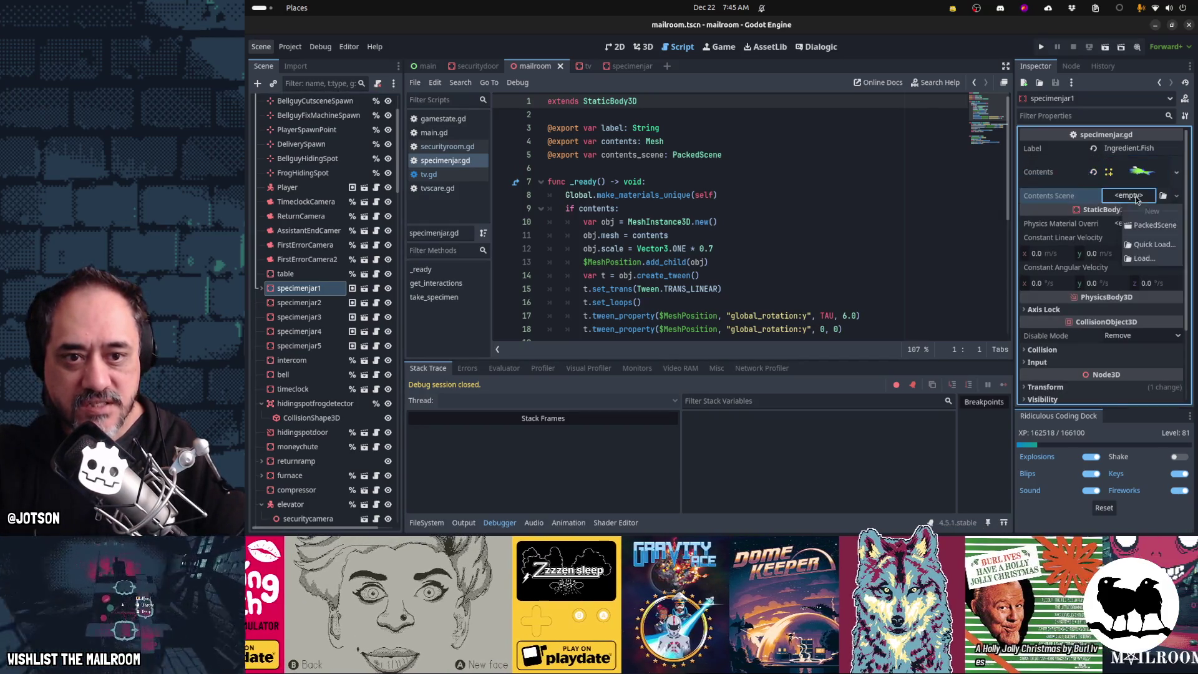
pyautogui.click(1148, 223)
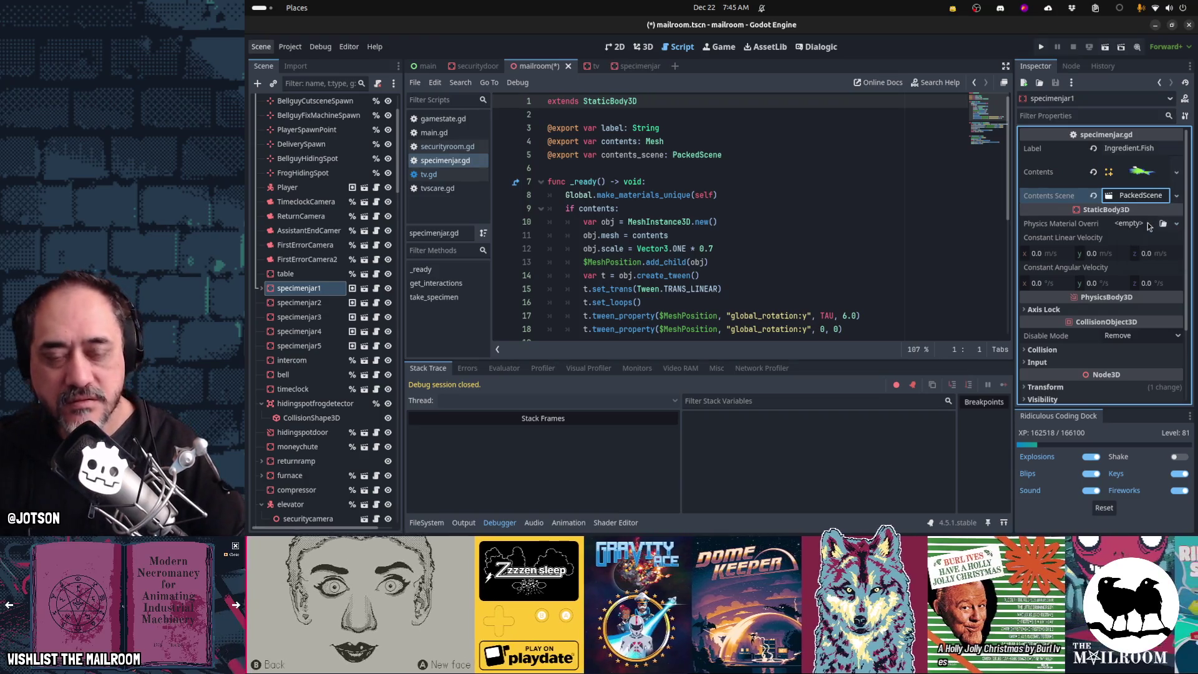
pyautogui.click(1177, 196)
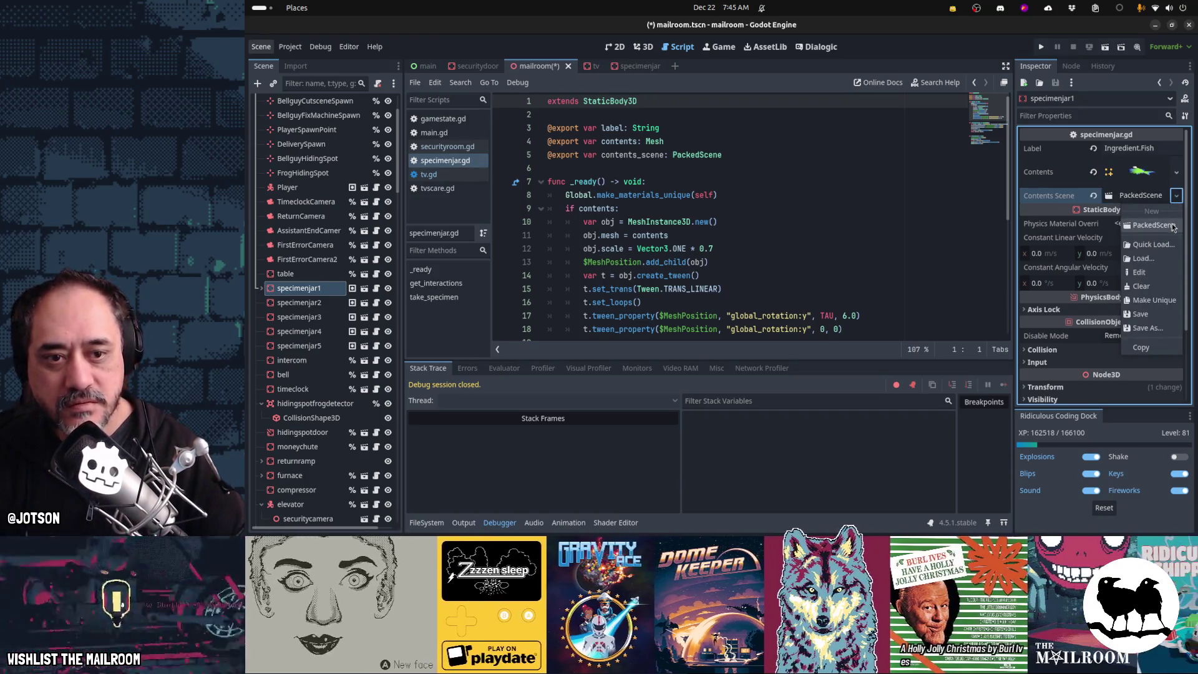
pyautogui.click(1153, 244)
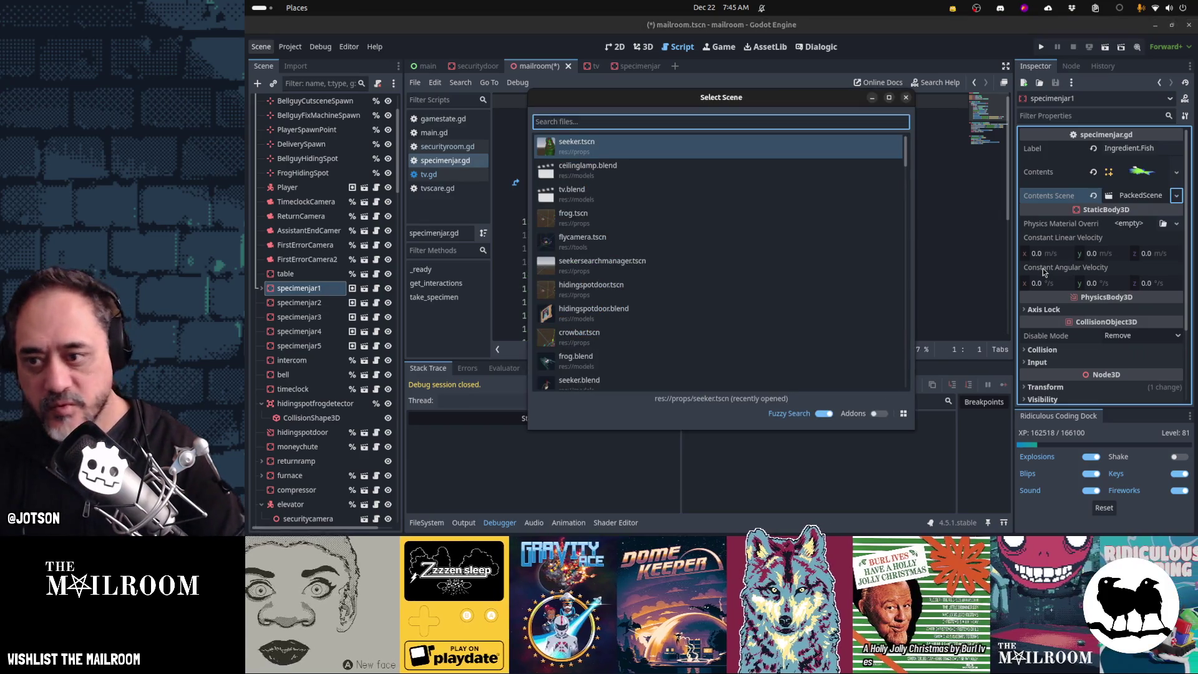
pyautogui.write('fish')
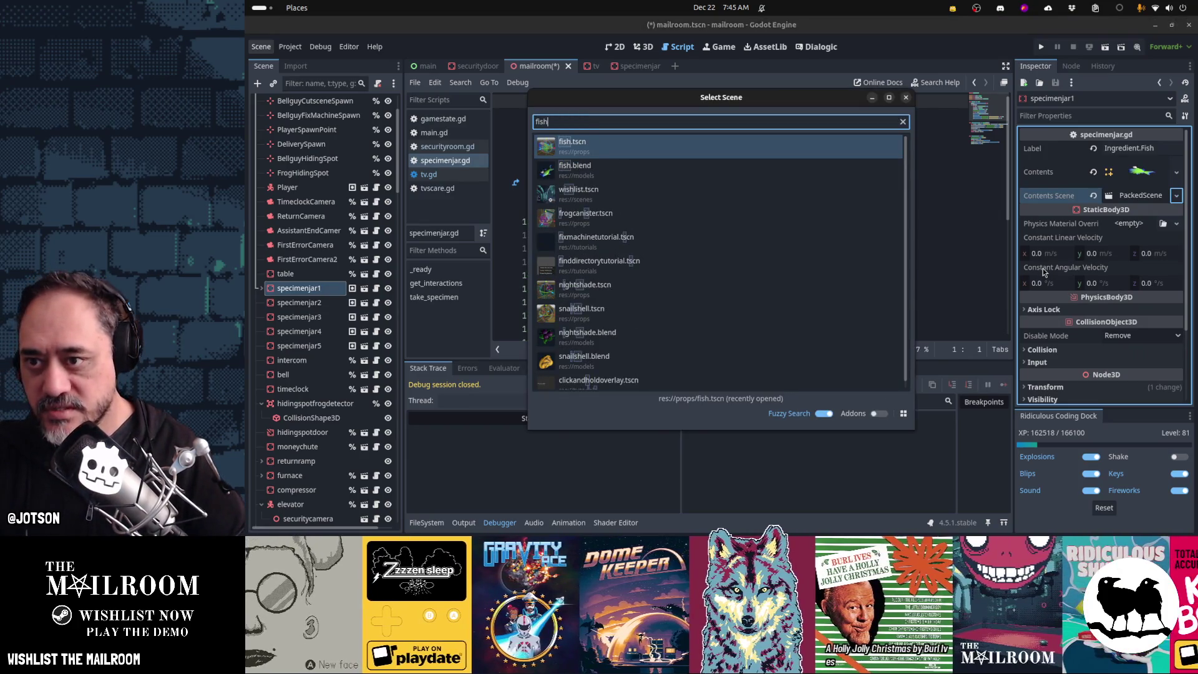
pyautogui.press('Return')
pyautogui.hotkey('ctrl', 's')
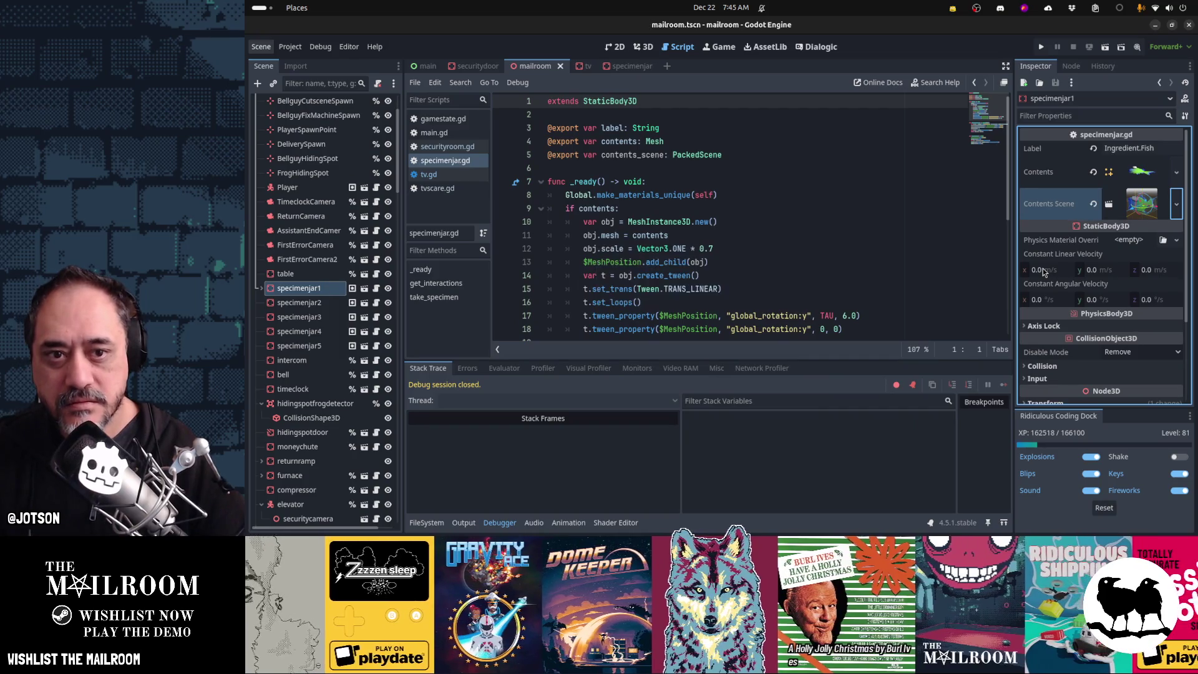
# Step: Load mandrake.tscn into specimenjar2 and nightshade.tscn into specimenjar3 as Contents Scene
pyautogui.click(302, 304)
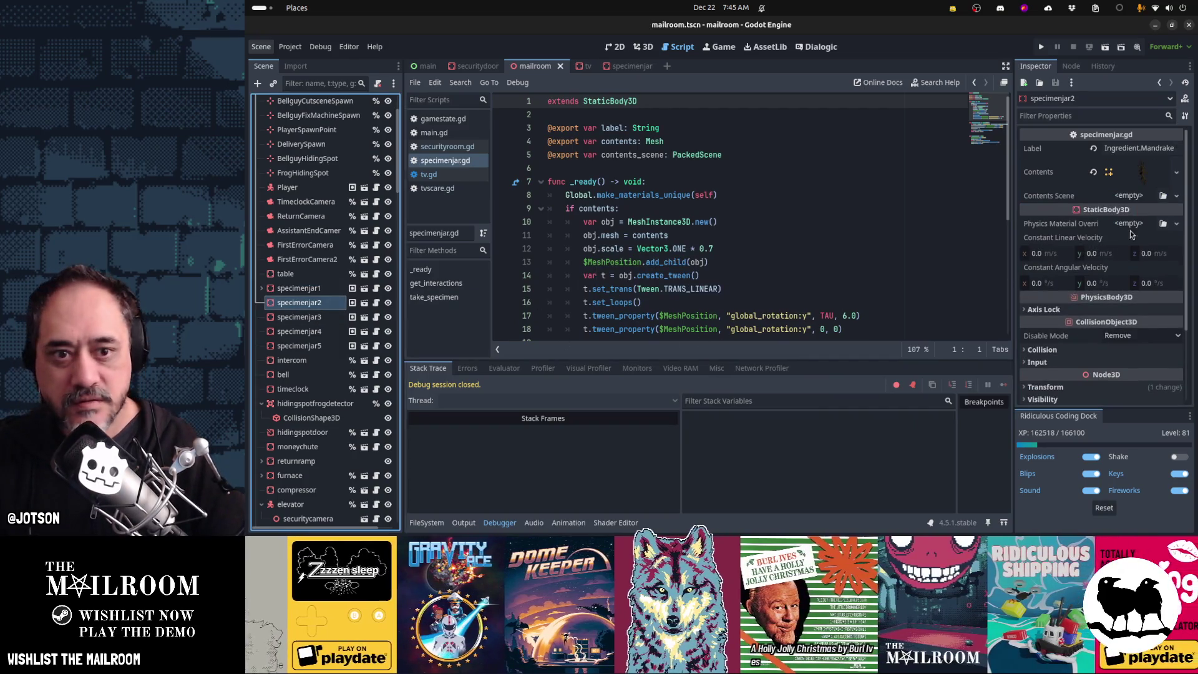
pyautogui.click(1176, 196)
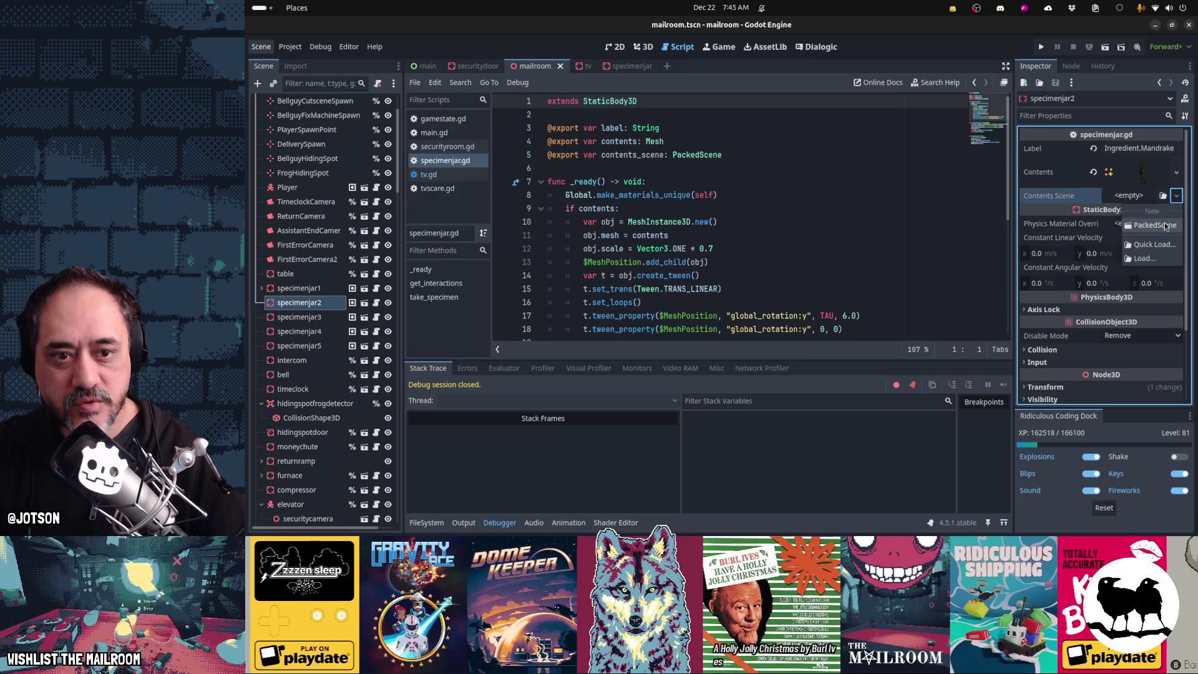
pyautogui.click(1163, 246)
pyautogui.write('mand')
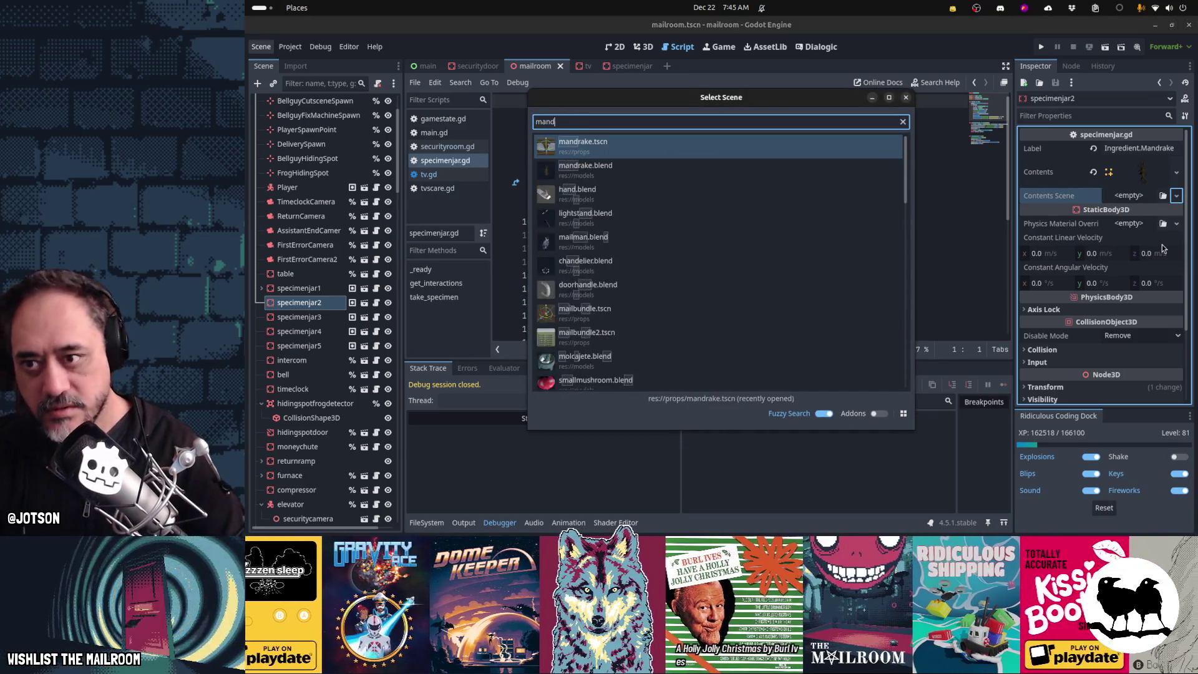
pyautogui.write('rake')
pyautogui.press('Return')
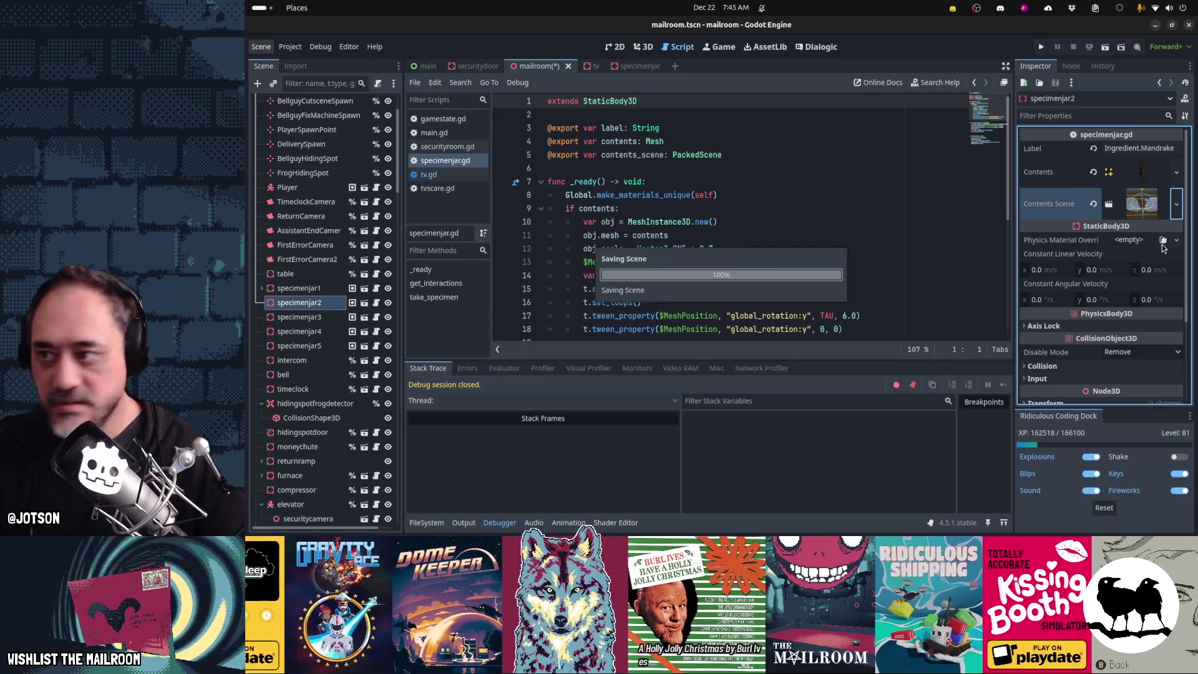
pyautogui.click(337, 318)
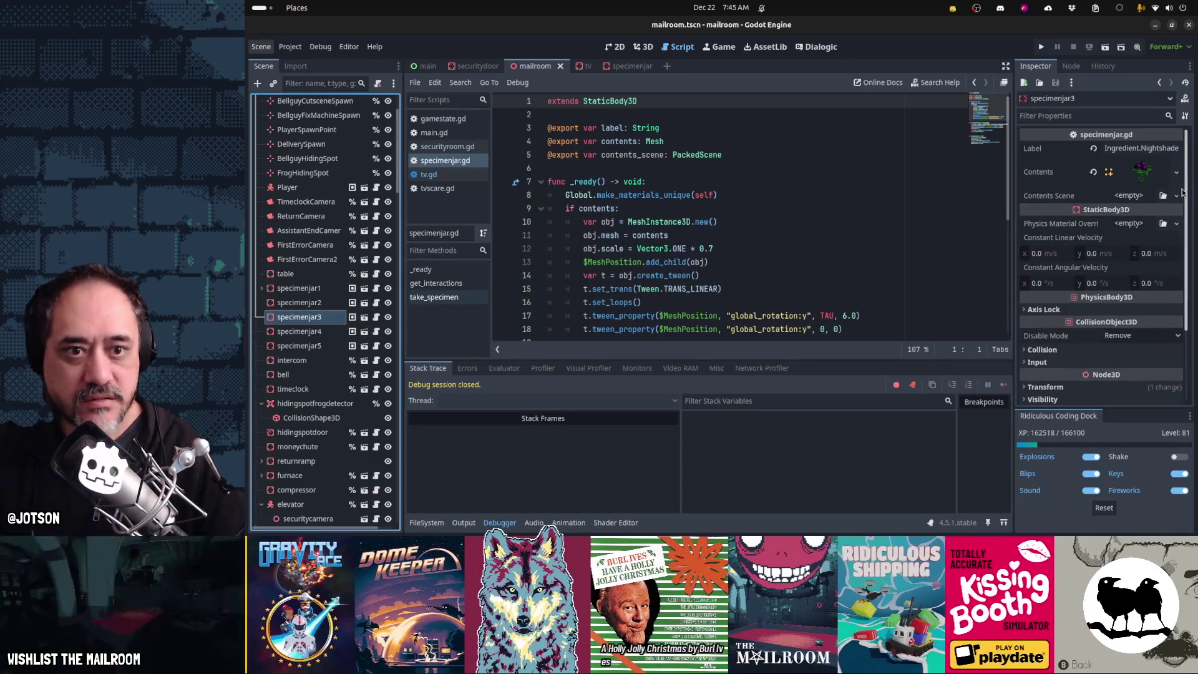
pyautogui.click(1176, 195)
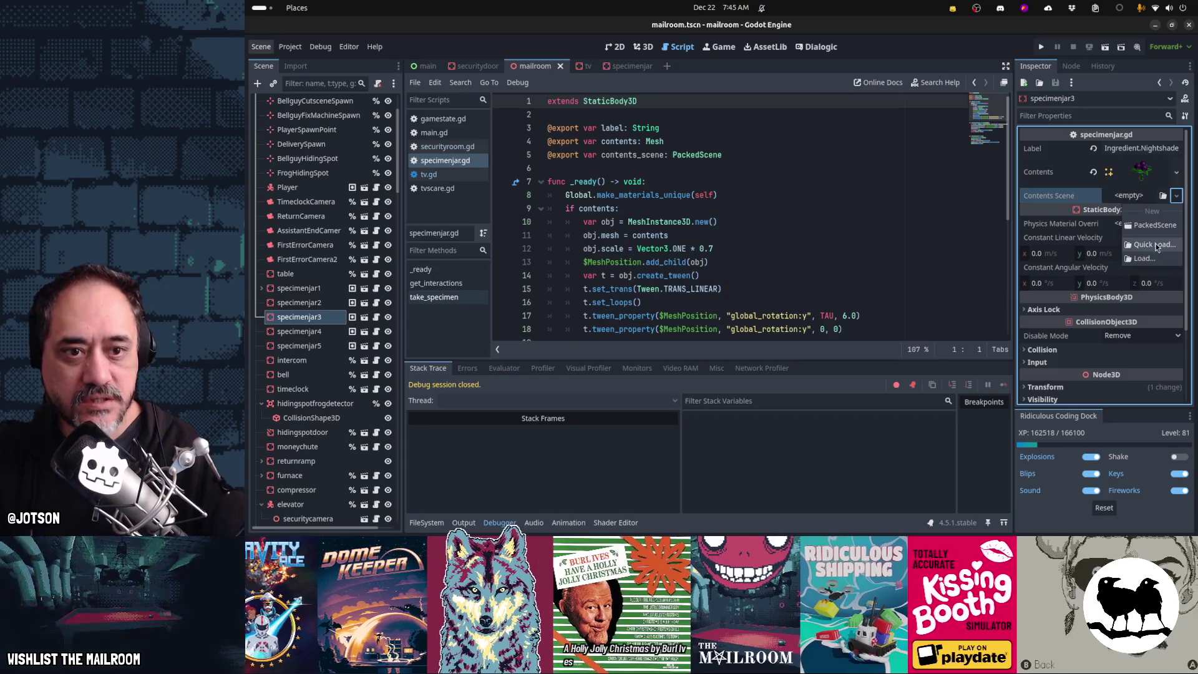
pyautogui.click(1154, 244)
pyautogui.write('nigth')
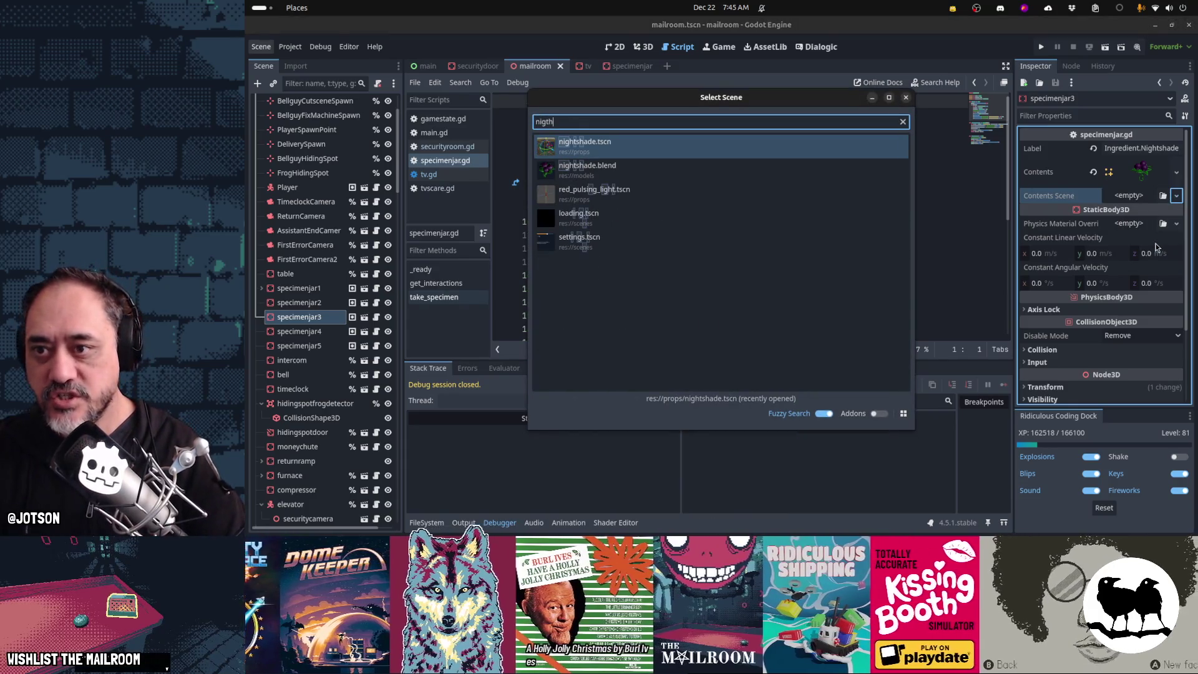
pyautogui.press('Return')
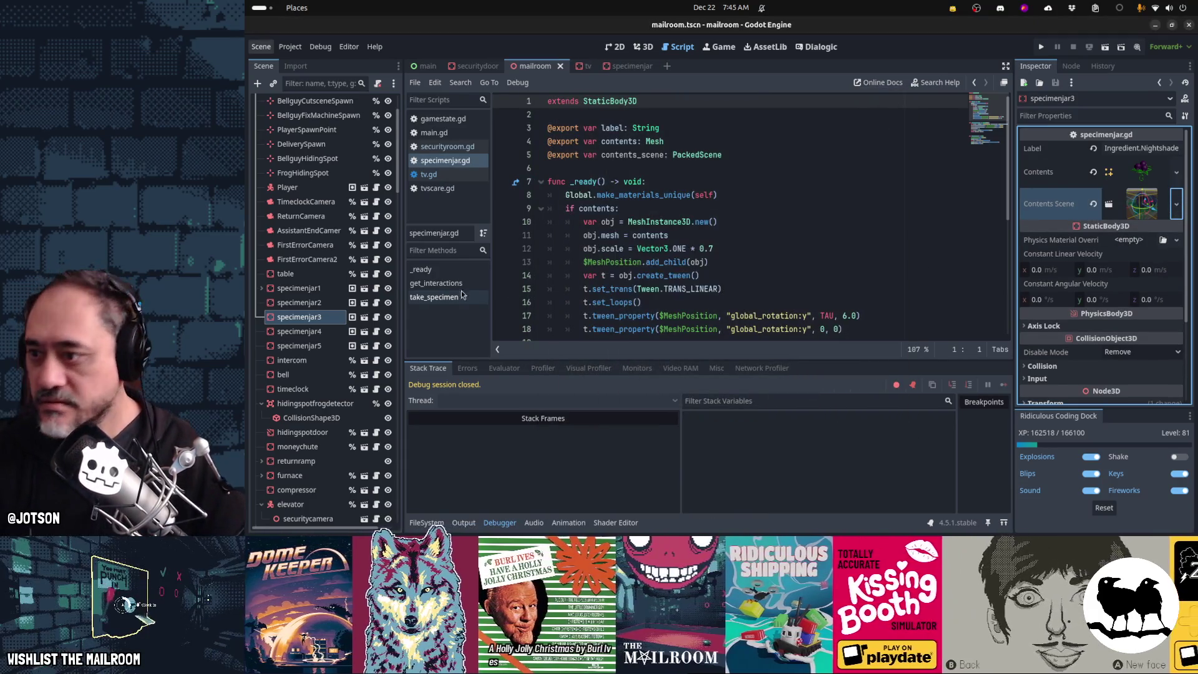
# Step: Assign smallmushroom.tscn to specimenjar4 and snailshell.tscn to specimenjar5, then run the game
pyautogui.click(300, 331)
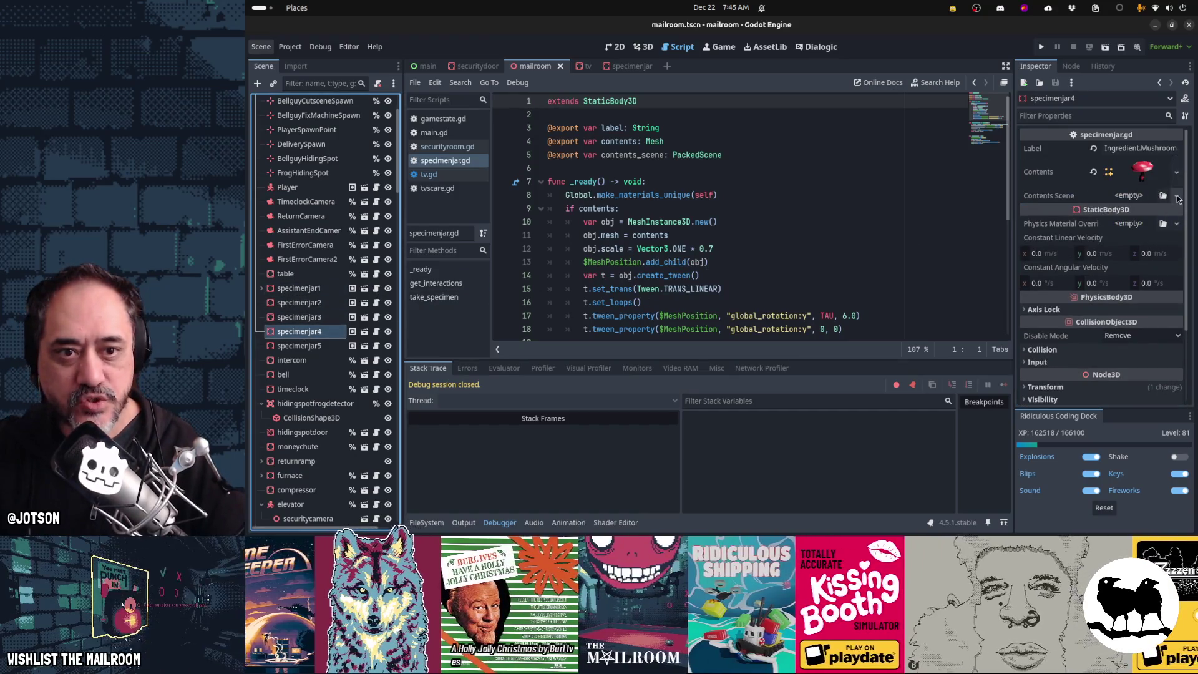
pyautogui.click(1177, 196)
pyautogui.click(1159, 247)
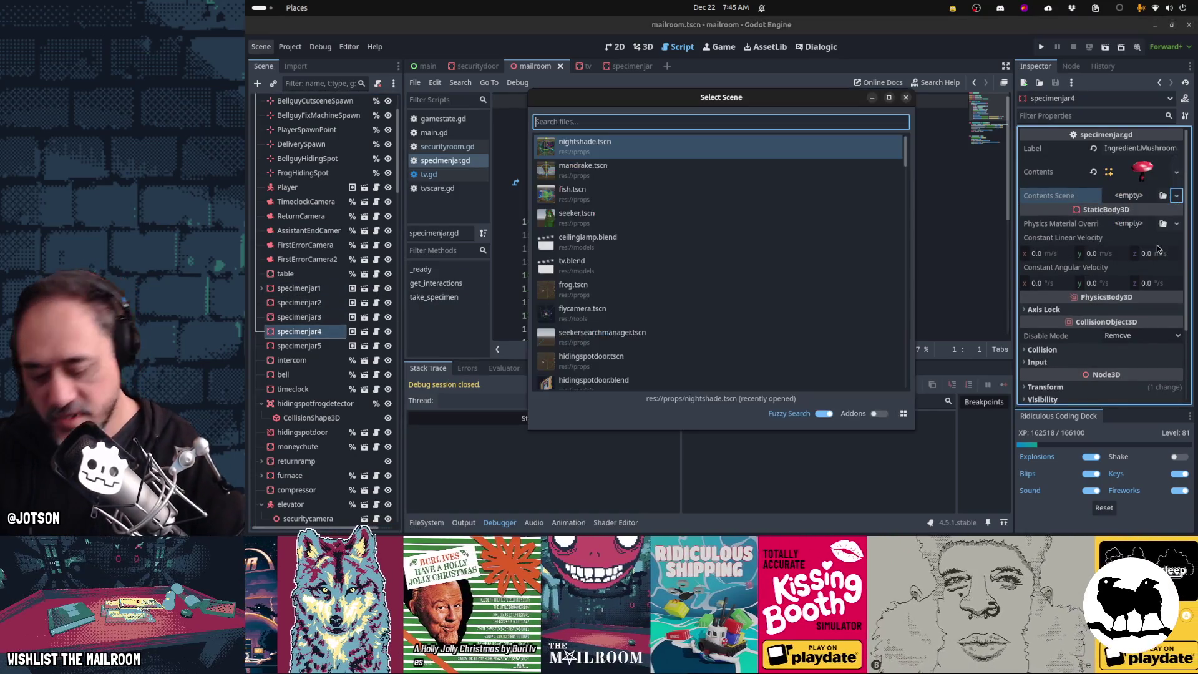
pyautogui.write('smallmush')
pyautogui.press('Return')
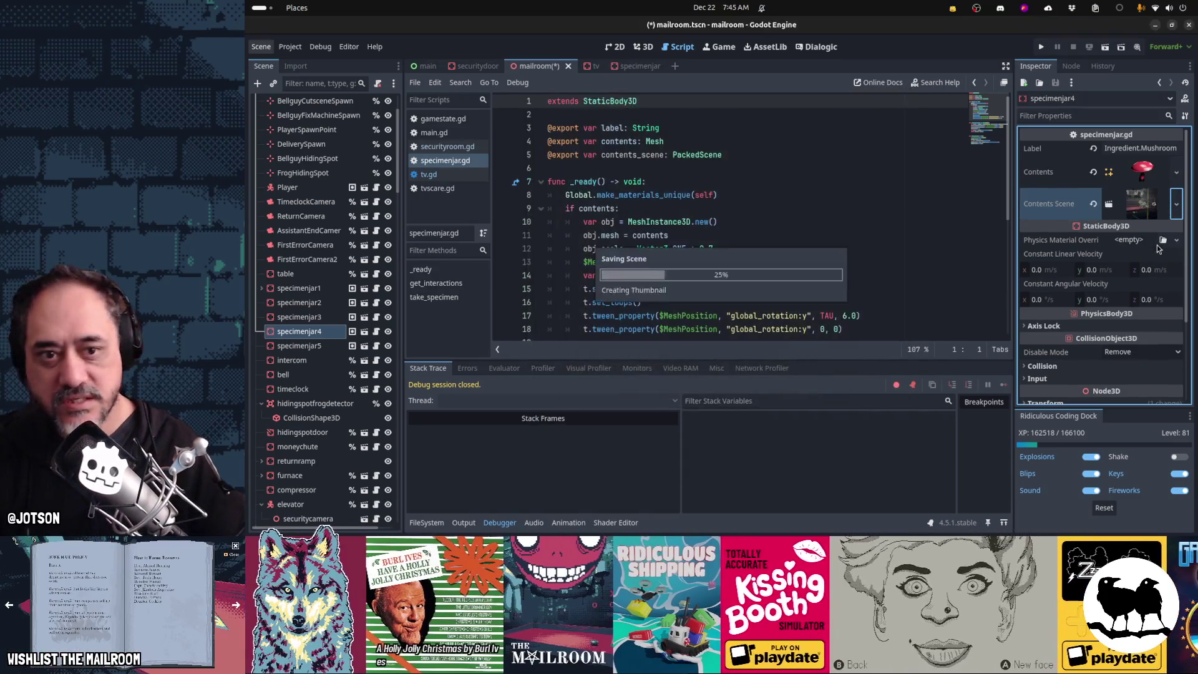
pyautogui.click(306, 346)
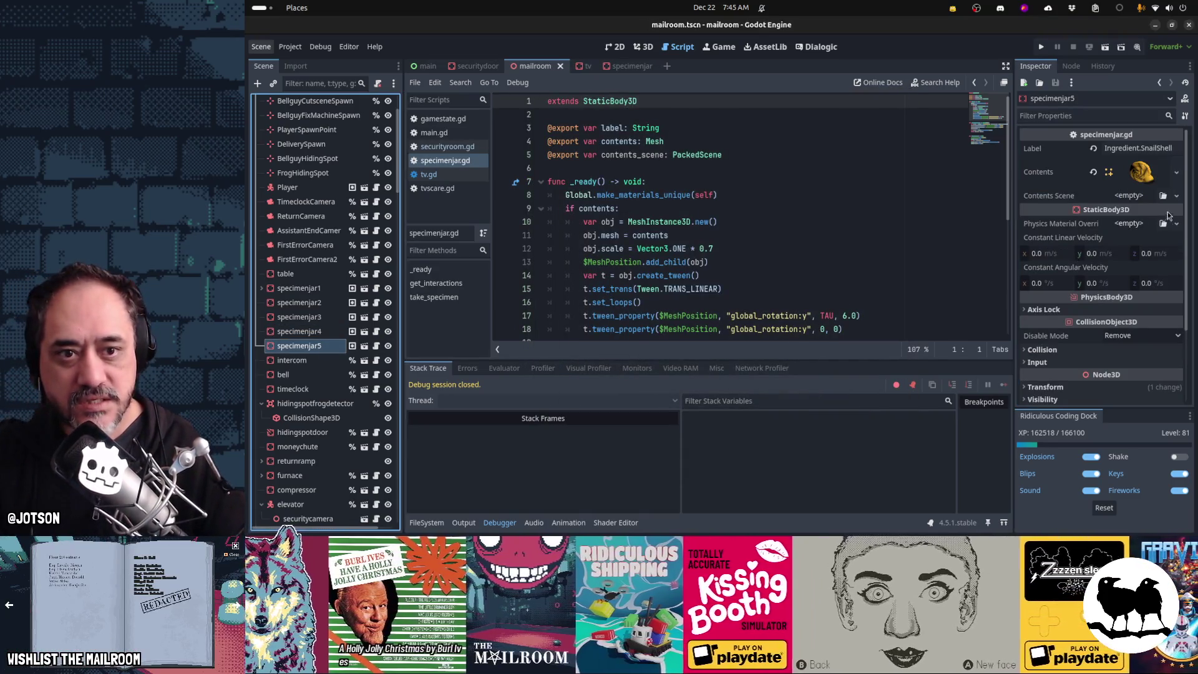
pyautogui.click(1177, 196)
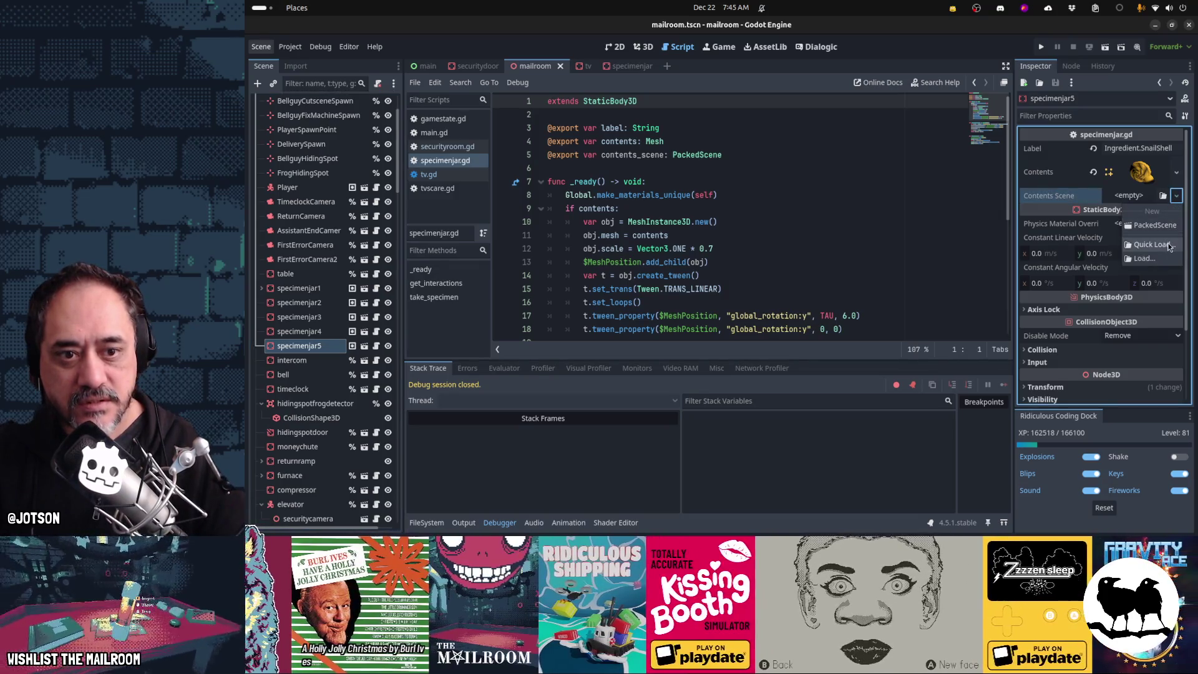
pyautogui.click(1170, 247)
pyautogui.write('snailsh')
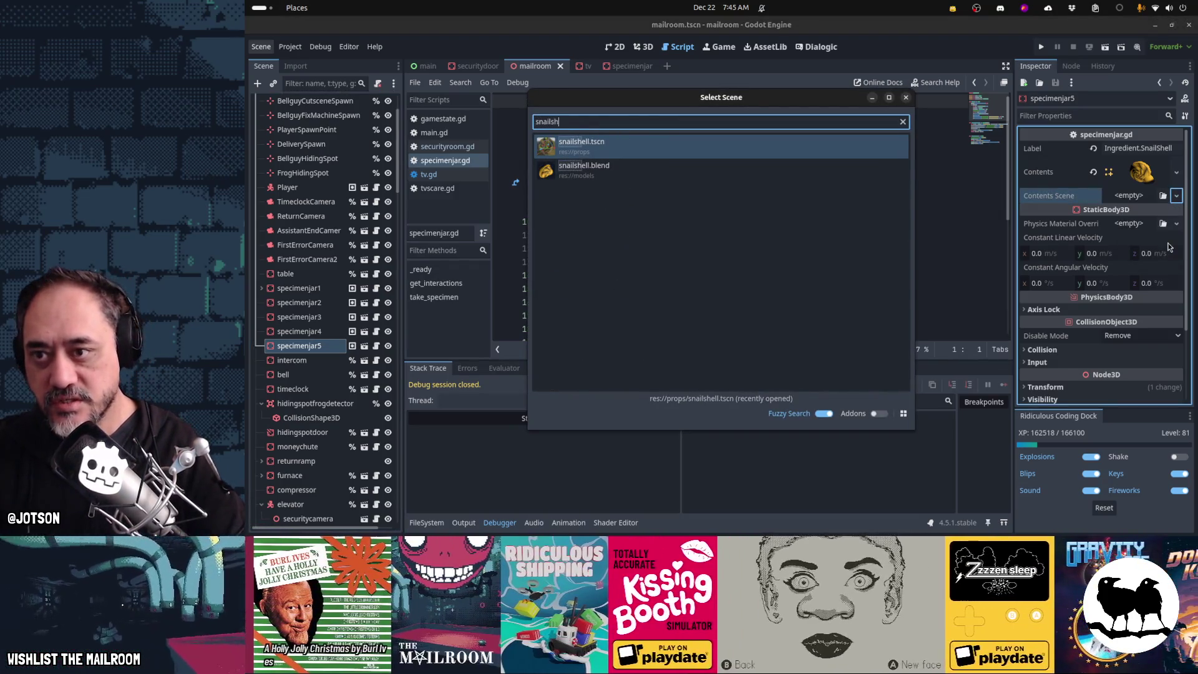
pyautogui.press('Return')
pyautogui.click(882, 182)
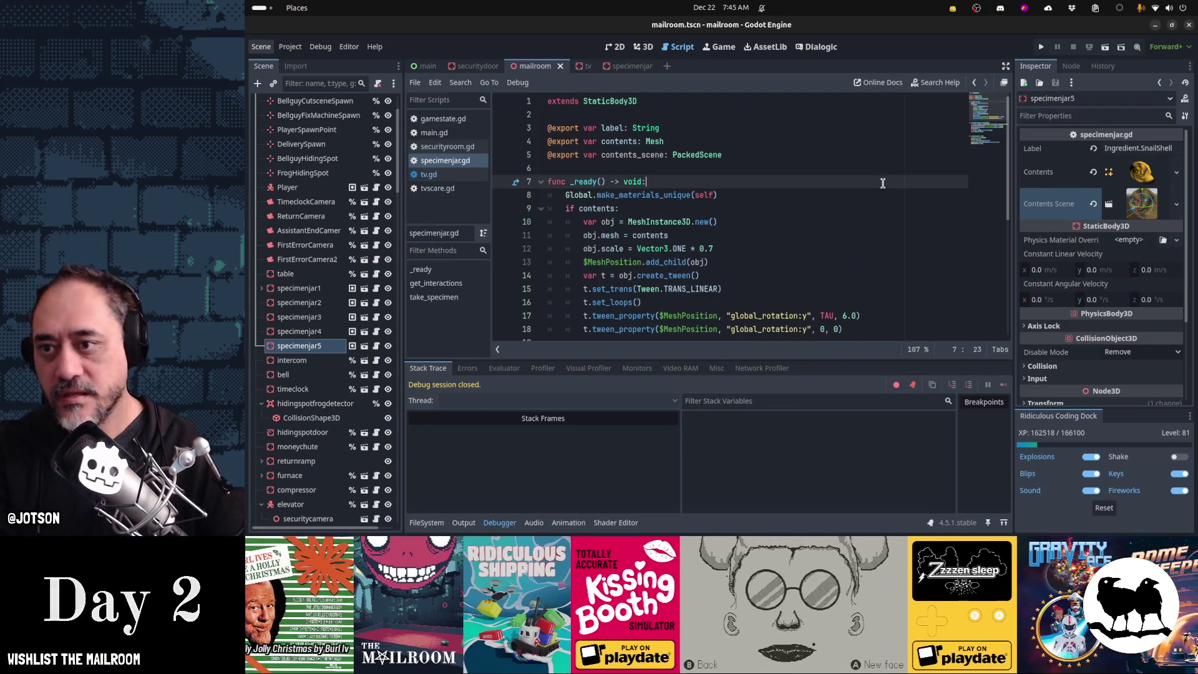
pyautogui.press('F5')
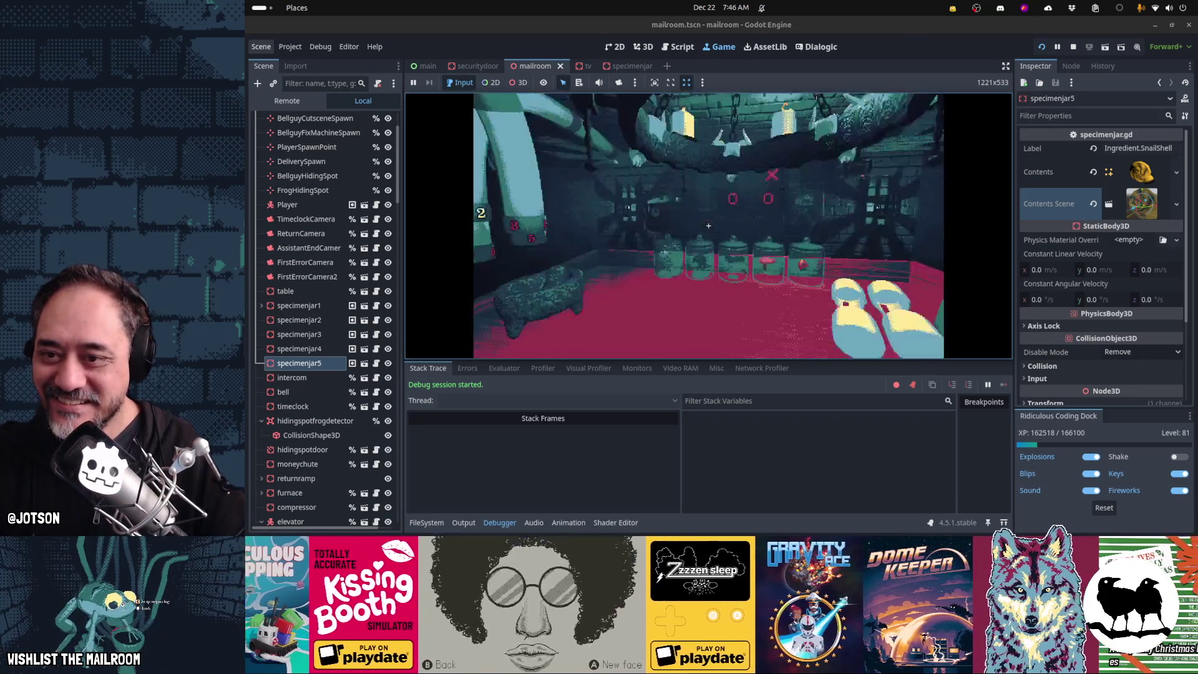
# Step: Take the snail shell and mandrake from their jars and drop them into the mortar
pyautogui.click(709, 226)
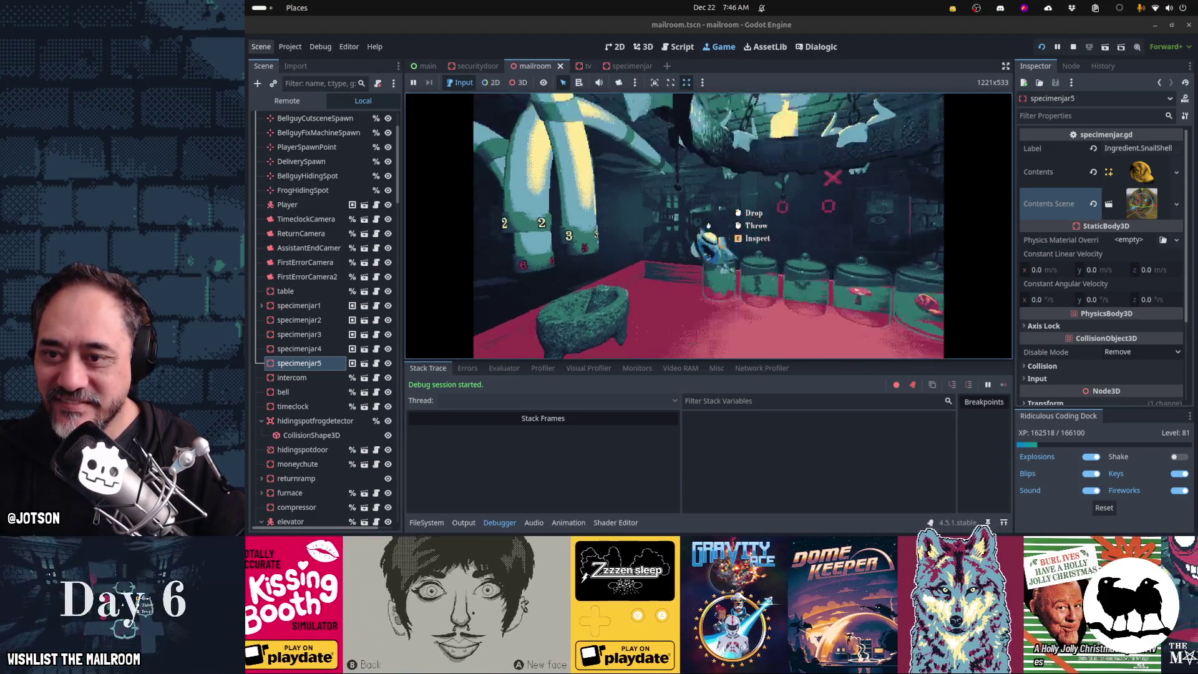
pyautogui.press('e')
pyautogui.press('Escape')
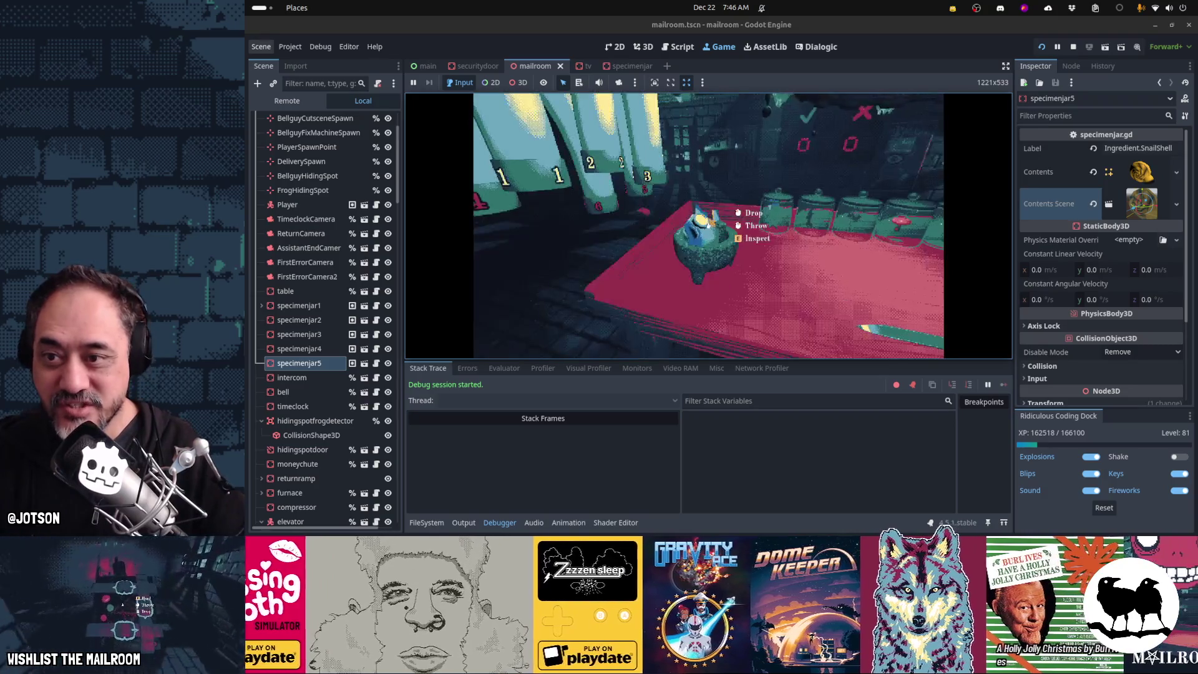
pyautogui.click(708, 226)
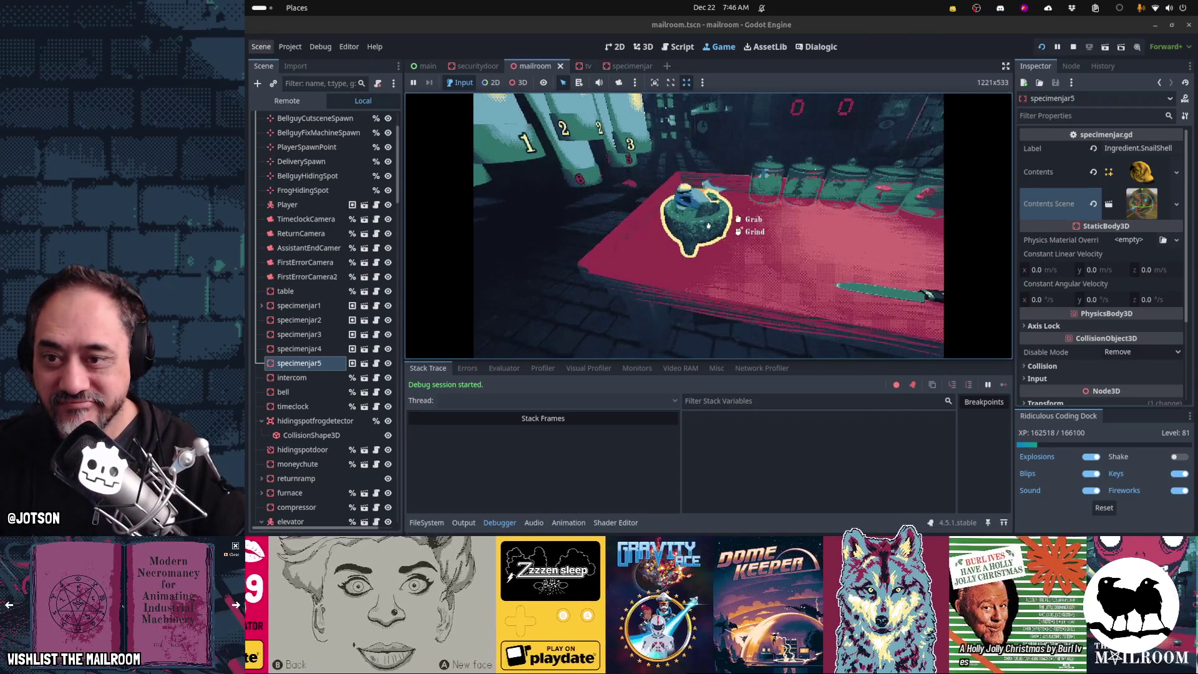
pyautogui.click(708, 226)
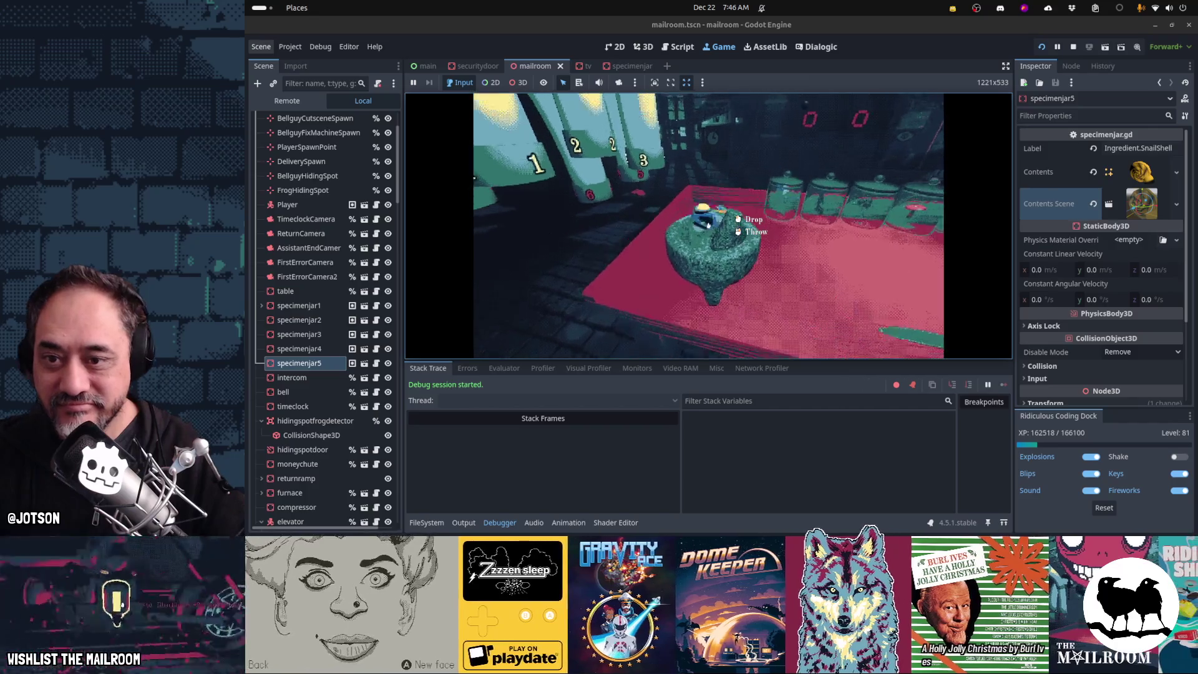
pyautogui.click(709, 225)
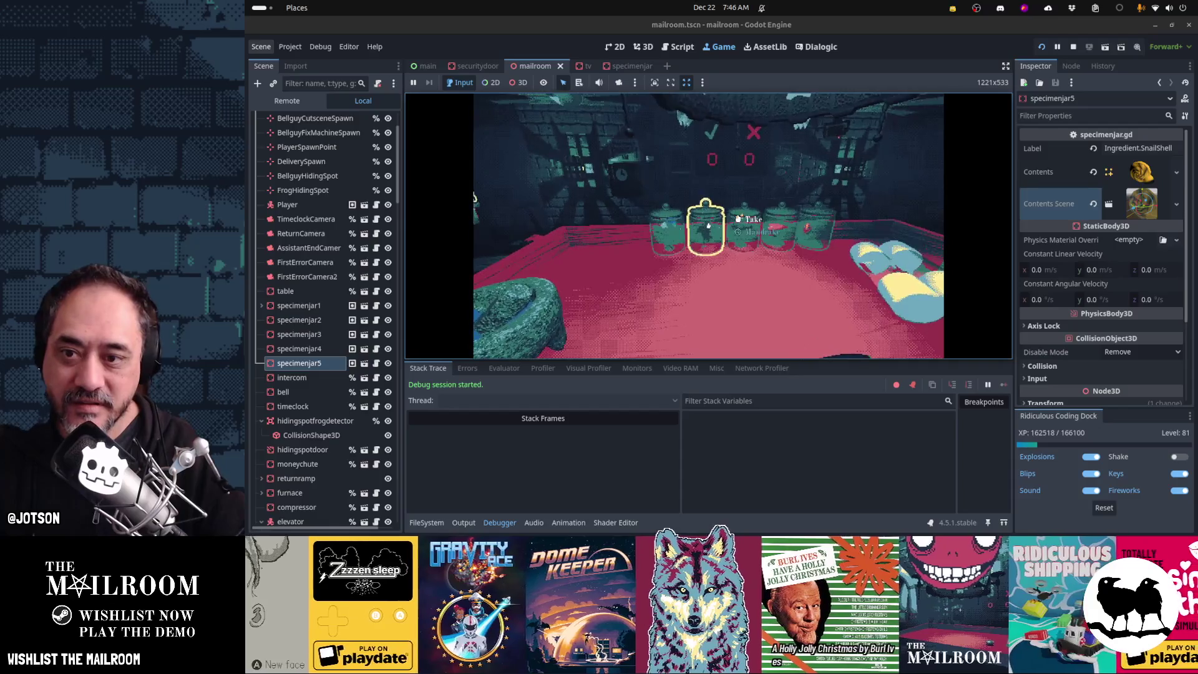
pyautogui.moveTo(709, 225); pyautogui.dragTo(708, 226)
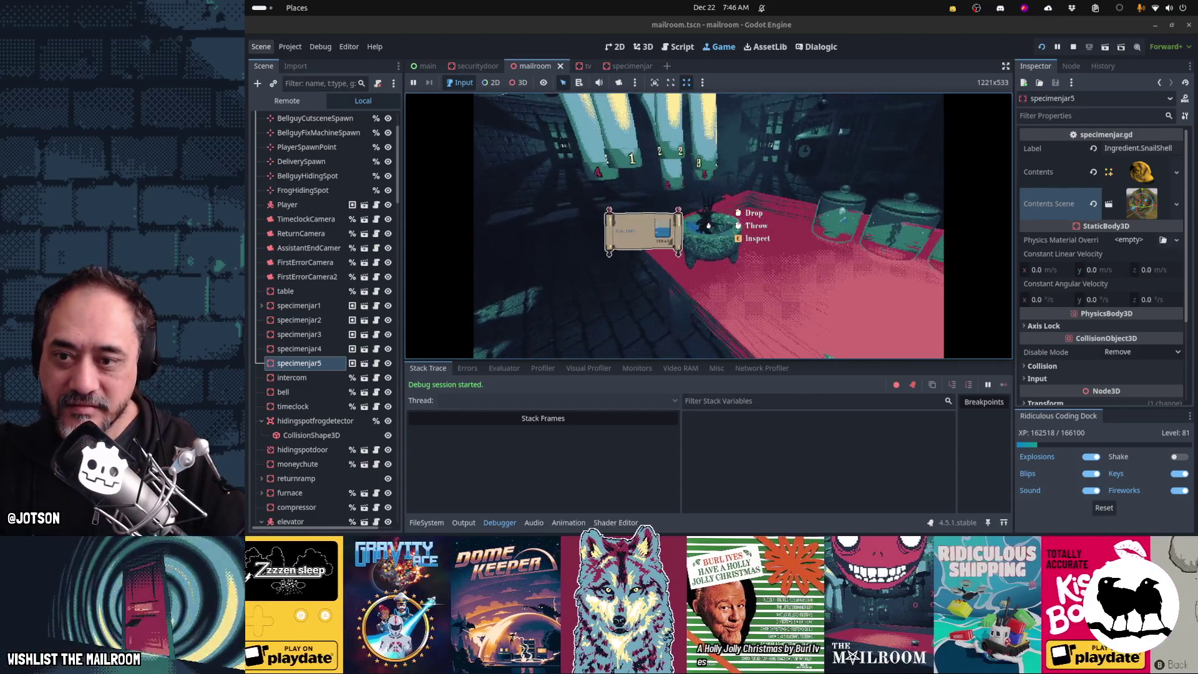
pyautogui.click(708, 226)
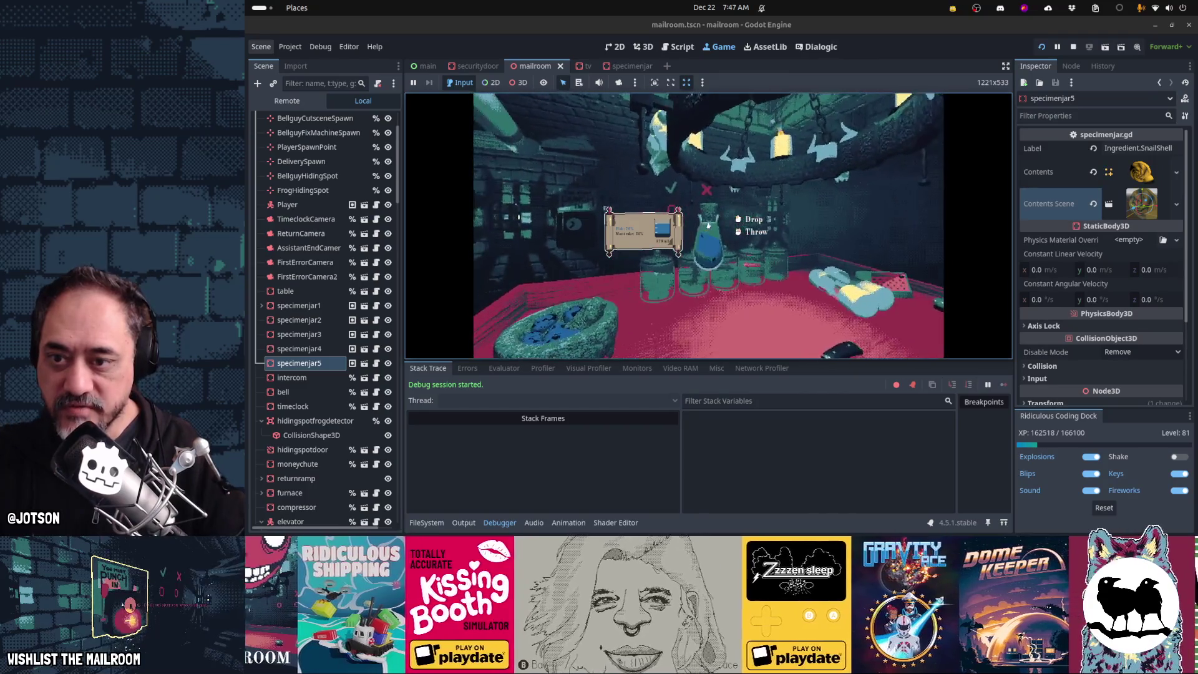
pyautogui.click(498, 523)
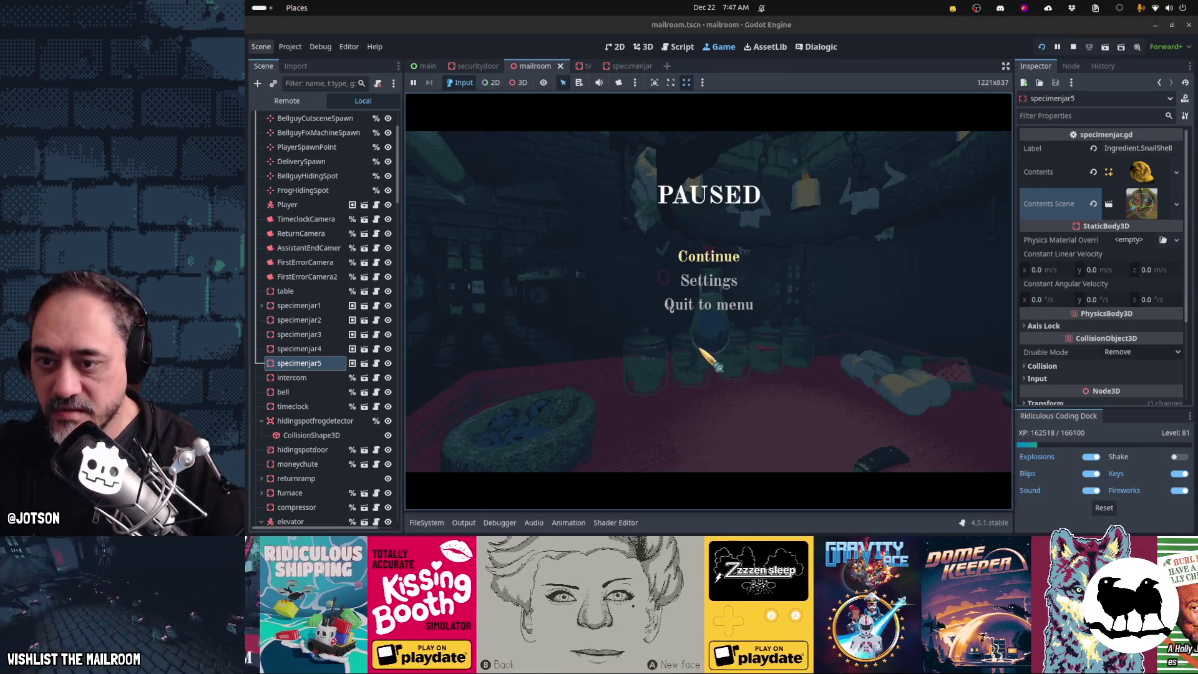
# Step: Resume from the pause menu, set the held jar on the table, and stop the game
pyautogui.click(707, 257)
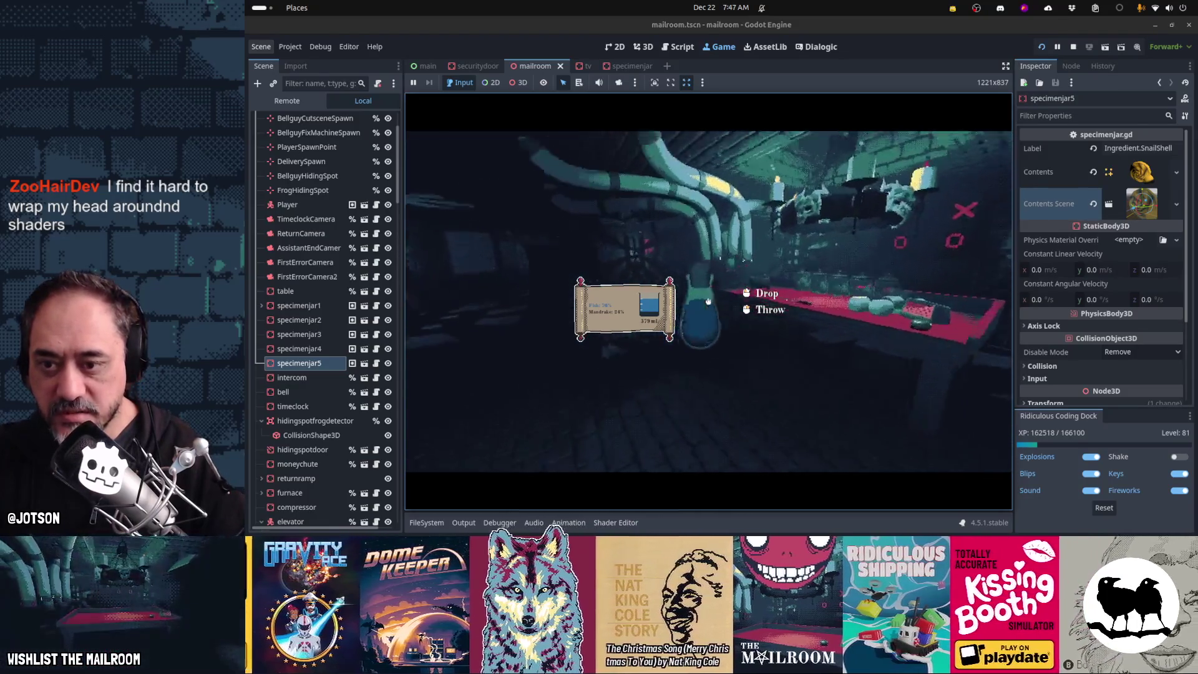
pyautogui.click(709, 302)
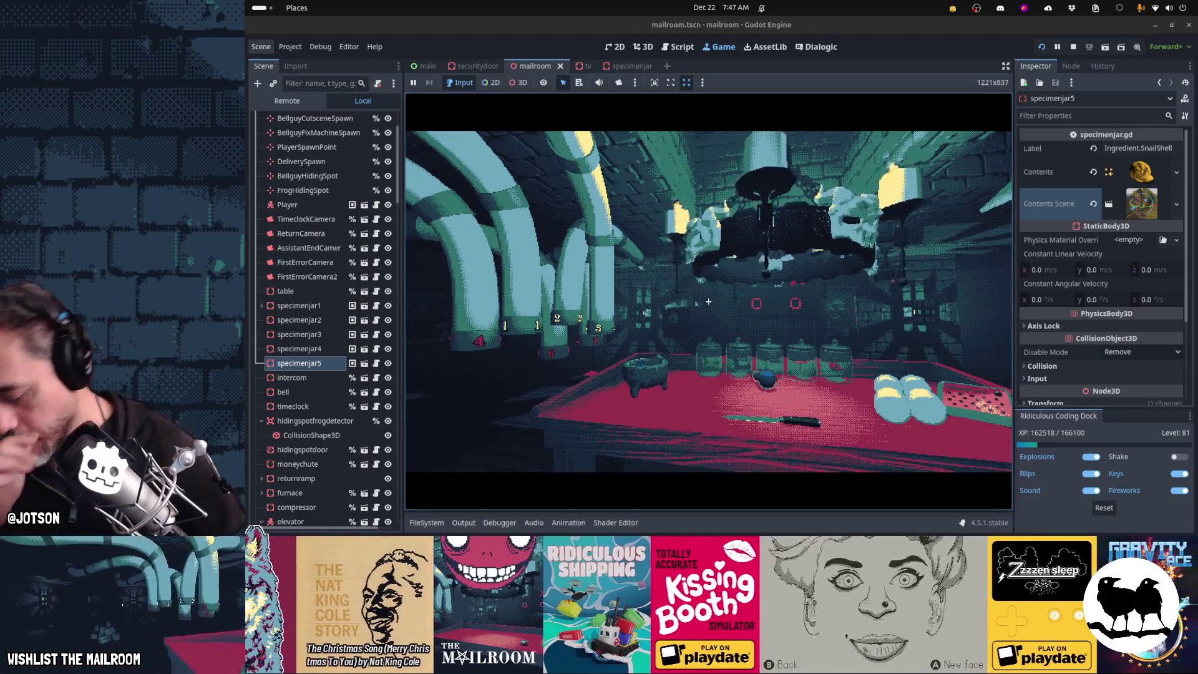
pyautogui.press('F8')
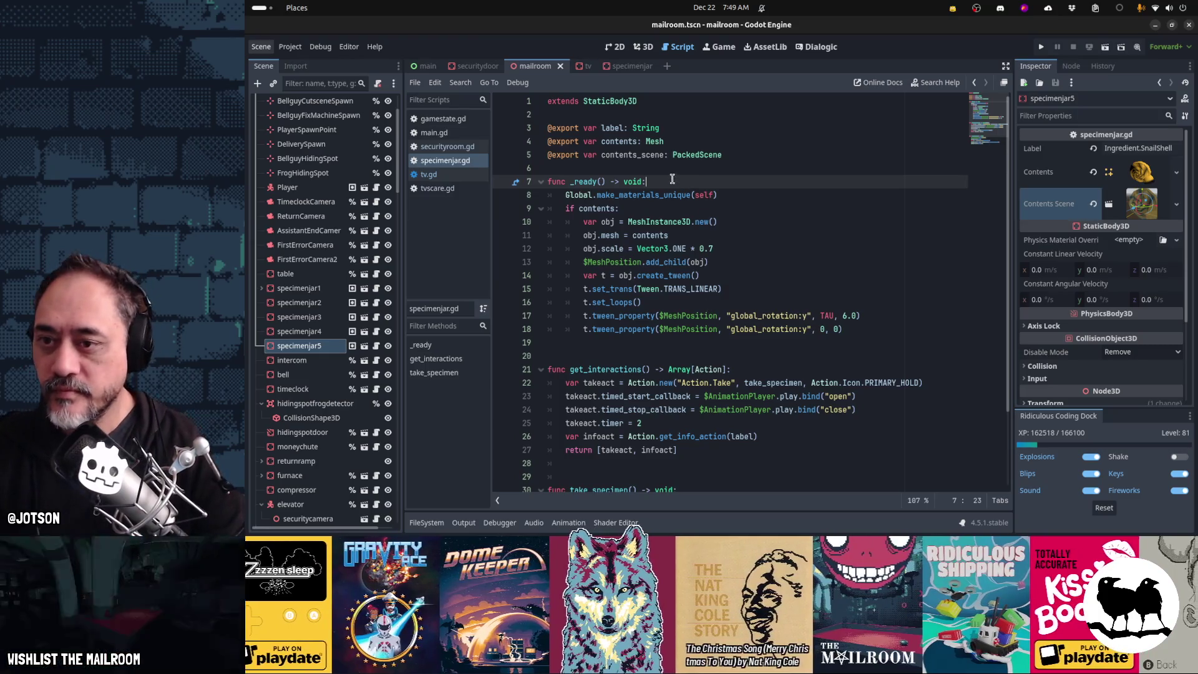
# Step: Review specimenjar.gd, then bring up GitHub Desktop showing 44 changed files
pyautogui.click(787, 167)
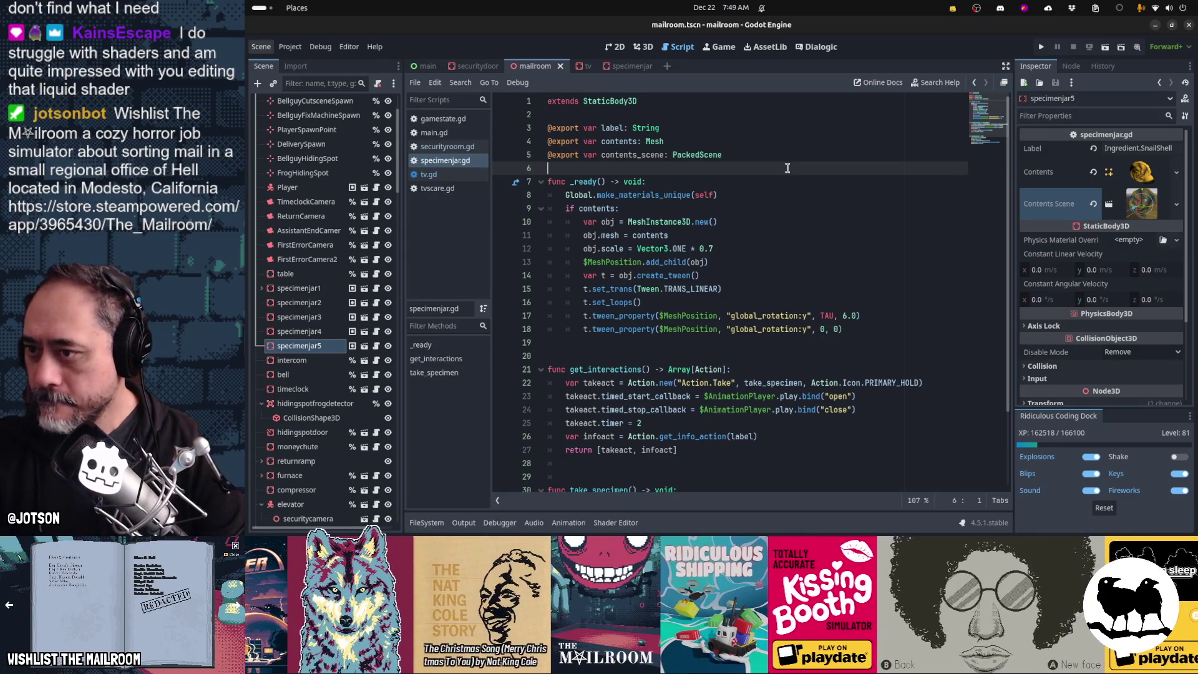
pyautogui.click(797, 527)
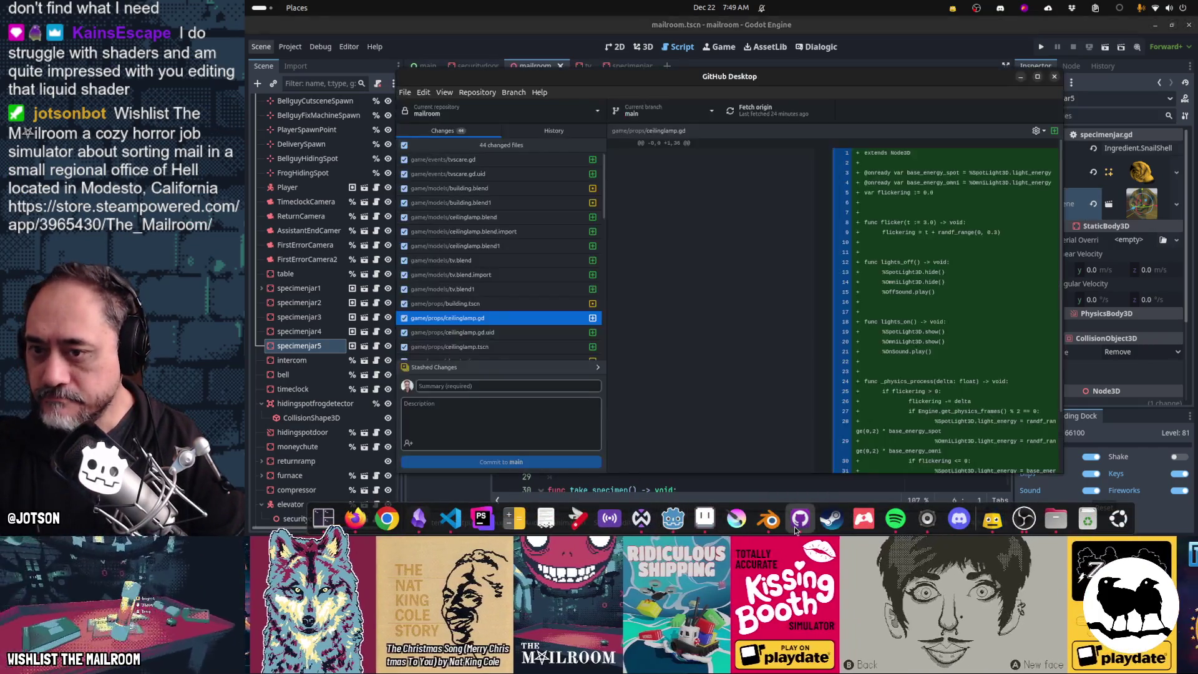
# Step: Commit to main as 'security room', listing room, tv, tv jumpscare, sounds, door, light and fx
pyautogui.scroll(-2, 552, 287)
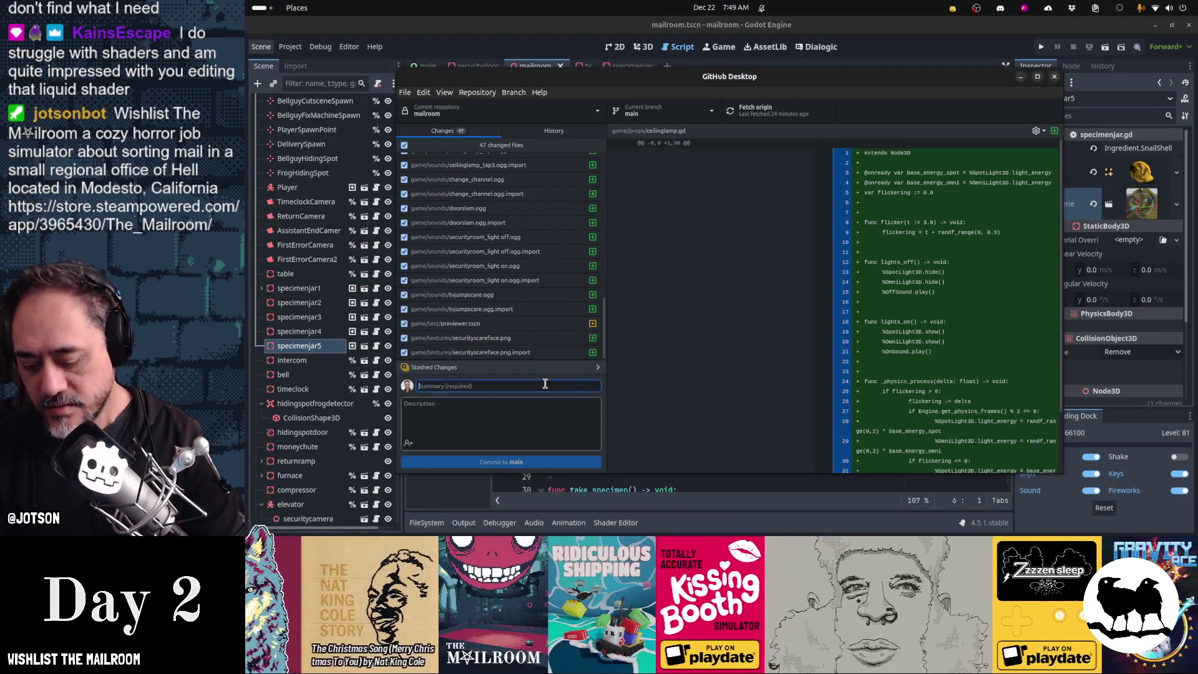
pyautogui.write('security room wip')
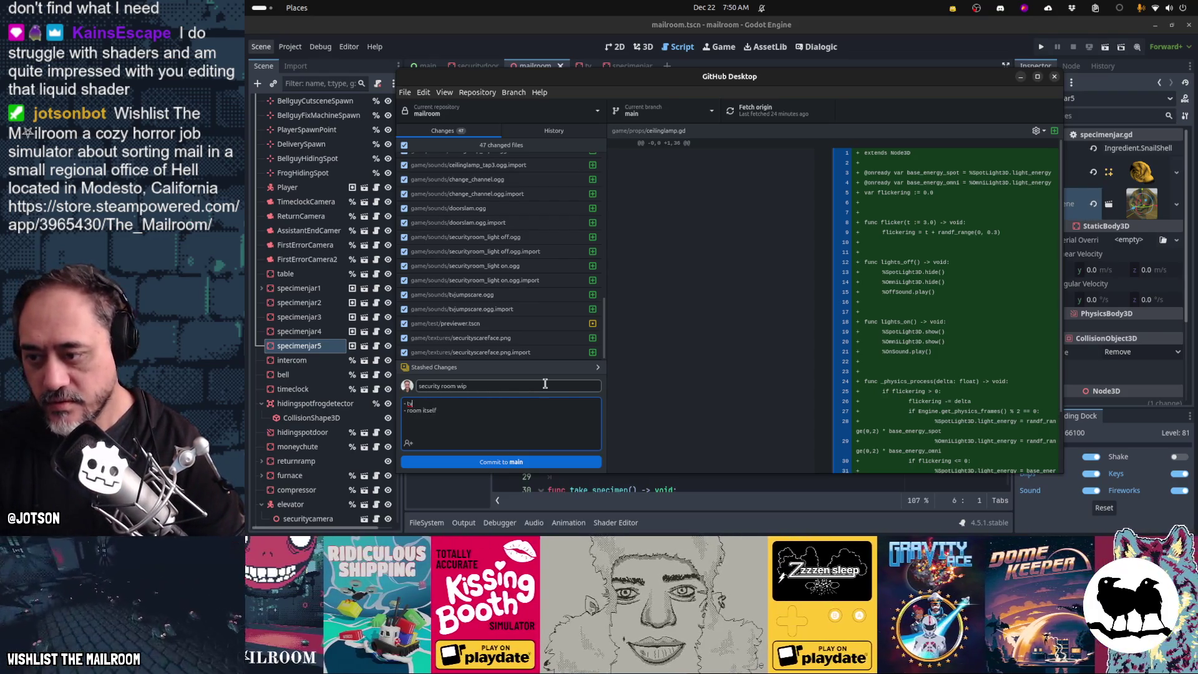
pyautogui.press('Return')
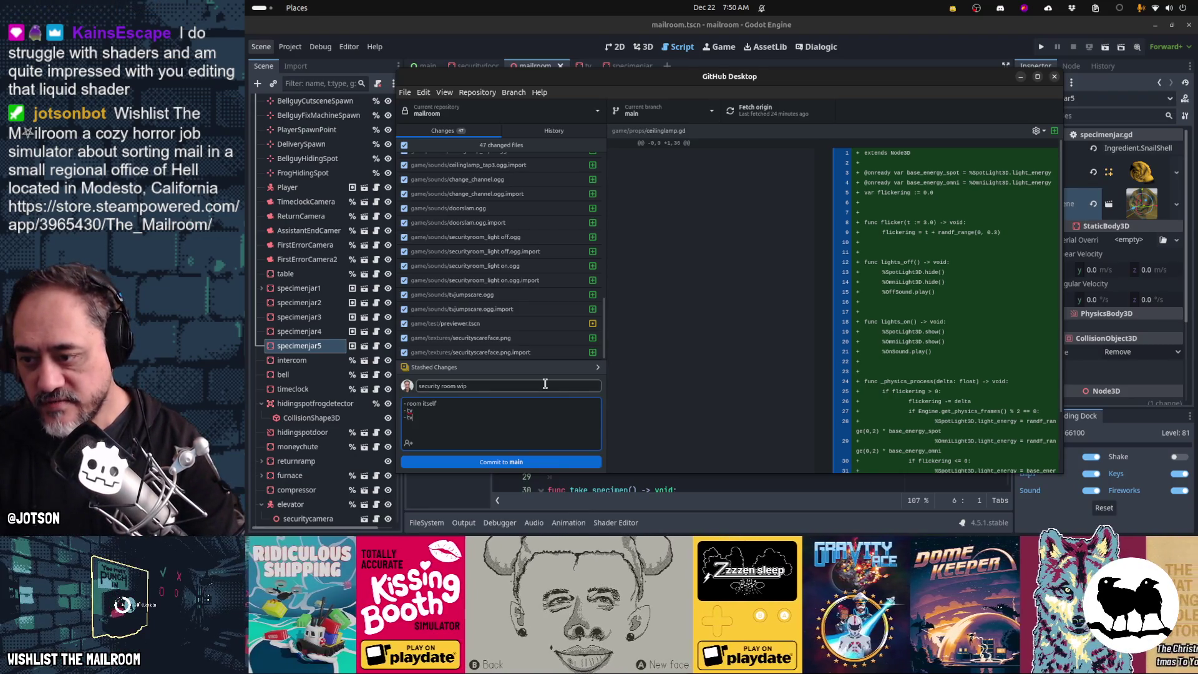
pyautogui.write('jumpscare')
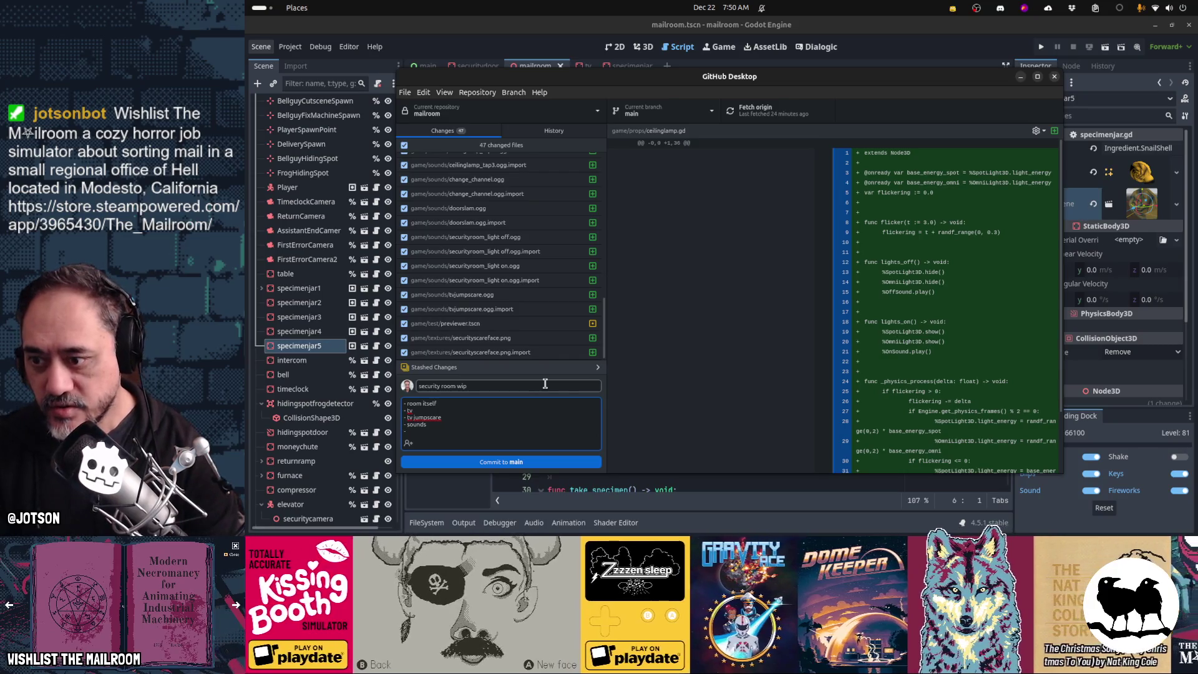
pyautogui.write('door light and fx')
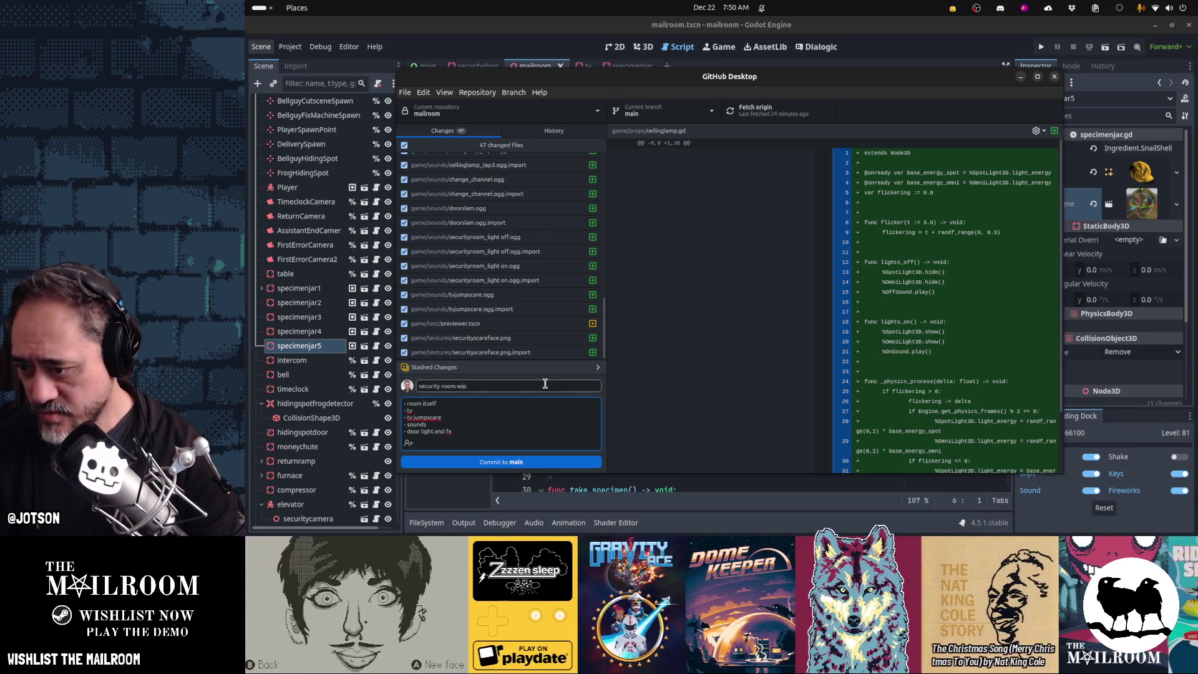
pyautogui.press('Return')
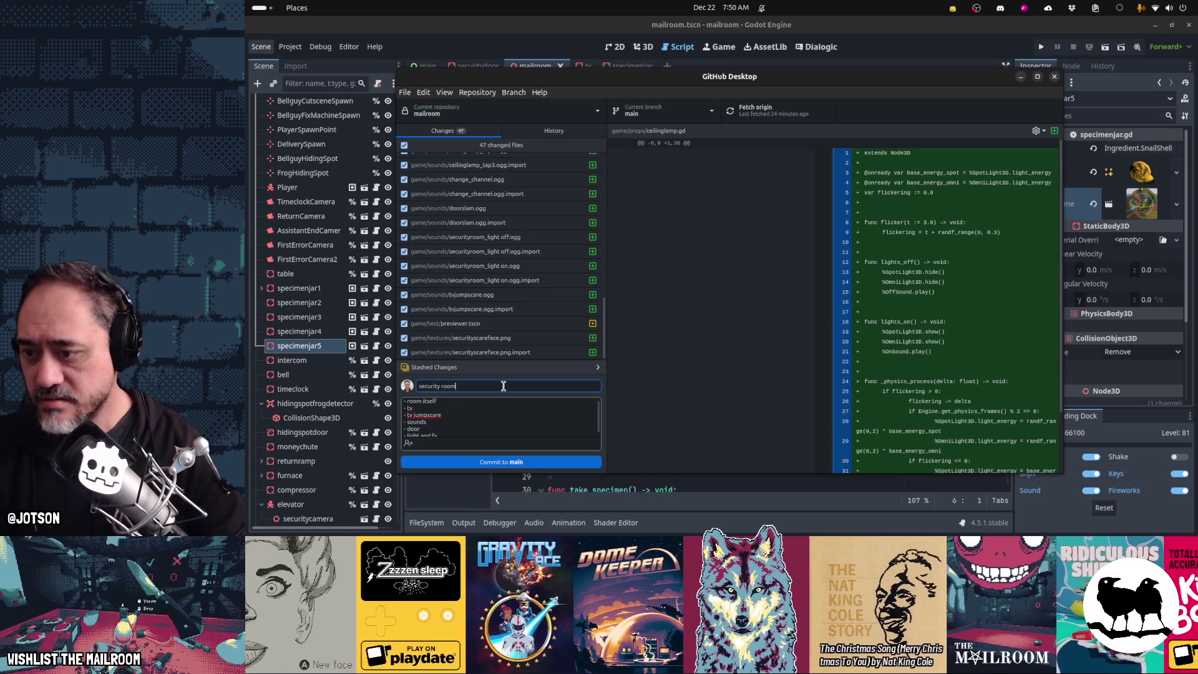
pyautogui.click(510, 462)
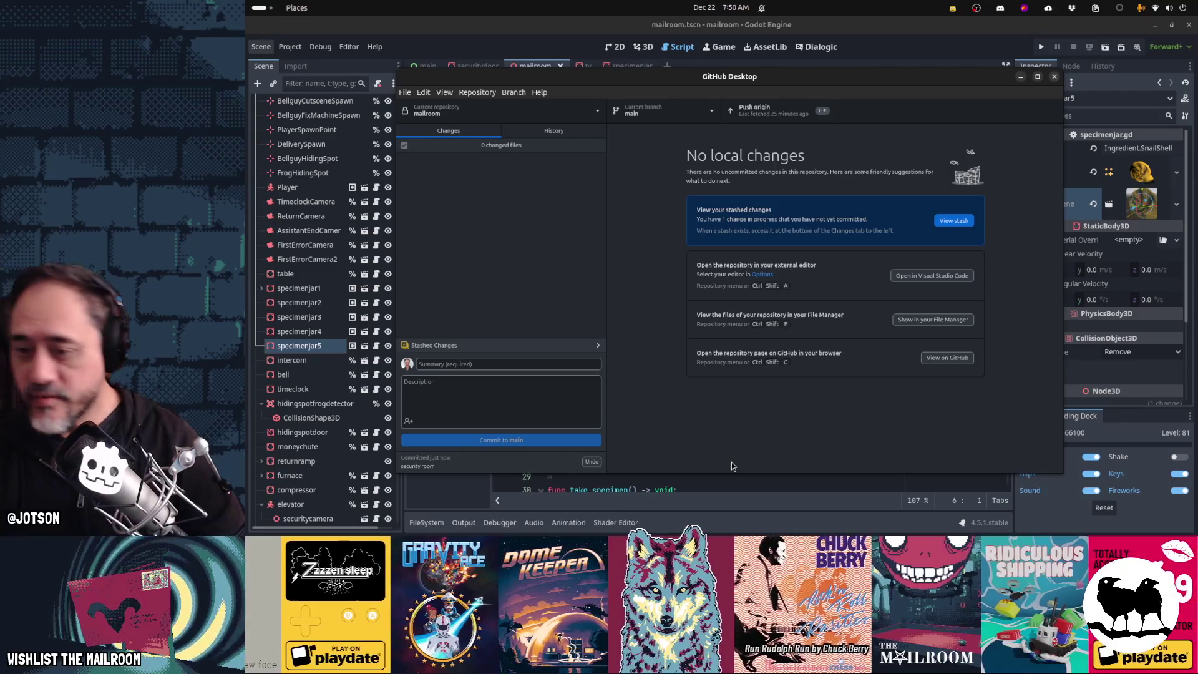
# Step: Commit the 'security room' changes to main, then bring the Godot editor back in front
pyautogui.moveTo(647, 523)
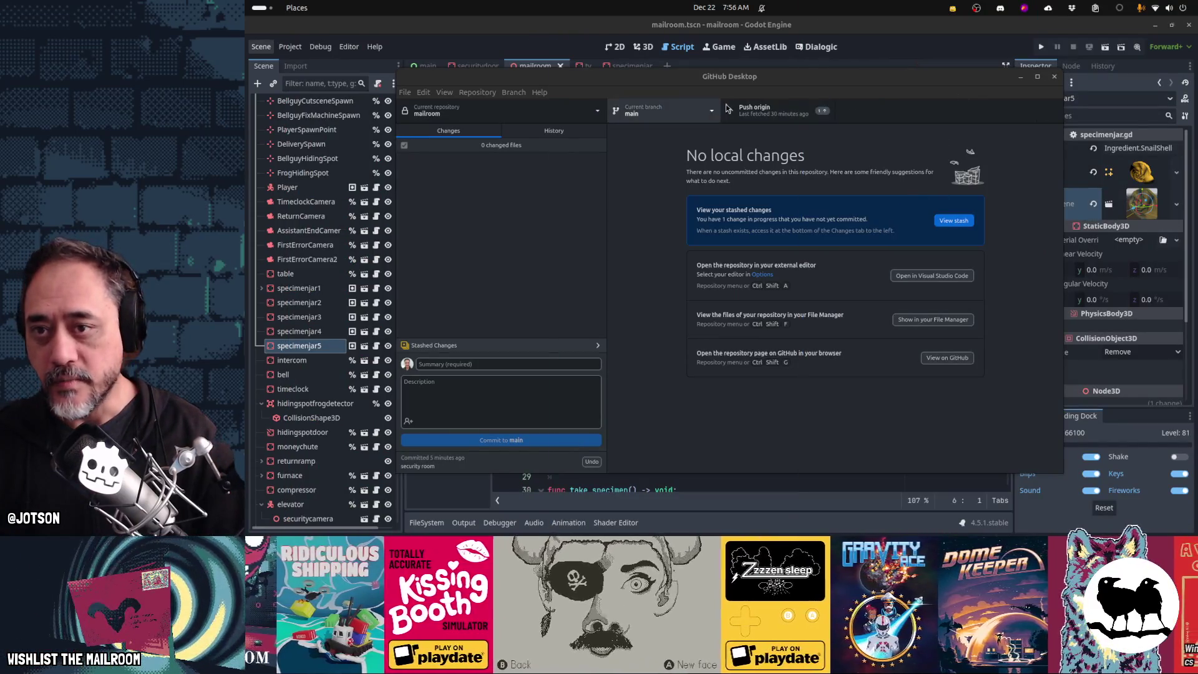
pyautogui.click(945, 29)
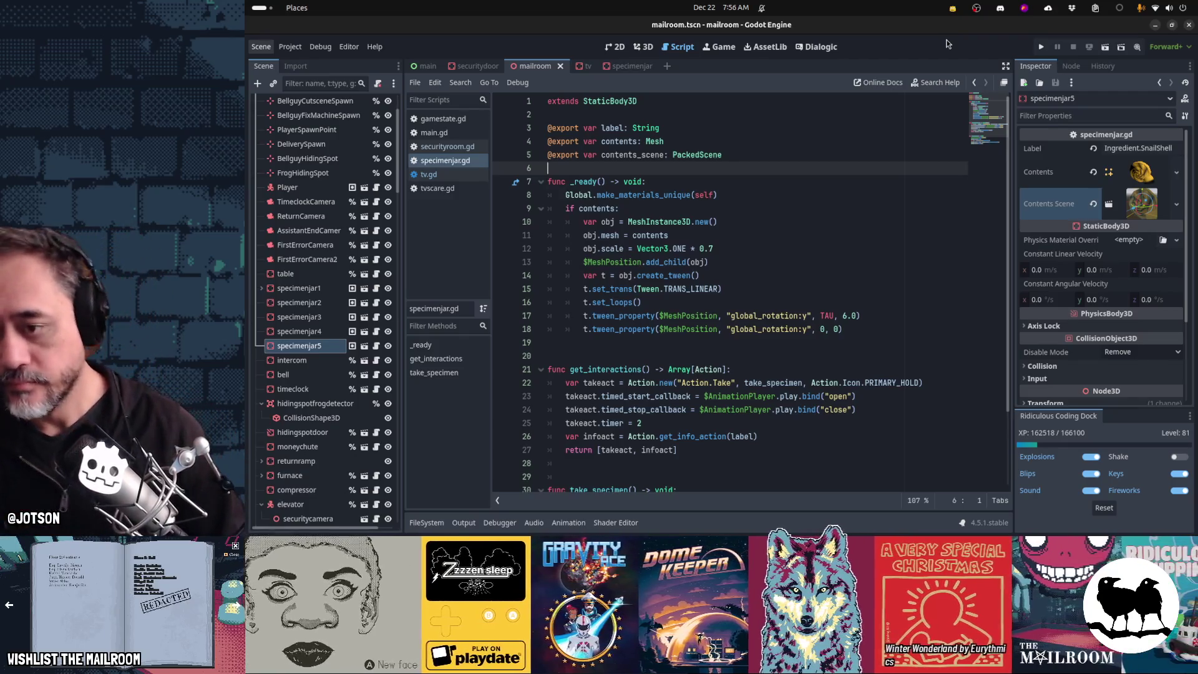
# Step: Add a blank line to specimenjar.gd, review it down to the last line, then close it
pyautogui.press('Return')
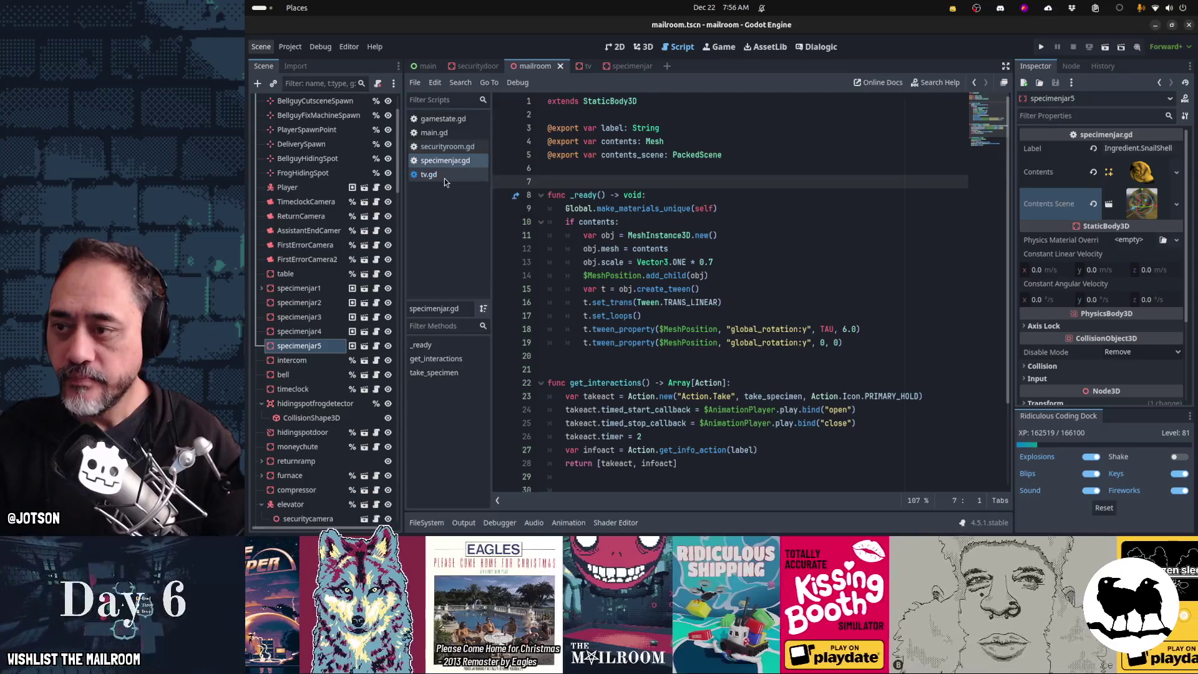
pyautogui.press('pagedown')
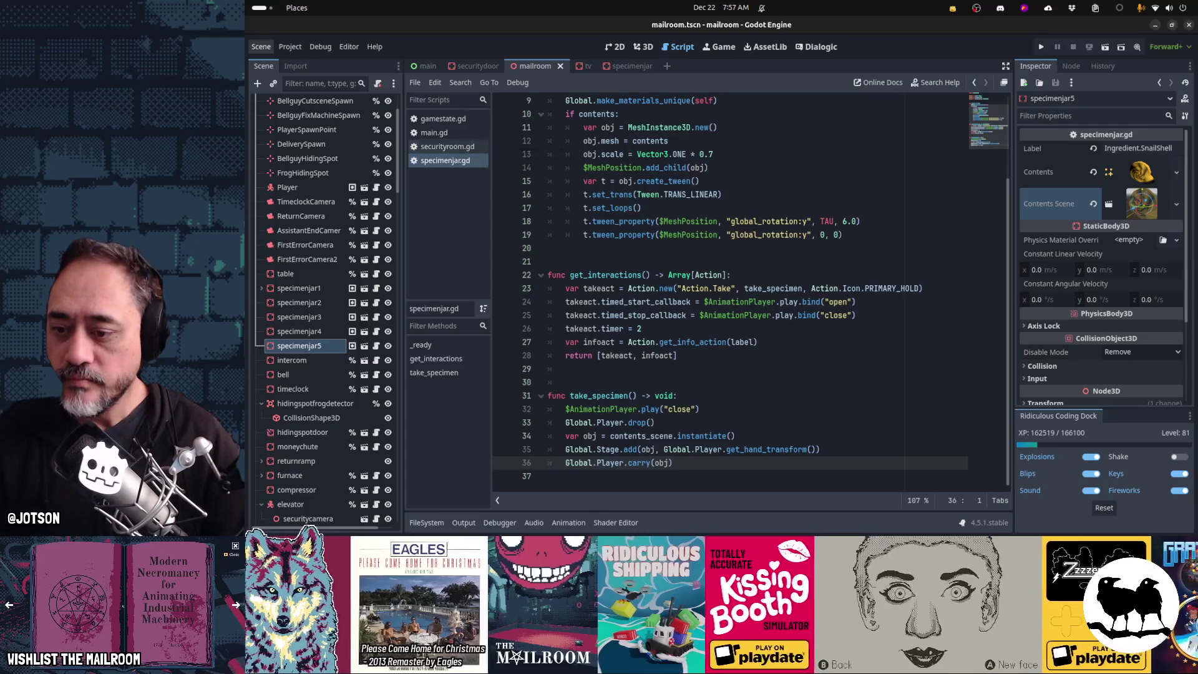
pyautogui.moveTo(763, 536)
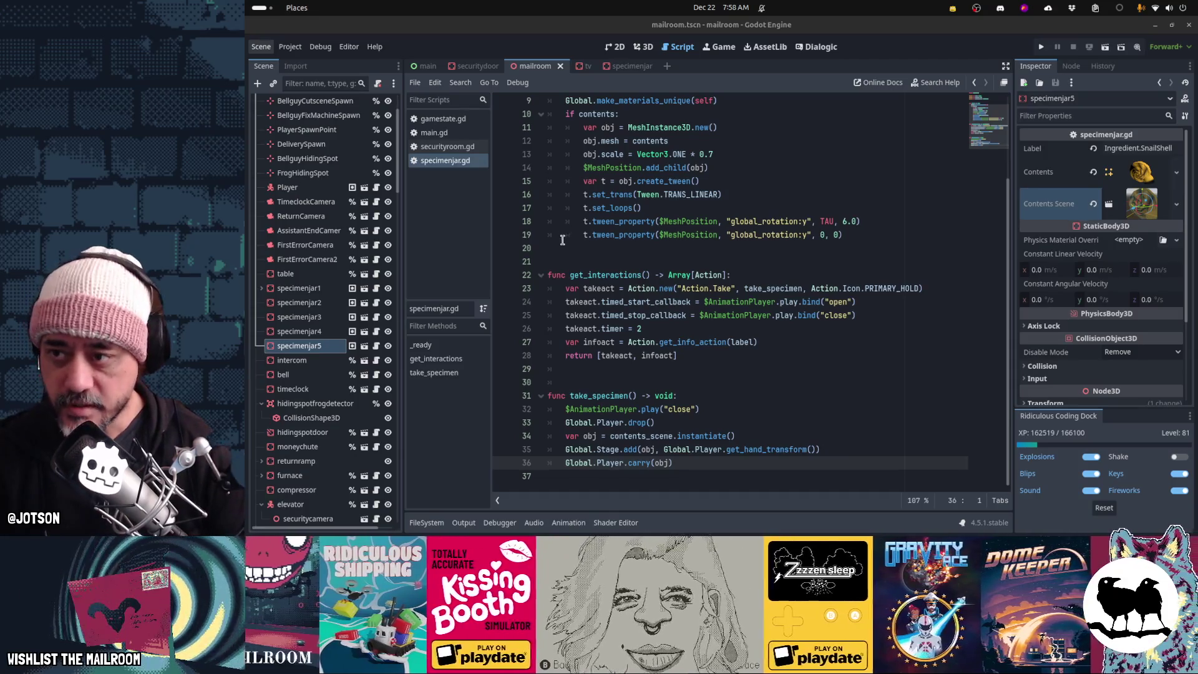
pyautogui.middleClick(458, 161)
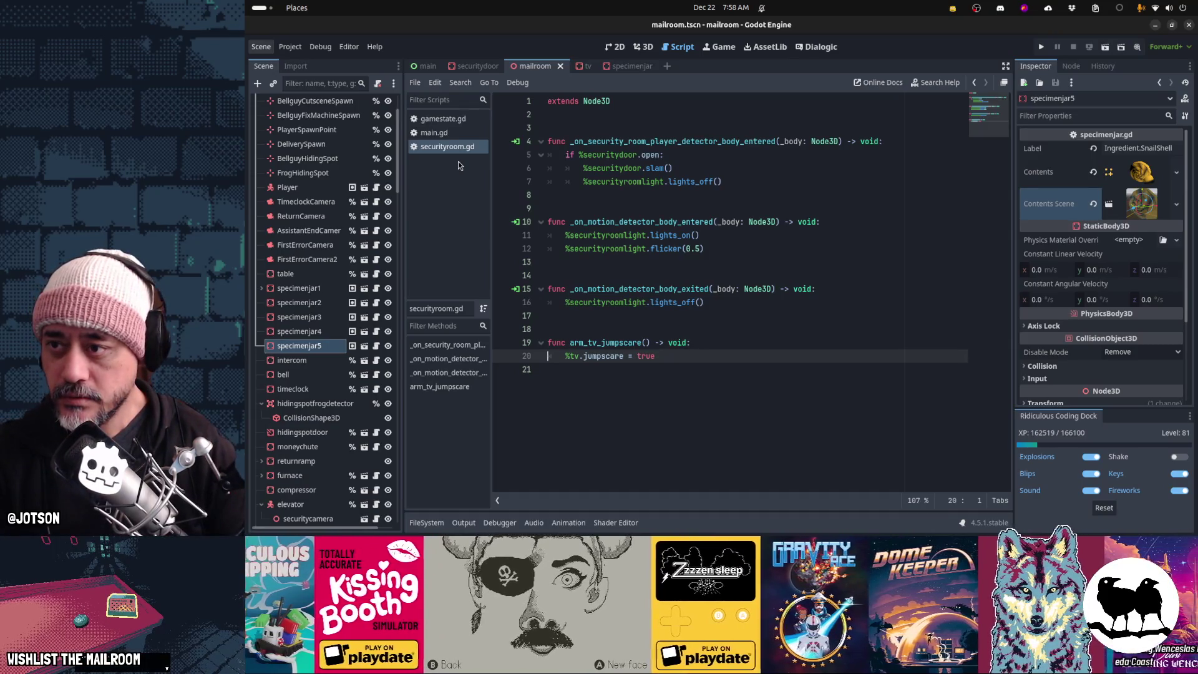
# Step: Close gamestate.gd and the specimenjar scene tab, then switch over to Blender
pyautogui.middleClick(456, 120)
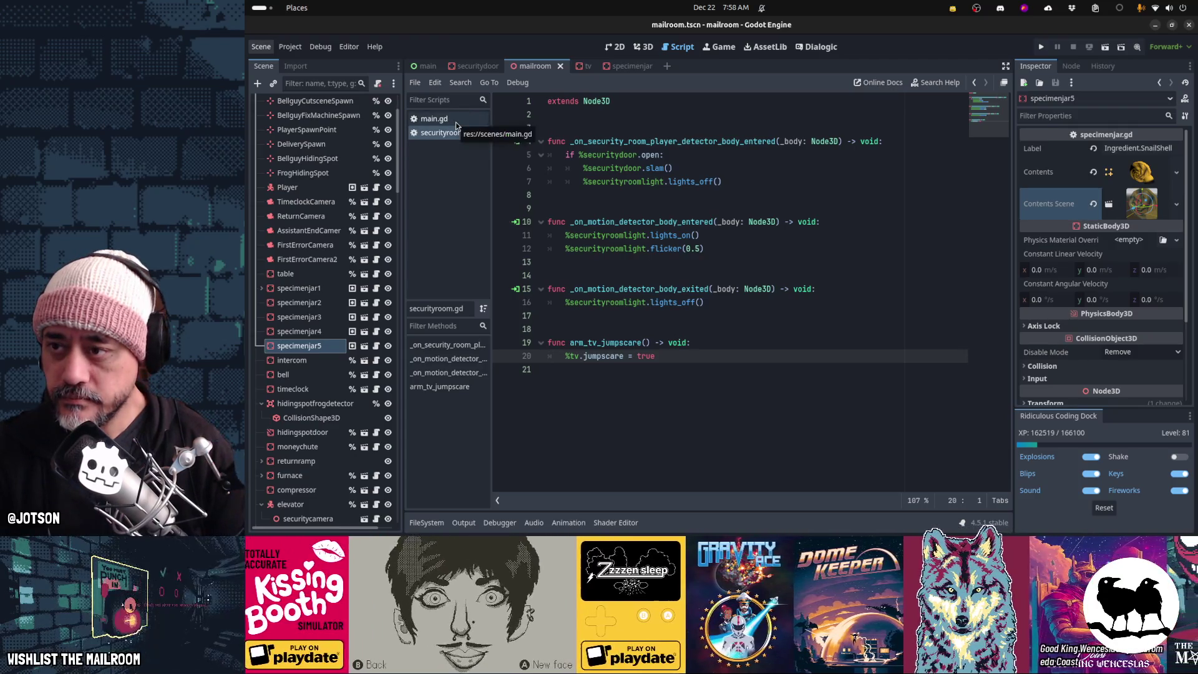
pyautogui.middleClick(632, 66)
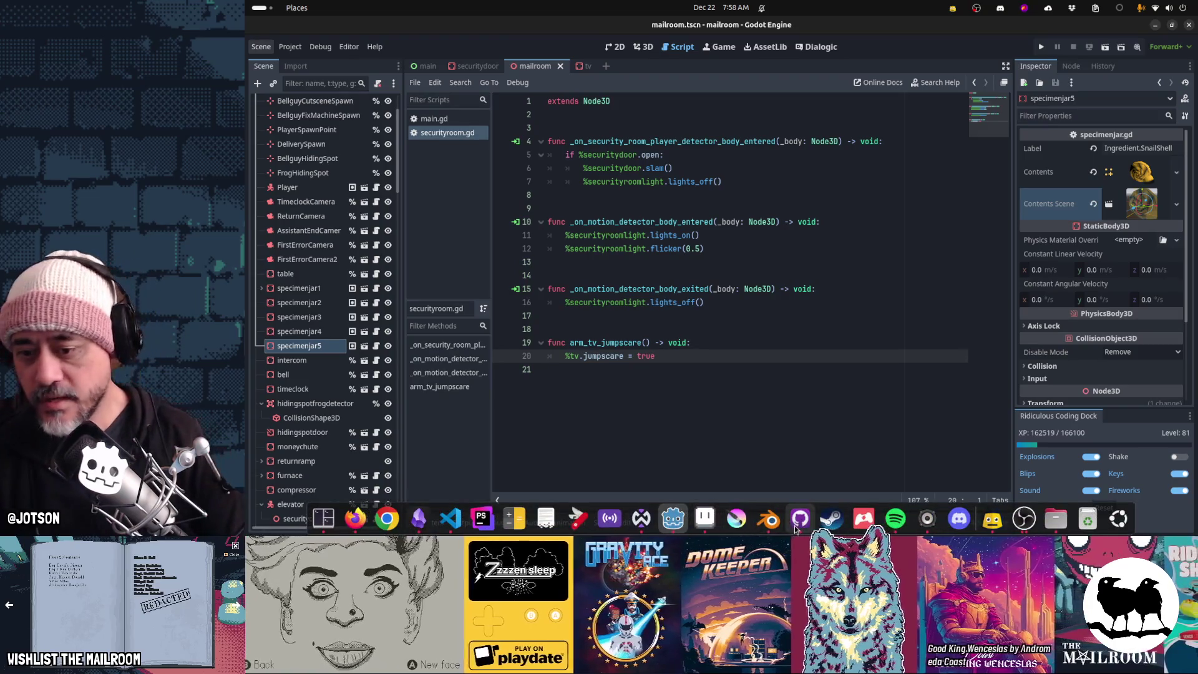
pyautogui.click(773, 530)
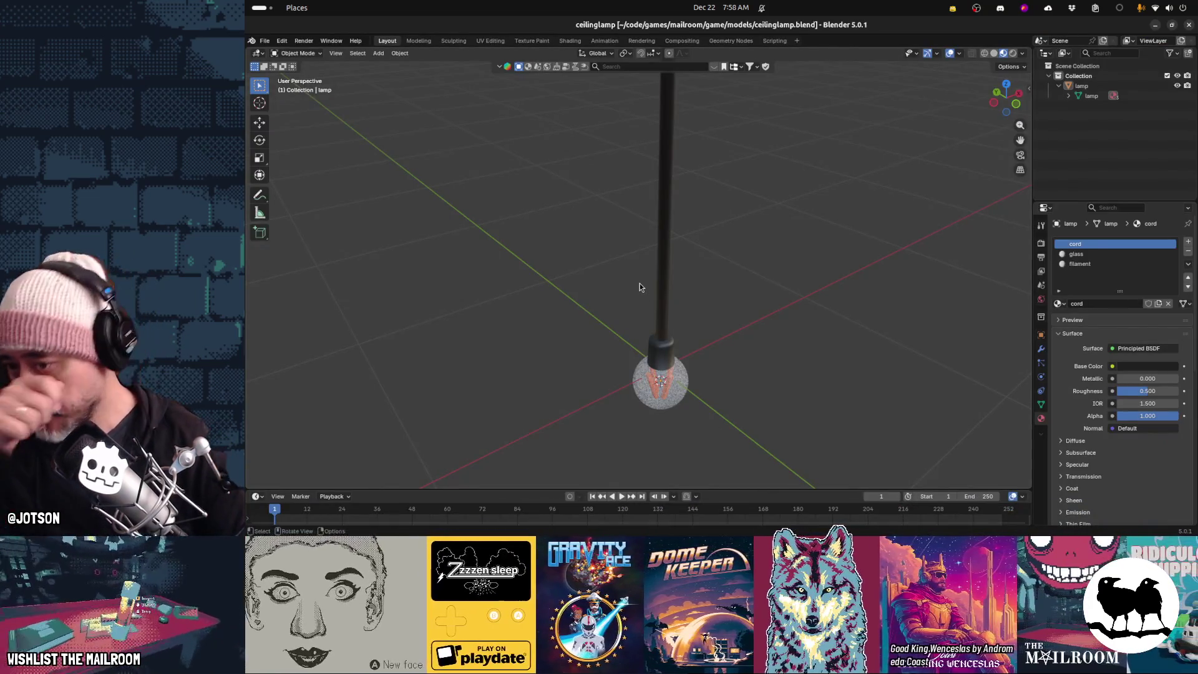
# Step: Open the recent tv.blend model and view the TV in front orthographic view (numpad 1)
pyautogui.scroll(-3, 637, 293)
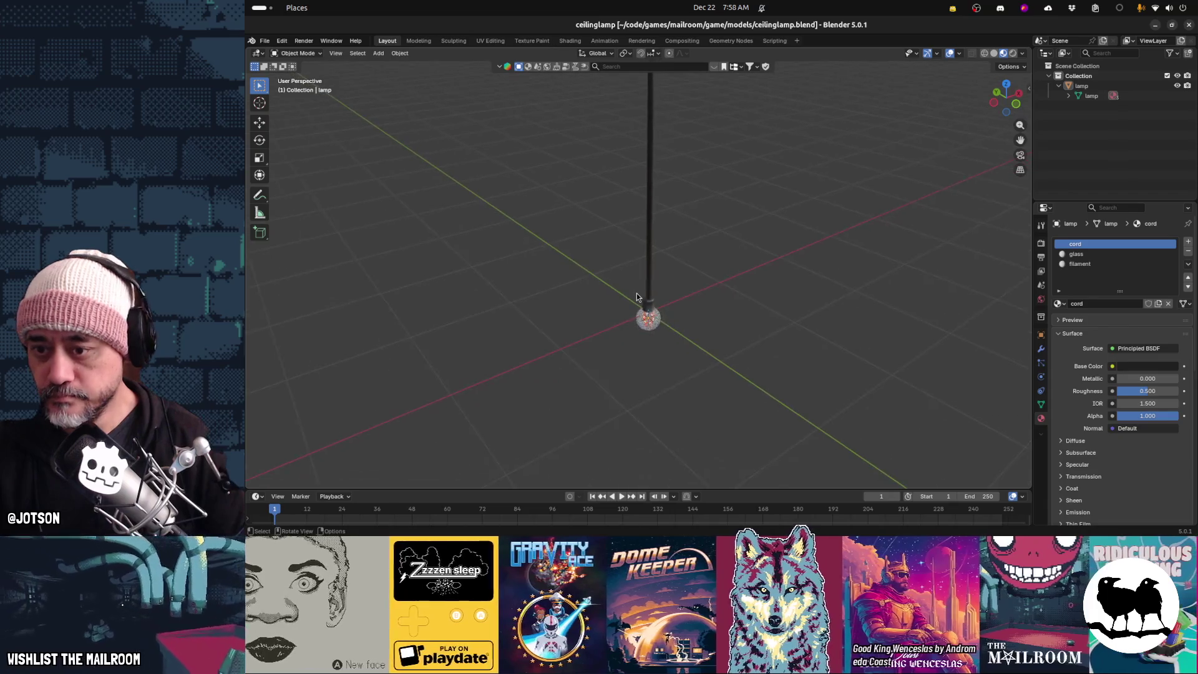
pyautogui.scroll(5, 658, 308)
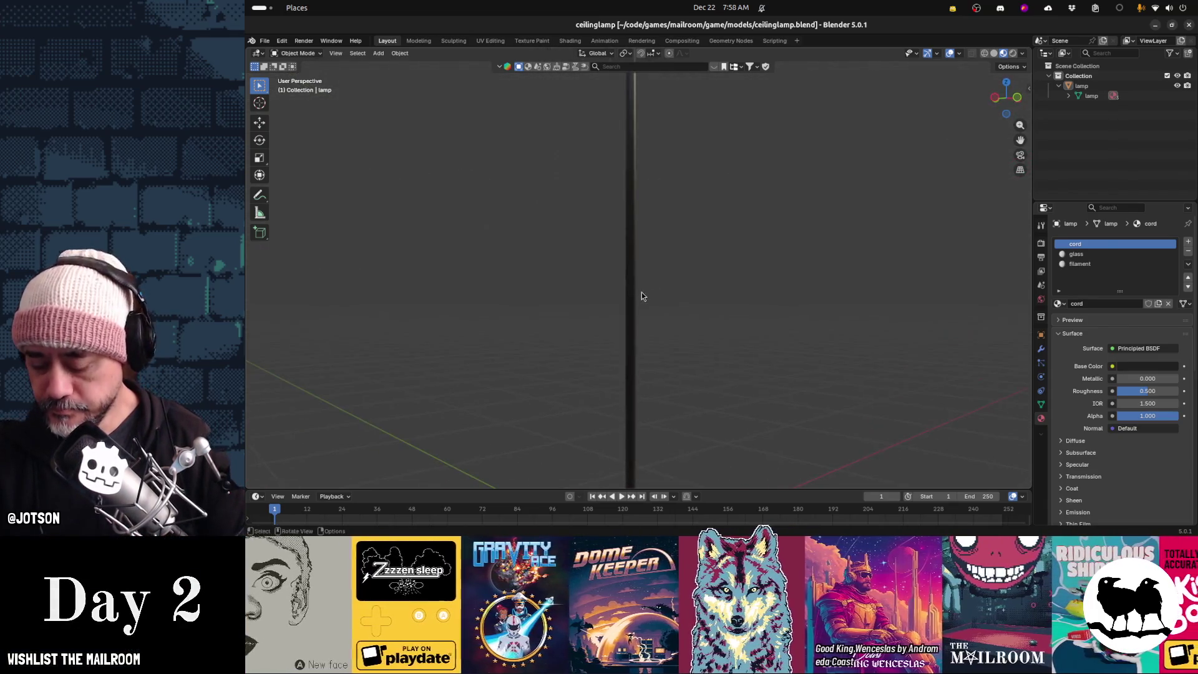
pyautogui.click(265, 40)
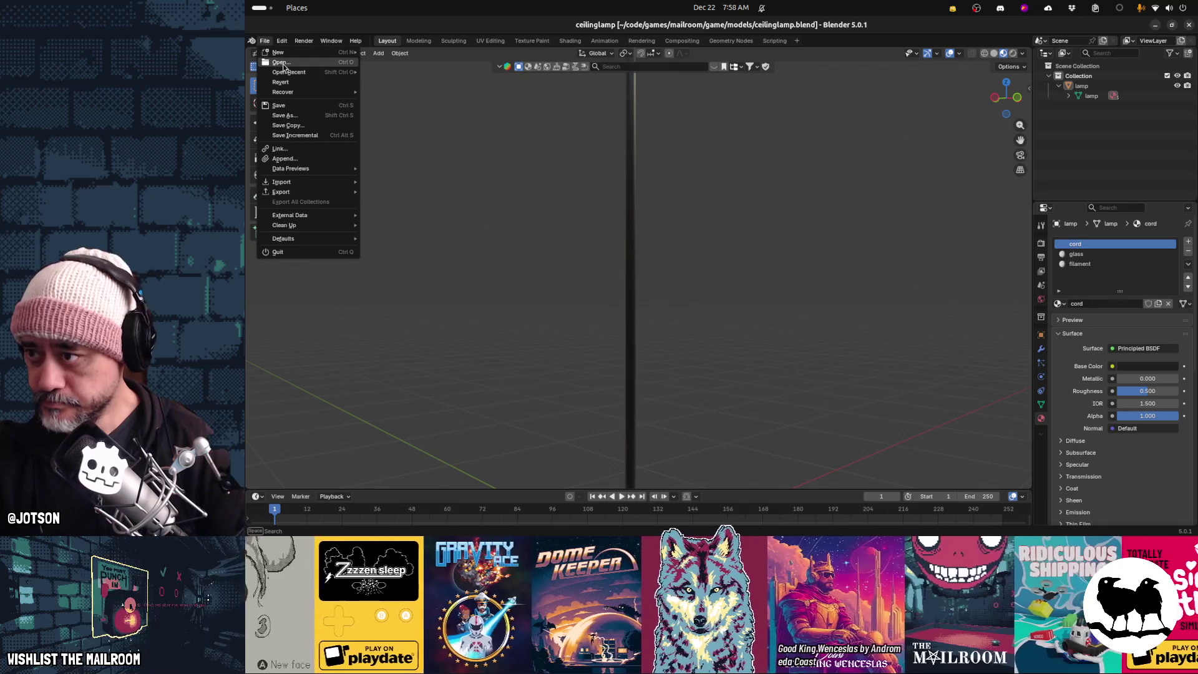
pyautogui.moveTo(284, 72)
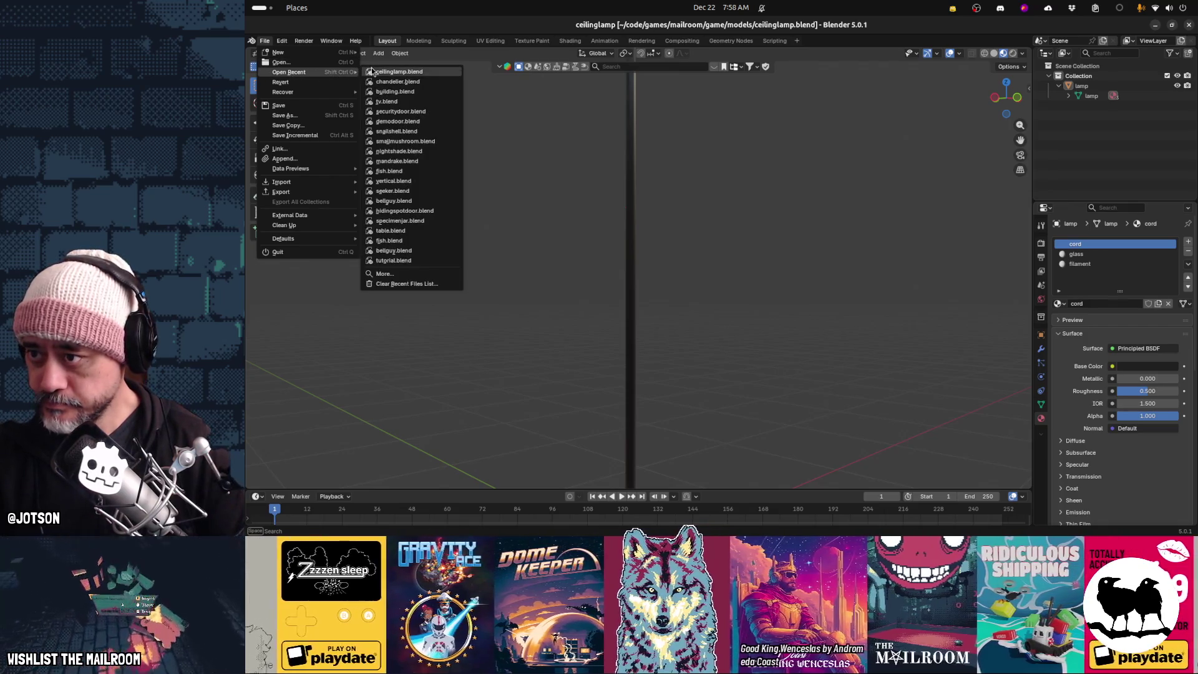
pyautogui.click(399, 107)
pyautogui.moveTo(593, 303); pyautogui.dragTo(631, 327)
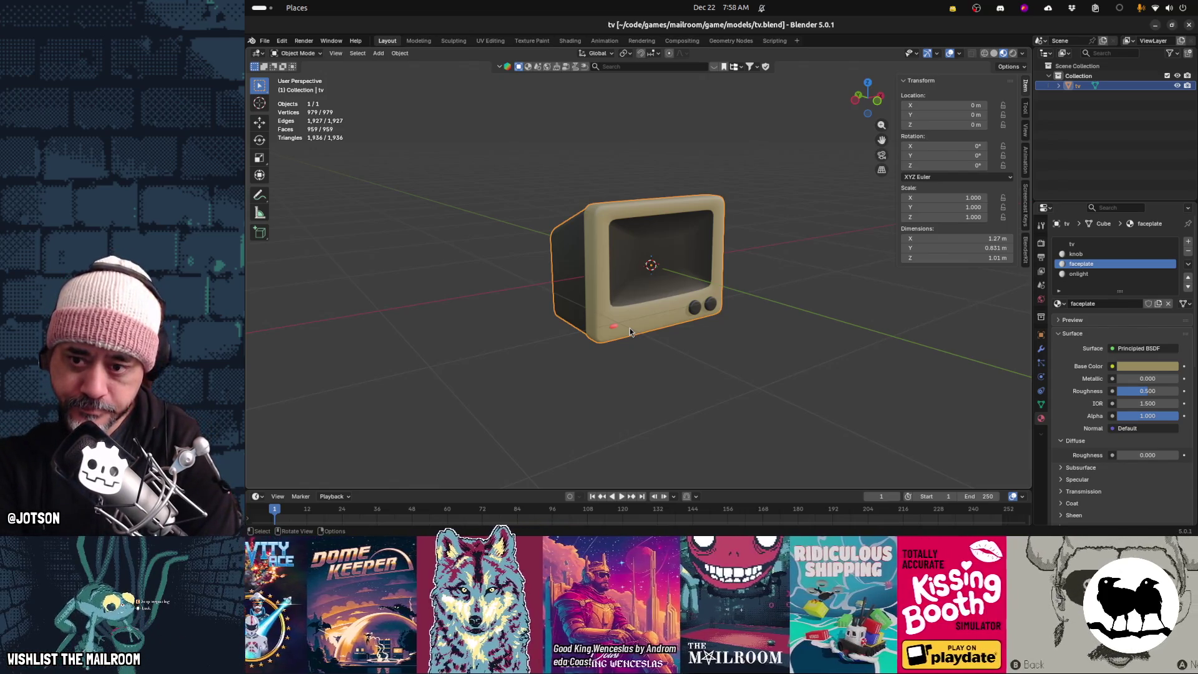
pyautogui.press('KP_1')
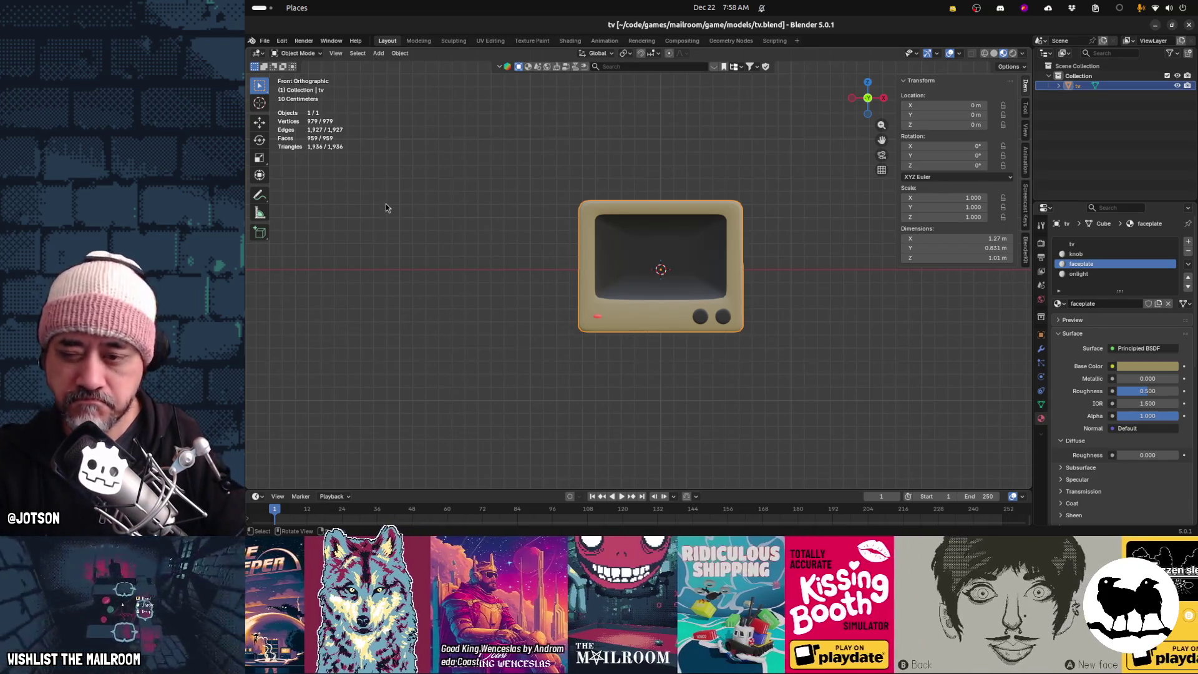
pyautogui.click(265, 41)
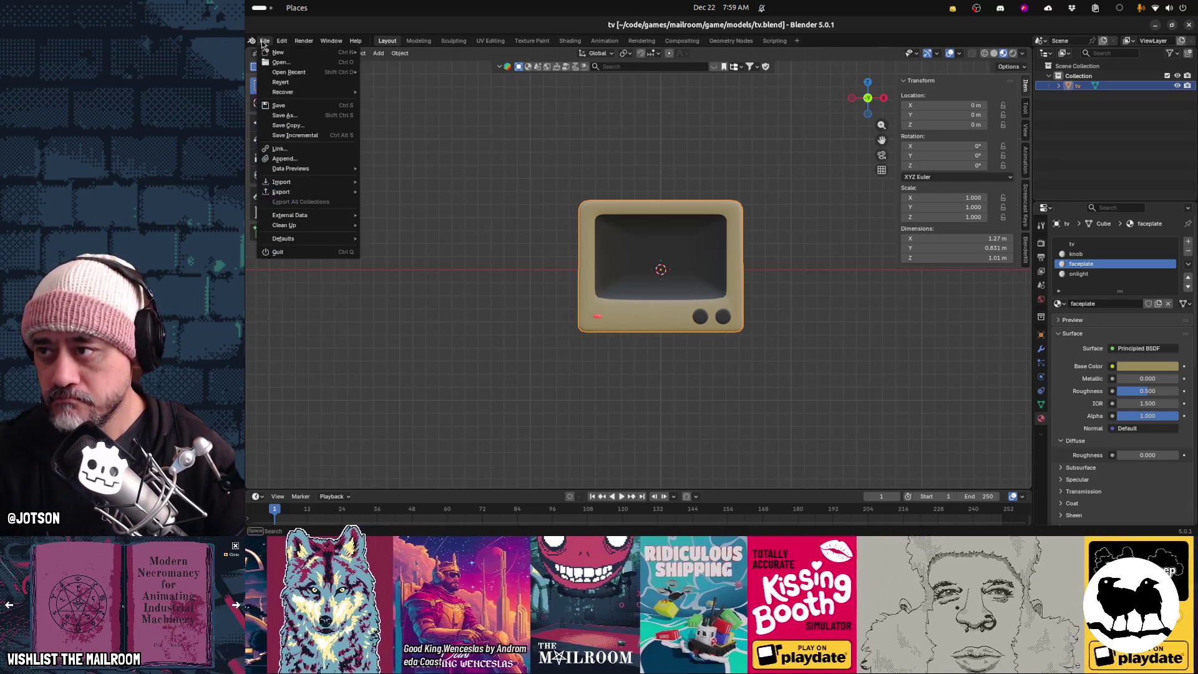
pyautogui.moveTo(273, 53)
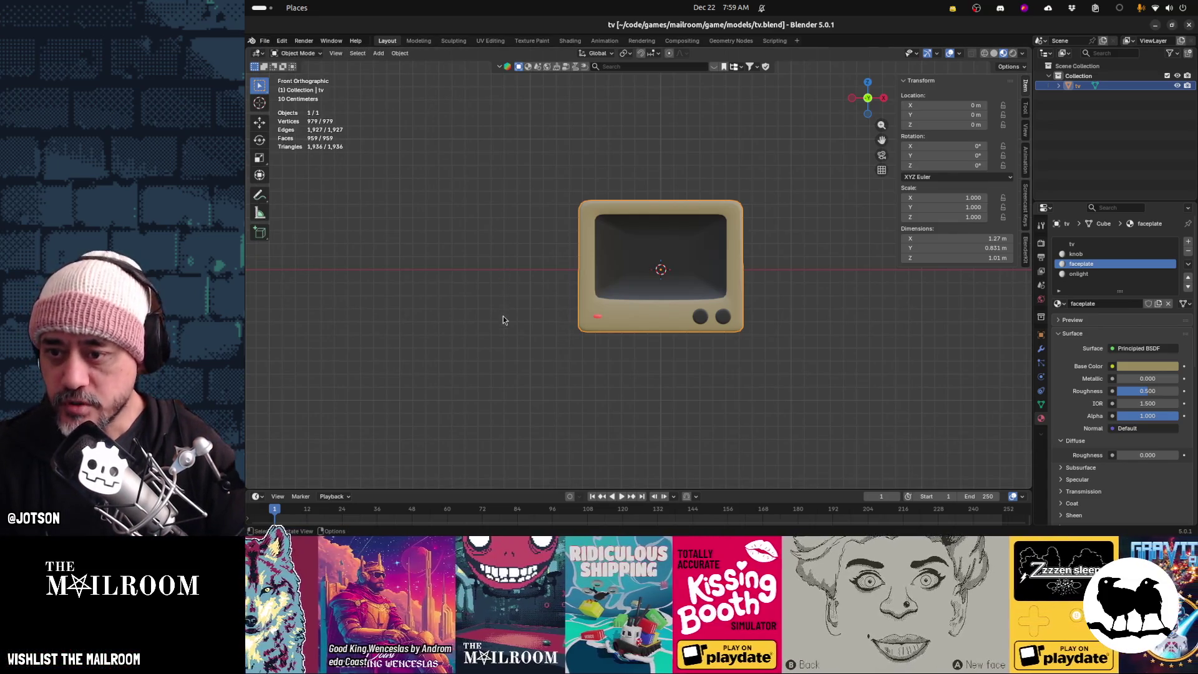
pyautogui.hotkey('shift', 'a')
# Step: Add a cube, shrink it, flatten it along Z and lower it beneath the TV
pyautogui.moveTo(504, 316)
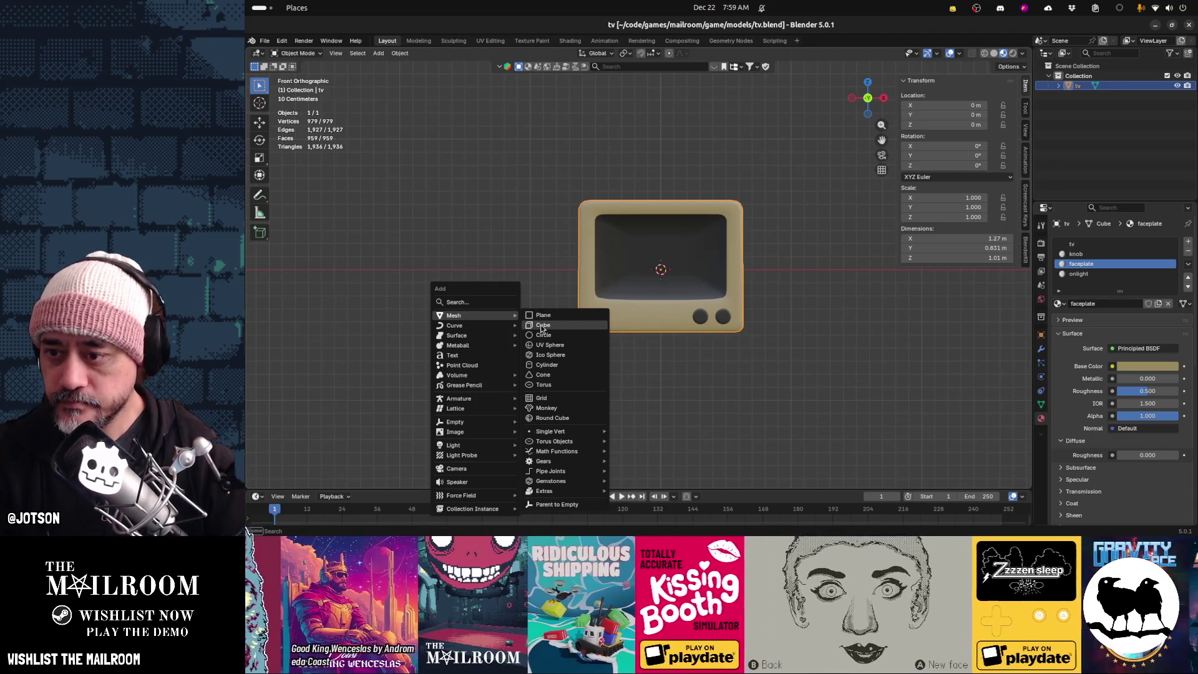
pyautogui.click(543, 325)
pyautogui.press('s')
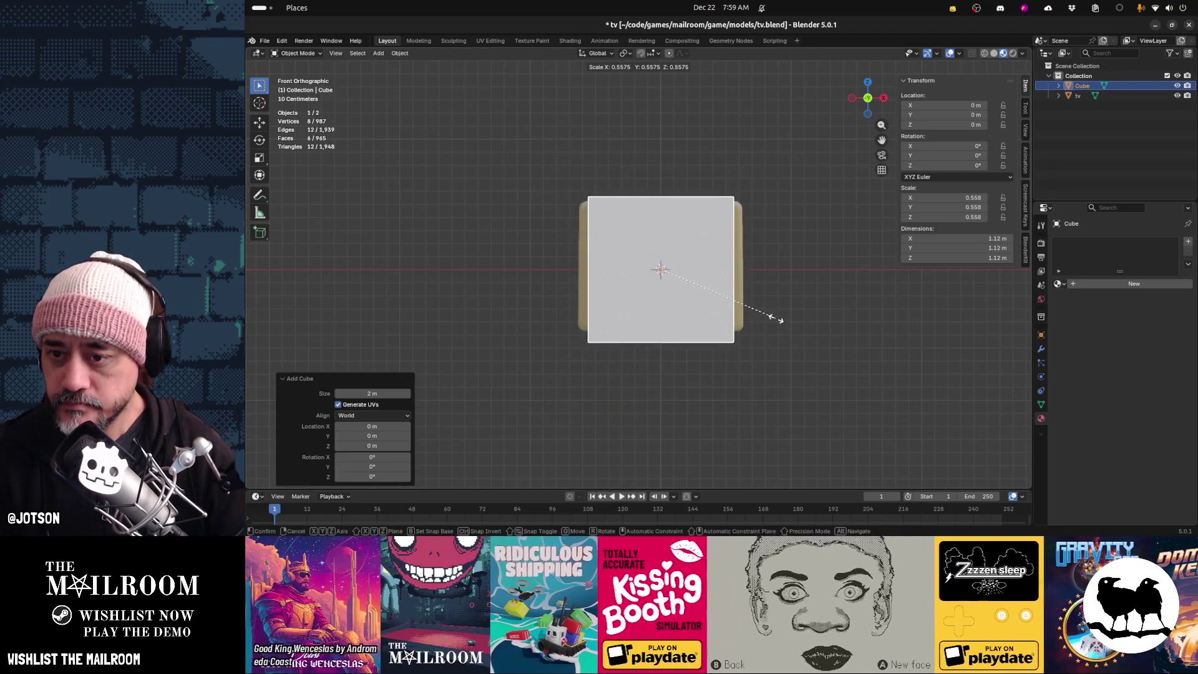
pyautogui.click(798, 335)
pyautogui.press('s')
pyautogui.press('z')
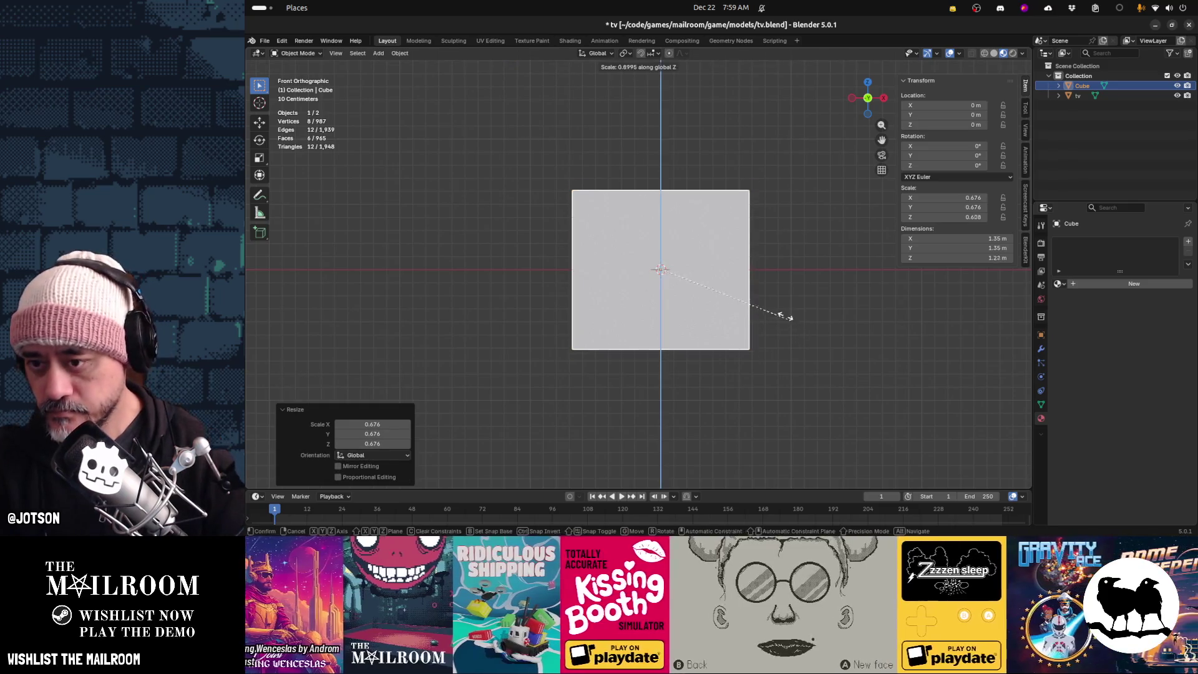
pyautogui.click(715, 254)
pyautogui.press('g')
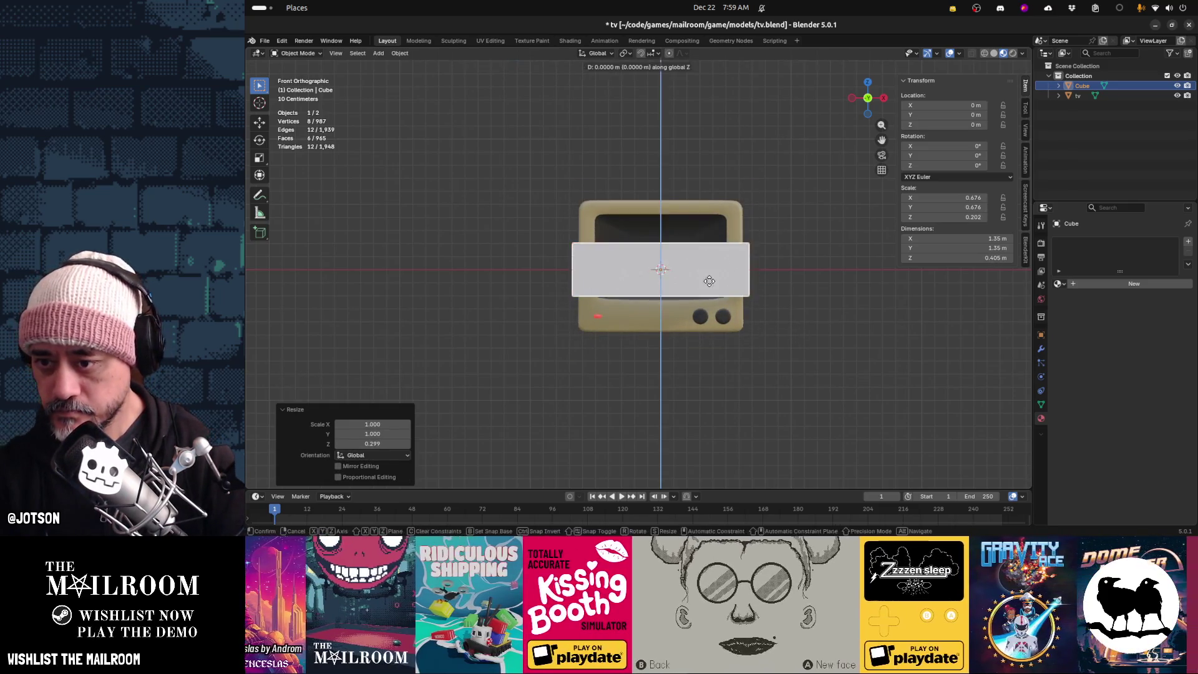
pyautogui.press('z')
pyautogui.click(705, 353)
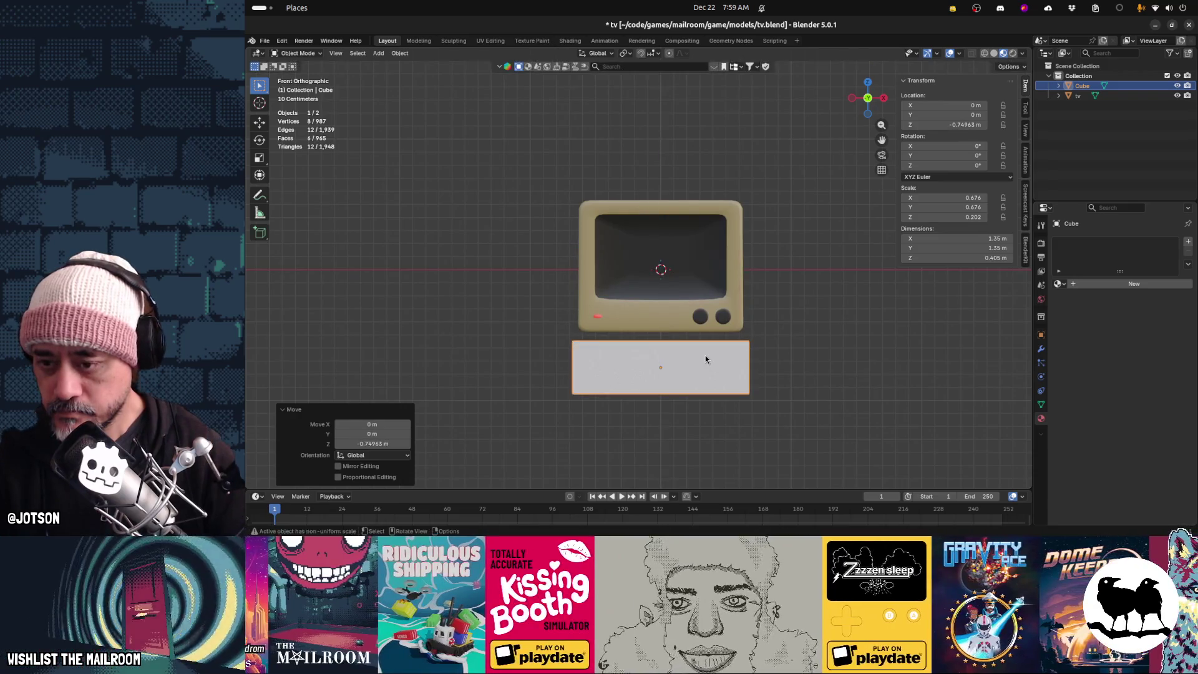
# Step: Widen the slab slightly along the X axis
pyautogui.moveTo(725, 372)
pyautogui.mouseDown()
pyautogui.moveTo(659, 373)
pyautogui.moveTo(785, 385)
pyautogui.mouseUp()
pyautogui.press('s')
pyautogui.press('x')
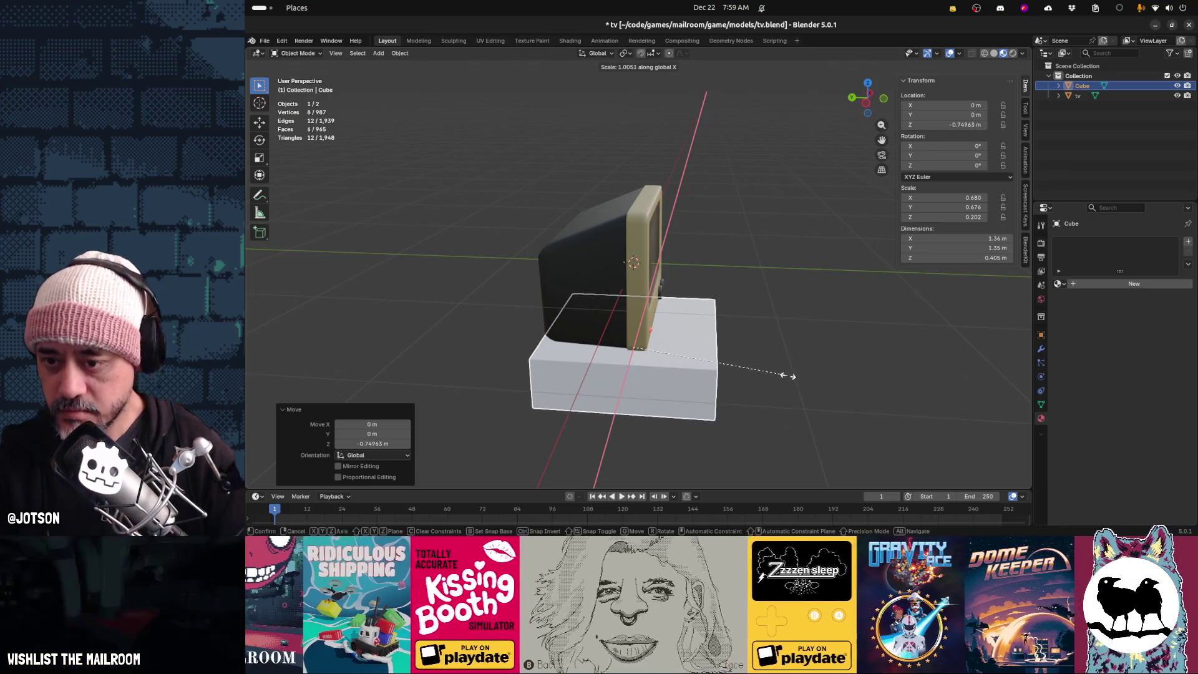
pyautogui.click(788, 379)
pyautogui.press('g')
pyautogui.press('z')
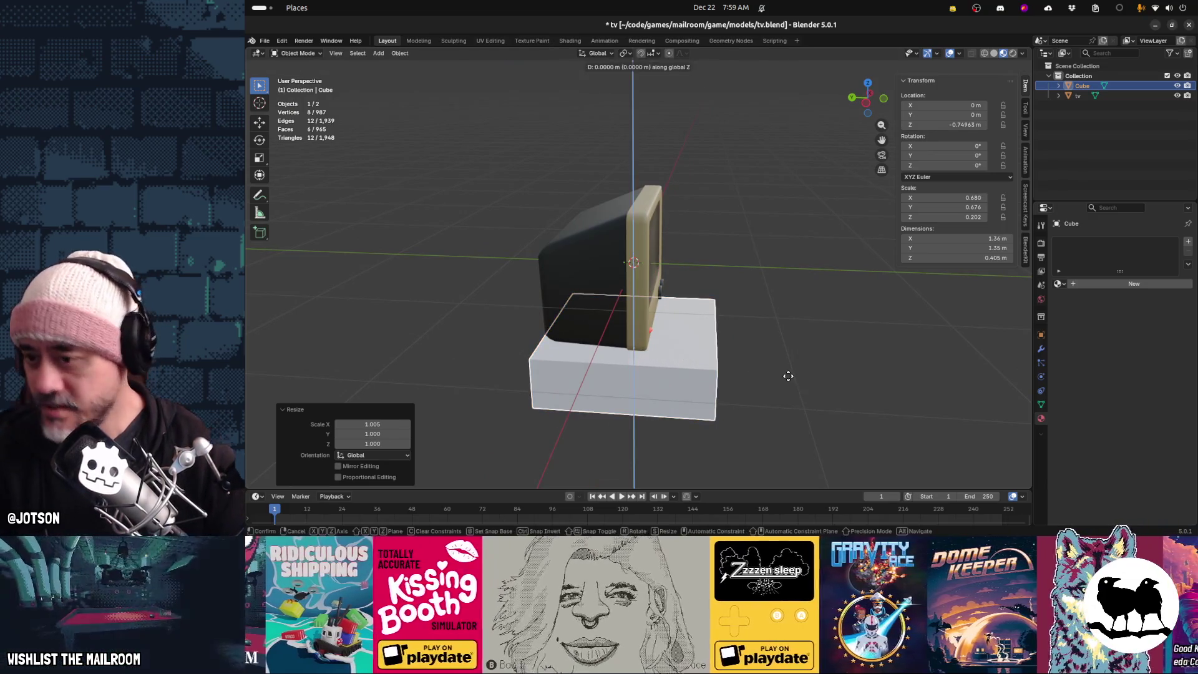
pyautogui.press('y')
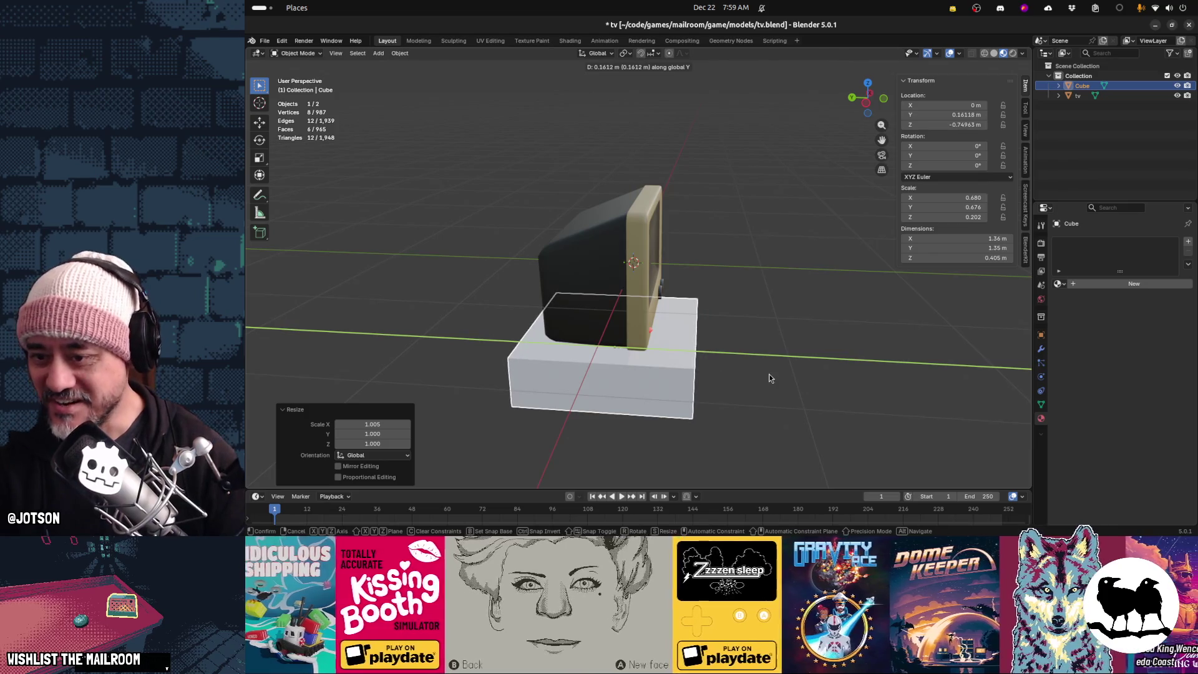
pyautogui.press('s')
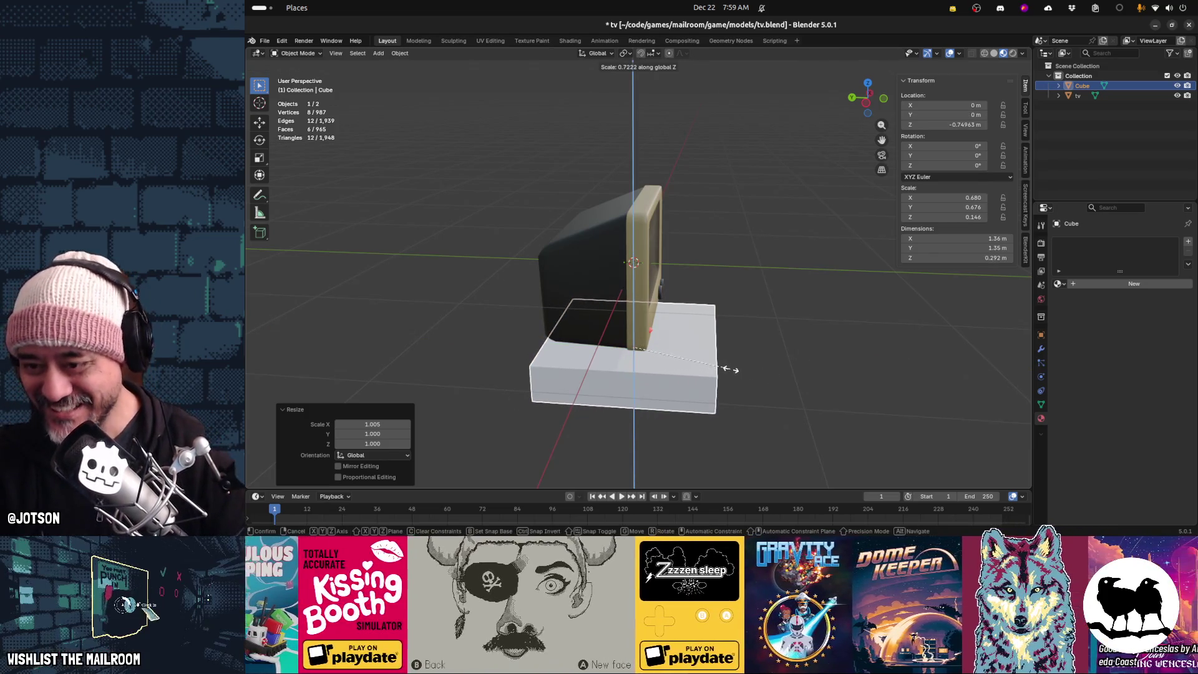
pyautogui.press('Escape')
# Step: Make the slab shallower along Y and shift it forward under the TV
pyautogui.press('s')
pyautogui.press('y')
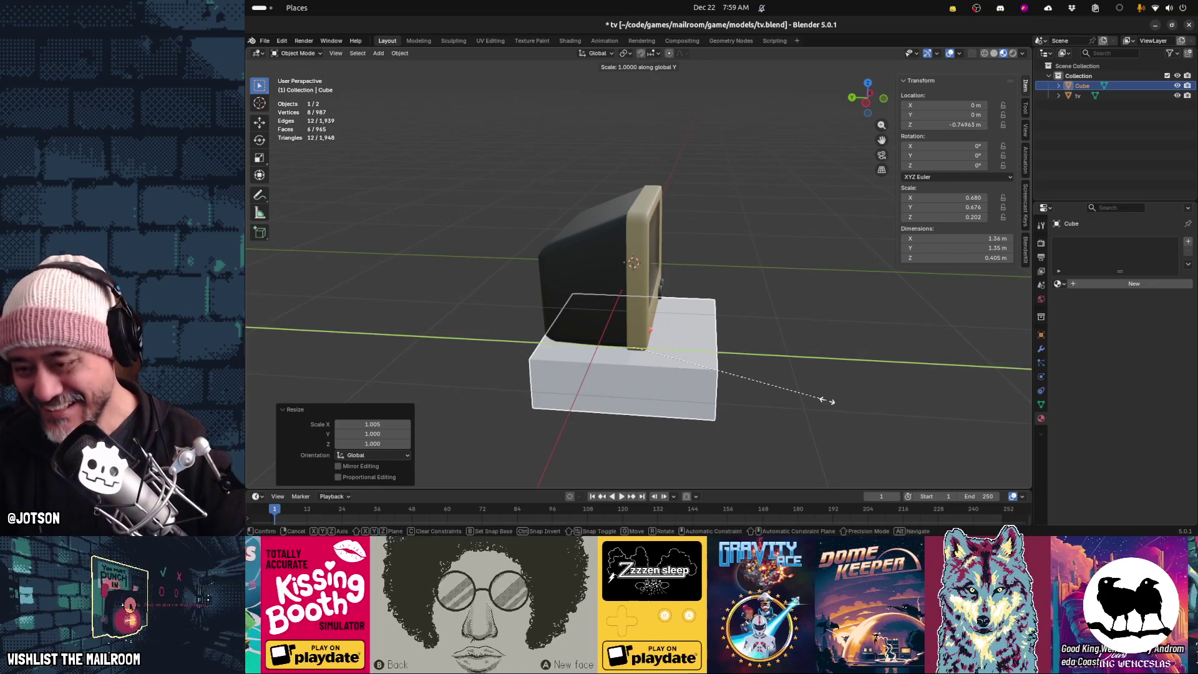
pyautogui.click(784, 387)
pyautogui.press('g')
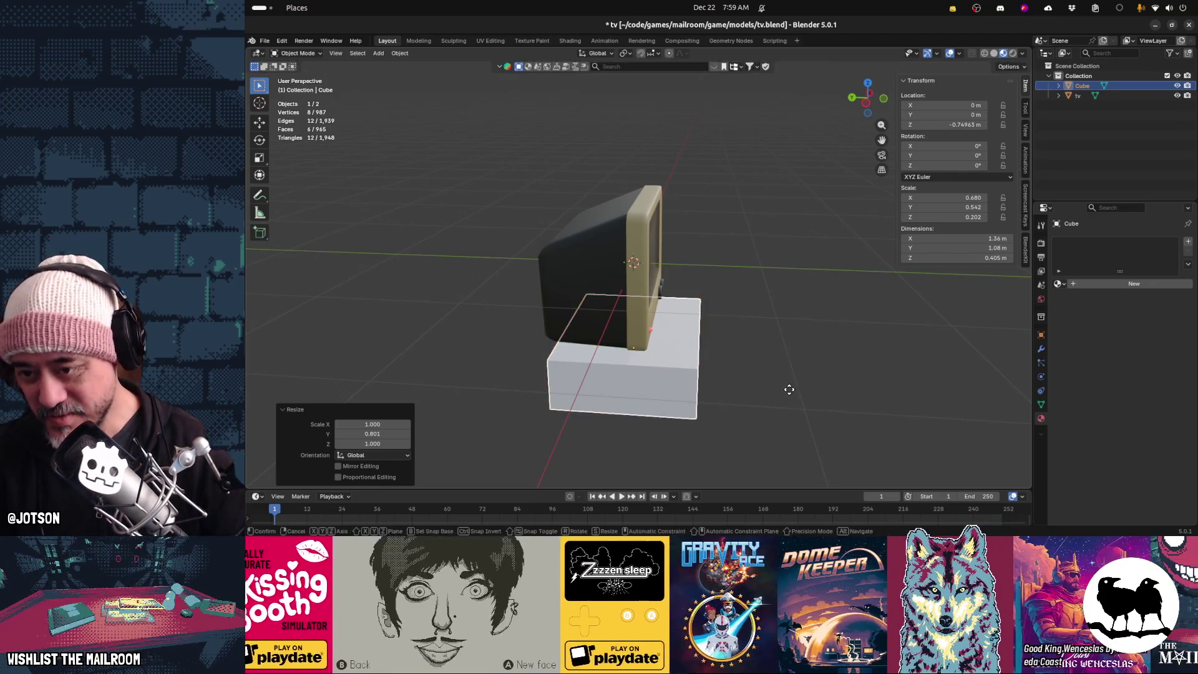
pyautogui.press('y')
pyautogui.click(759, 383)
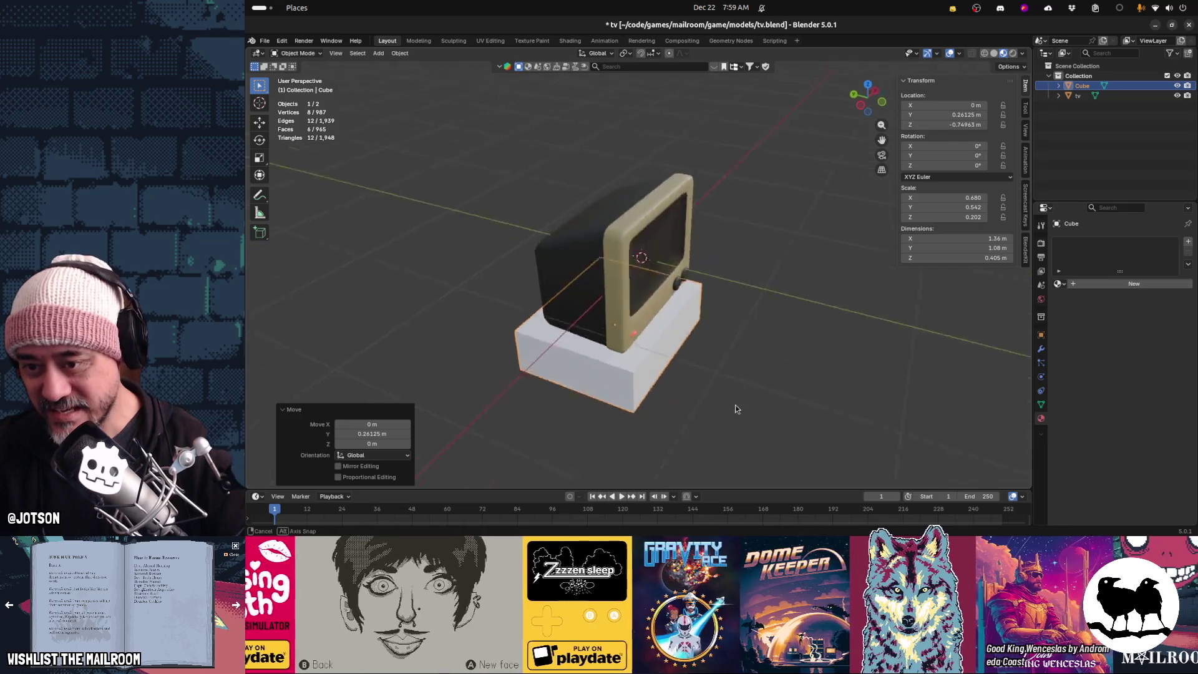
# Step: Orbit around to inspect the 1.36 × 1.08 × 0.405 m base under the TV
pyautogui.moveTo(557, 360); pyautogui.dragTo(626, 370)
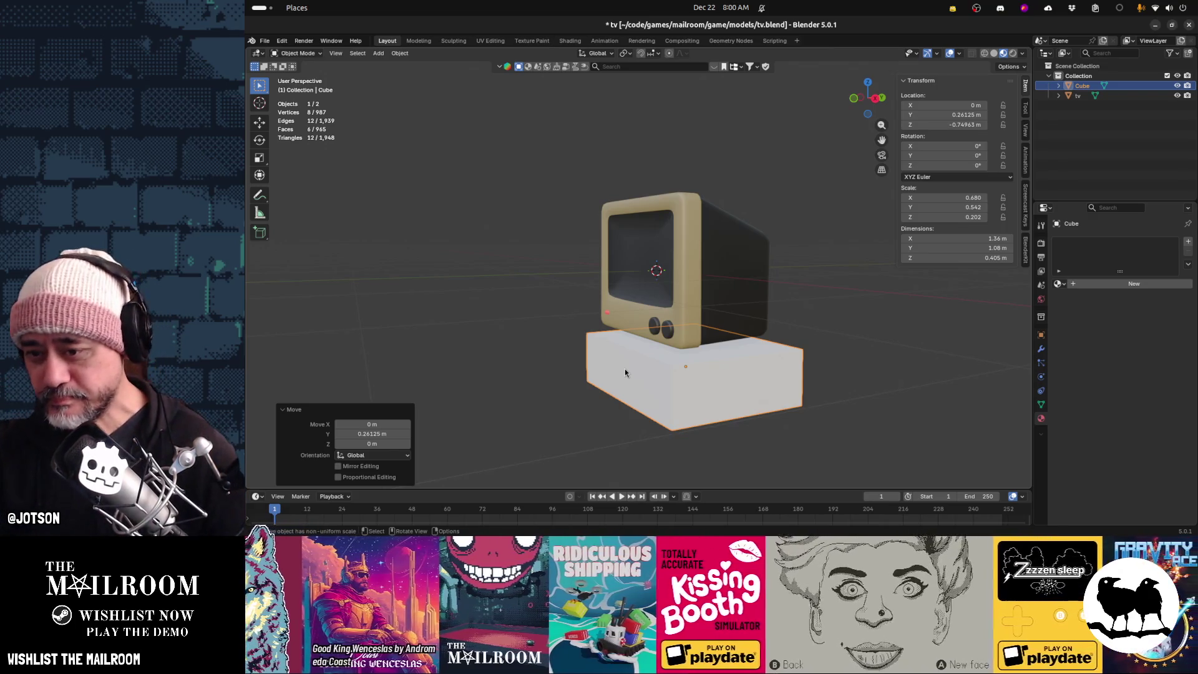
pyautogui.moveTo(625, 373)
pyautogui.mouseDown()
pyautogui.moveTo(664, 383)
pyautogui.moveTo(762, 376)
pyautogui.moveTo(751, 377)
pyautogui.mouseUp()
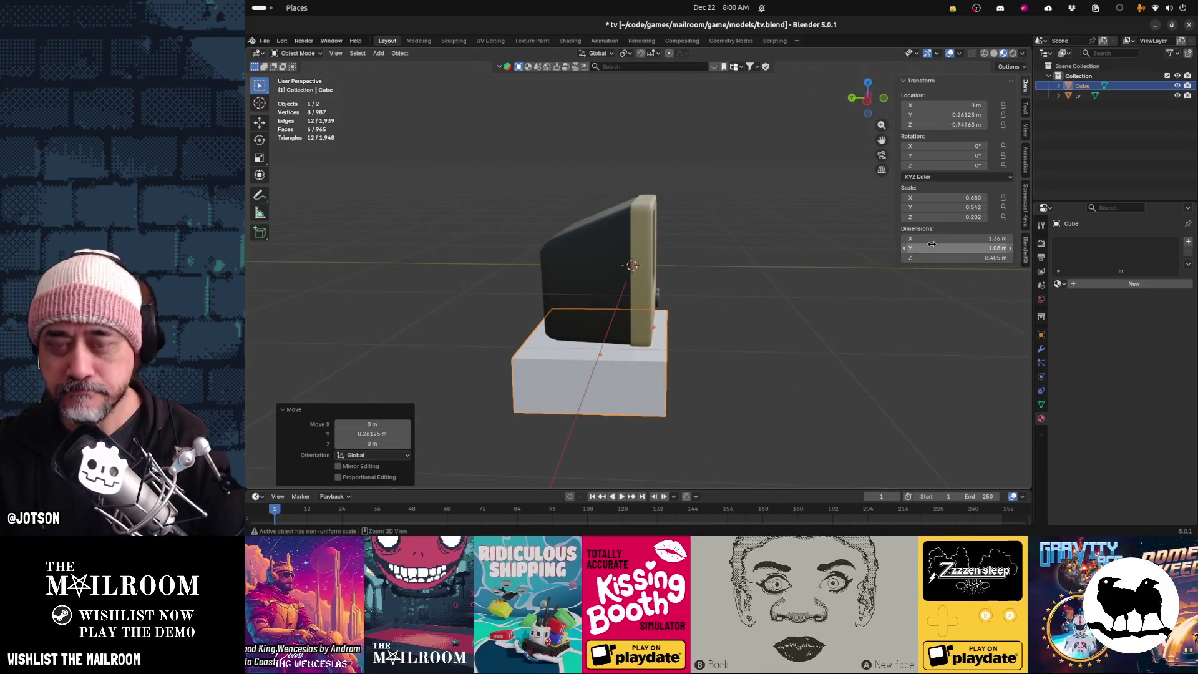
pyautogui.hotkey('shift', 'a')
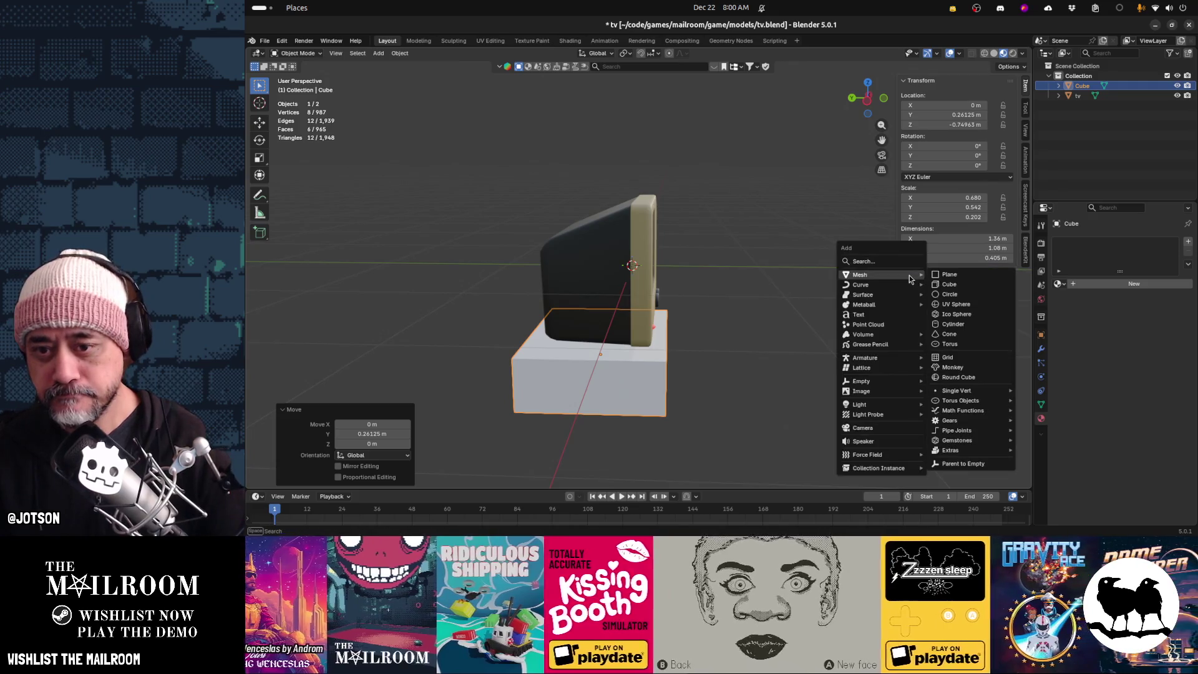
pyautogui.press('Escape')
pyautogui.hotkey('ctrl', 'a')
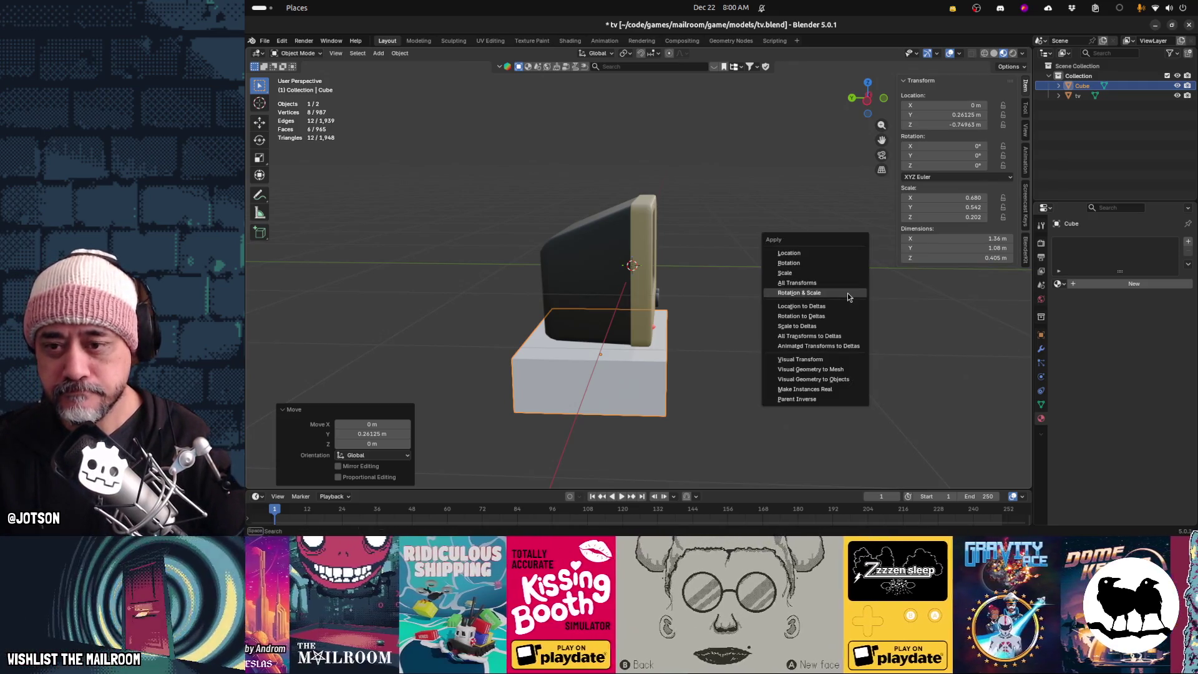
# Step: Apply rotation and scale to the base, then select its front face in Edit Mode
pyautogui.click(847, 295)
pyautogui.moveTo(770, 390)
pyautogui.mouseDown()
pyautogui.moveTo(729, 377)
pyautogui.moveTo(742, 389)
pyautogui.moveTo(667, 407)
pyautogui.mouseUp()
pyautogui.scroll(2, 665, 405)
pyautogui.press('Tab')
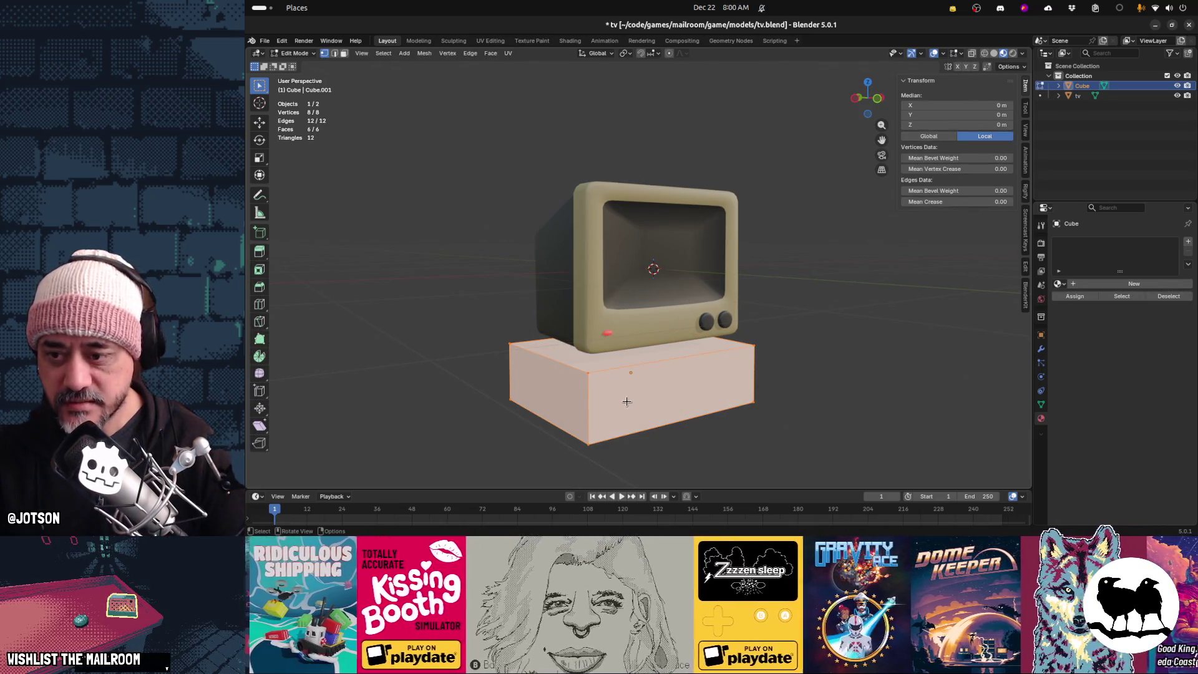
pyautogui.hotkey('alt', 'a')
pyautogui.click(344, 54)
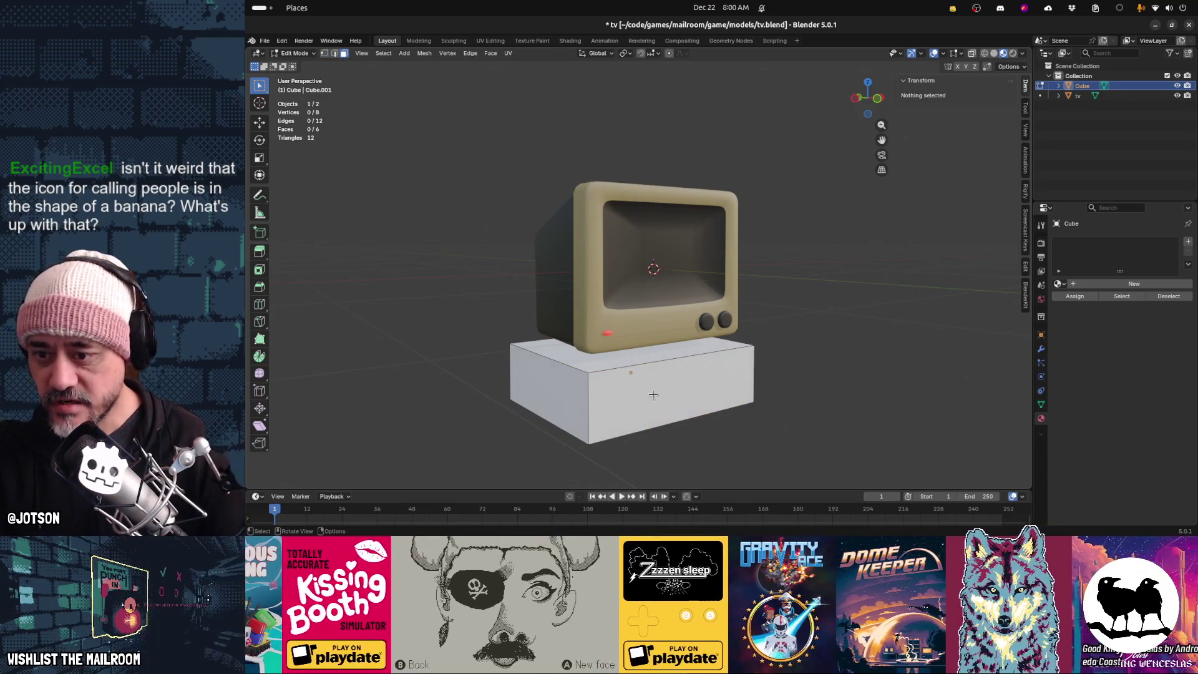
pyautogui.click(653, 396)
# Step: Inset the front face twice, the second time with a 0.04024 m border
pyautogui.press('i')
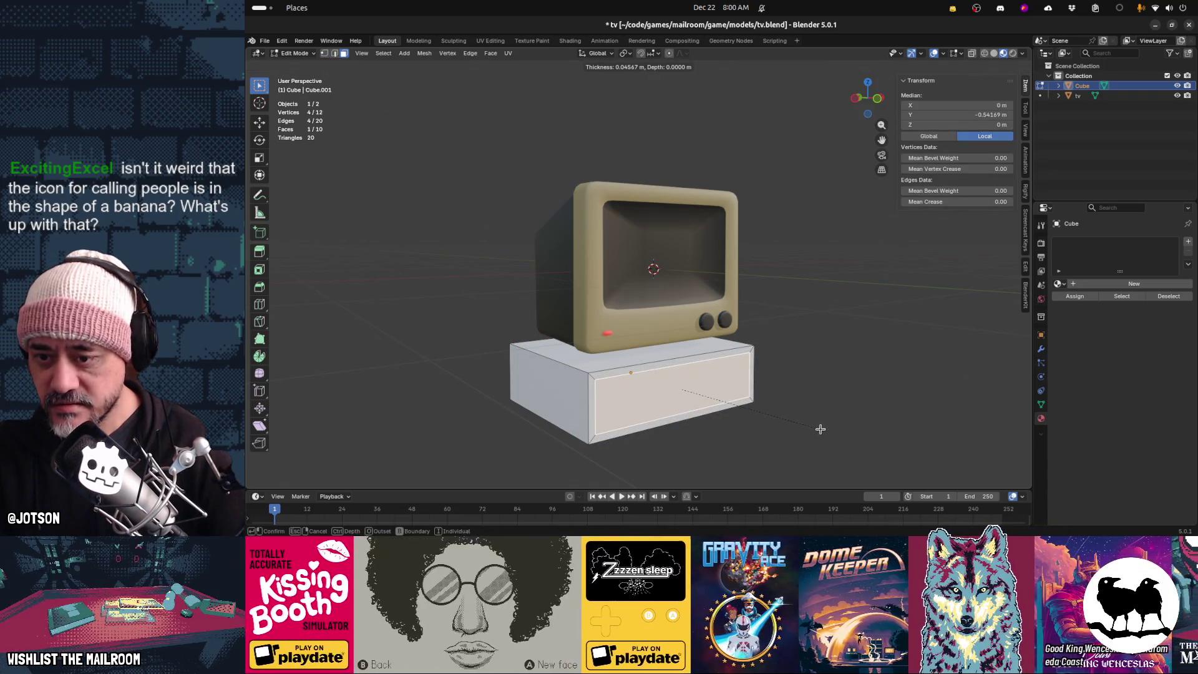
pyautogui.click(821, 430)
pyautogui.moveTo(805, 437); pyautogui.dragTo(776, 436)
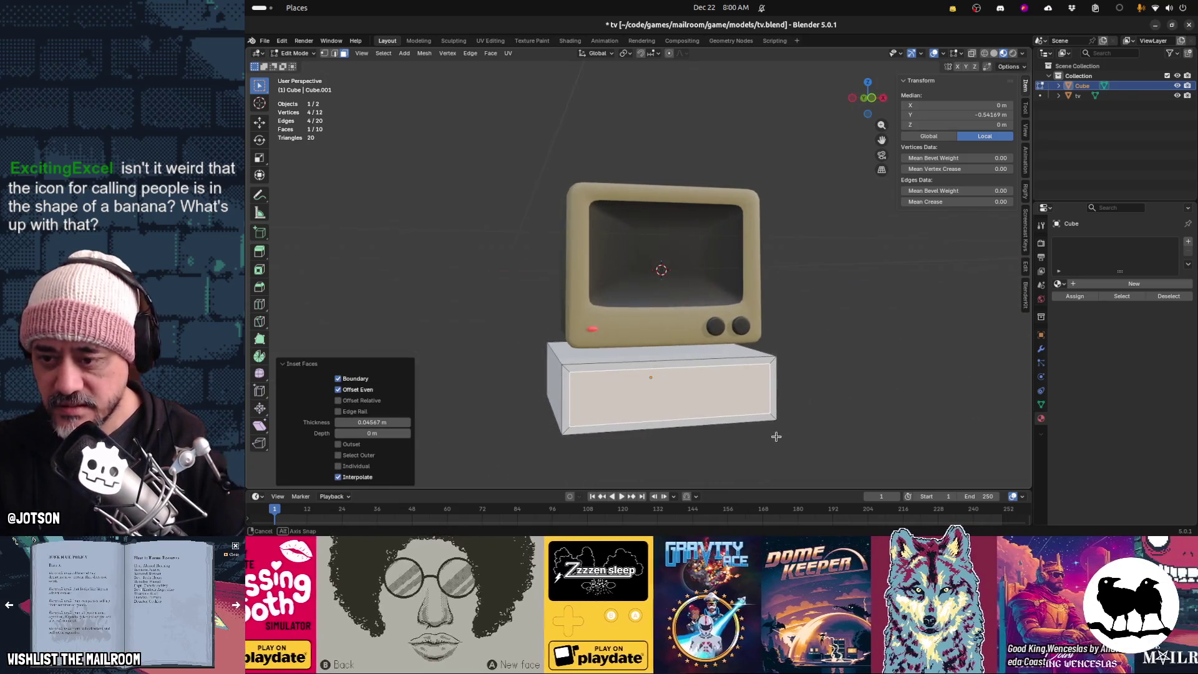
pyautogui.press('i')
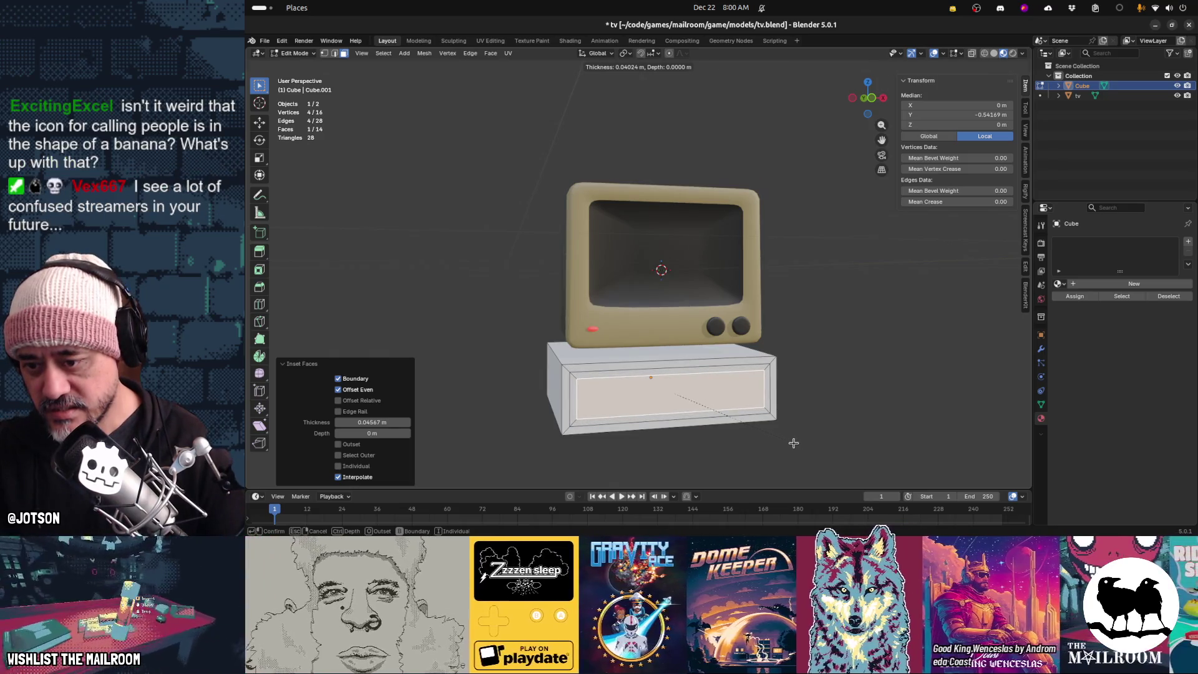
pyautogui.click(793, 443)
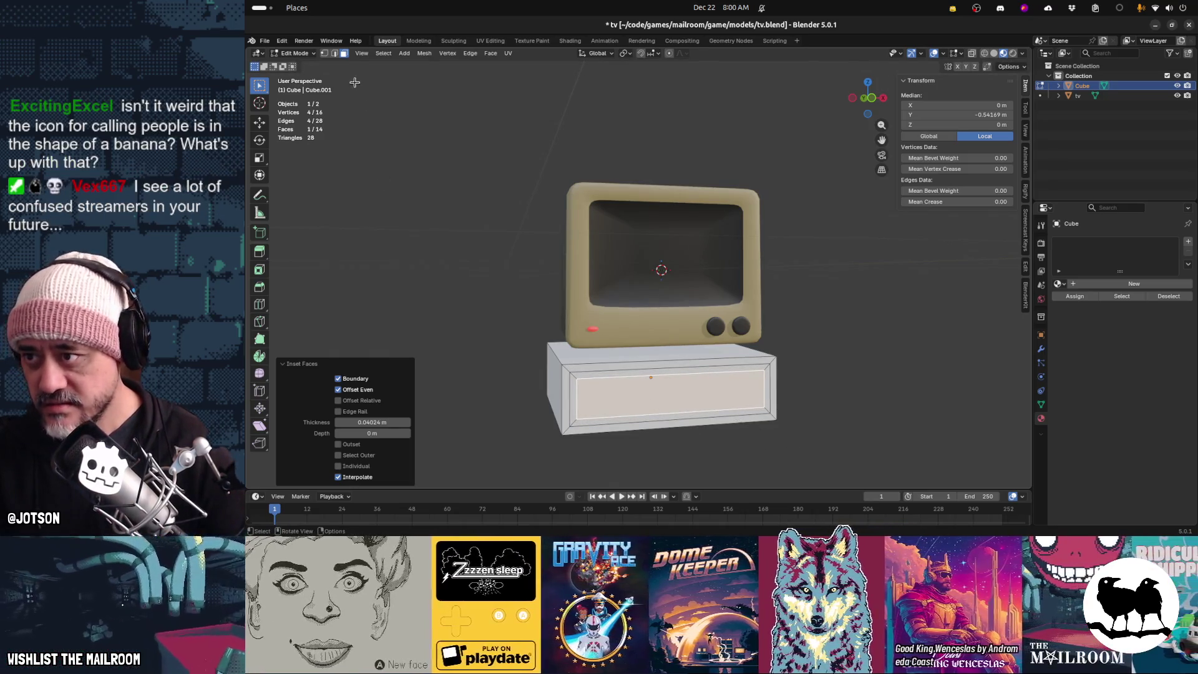
# Step: Raise the inset's bottom edge along Z and slide a side edge left along X
pyautogui.press('2')
pyautogui.click(650, 414)
pyautogui.press('g')
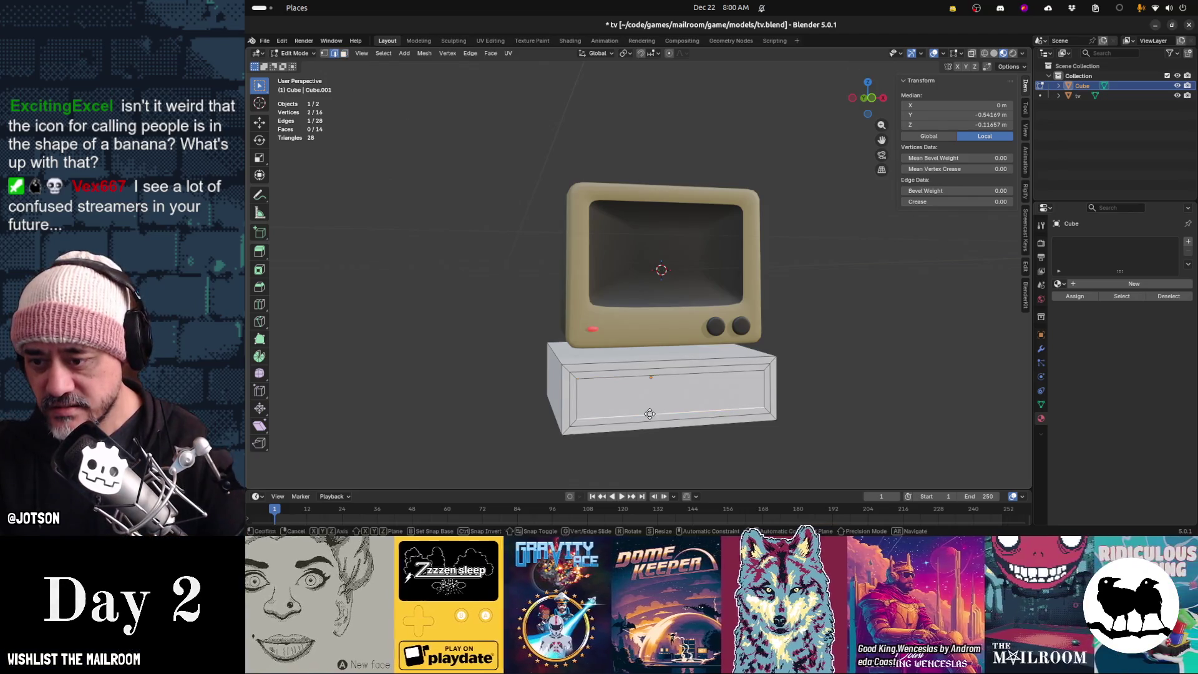
pyautogui.press('z')
pyautogui.click(749, 376)
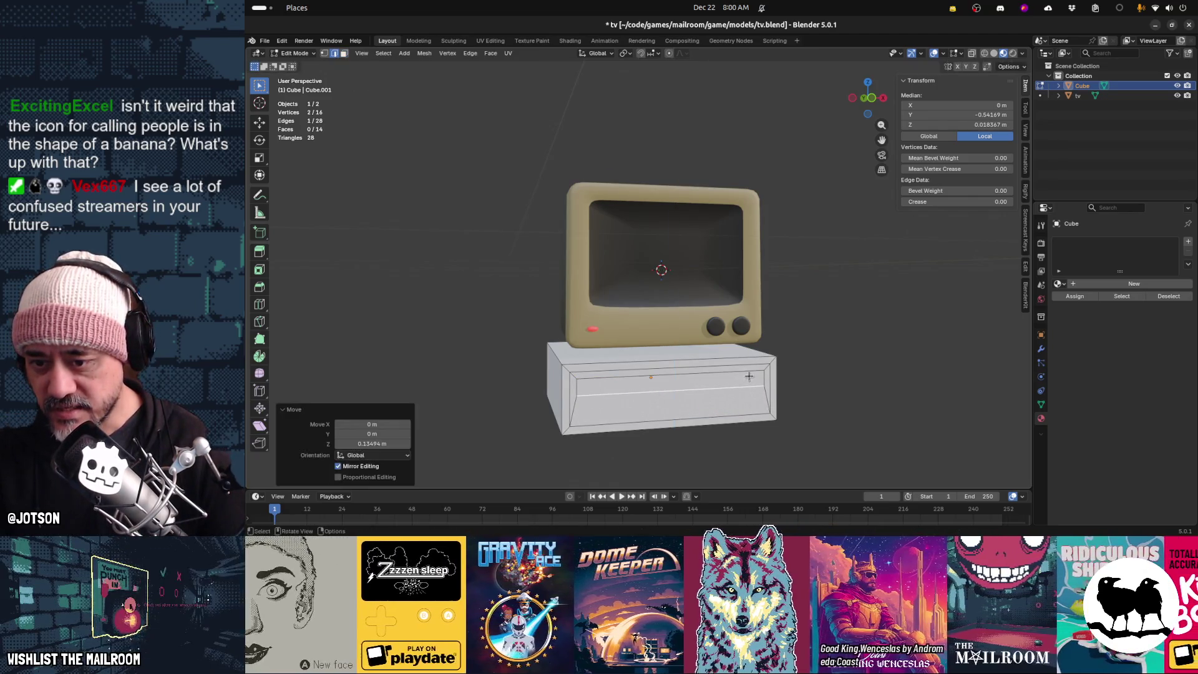
pyautogui.click(764, 382)
pyautogui.press('g')
pyautogui.press('x')
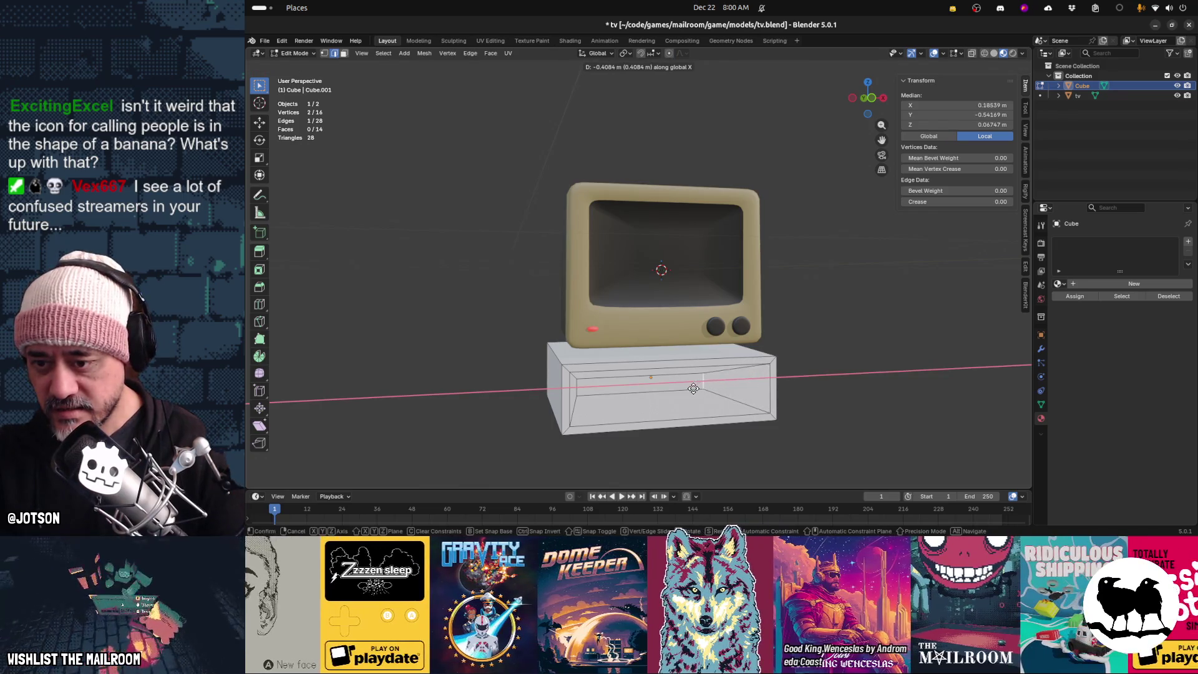
pyautogui.click(663, 387)
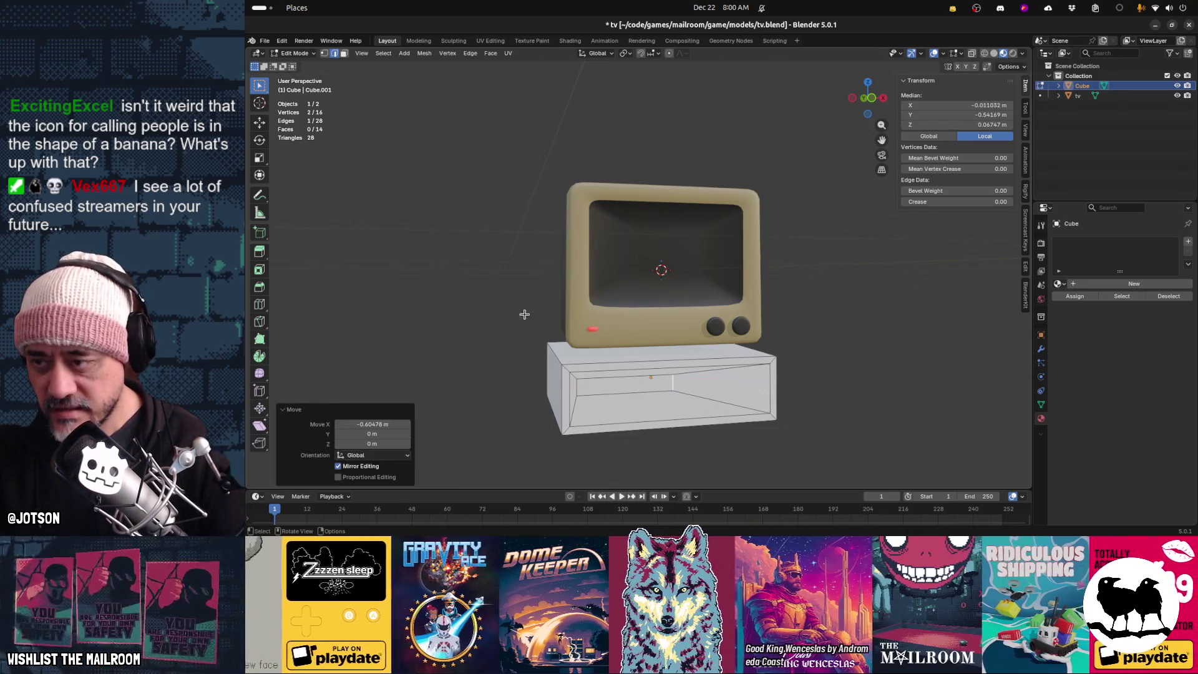
# Step: Select the inset slot panel face on the base's front
pyautogui.click(344, 53)
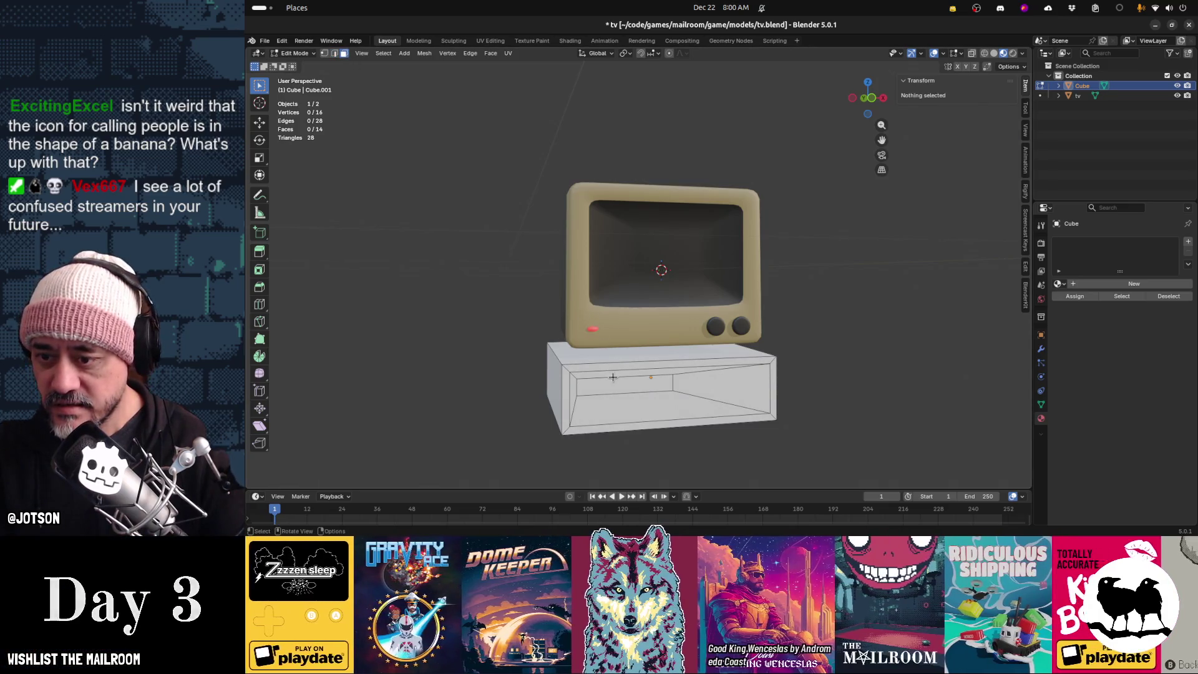
pyautogui.click(613, 377)
pyautogui.press('e')
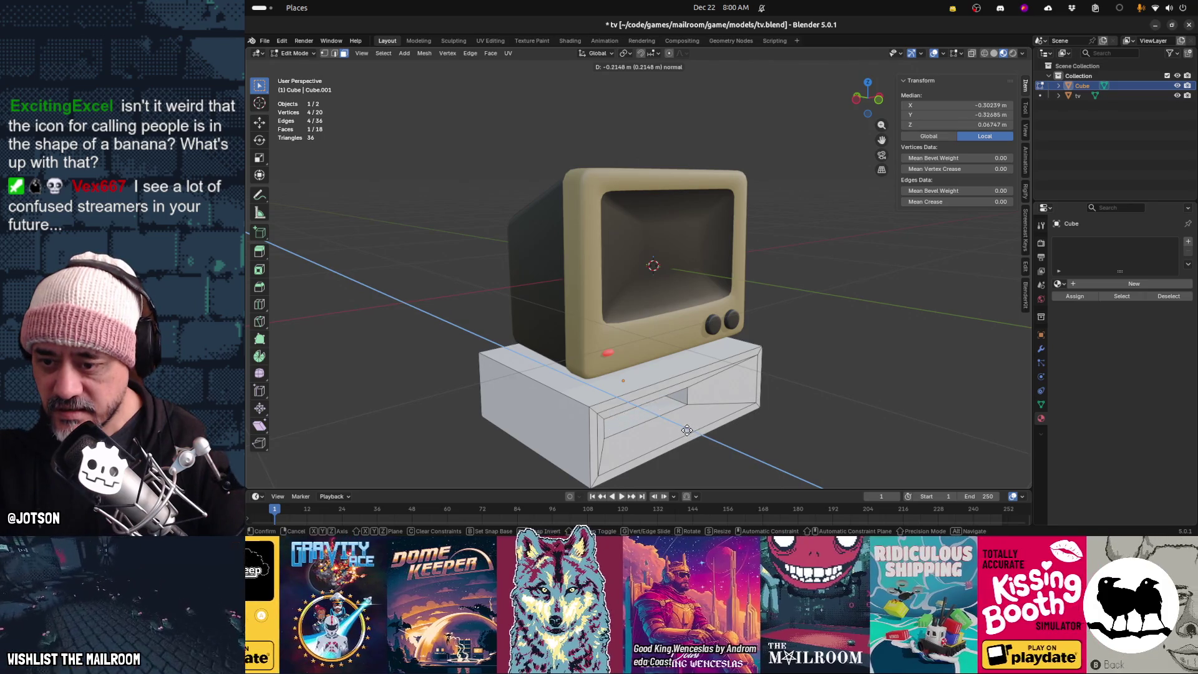
# Step: Extrude the panel face 0.23483 m inward to form the recessed slot
pyautogui.rightClick(715, 453)
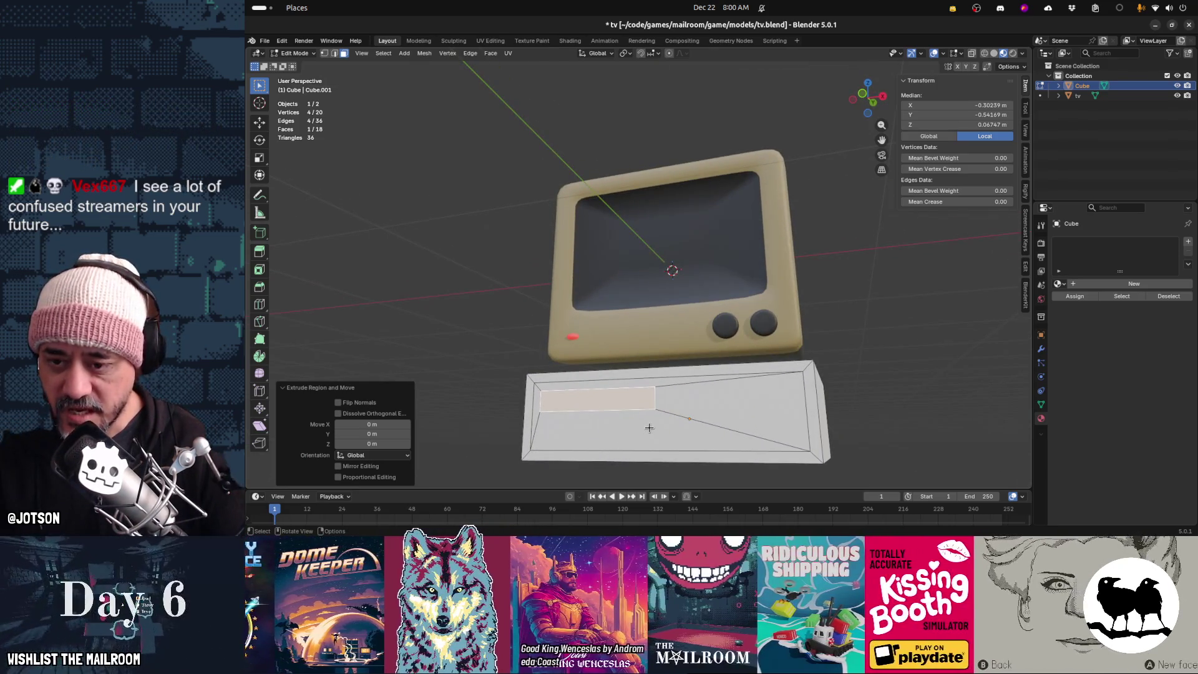
pyautogui.moveTo(649, 427); pyautogui.dragTo(709, 444)
pyautogui.press('e')
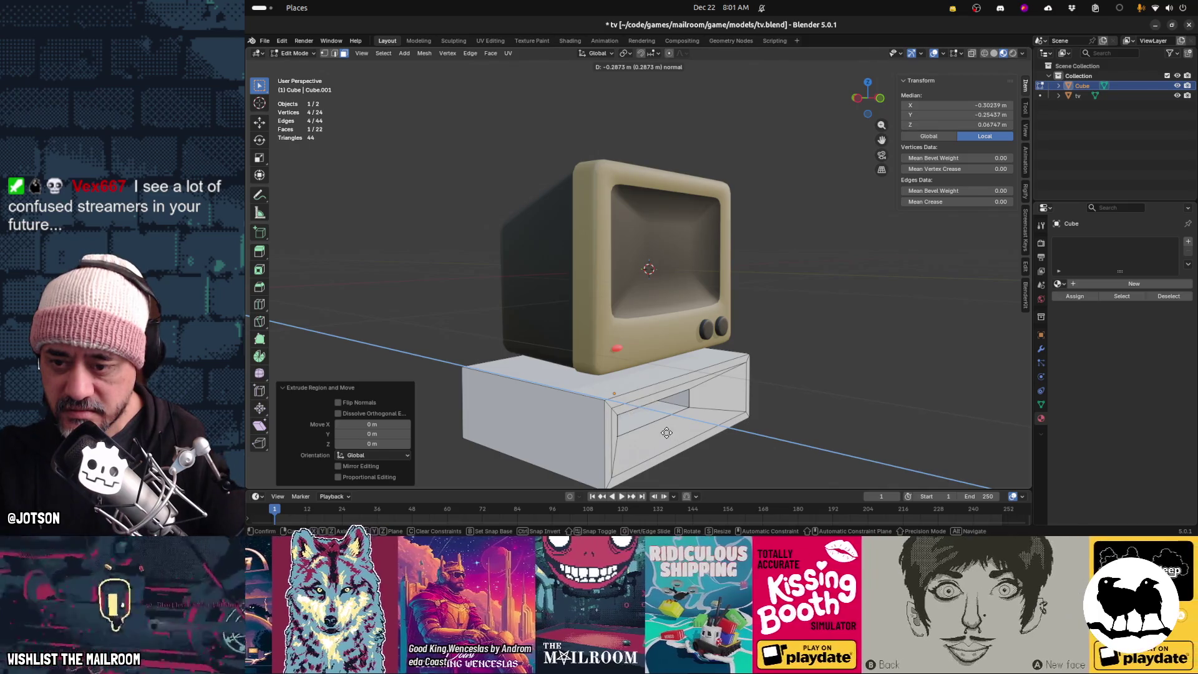
pyautogui.click(673, 437)
pyautogui.moveTo(673, 437)
pyautogui.mouseDown()
pyautogui.moveTo(687, 447)
pyautogui.moveTo(652, 427)
pyautogui.mouseUp()
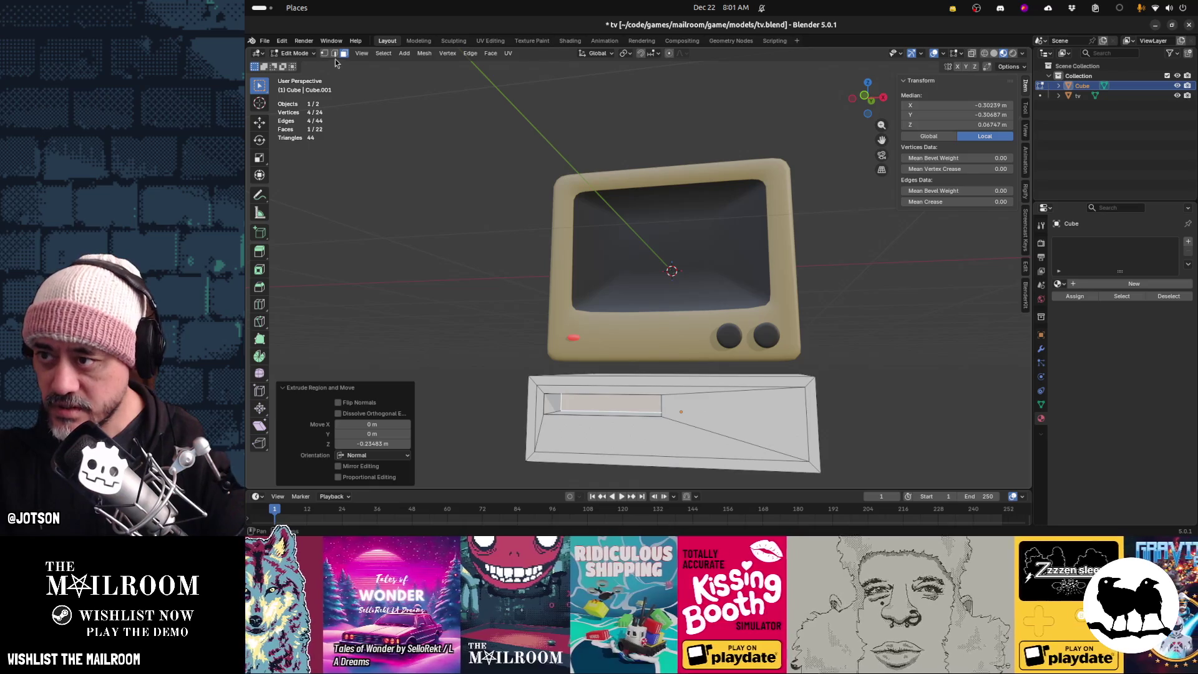
# Step: Select recess edges and try scaling and moving them along X, cancelling both
pyautogui.click(334, 55)
pyautogui.click(646, 414)
pyautogui.keyDown('shift'); pyautogui.click(660, 407); pyautogui.keyUp('shift')
pyautogui.press('s')
pyautogui.press('Escape')
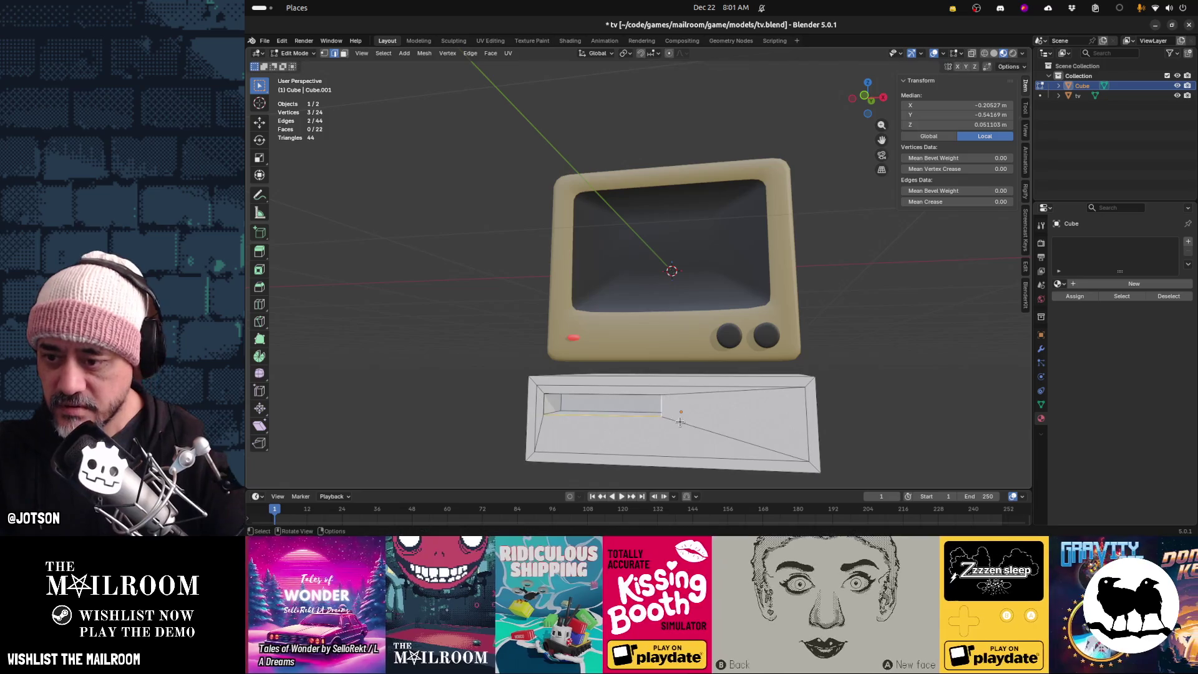
pyautogui.click(666, 412)
pyautogui.press('g')
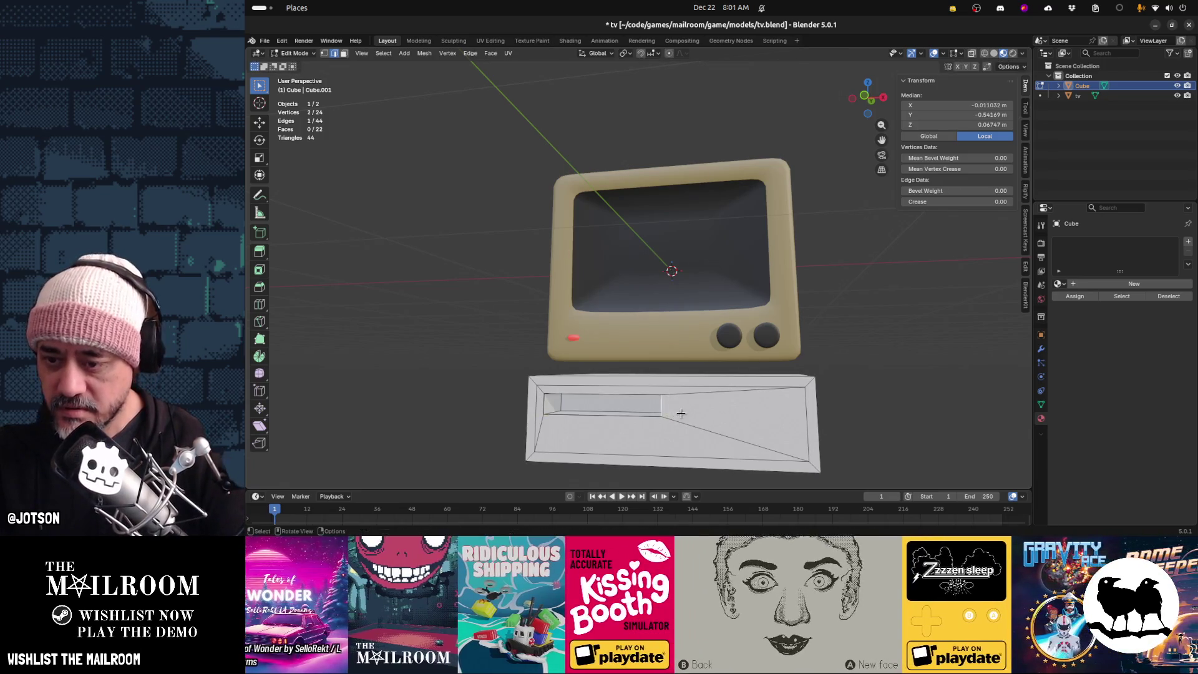
pyautogui.press('x')
pyautogui.press('Escape')
# Step: Select the whole base mesh and merge its vertices by distance
pyautogui.moveTo(689, 409); pyautogui.dragTo(724, 431)
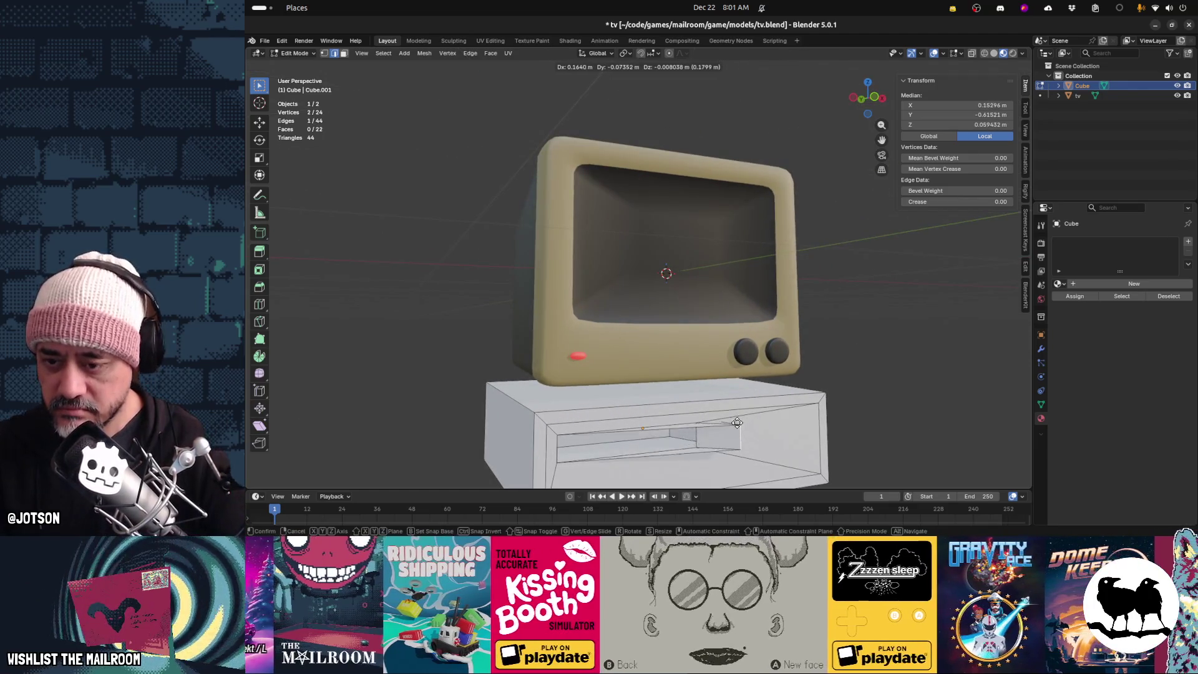
pyautogui.press('a')
pyautogui.press('m')
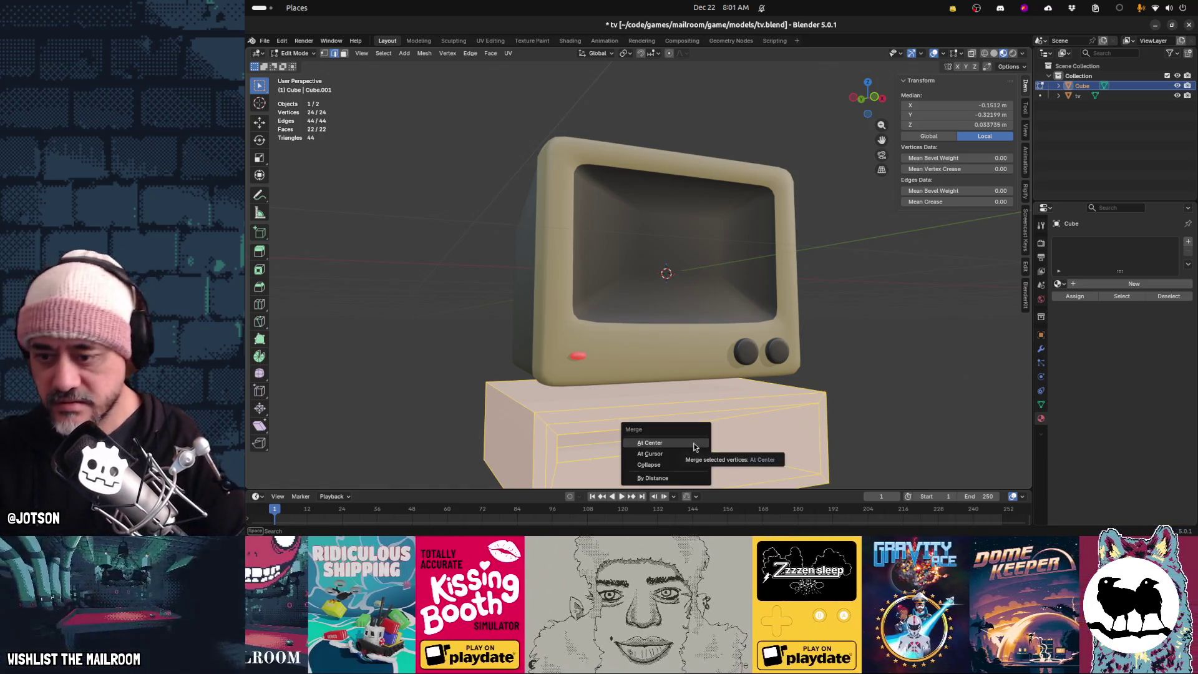
pyautogui.click(693, 442)
# Step: Slide a slot edge along X, then select the slot's lower and vertical edges
pyautogui.click(694, 442)
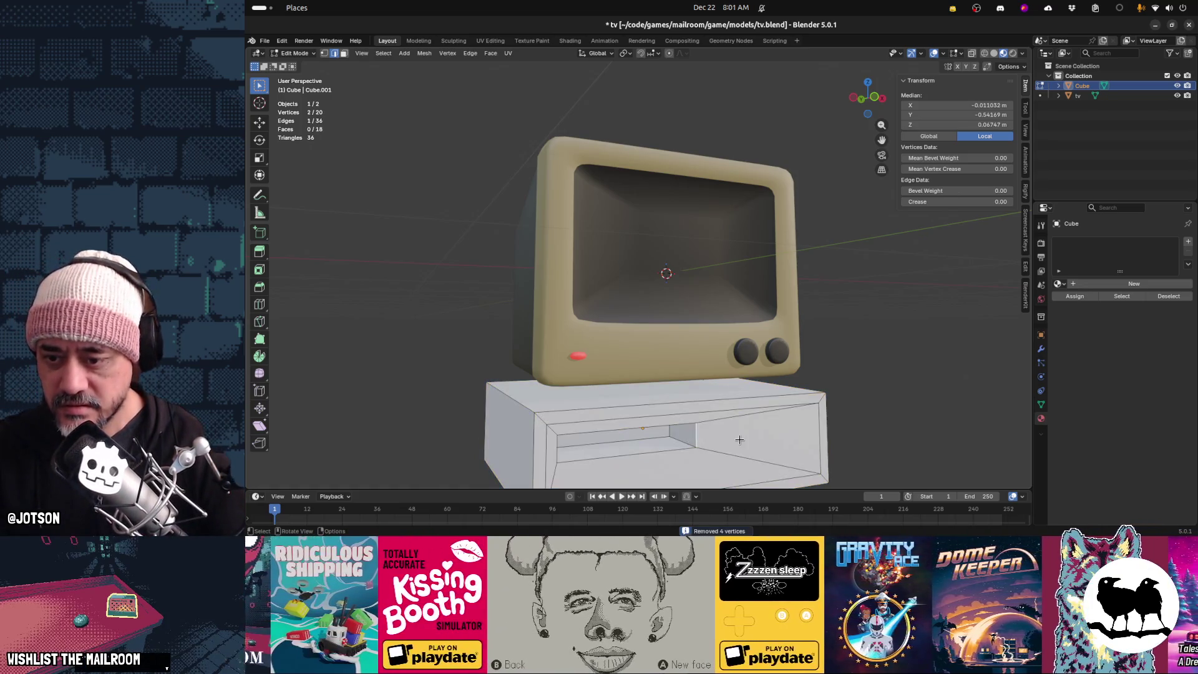
pyautogui.press('g')
pyautogui.press('x')
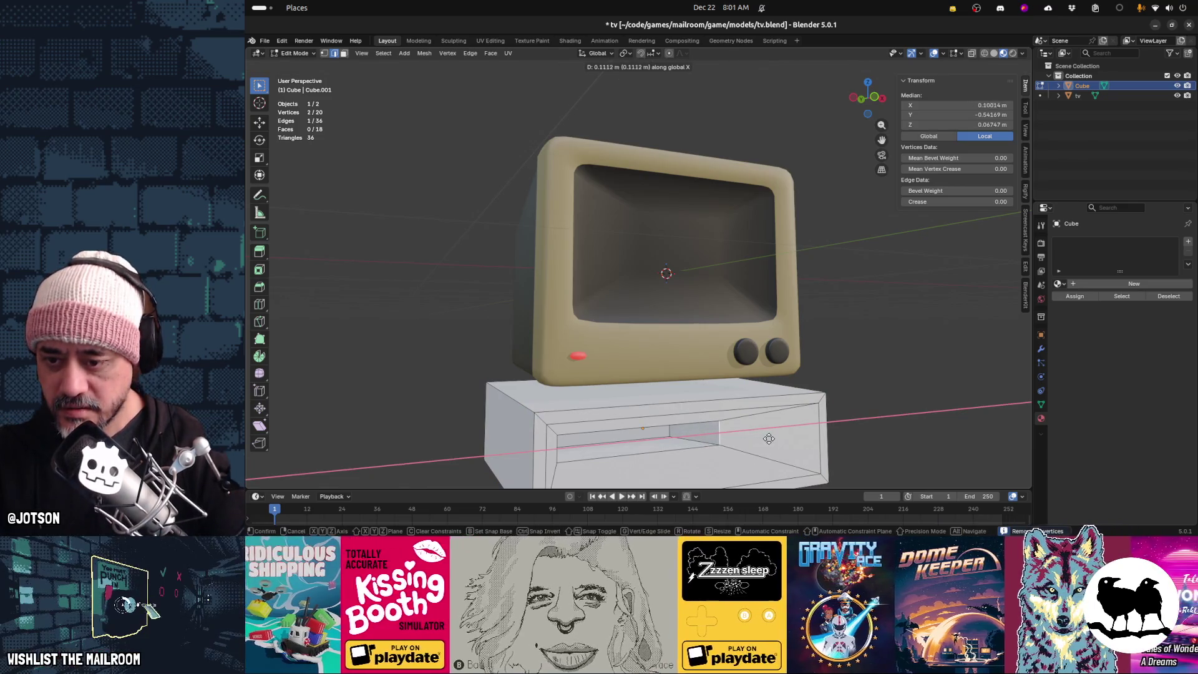
pyautogui.click(763, 441)
pyautogui.click(694, 448)
pyautogui.moveTo(670, 444); pyautogui.dragTo(635, 439)
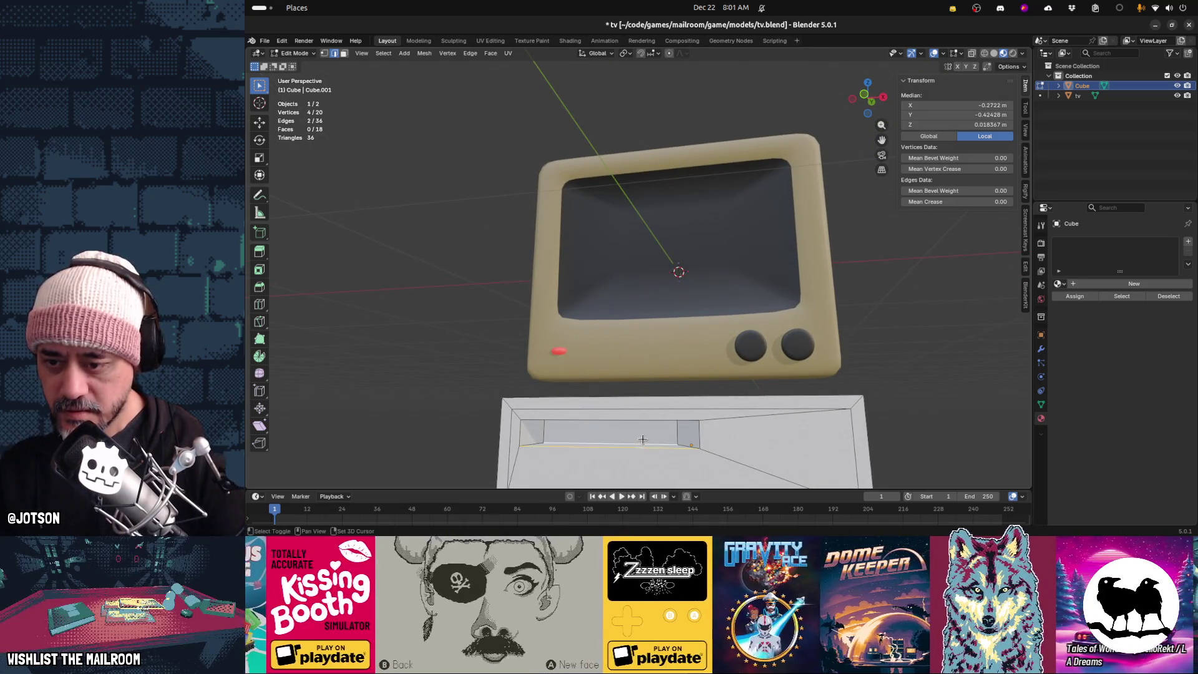
pyautogui.click(664, 439)
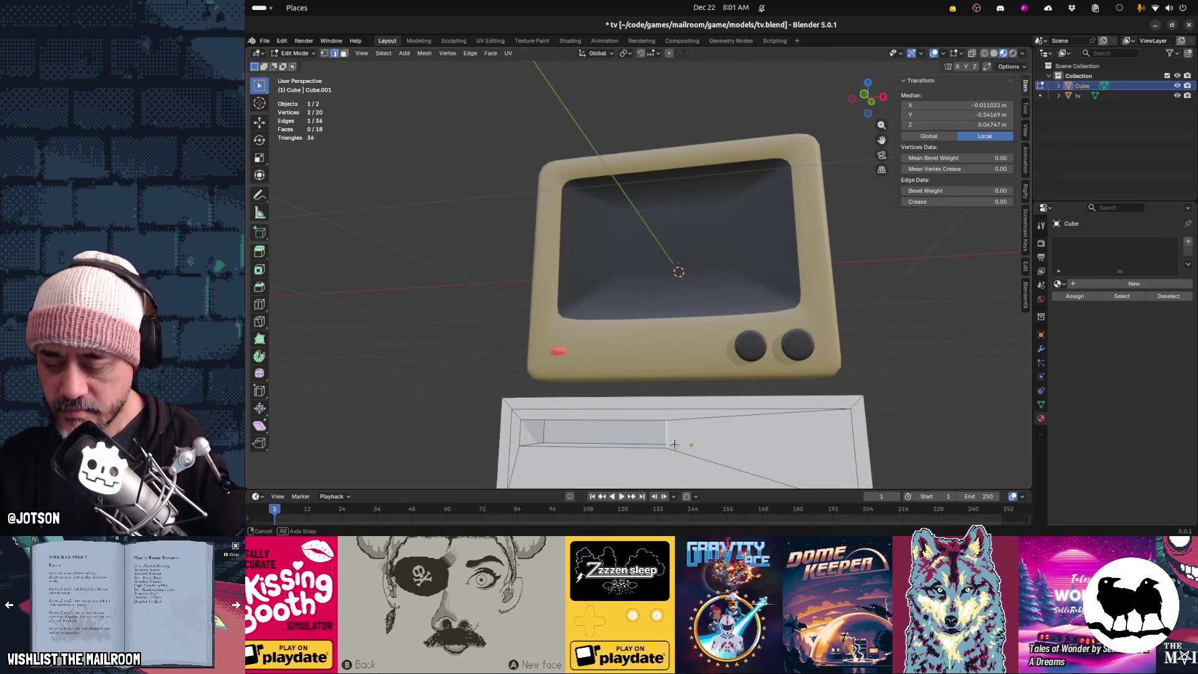
pyautogui.scroll(3, 664, 439)
# Step: Move the small face beside the slot along X, then lower it along Z
pyautogui.click(344, 58)
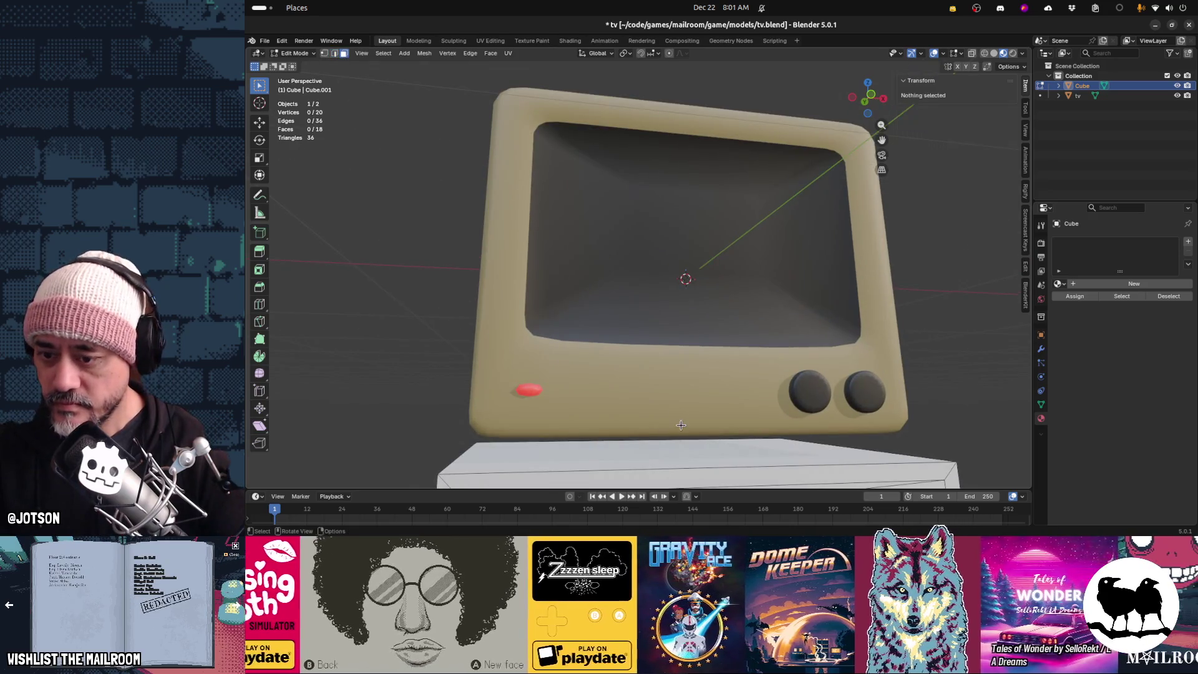
pyautogui.scroll(-4, 682, 426)
pyautogui.click(677, 407)
pyautogui.press('g')
pyautogui.press('x')
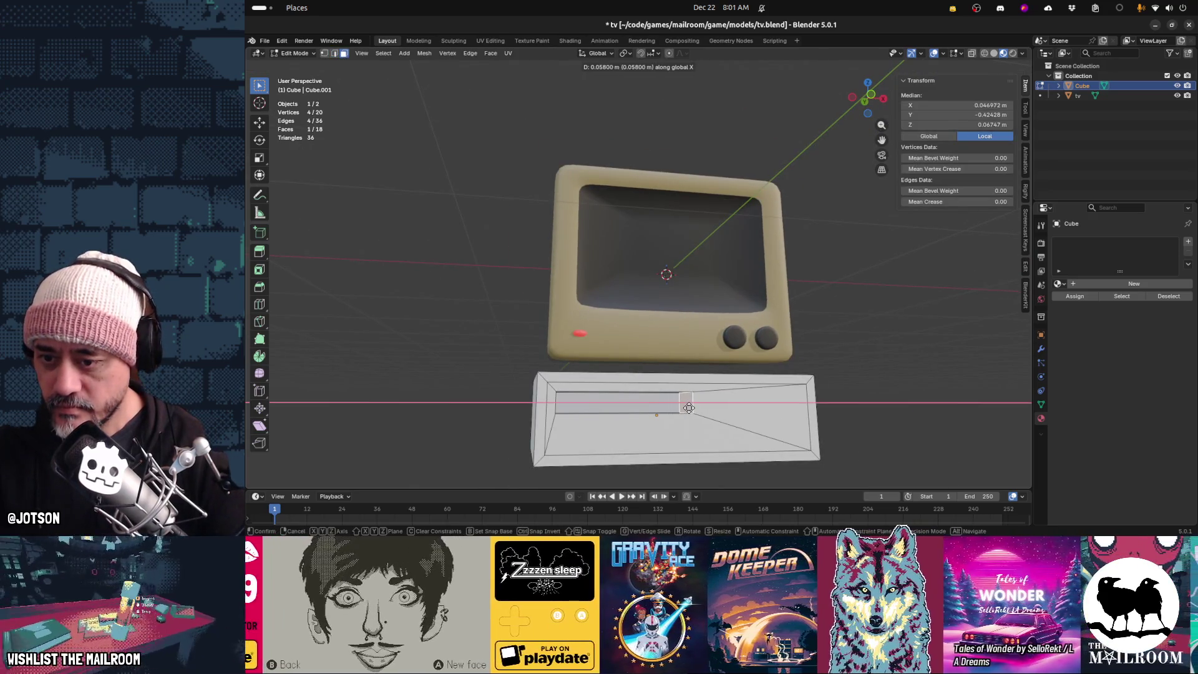
pyautogui.click(687, 404)
pyautogui.press('g')
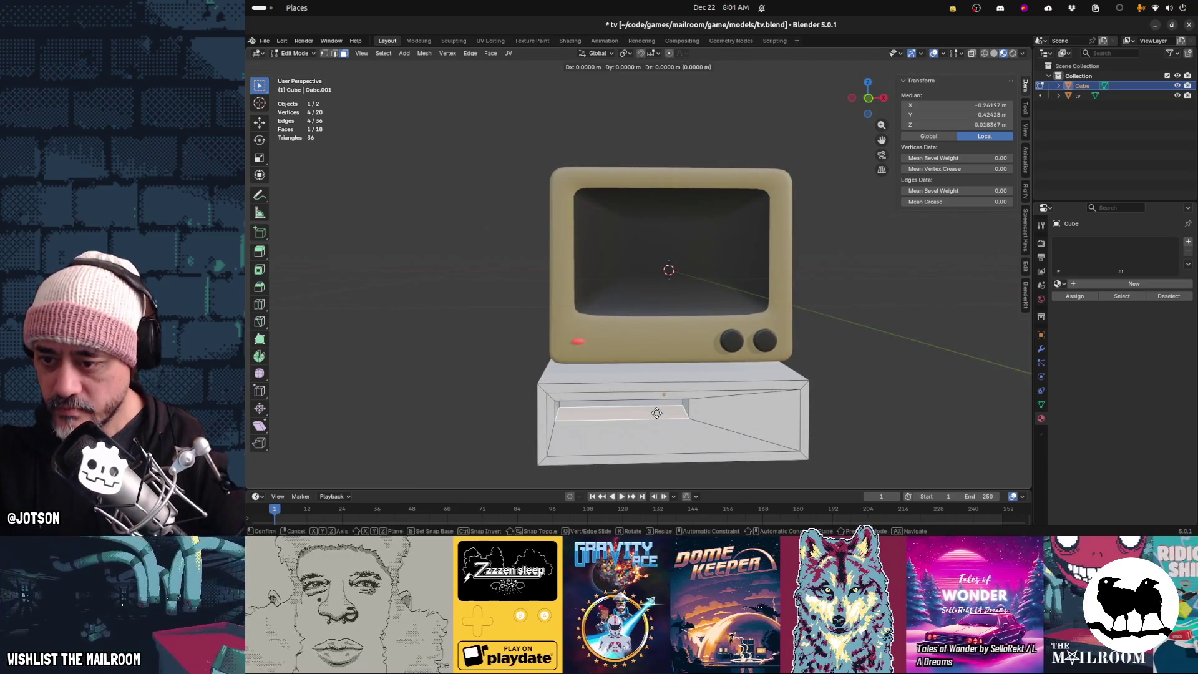
pyautogui.press('z')
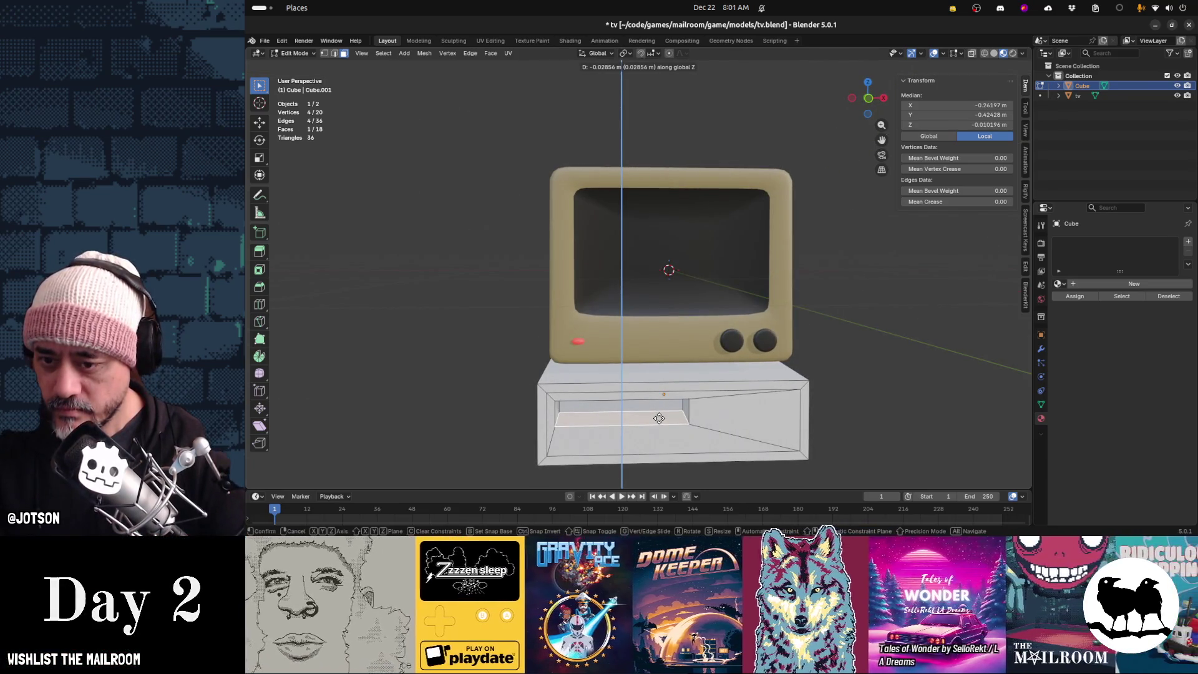
pyautogui.click(659, 418)
# Step: Deselect everything, return to Object Mode and orbit around the TV
pyautogui.click(840, 419)
pyautogui.scroll(-1, 741, 435)
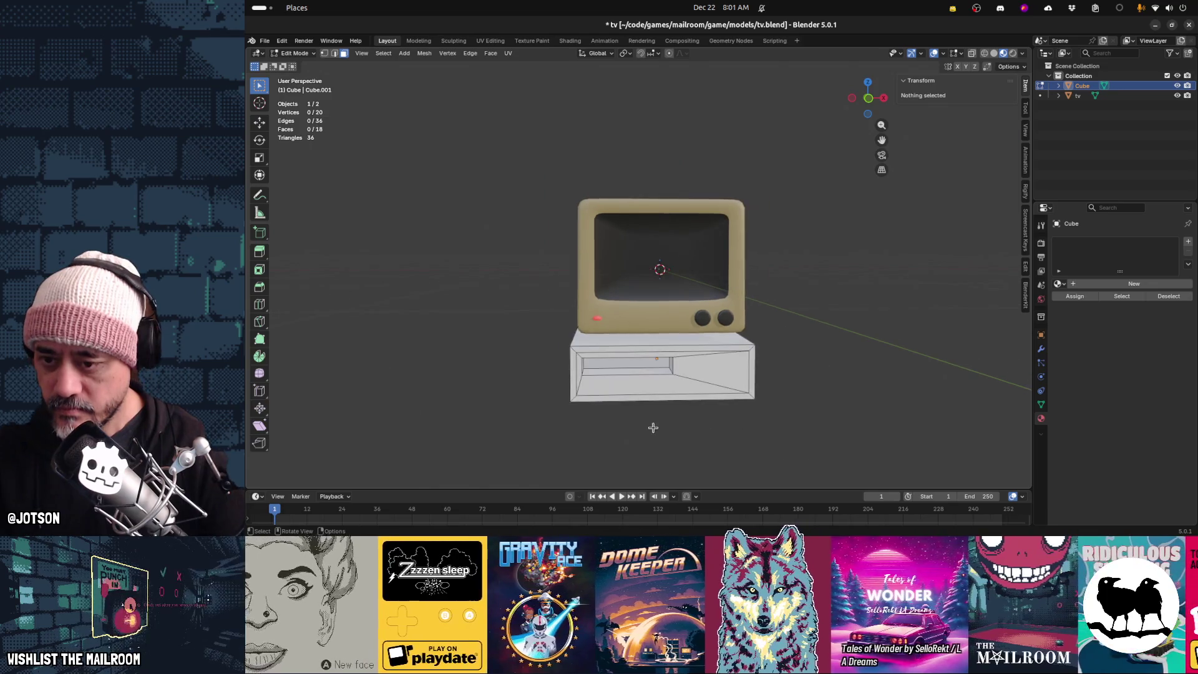
pyautogui.press('Tab')
pyautogui.moveTo(684, 410)
pyautogui.mouseDown()
pyautogui.moveTo(629, 430)
pyautogui.moveTo(554, 414)
pyautogui.moveTo(463, 425)
pyautogui.moveTo(514, 438)
pyautogui.moveTo(617, 412)
pyautogui.mouseUp()
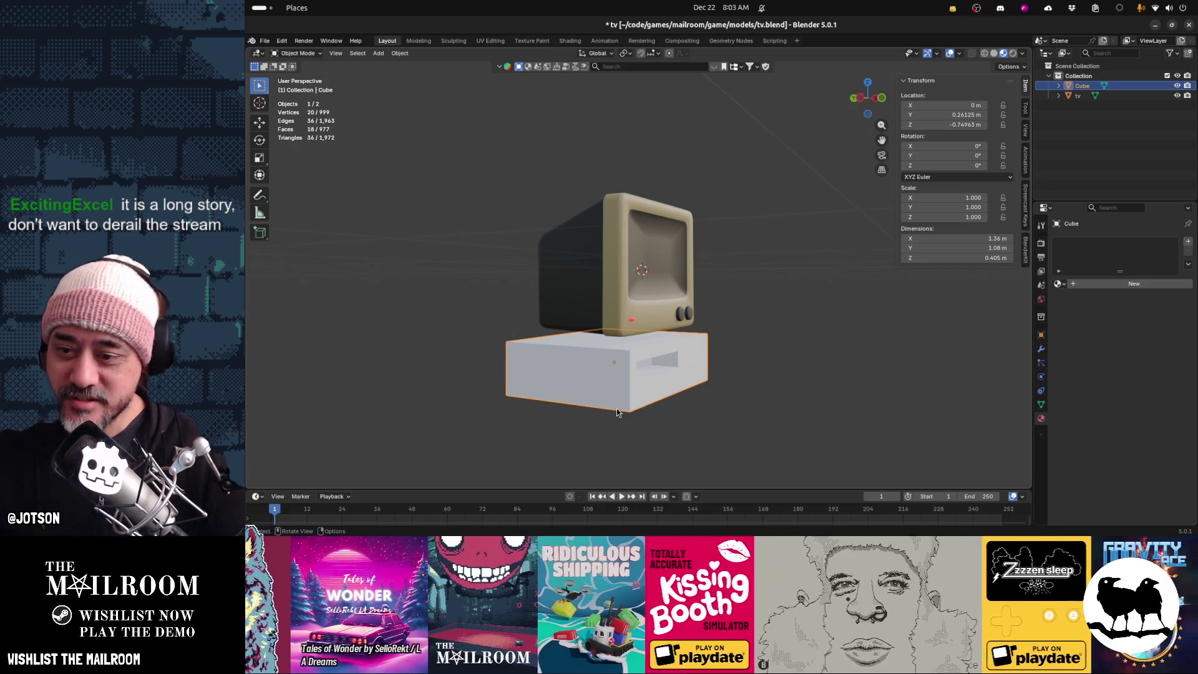
pyautogui.moveTo(618, 383)
pyautogui.mouseDown()
pyautogui.moveTo(687, 381)
pyautogui.moveTo(676, 383)
pyautogui.mouseUp()
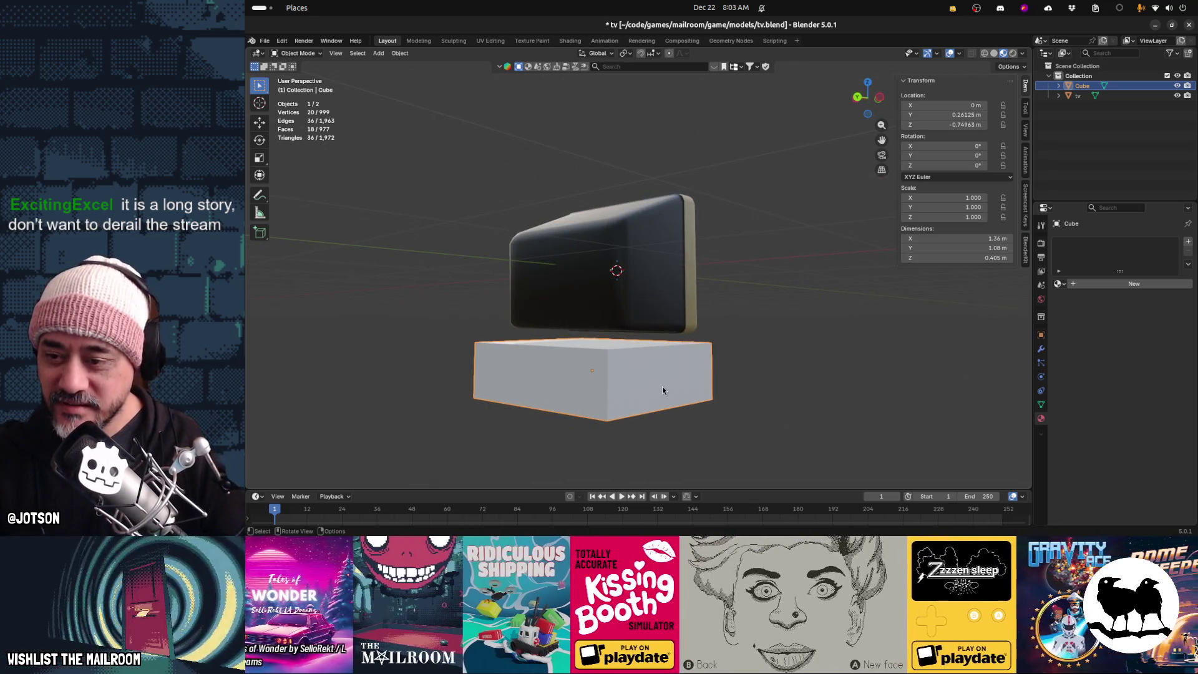
pyautogui.hotkey('alt', 'Tab')
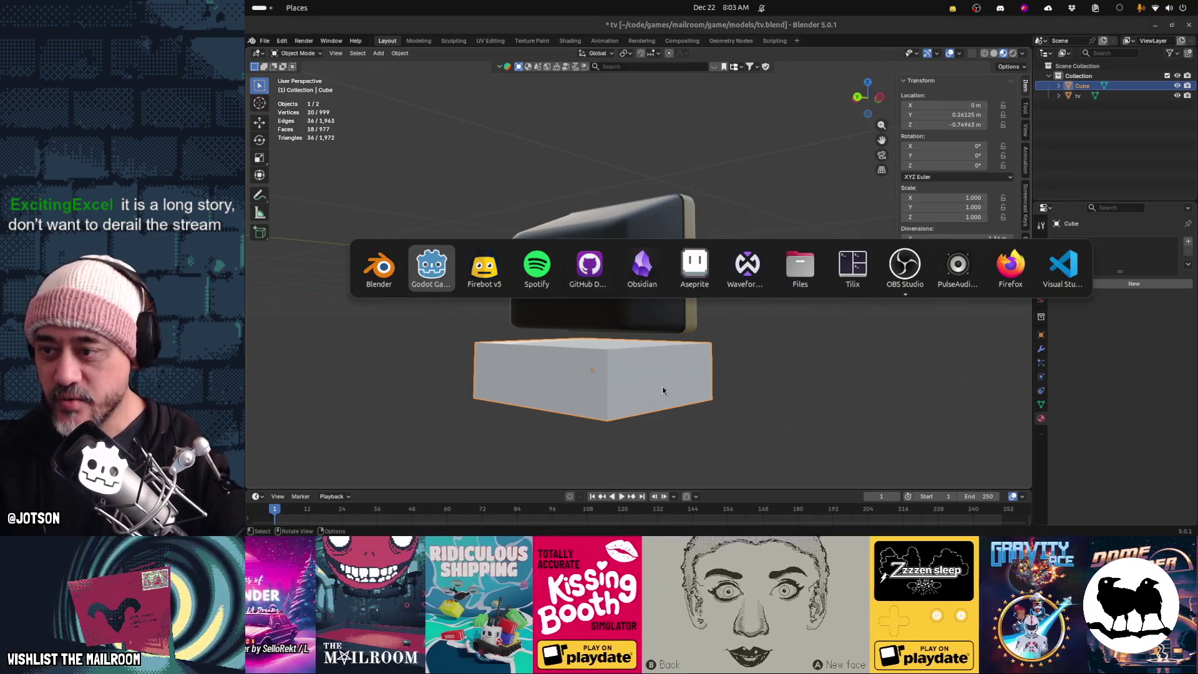
# Step: Switch from Blender to the browser showing Google Images results for 'vcr'
pyautogui.press('Tab')
pyautogui.press('Tab')
pyautogui.press('Tab')
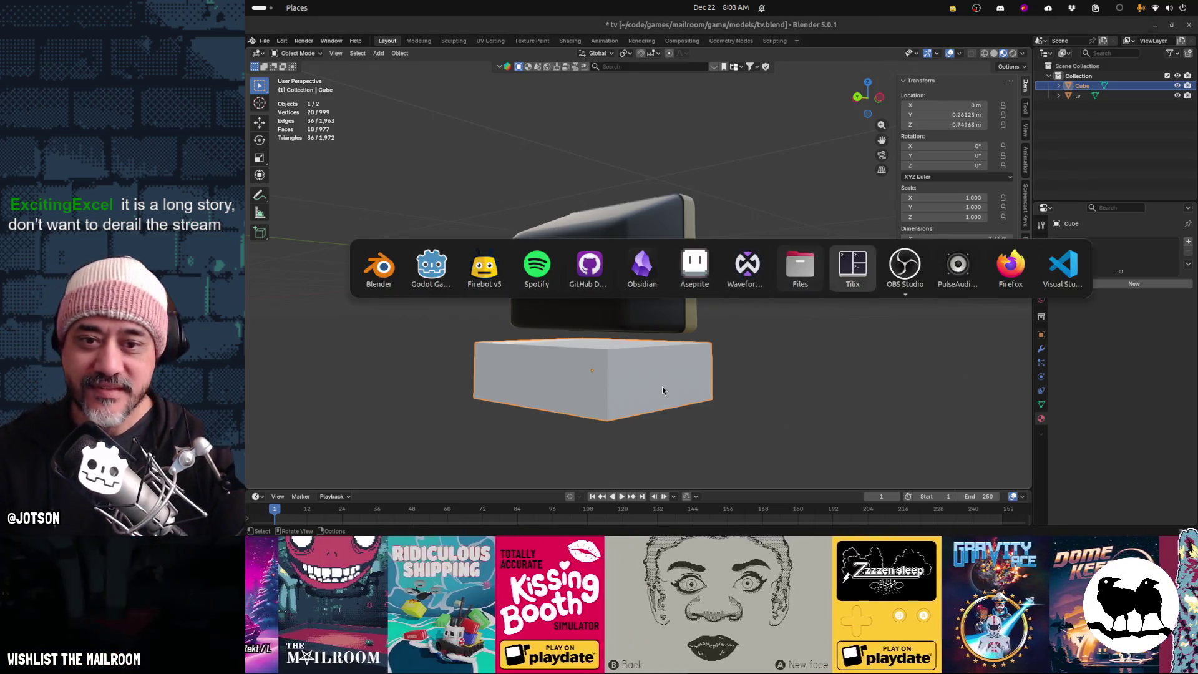
pyautogui.press('Escape')
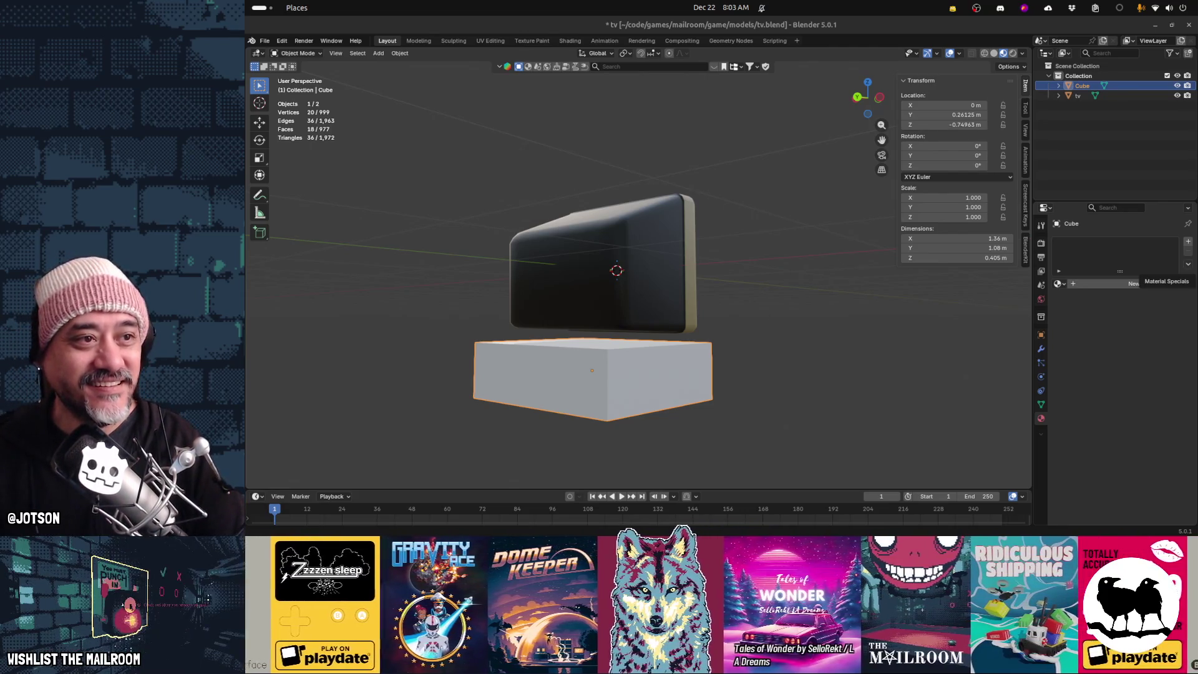
pyautogui.hotkey('alt', 'Tab')
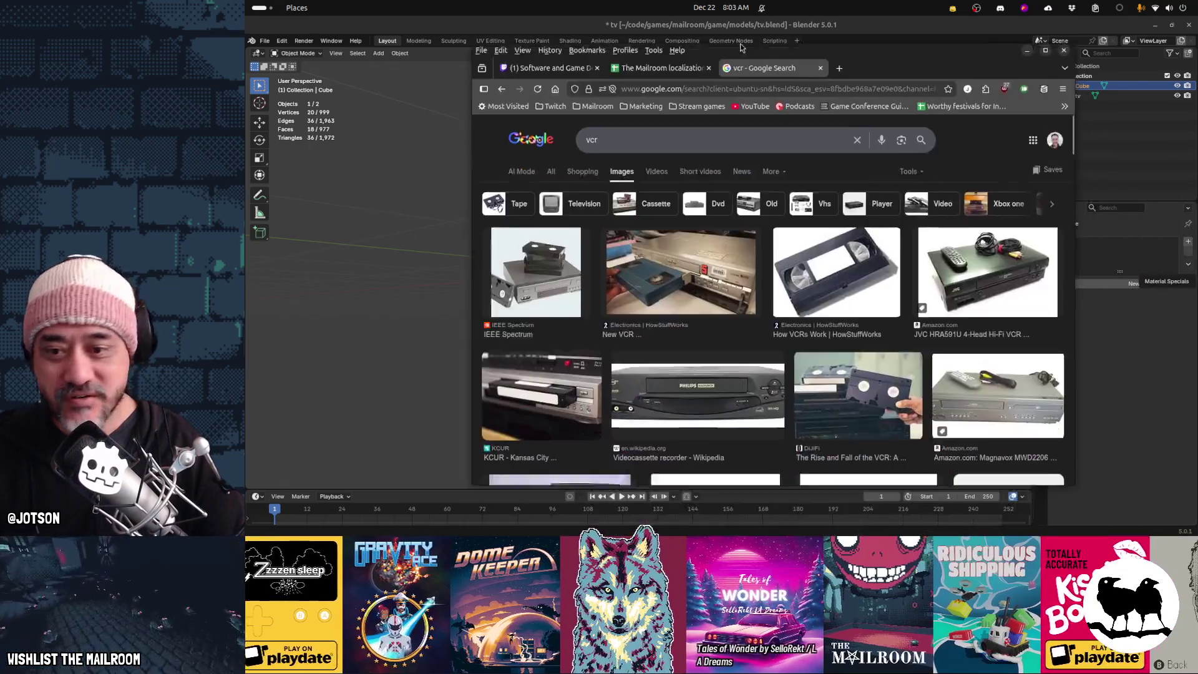
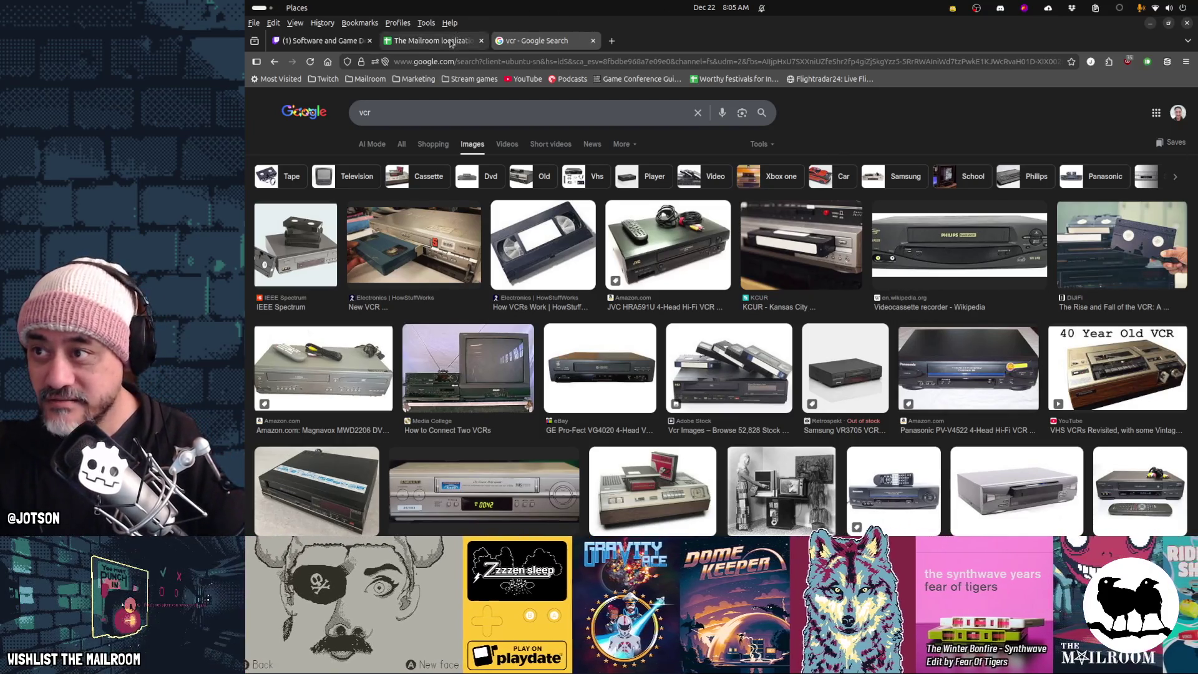
# Step: Bring up Obsidian's Gamedev TODO board and scroll through the Mailroom day 3 column
pyautogui.moveTo(526, 527)
pyautogui.click(420, 520)
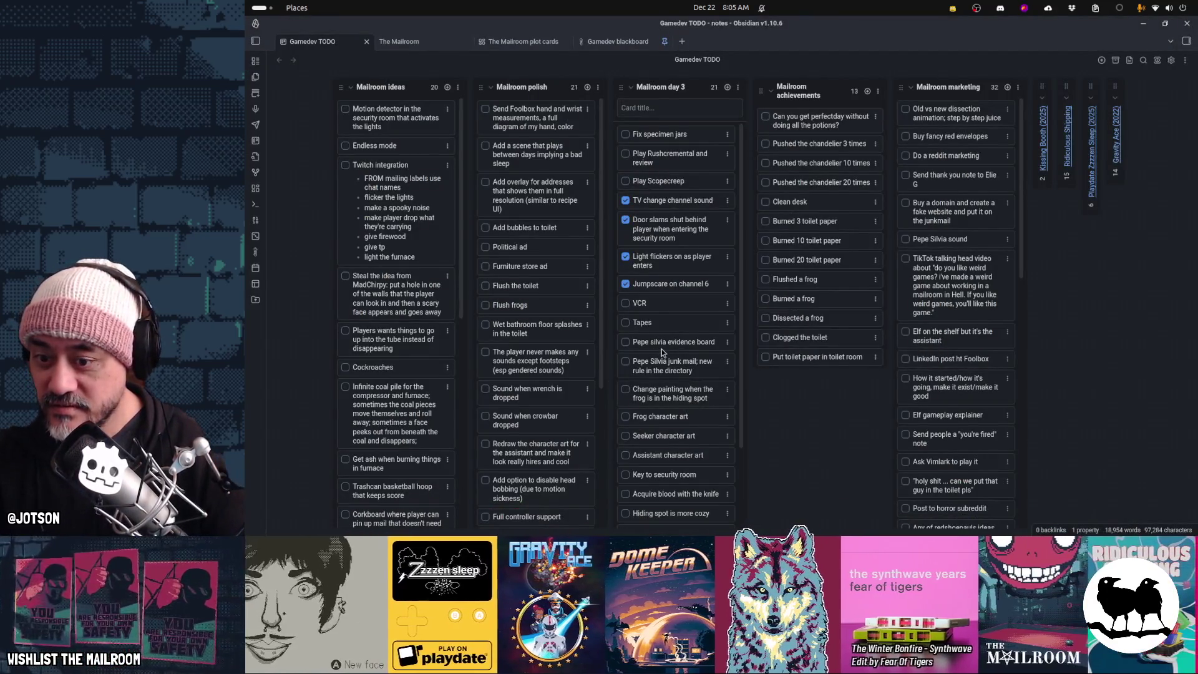
pyautogui.scroll(-3, 662, 350)
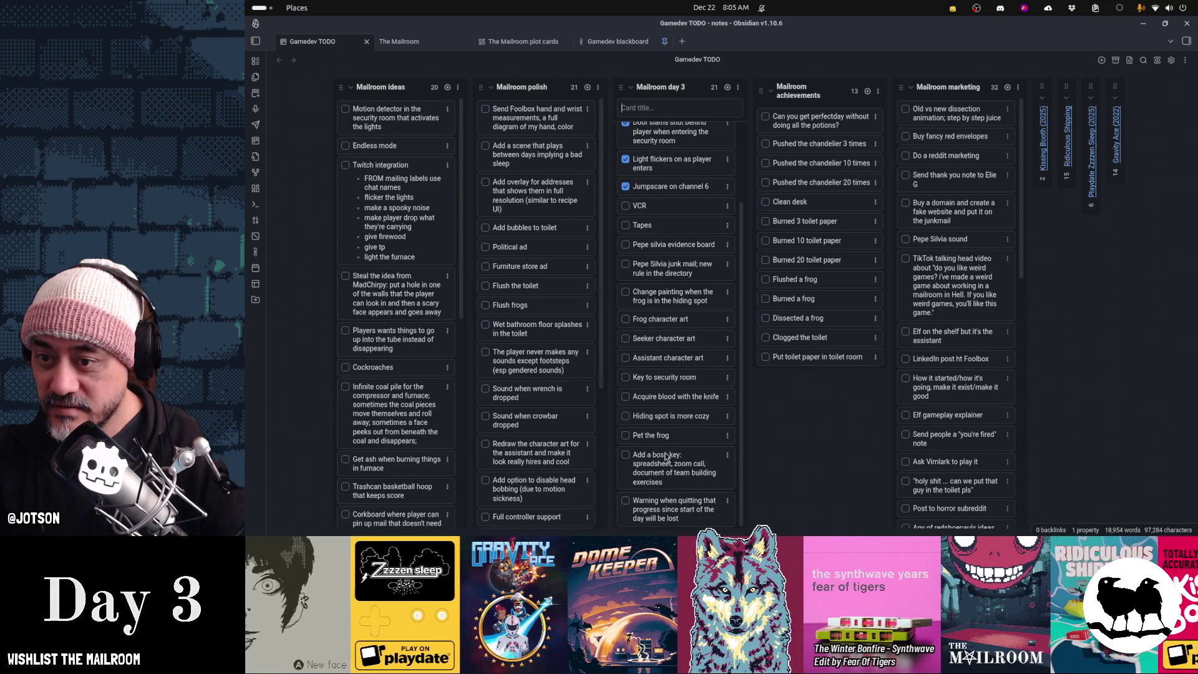
pyautogui.scroll(3, 664, 373)
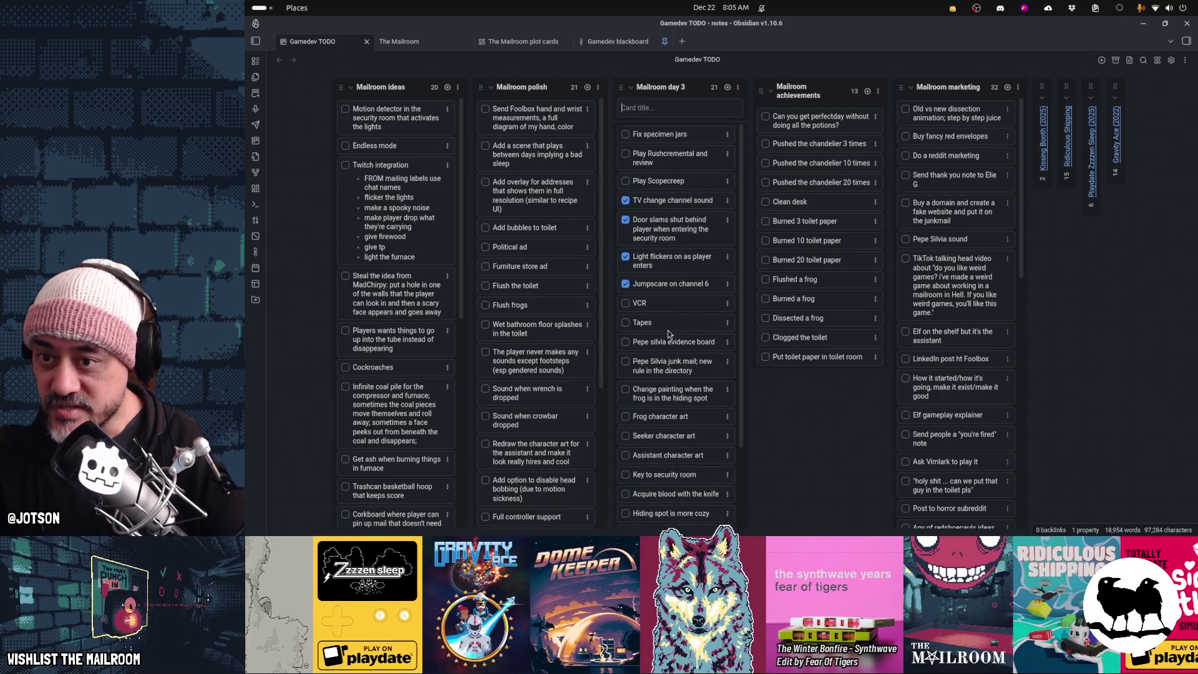
# Step: Filter the board's cards for 'boss', then clear the search
pyautogui.hotkey('ctrl', 'f')
pyautogui.write('boxx')
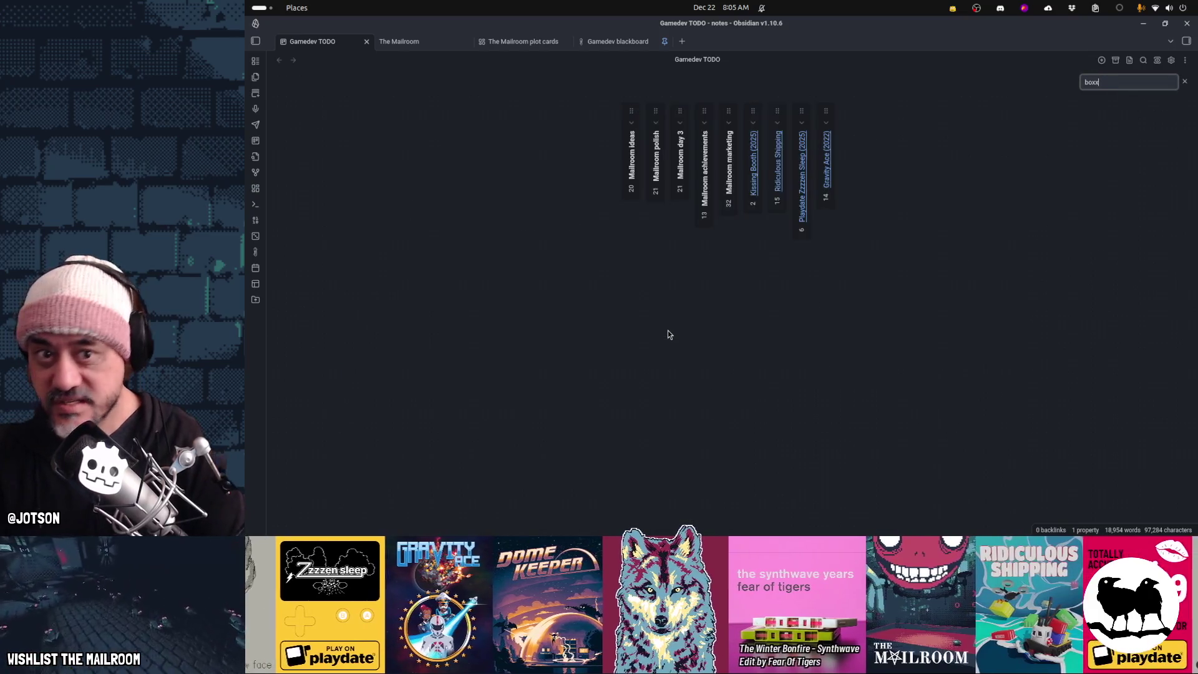
pyautogui.press('BackSpace')
pyautogui.press('BackSpace')
pyautogui.write('ss')
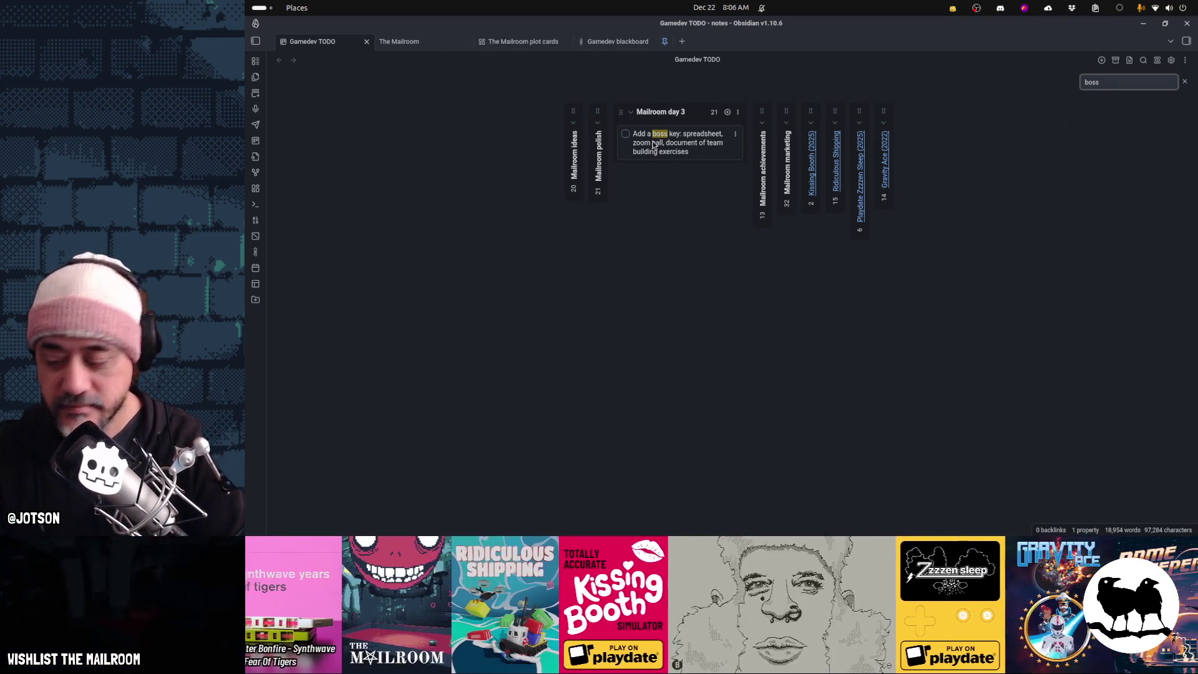
pyautogui.press('Escape')
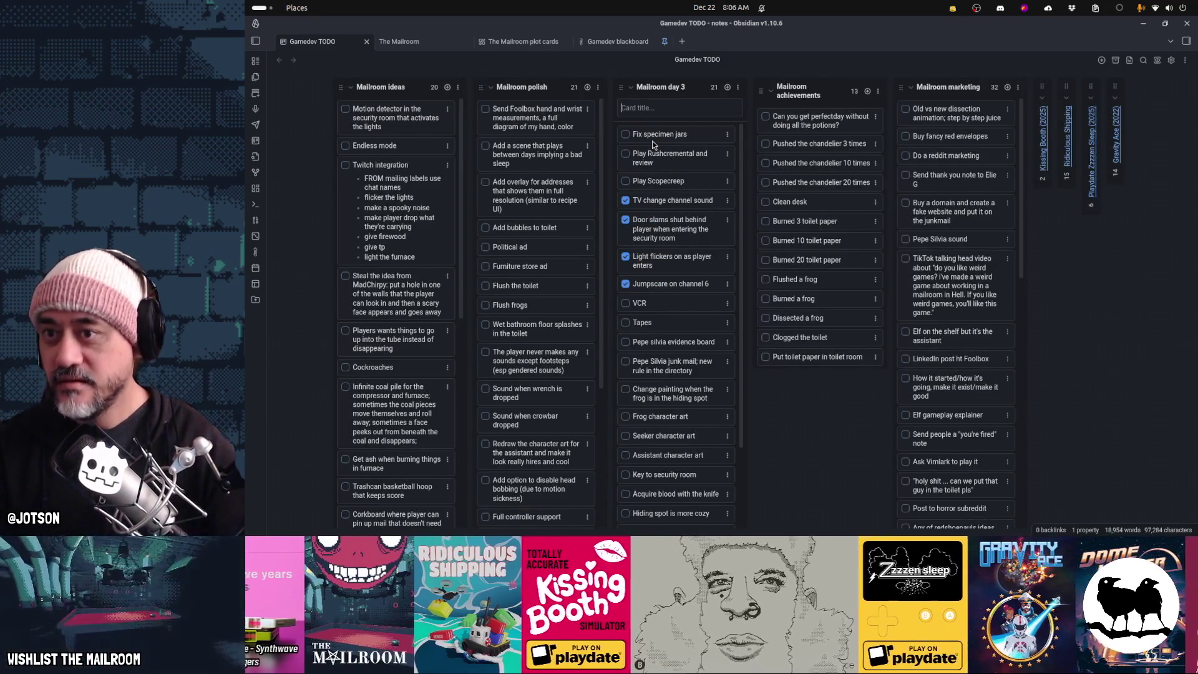
# Step: Scroll the day 3 column, then go back to Firefox's 'vcr' image results
pyautogui.scroll(-1, 653, 145)
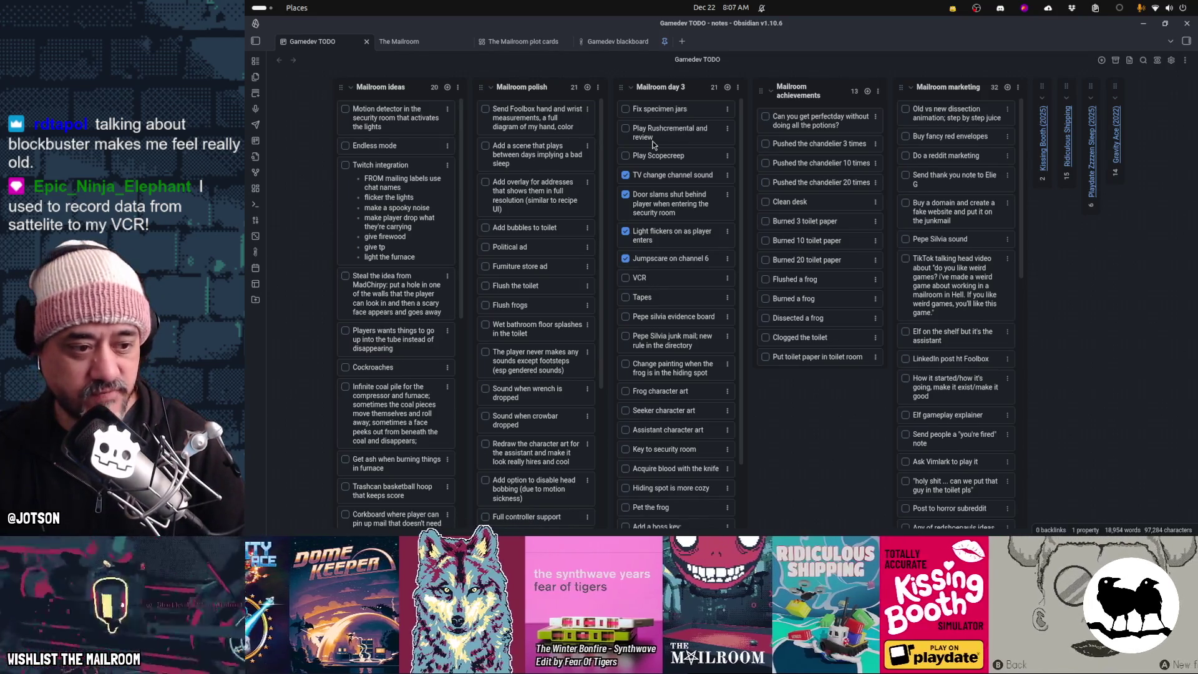
pyautogui.click(355, 518)
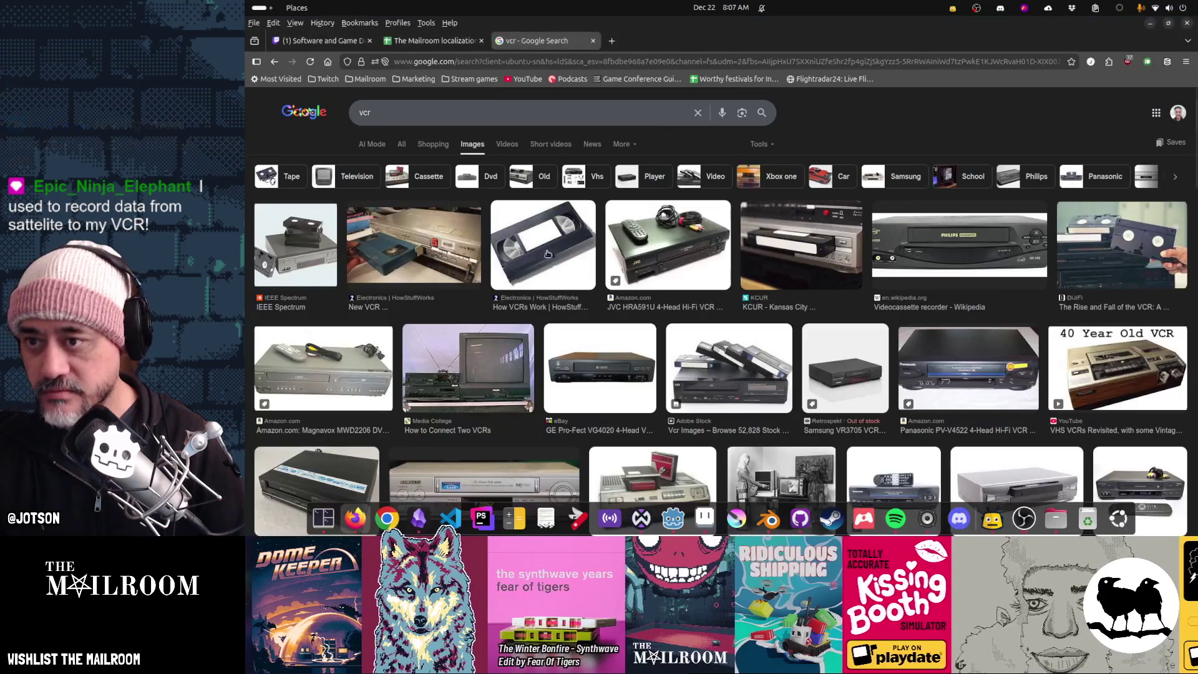
# Step: Search 'when did blockbuster go out of business' in a new tab and select 2014 in the overview
pyautogui.hotkey('ctrl', 't')
pyautogui.write('when did blockbuster go')
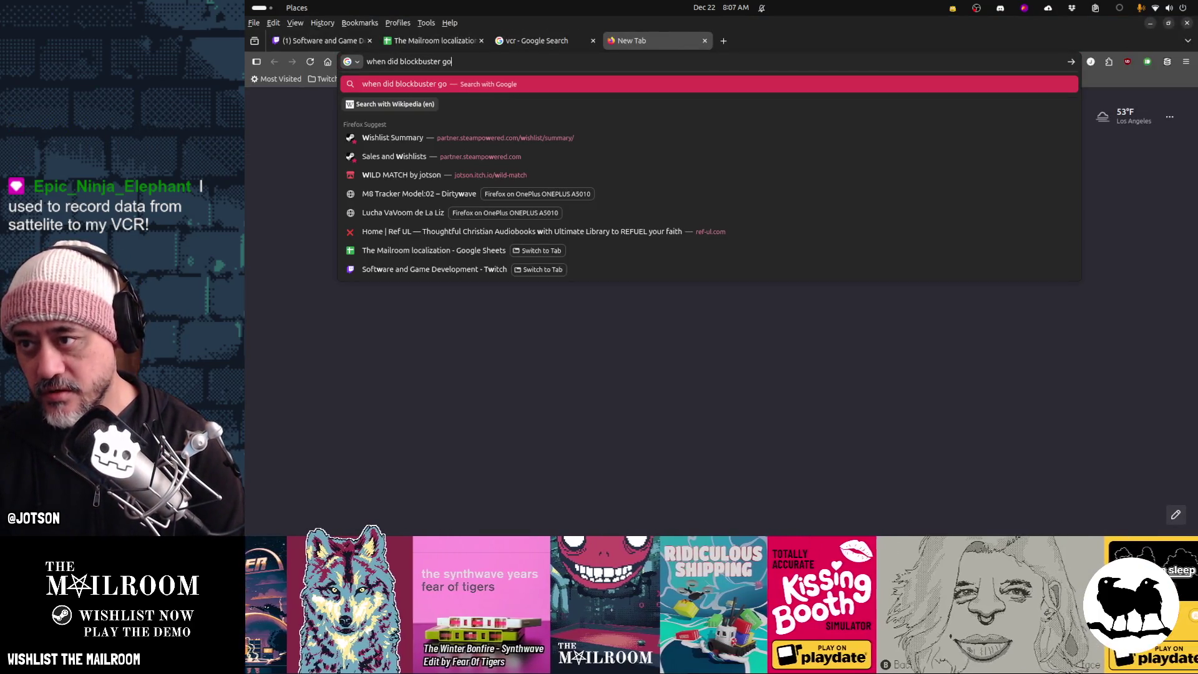
pyautogui.write(' out of business')
pyautogui.press('Return')
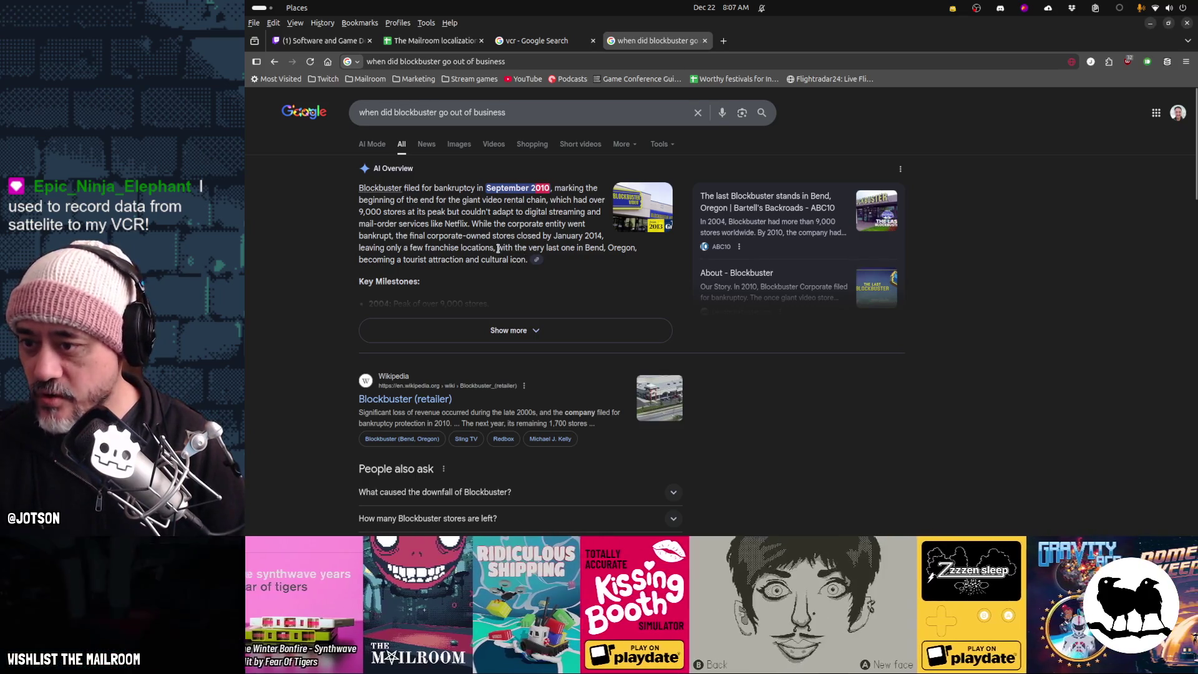
pyautogui.doubleClick(589, 235)
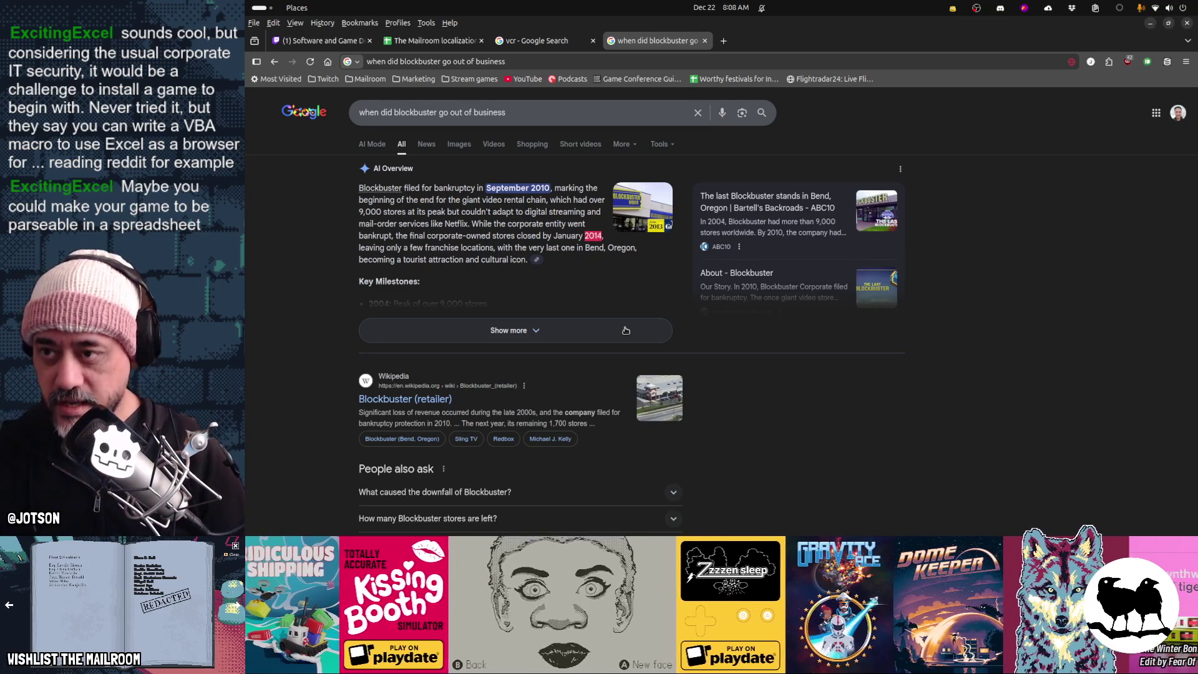
pyautogui.click(562, 109)
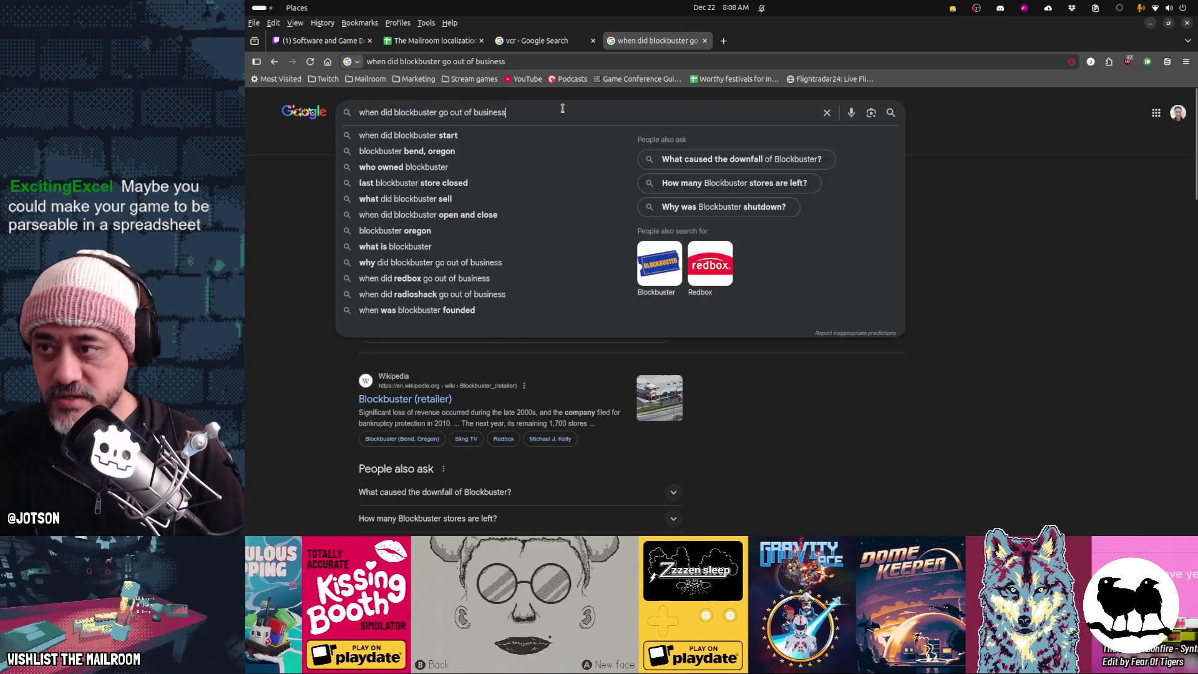
# Step: Replace the query with '=godot(project.godot)' without searching, then close the Blockbuster tab
pyautogui.hotkey('ctrl', 'a')
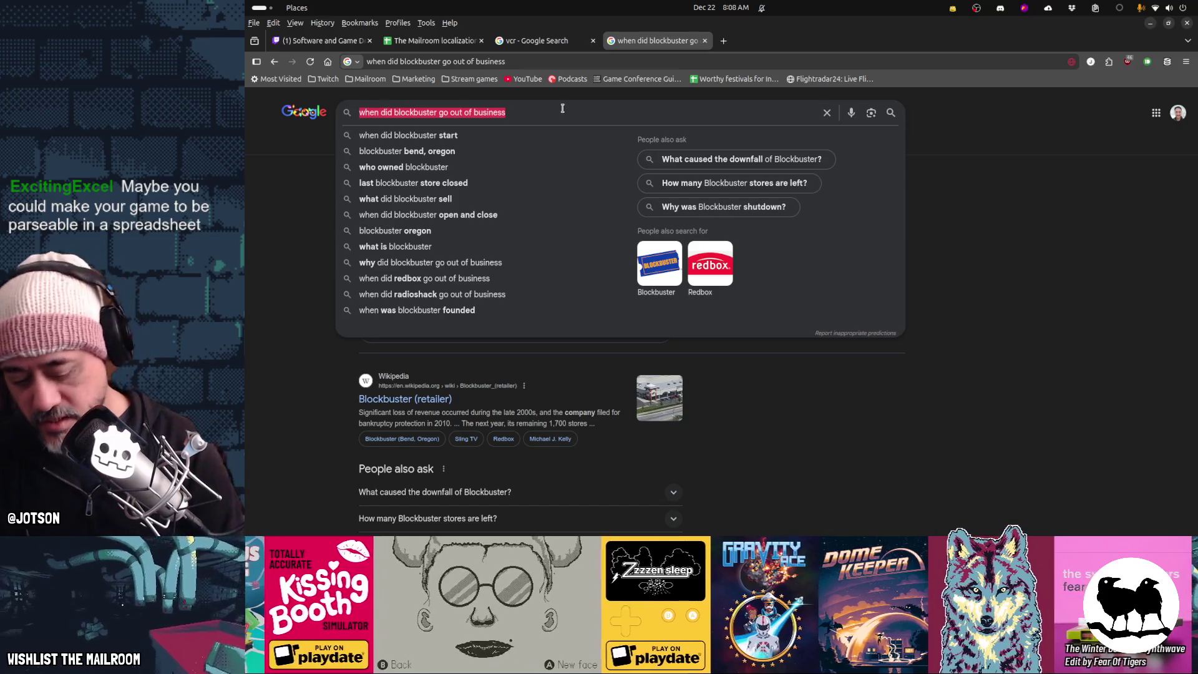
pyautogui.write('=godot(project.godot)')
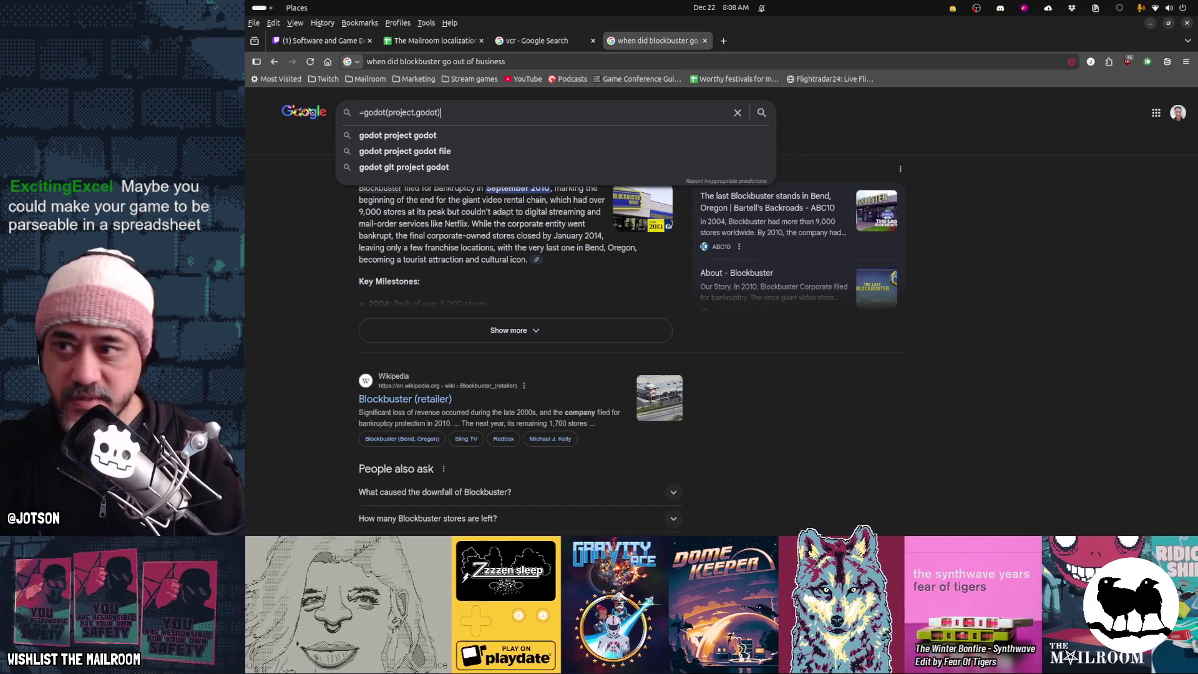
pyautogui.press('Escape')
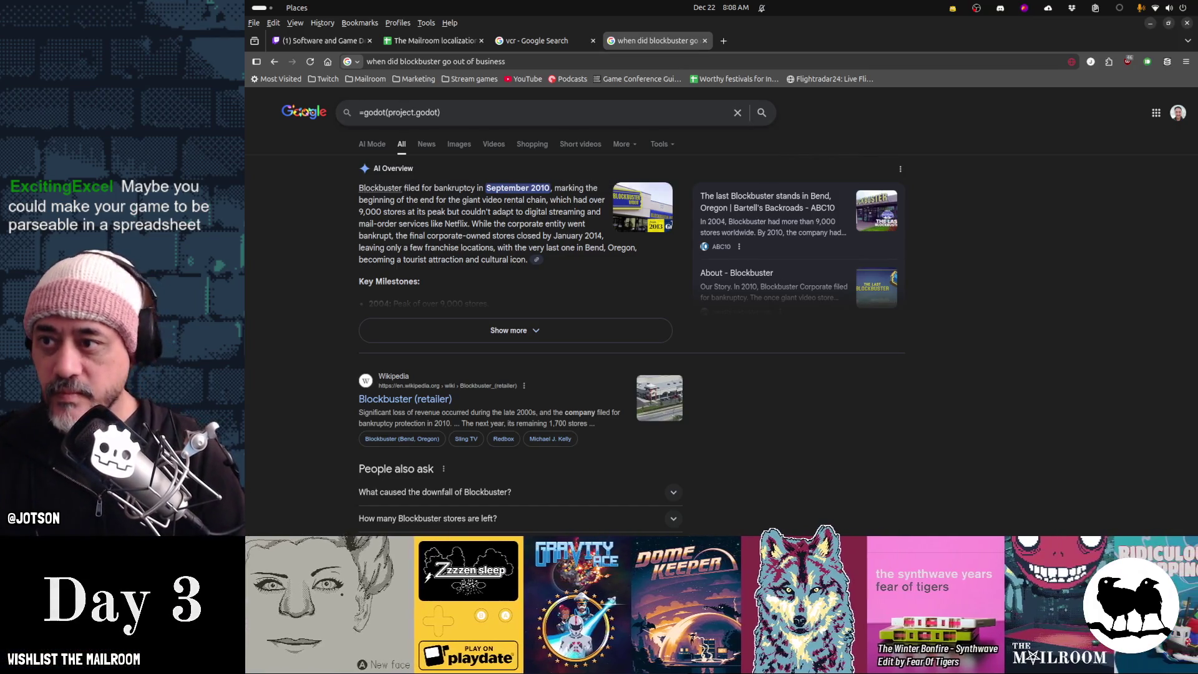
pyautogui.click(1009, 383)
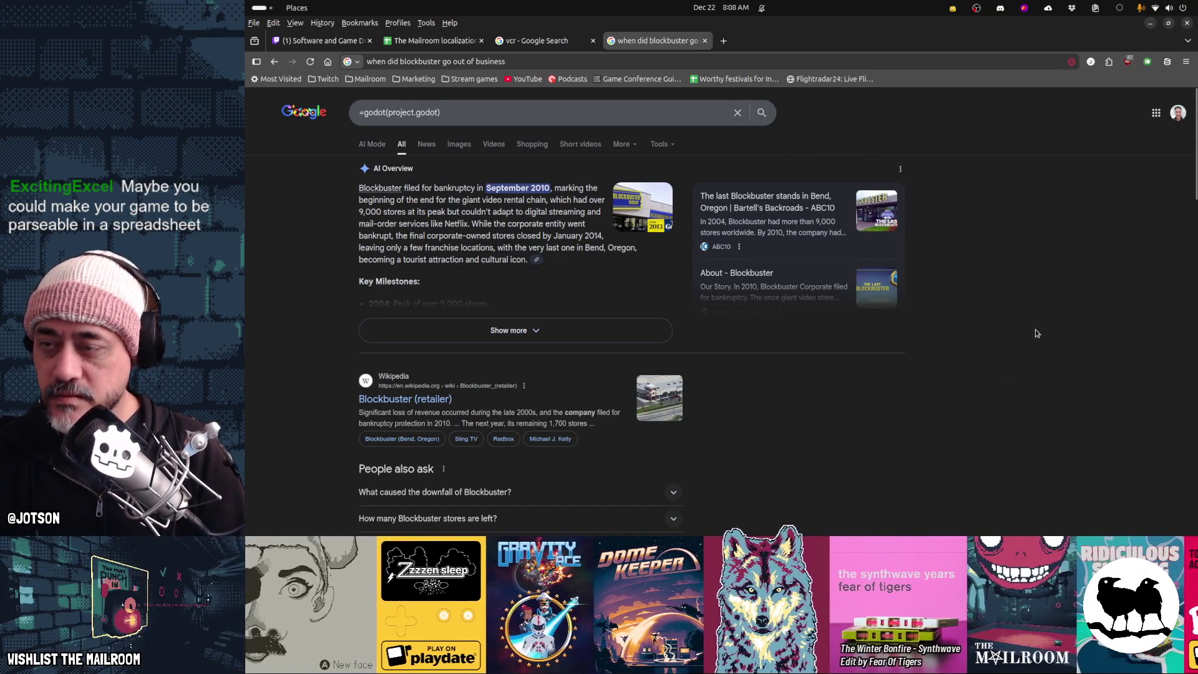
pyautogui.middleClick(655, 42)
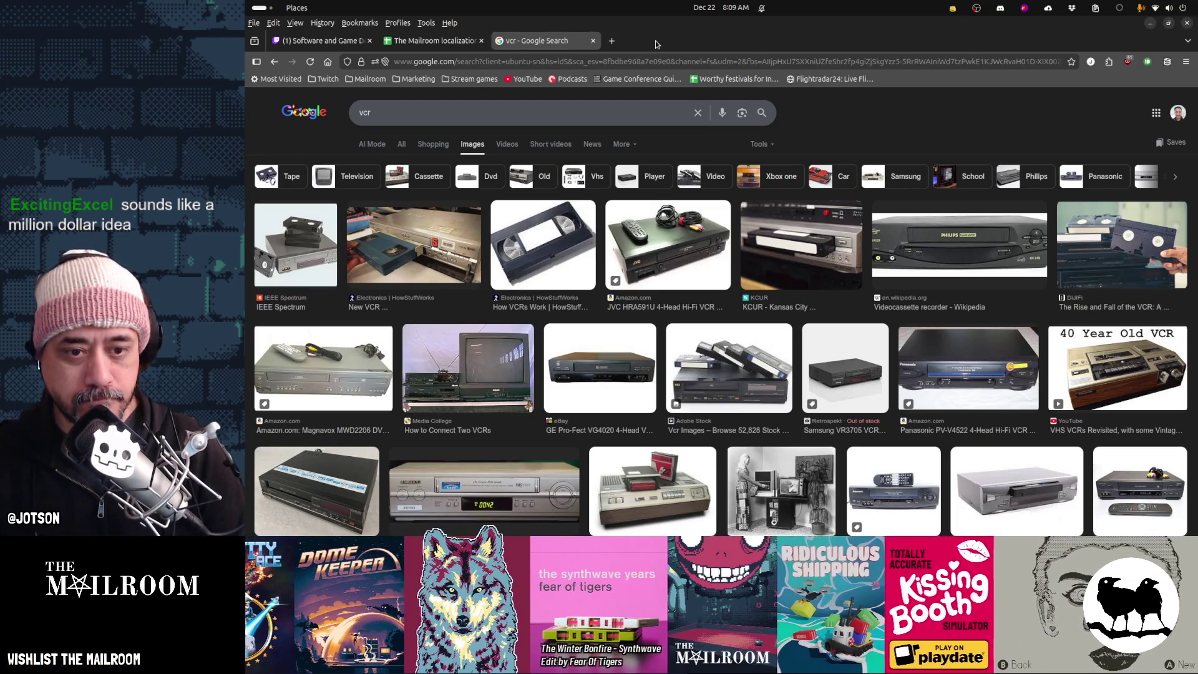
pyautogui.doubleClick(704, 42)
pyautogui.write('quake in escel')
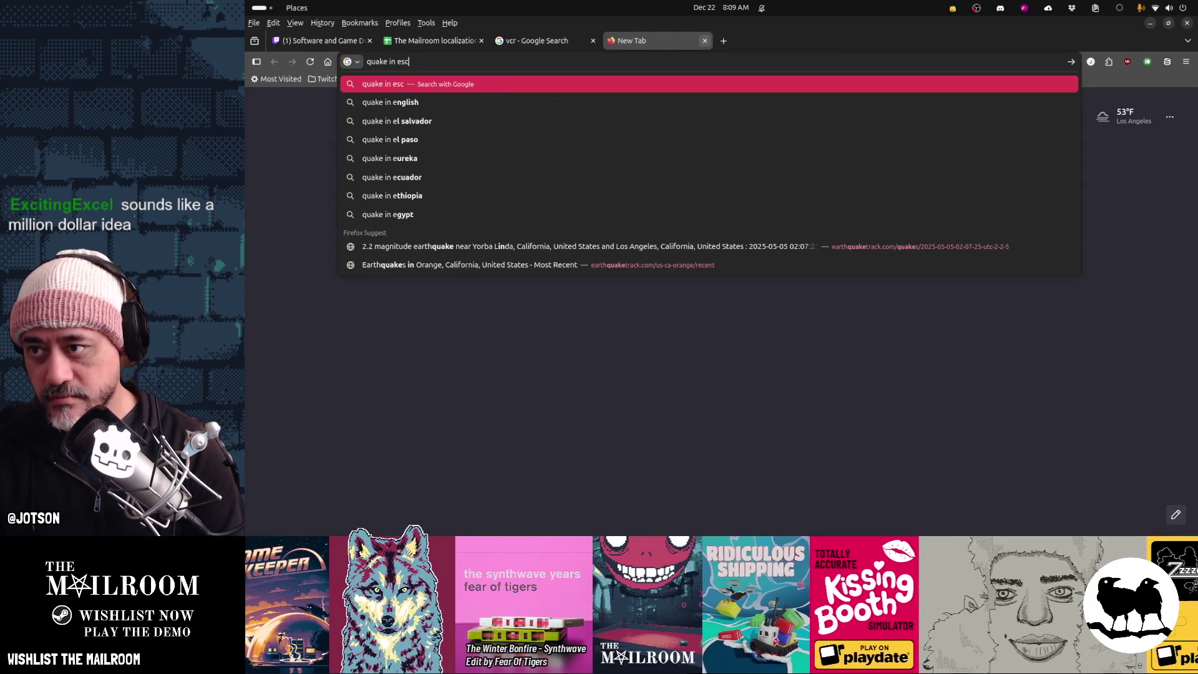
pyautogui.press('Return')
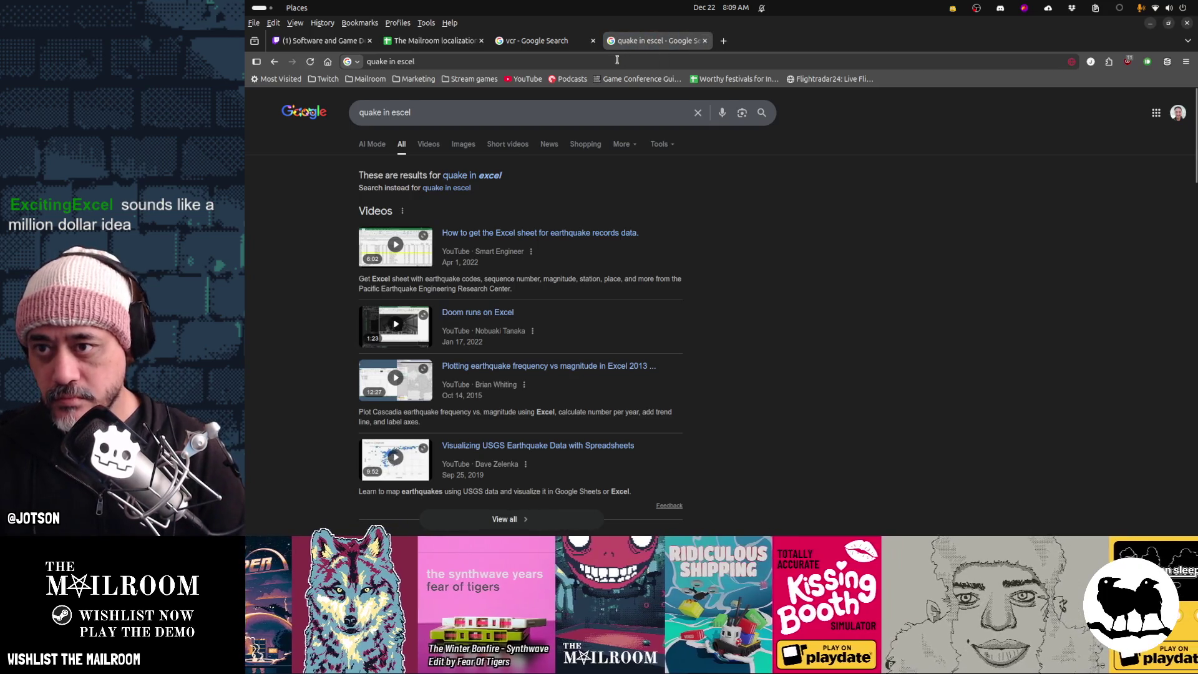
pyautogui.click(618, 60)
pyautogui.write('doom quake e')
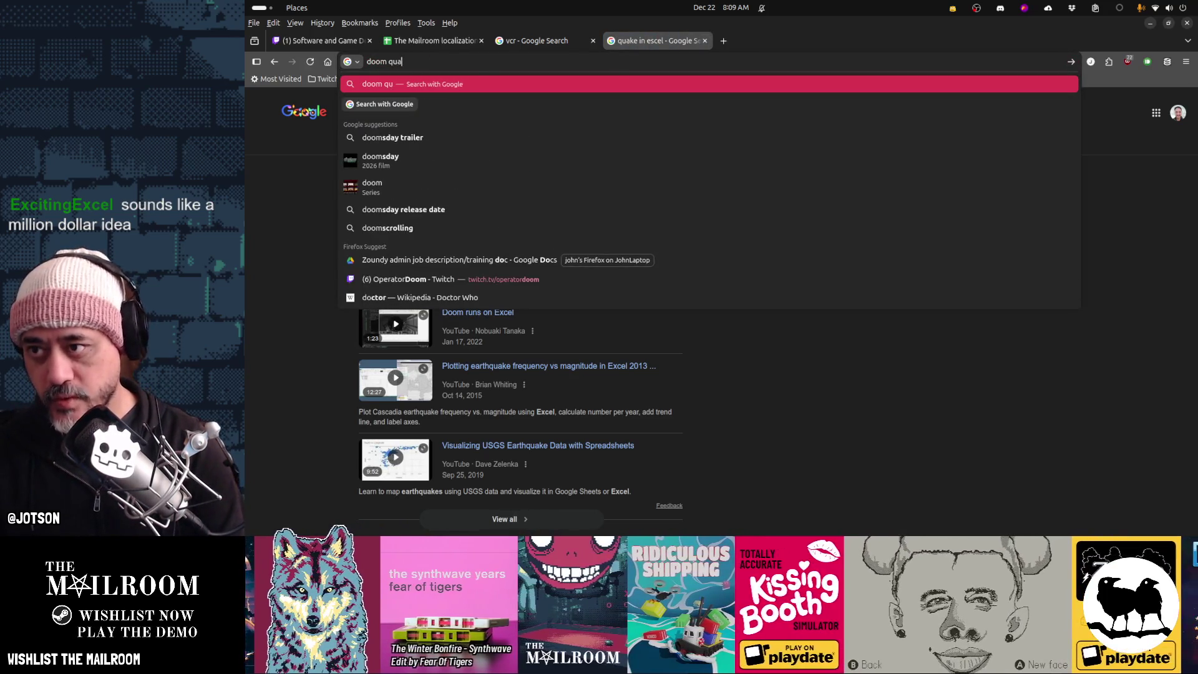
pyautogui.write('xcel')
pyautogui.press('Return')
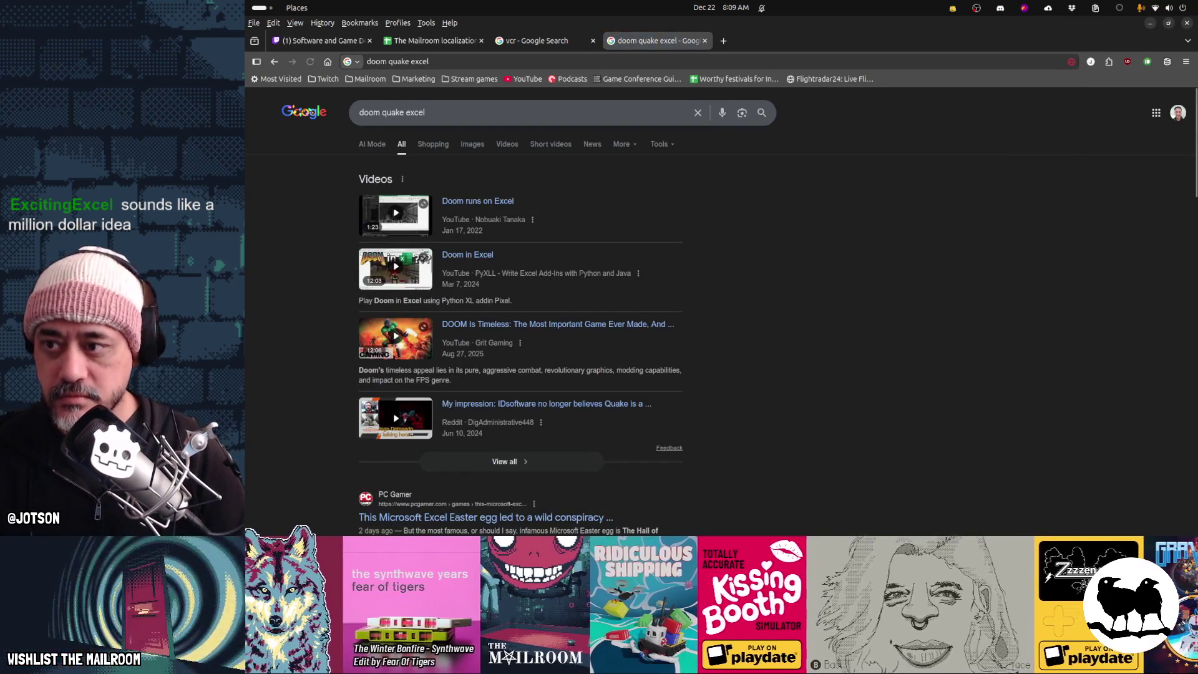
pyautogui.click(478, 202)
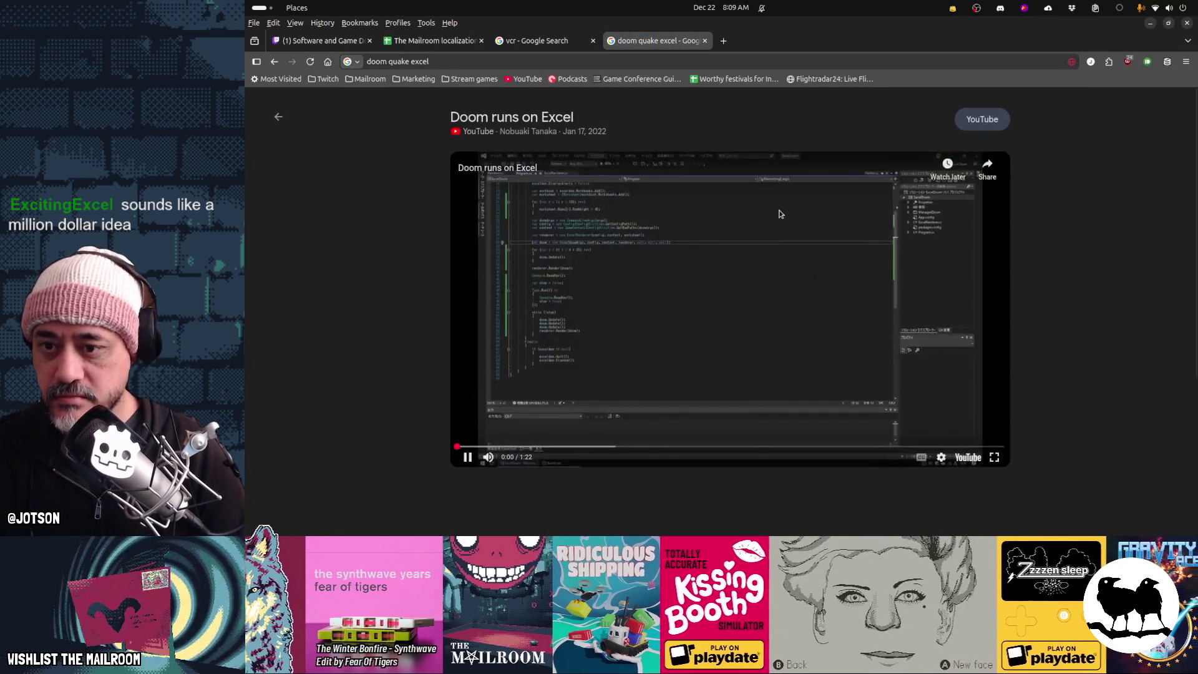
pyautogui.click(531, 447)
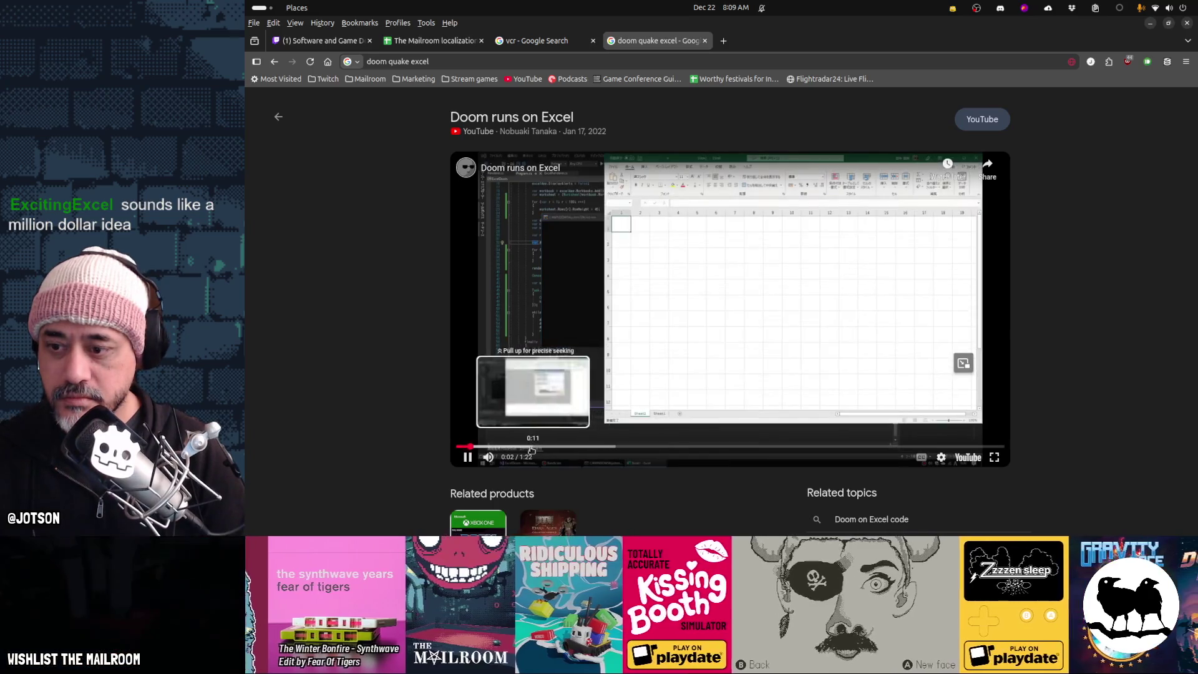
pyautogui.click(562, 447)
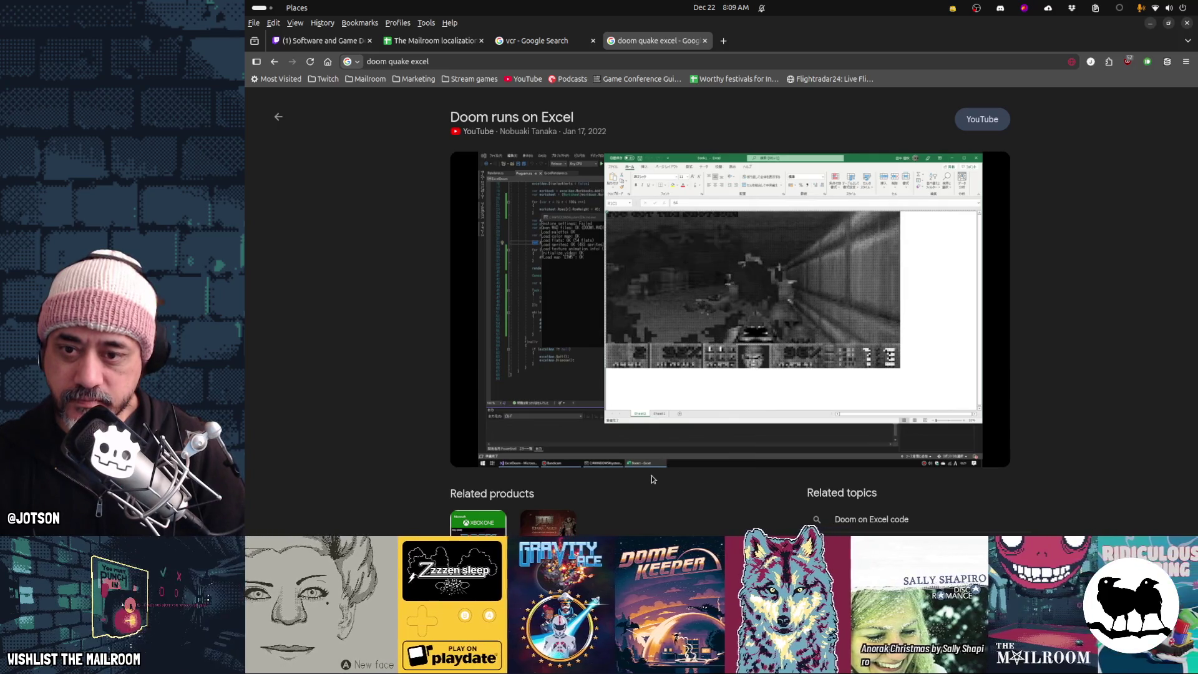
pyautogui.hotkey('ctrl', 'w')
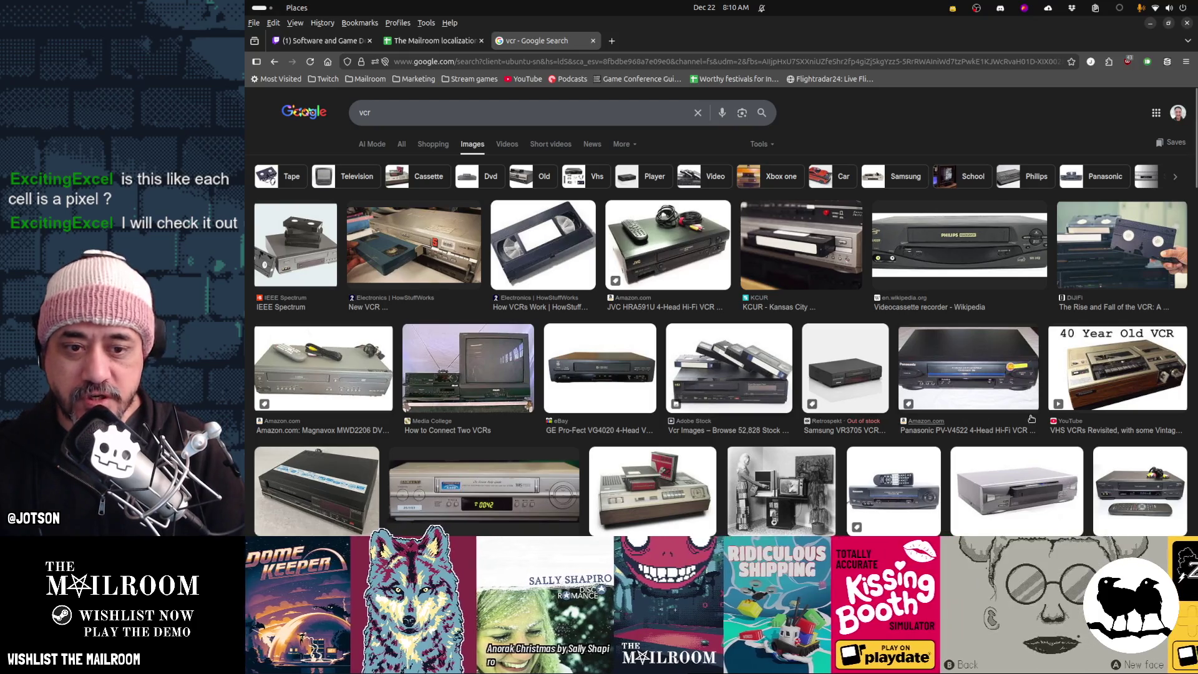
# Step: Scroll the vcr results and preview the grey SpenCertified 'VCRs / VHS Players' image
pyautogui.scroll(-4, 921, 397)
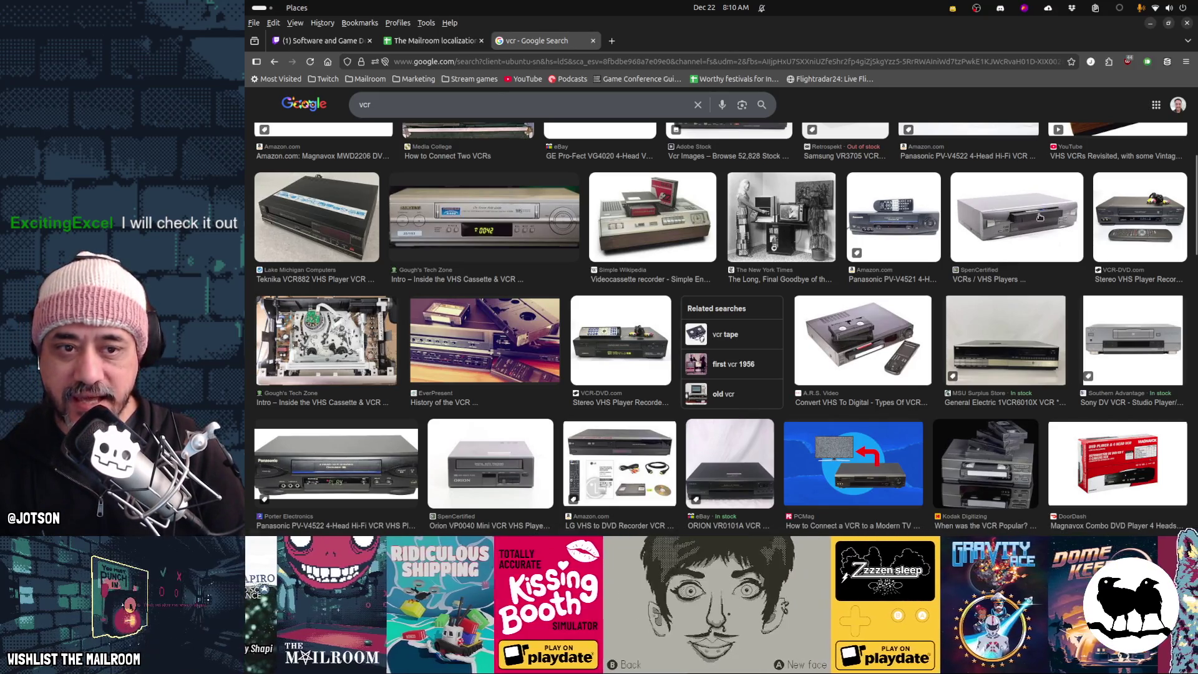
pyautogui.click(1039, 219)
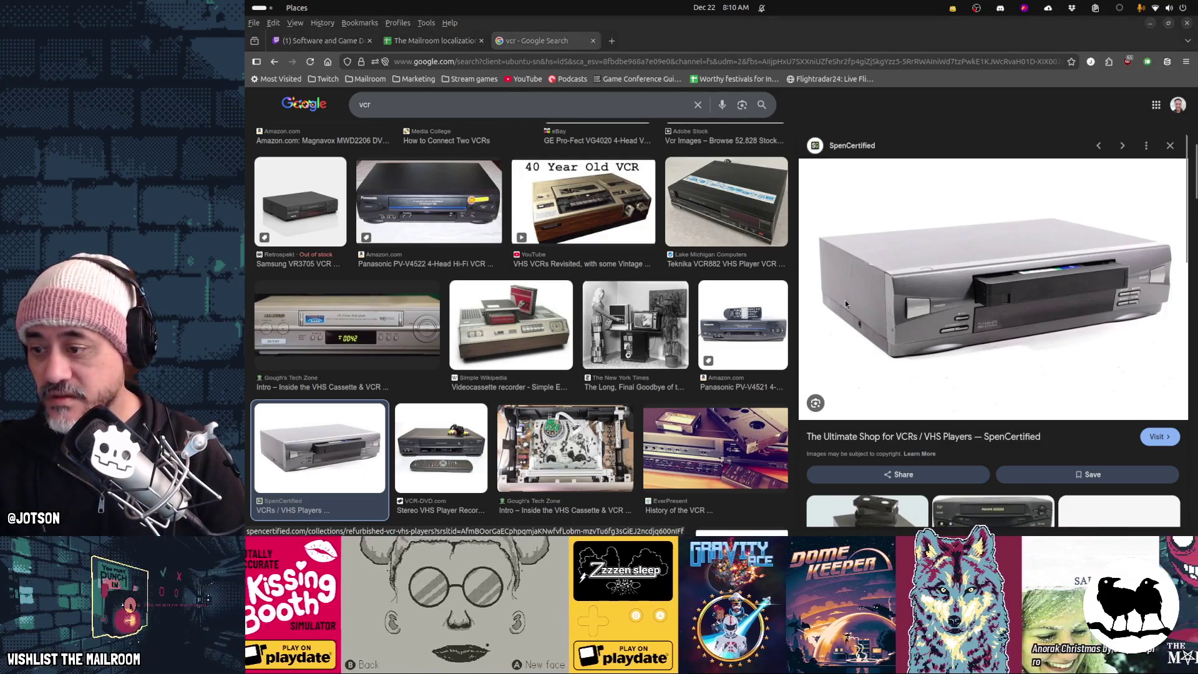
pyautogui.hotkey('alt', 'Tab')
pyautogui.hotkey('alt', 'Tab')
# Step: In Edit Mode, select the VCR slot's inner faces and shift them sideways along X
pyautogui.moveTo(845, 300)
pyautogui.mouseDown()
pyautogui.moveTo(755, 380)
pyautogui.moveTo(604, 364)
pyautogui.mouseUp()
pyautogui.scroll(2, 635, 373)
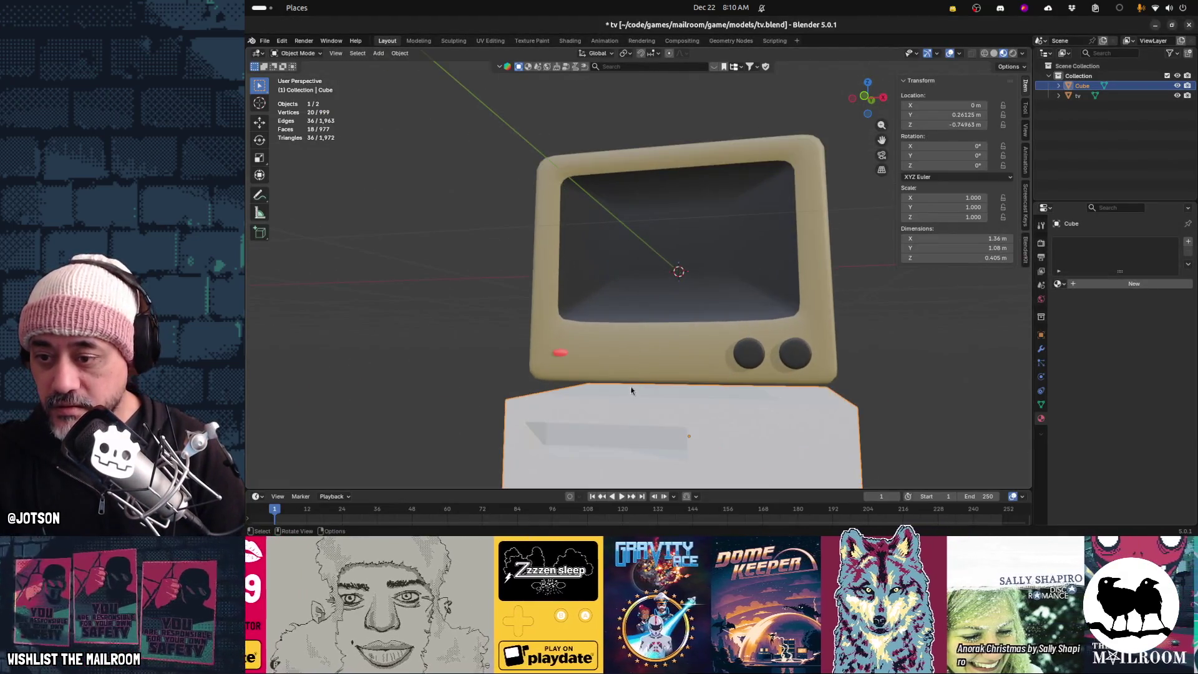
pyautogui.press('Tab')
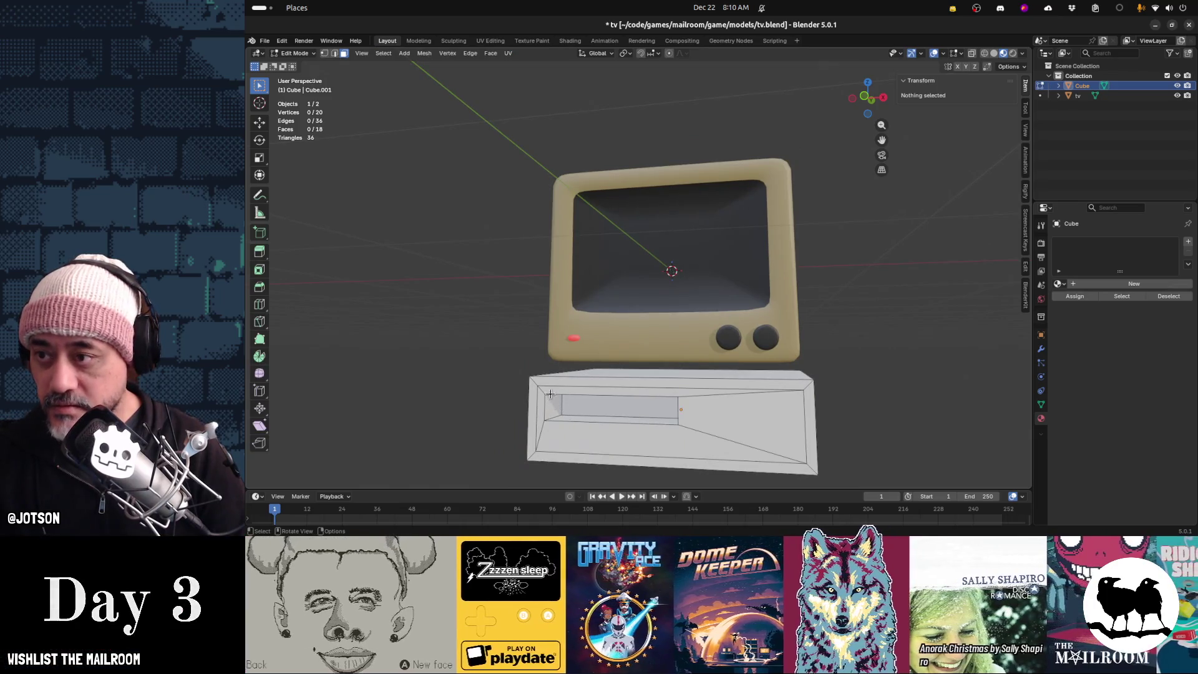
pyautogui.click(549, 404)
pyautogui.moveTo(549, 405)
pyautogui.mouseDown()
pyautogui.moveTo(652, 393)
pyautogui.moveTo(667, 406)
pyautogui.moveTo(653, 419)
pyautogui.mouseUp()
pyautogui.keyDown('shift'); pyautogui.click(652, 386); pyautogui.keyUp('shift')
pyautogui.keyDown('shift'); pyautogui.click(678, 399); pyautogui.keyUp('shift')
pyautogui.keyDown('shift'); pyautogui.click(681, 398); pyautogui.keyUp('shift')
pyautogui.keyDown('shift'); pyautogui.click(653, 419); pyautogui.keyUp('shift')
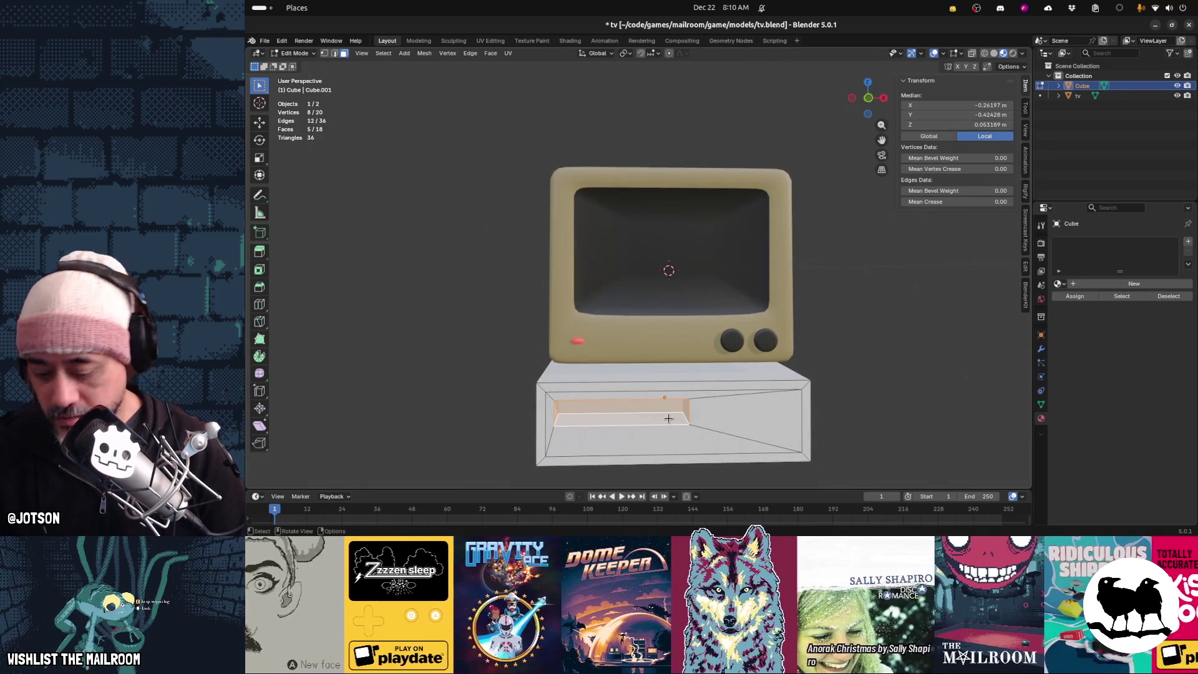
pyautogui.press('KP_1')
pyautogui.press('g')
pyautogui.press('x')
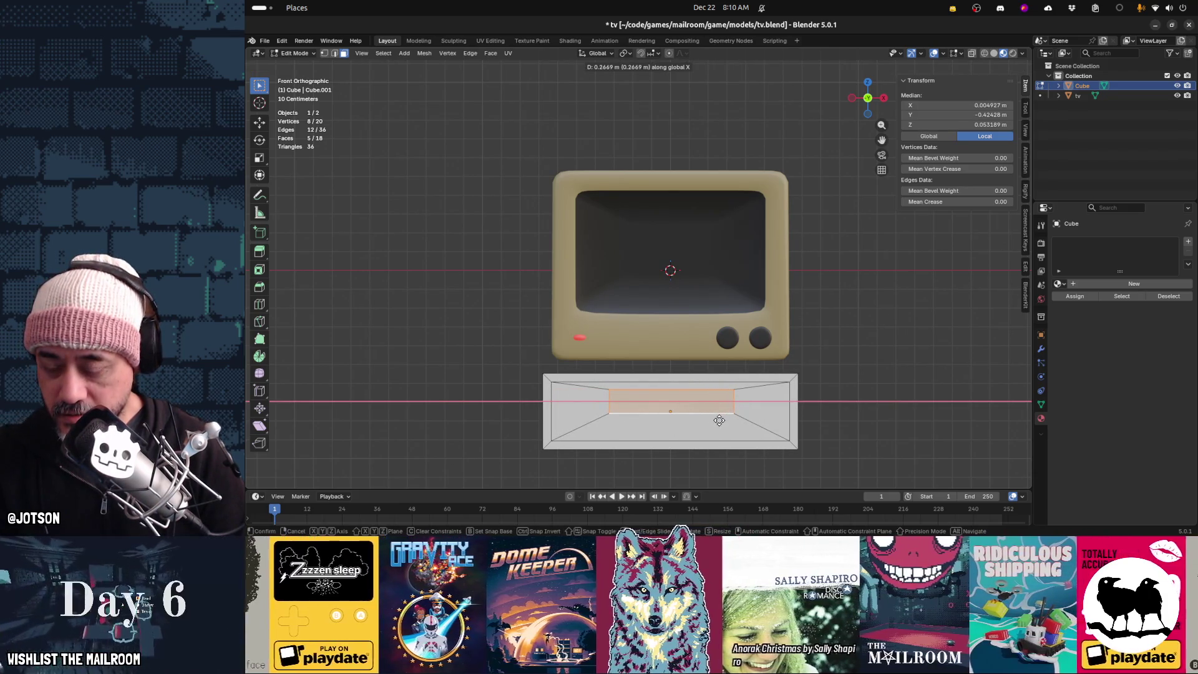
pyautogui.click(719, 420)
# Step: Dissolve the front into one plain face and add a centred horizontal loop cut
pyautogui.press('x')
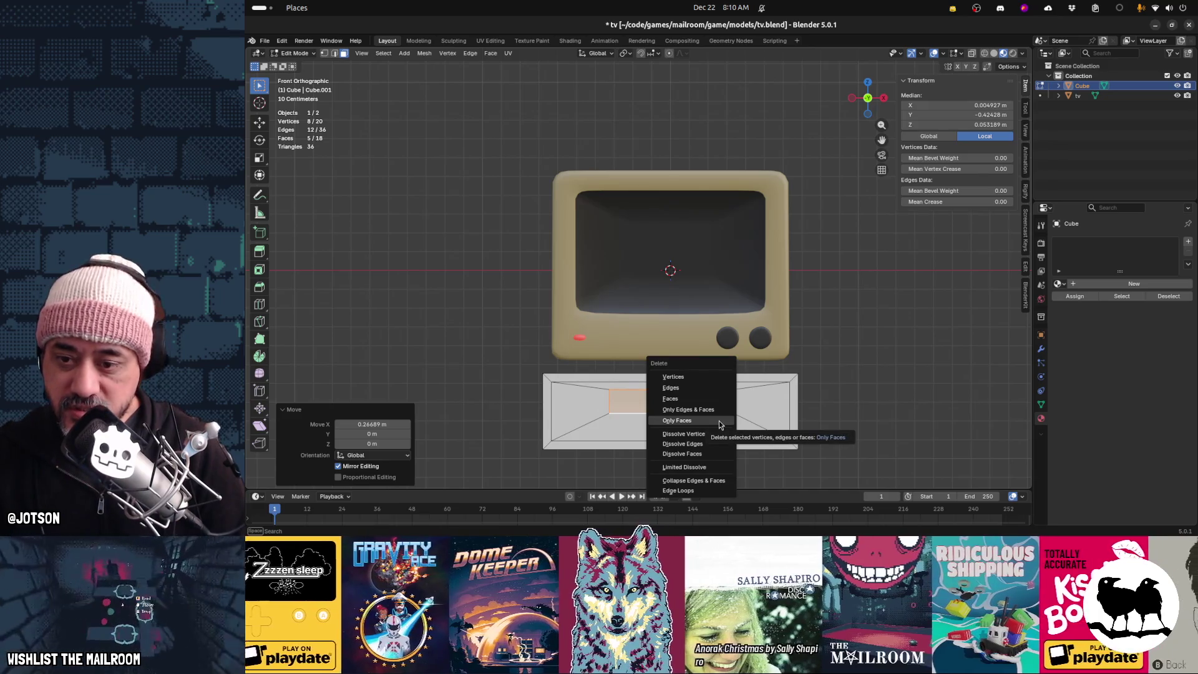
pyautogui.click(711, 443)
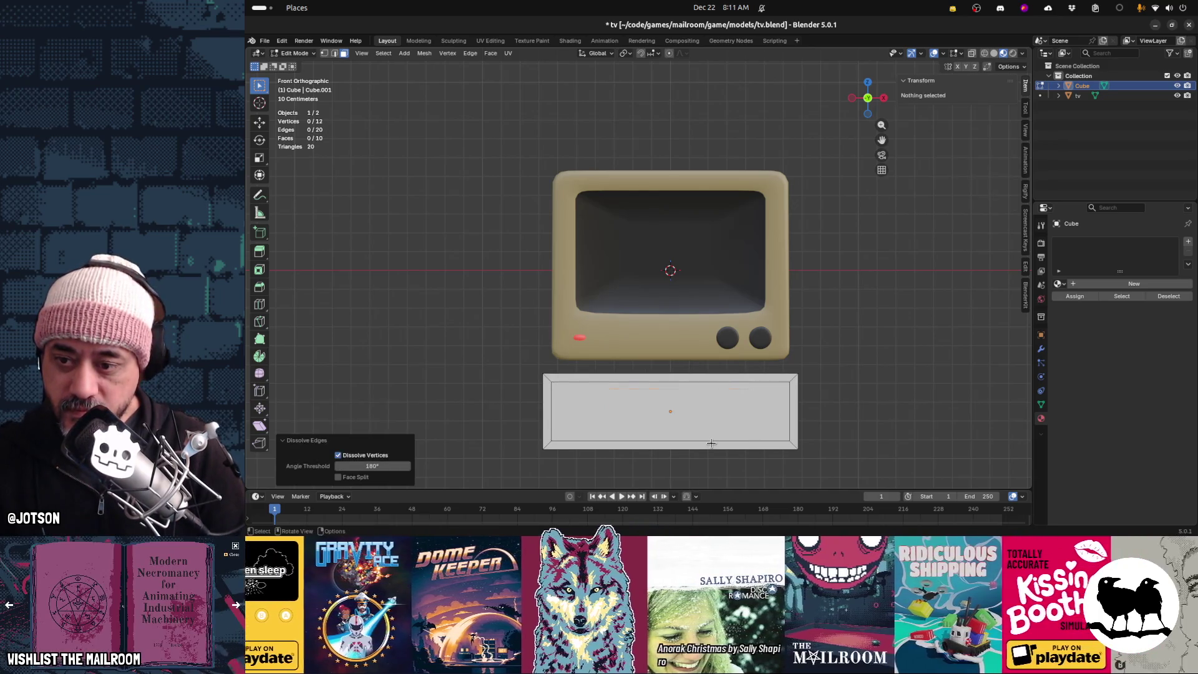
pyautogui.hotkey('ctrl', 'r')
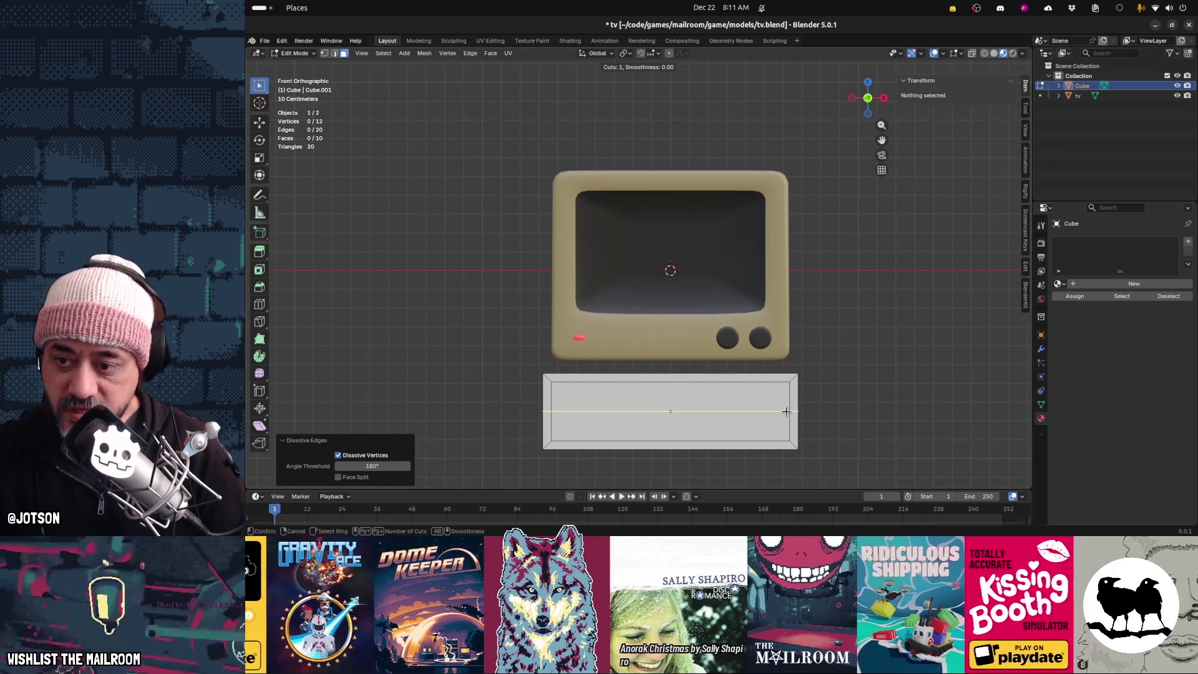
pyautogui.click(786, 411)
pyautogui.rightClick(786, 412)
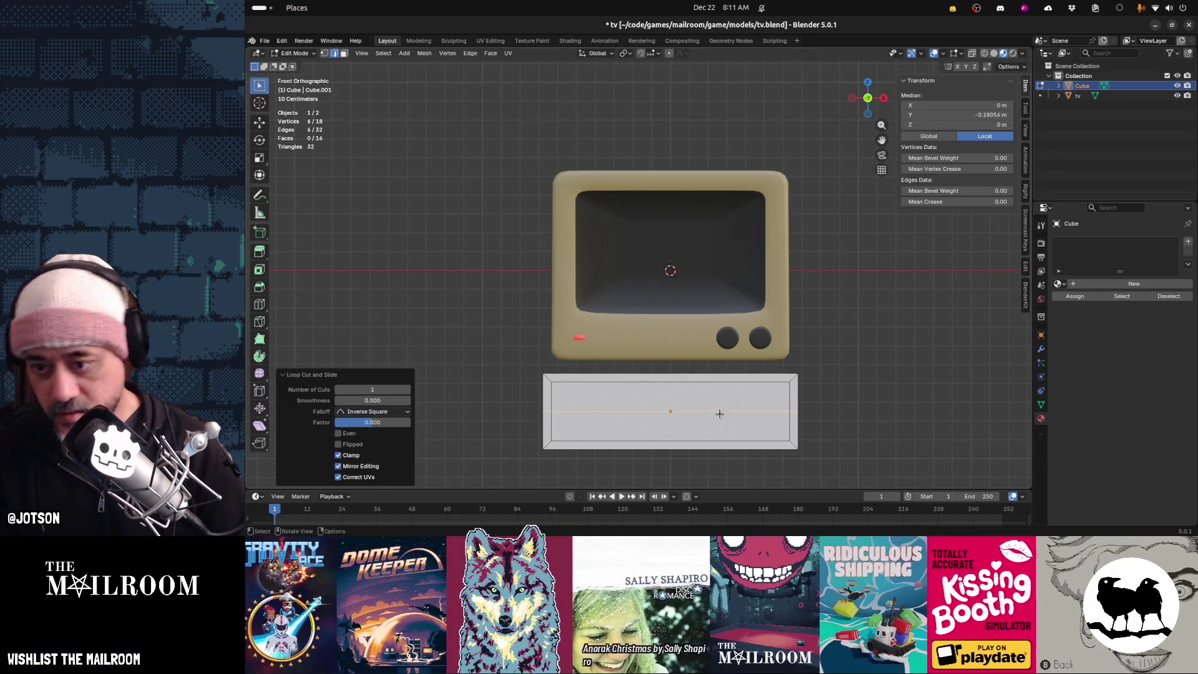
# Step: Inset the upper front face and scale it narrower along X
pyautogui.click(619, 397)
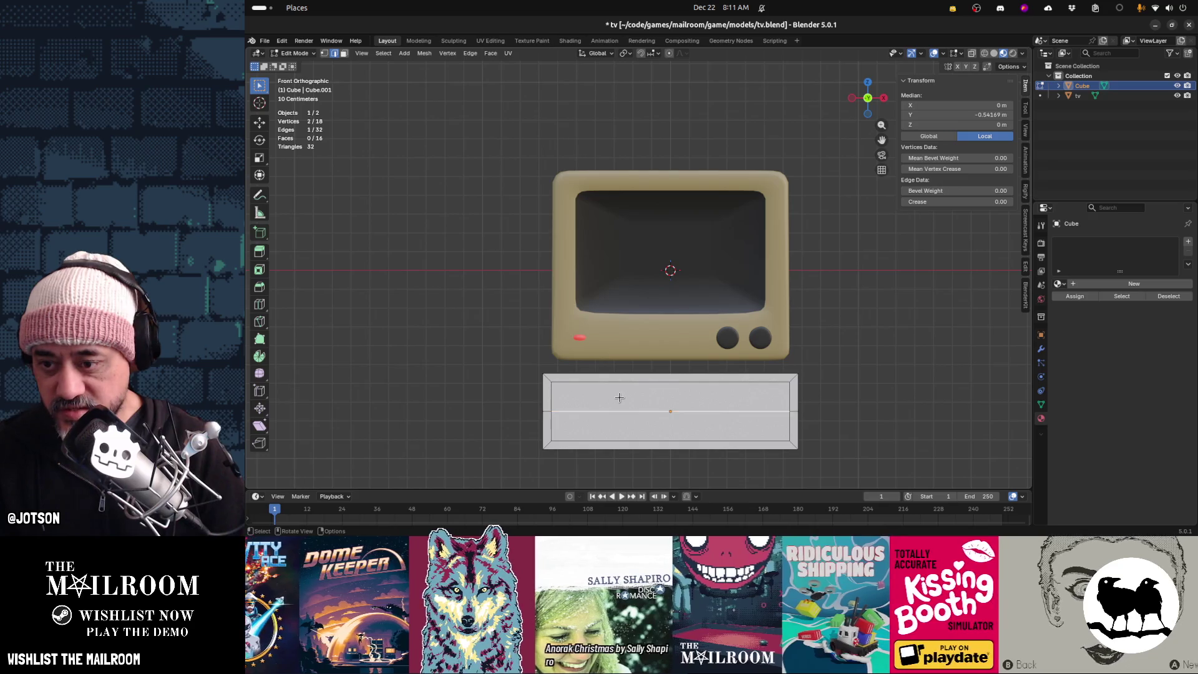
pyautogui.click(344, 54)
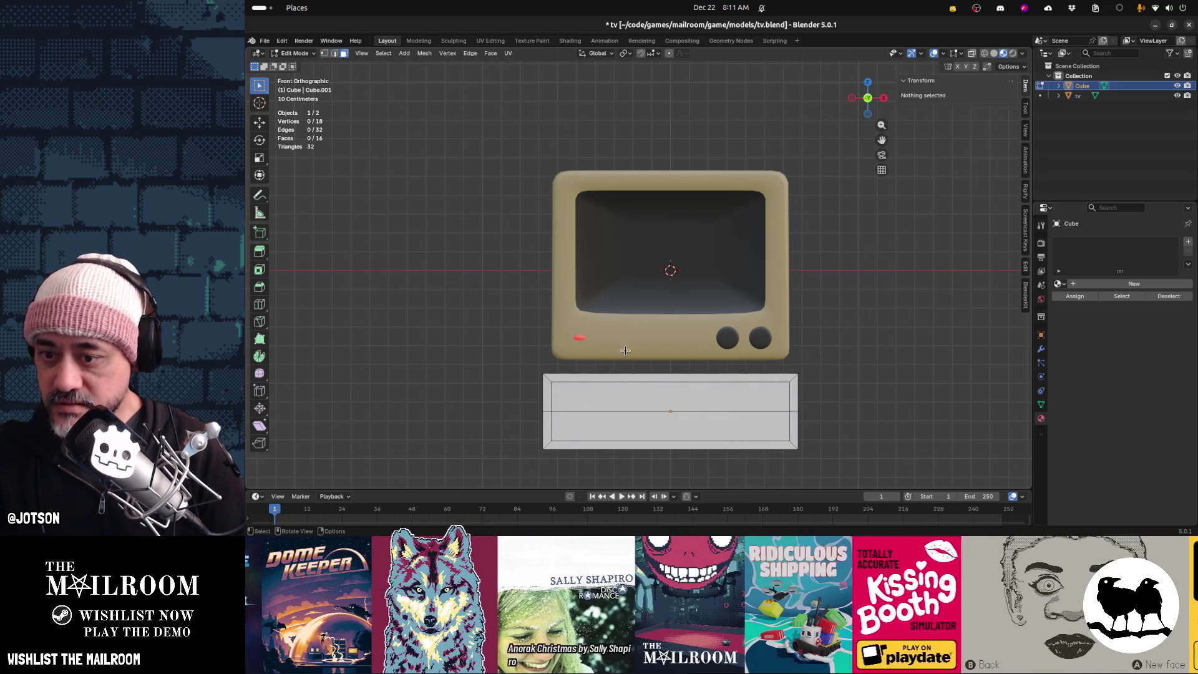
pyautogui.click(664, 397)
pyautogui.press('i')
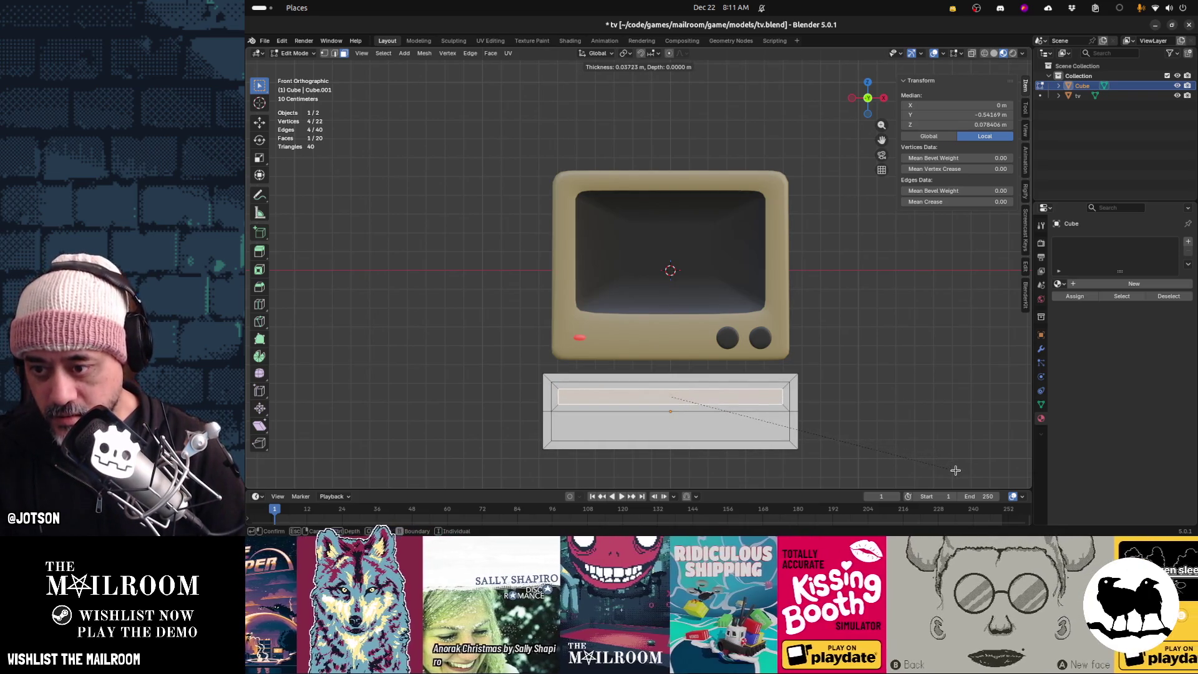
pyautogui.click(955, 472)
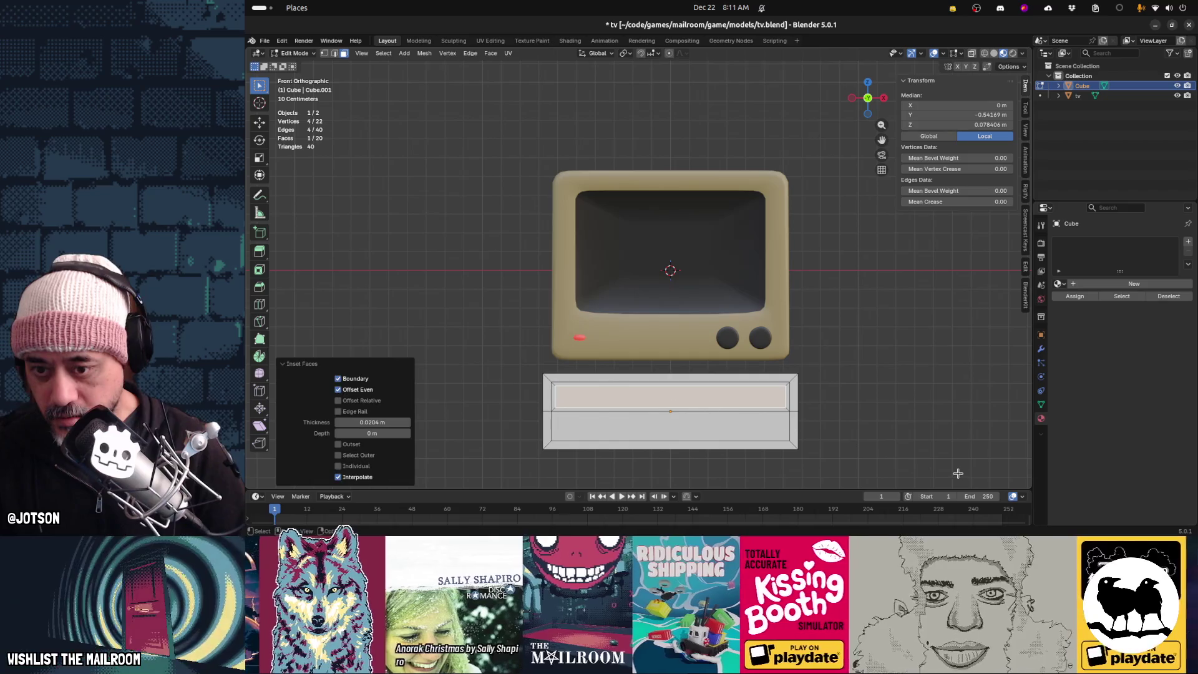
pyautogui.press('s')
pyautogui.press('x')
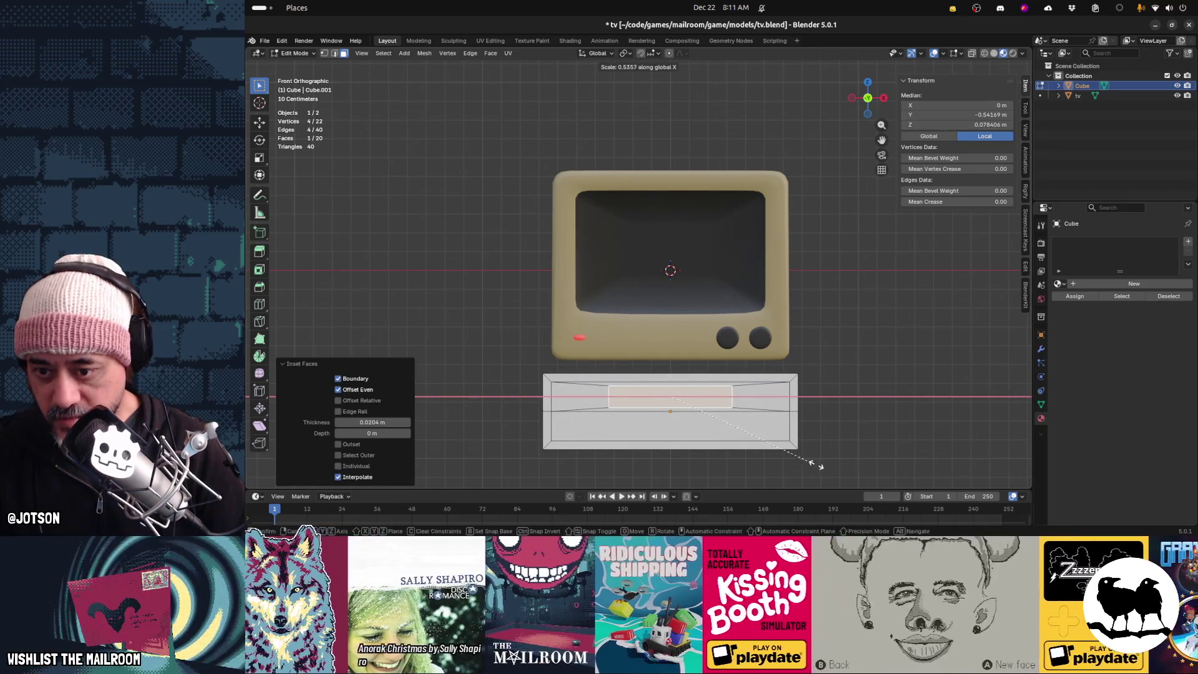
pyautogui.click(822, 465)
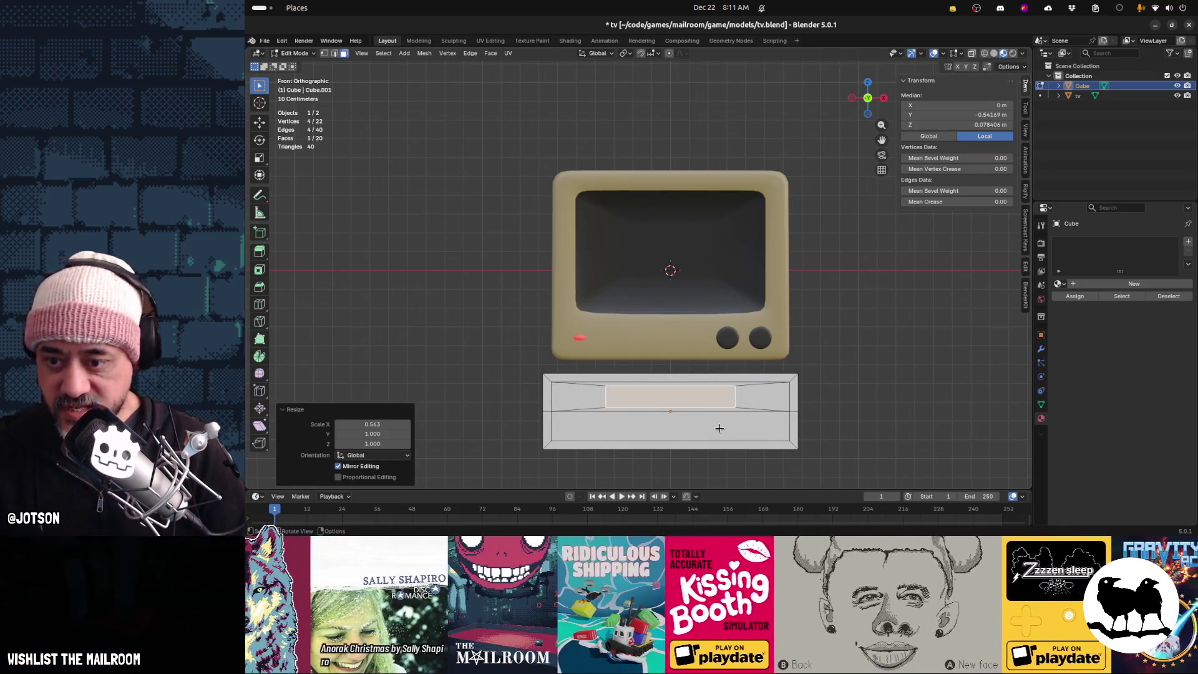
# Step: Inset the lower front face and scale it narrower along X
pyautogui.click(721, 434)
pyautogui.press('i')
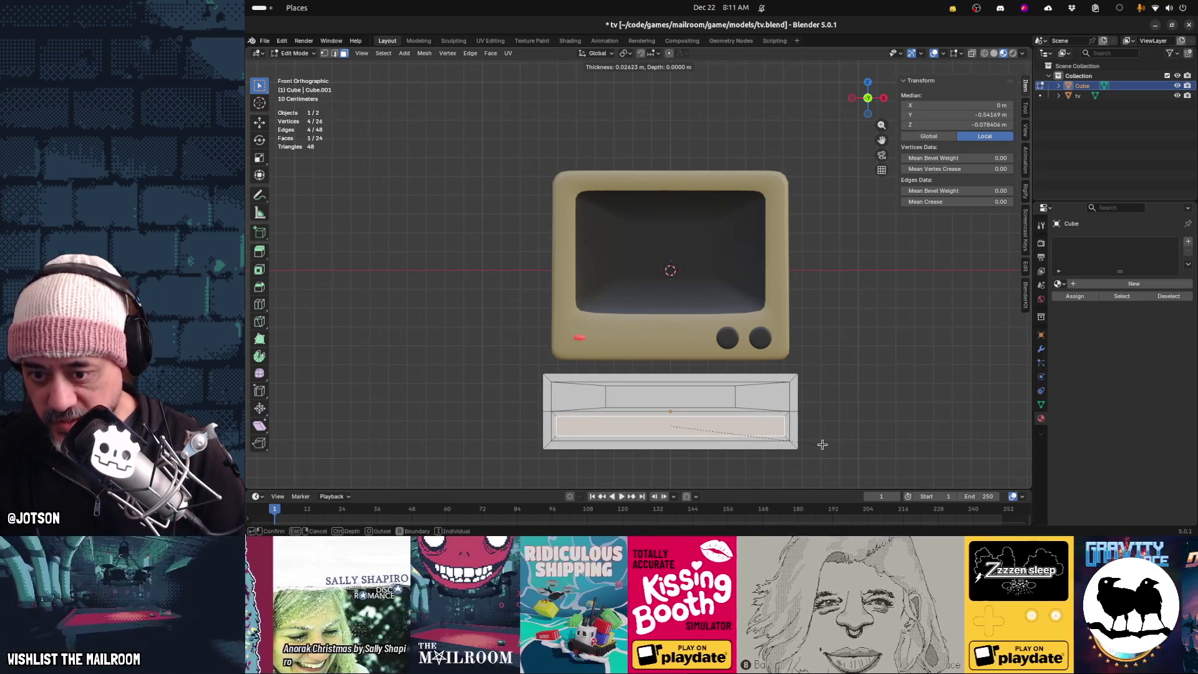
pyautogui.click(821, 445)
pyautogui.press('s')
pyautogui.press('x')
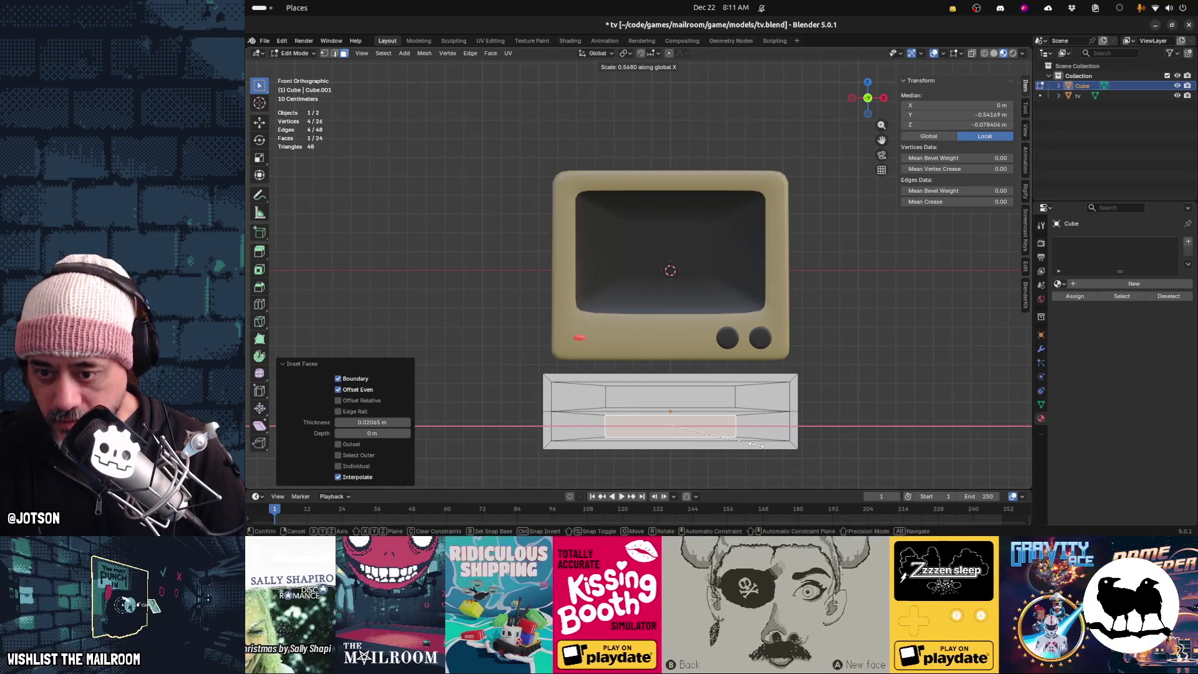
pyautogui.click(756, 445)
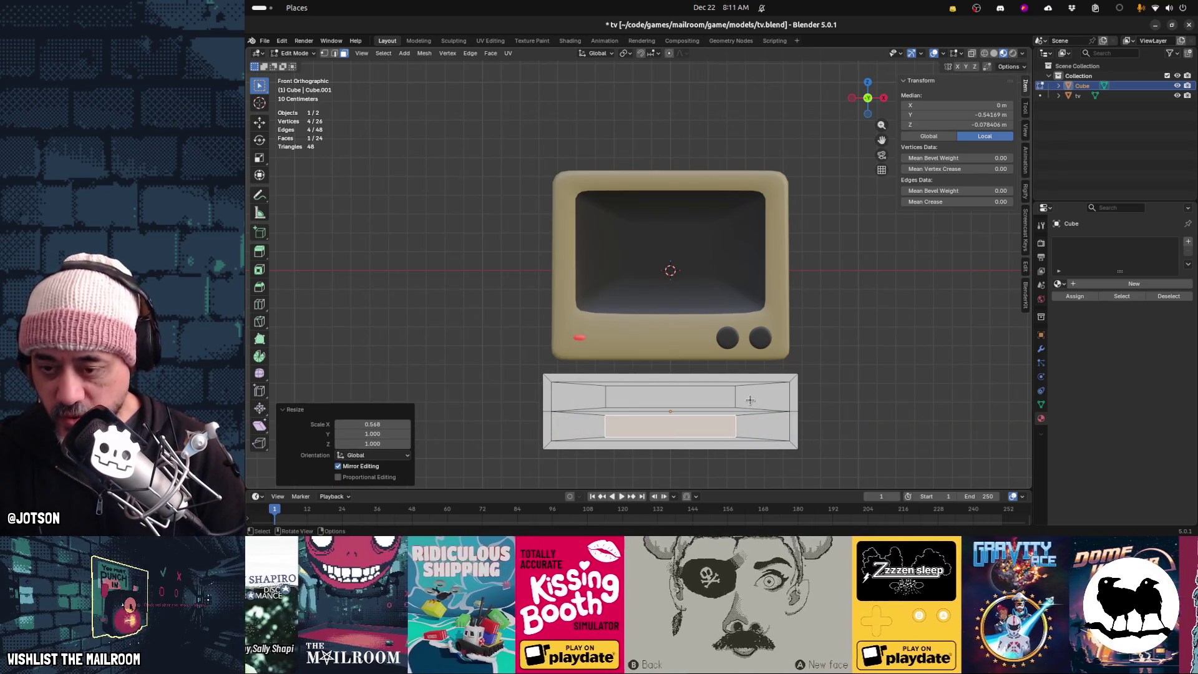
# Step: Orbit around the TV, clear the selection and add a new cube
pyautogui.moveTo(753, 400); pyautogui.dragTo(793, 410)
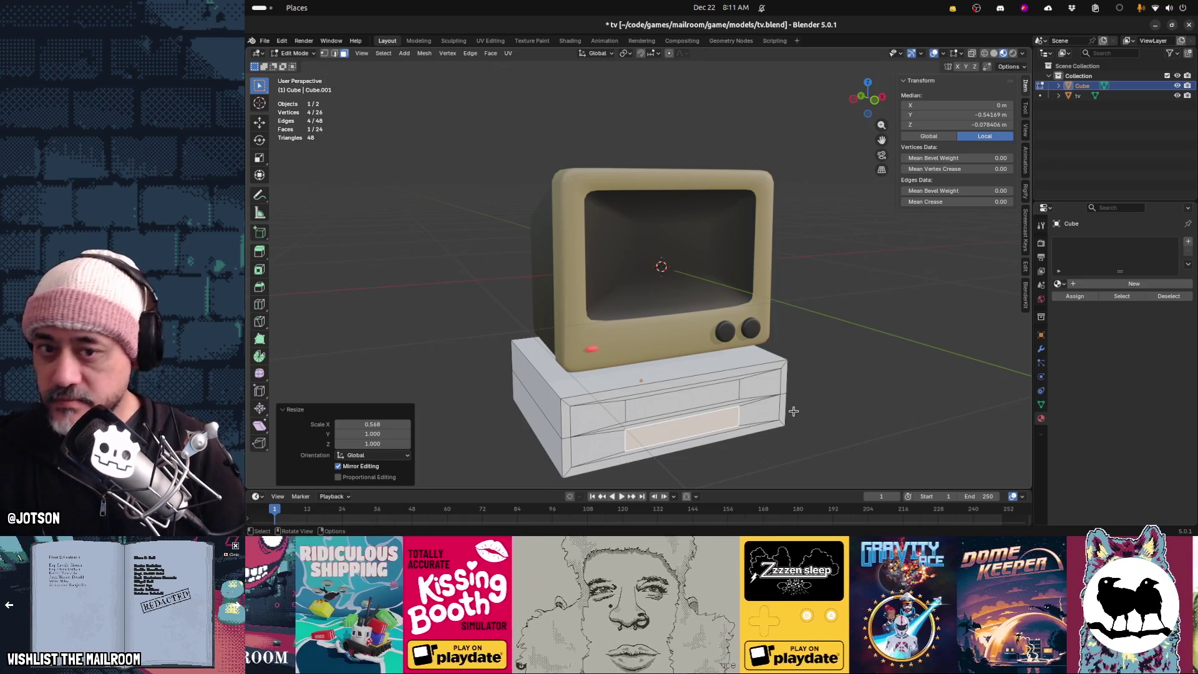
pyautogui.moveTo(508, 407); pyautogui.dragTo(551, 402)
pyautogui.click(556, 392)
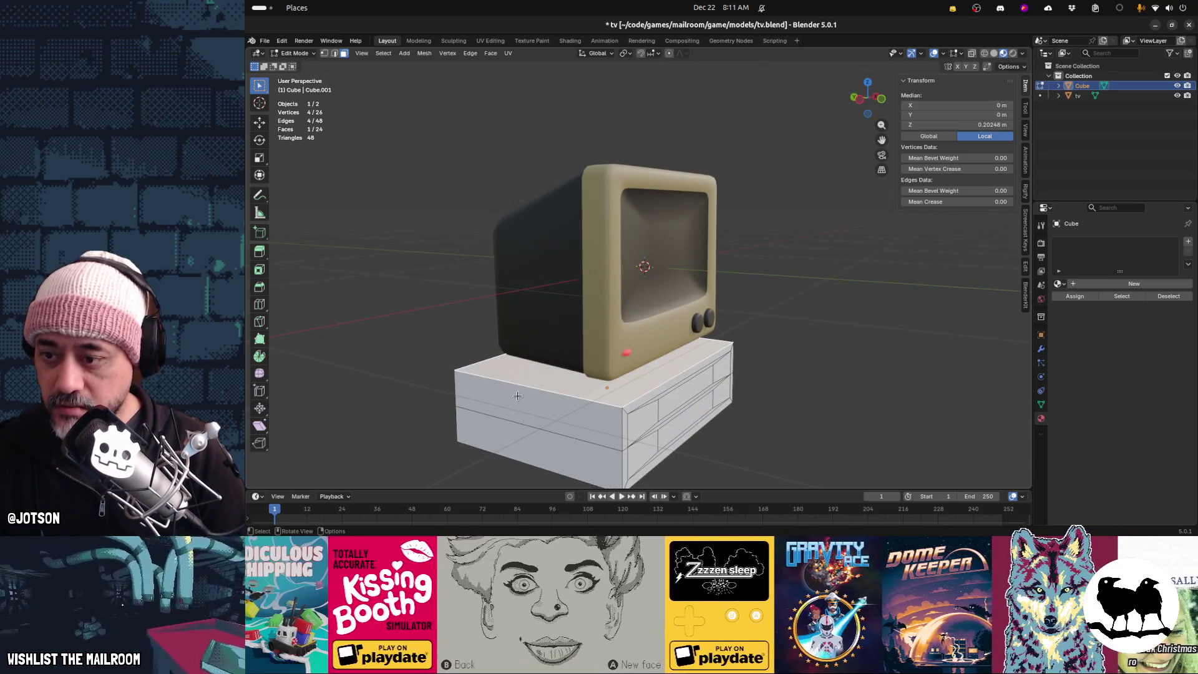
pyautogui.moveTo(718, 409)
pyautogui.mouseDown()
pyautogui.moveTo(620, 388)
pyautogui.moveTo(663, 390)
pyautogui.mouseUp()
pyautogui.scroll(-2, 620, 387)
pyautogui.click(455, 388)
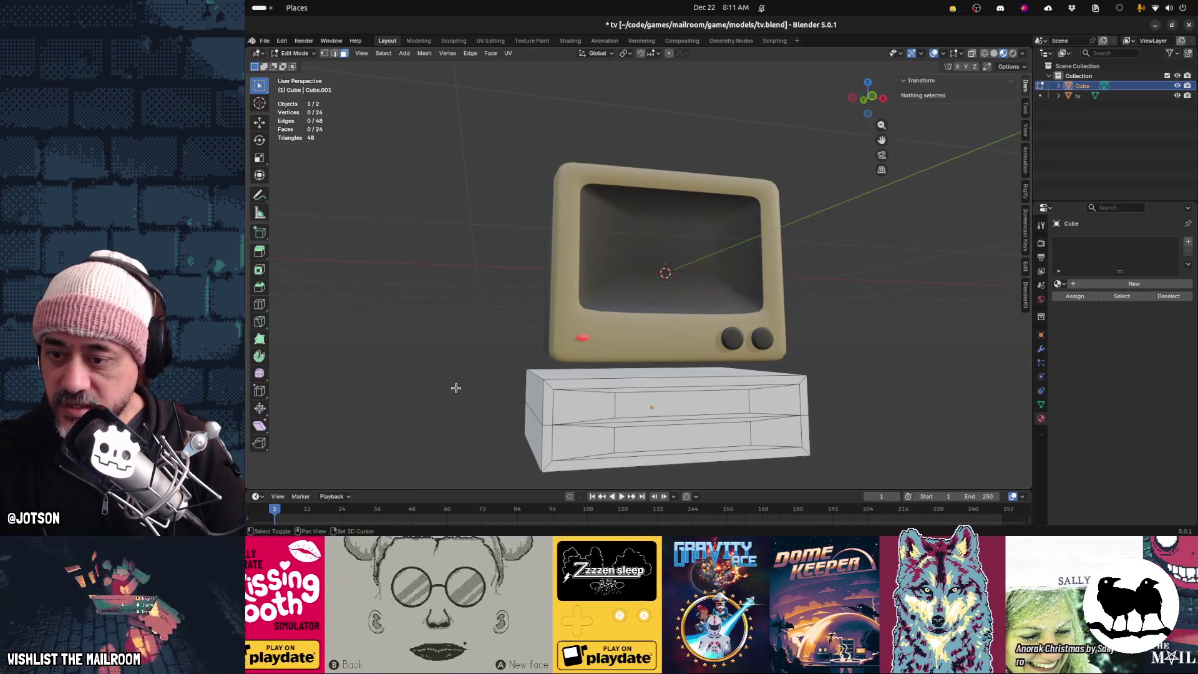
pyautogui.hotkey('shift', 'a')
pyautogui.click(451, 343)
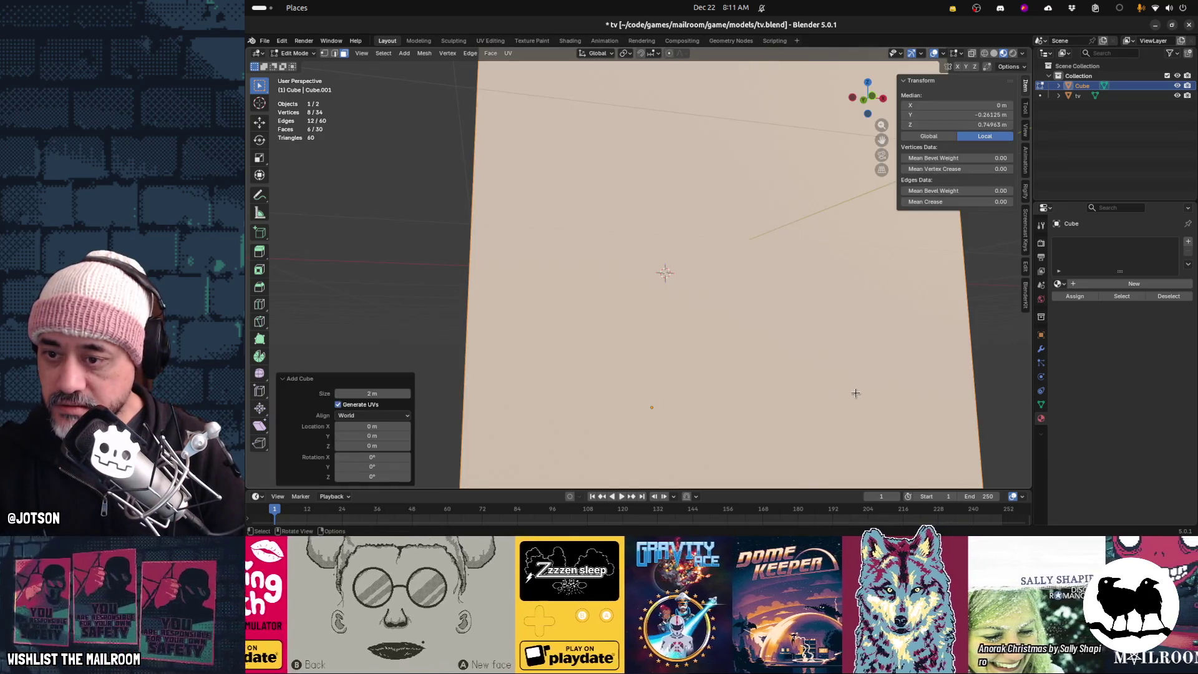
# Step: Shrink the new cube and move it down and forward to the base's front
pyautogui.press('s')
pyautogui.click(661, 288)
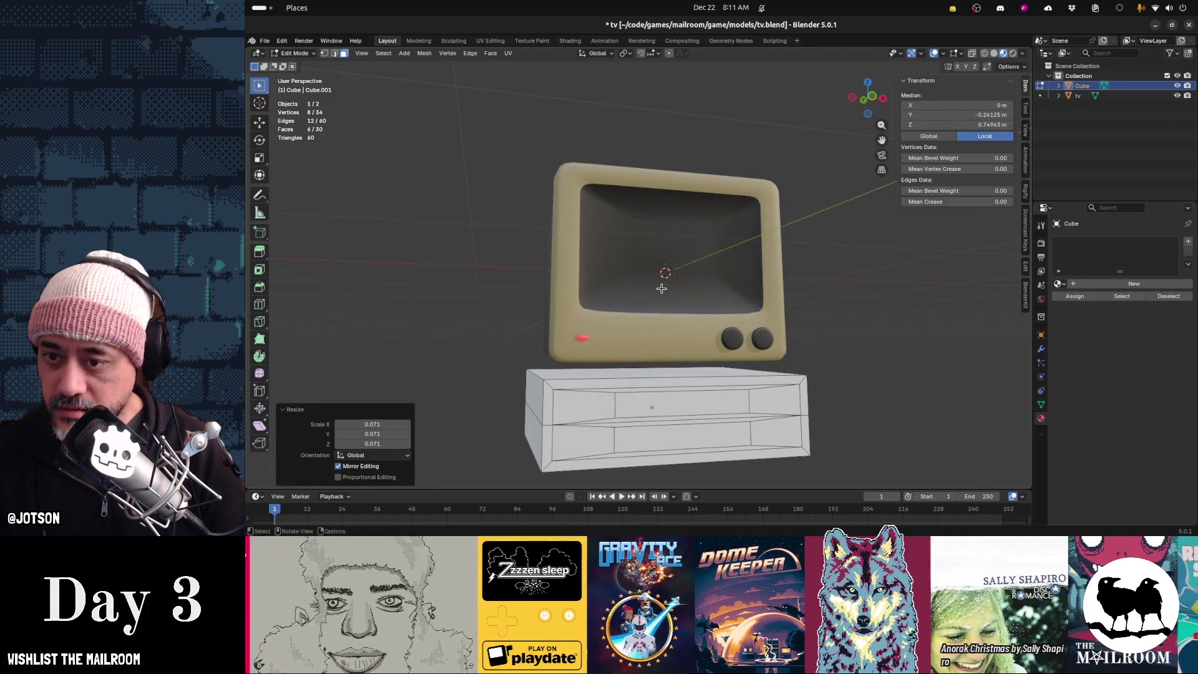
pyautogui.press('g')
pyautogui.press('z')
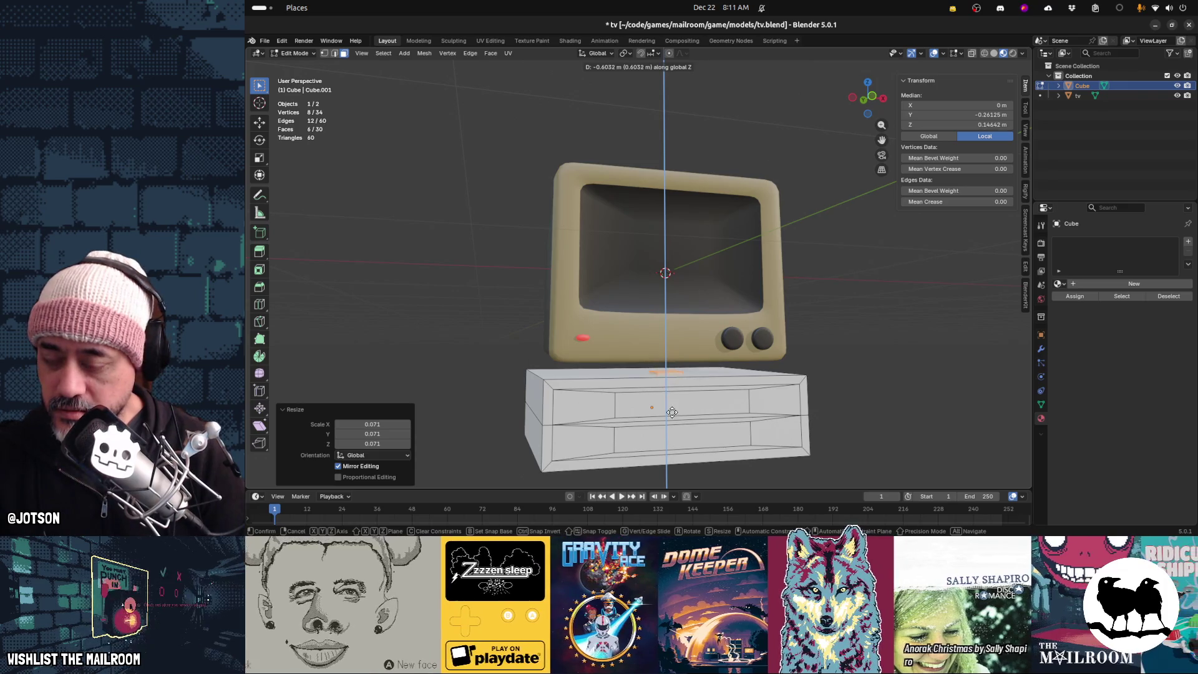
pyautogui.click(674, 436)
pyautogui.press('g')
pyautogui.press('y')
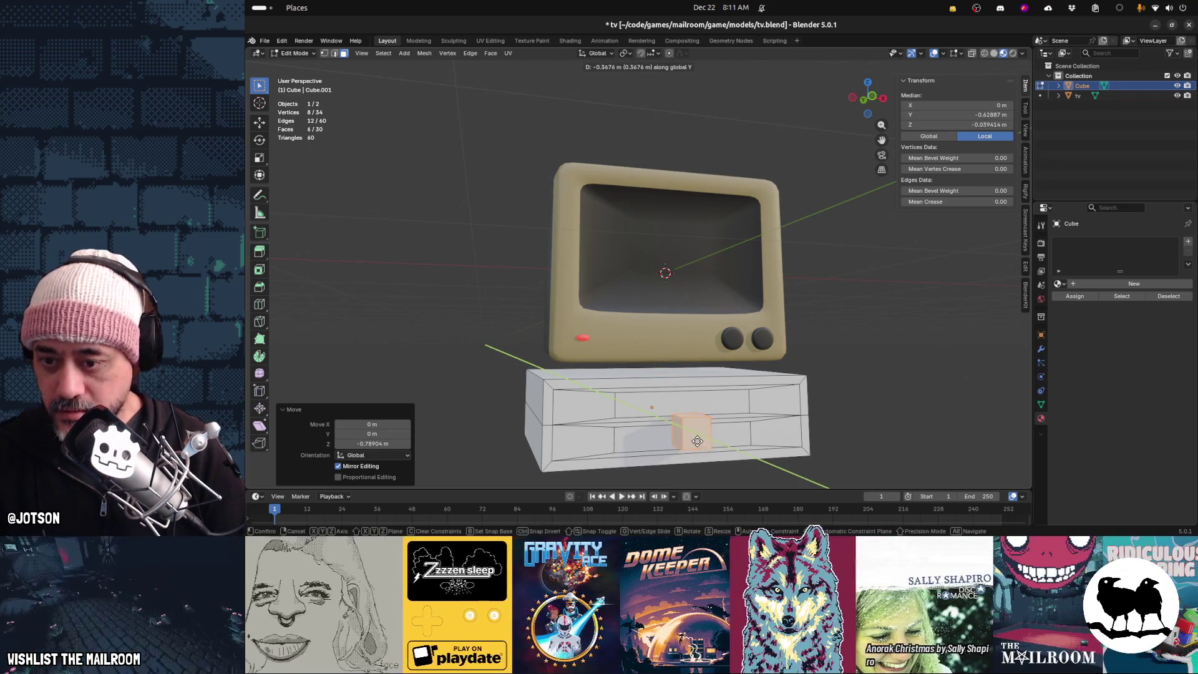
pyautogui.click(697, 441)
# Step: Make the cube slightly smaller and place it at the front's right side
pyautogui.press('s')
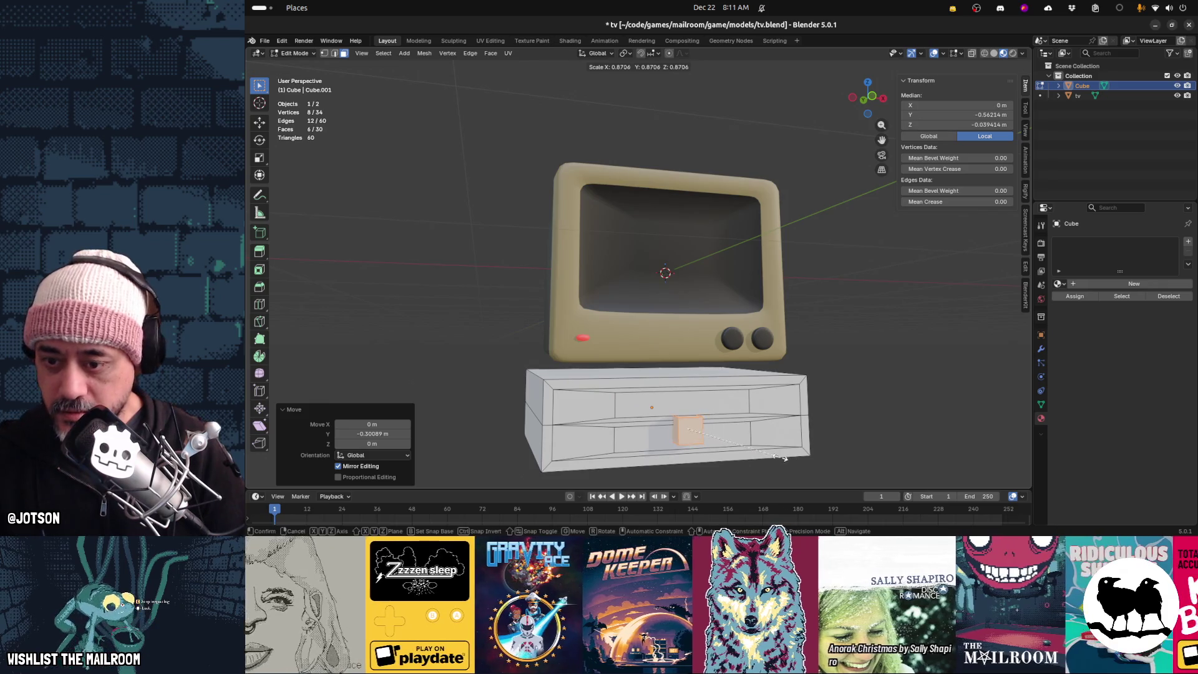
pyautogui.click(775, 457)
pyautogui.press('g')
pyautogui.press('x')
pyautogui.click(860, 442)
pyautogui.press('g')
pyautogui.press('z')
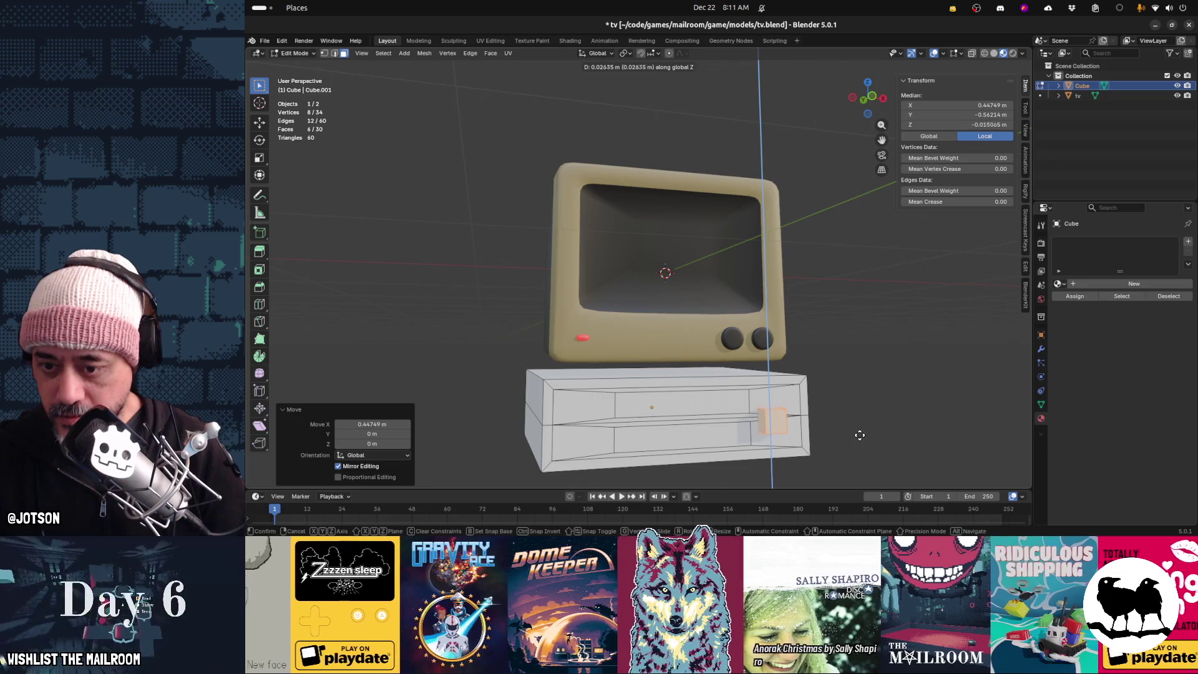
pyautogui.click(857, 436)
# Step: In front view, fine-tune the button cube's size and sideways position
pyautogui.press('KP_1')
pyautogui.press('g')
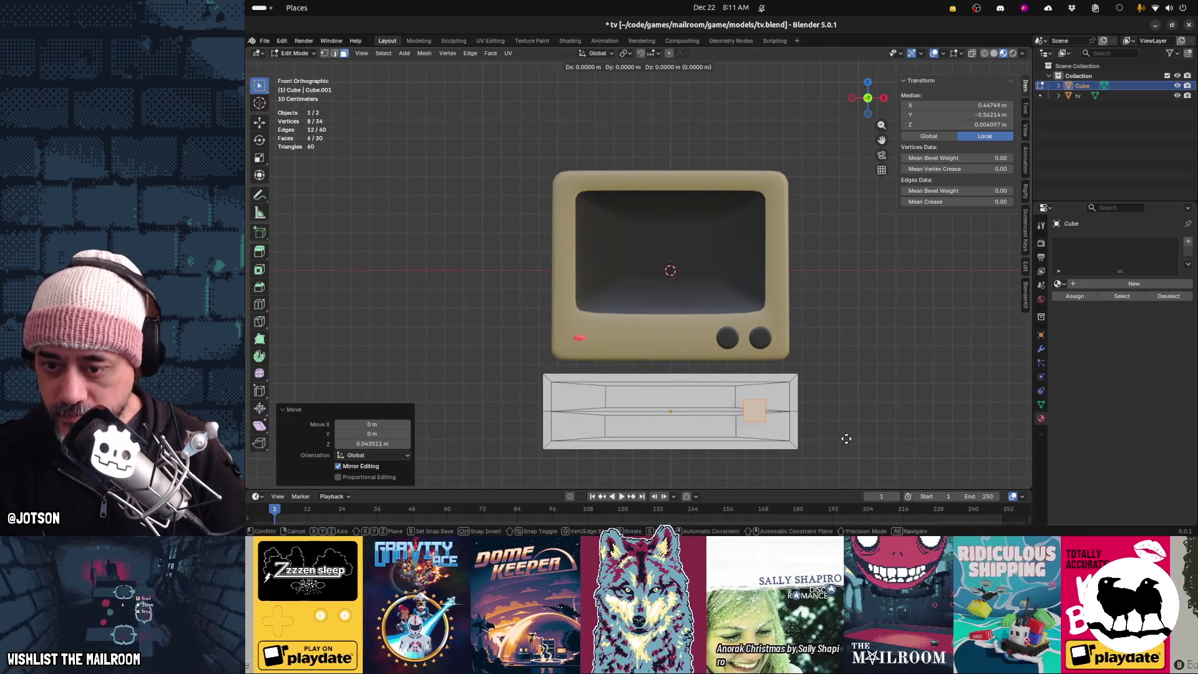
pyautogui.click(845, 438)
pyautogui.press('s')
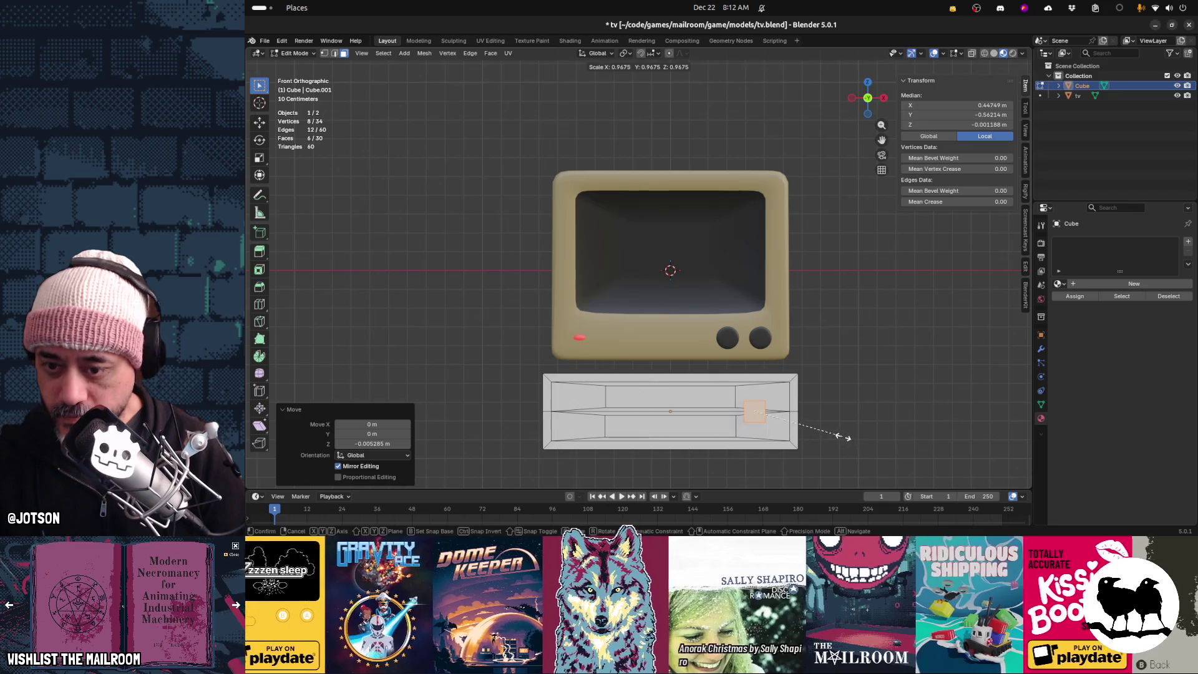
pyautogui.click(831, 432)
pyautogui.press('g')
pyautogui.press('x')
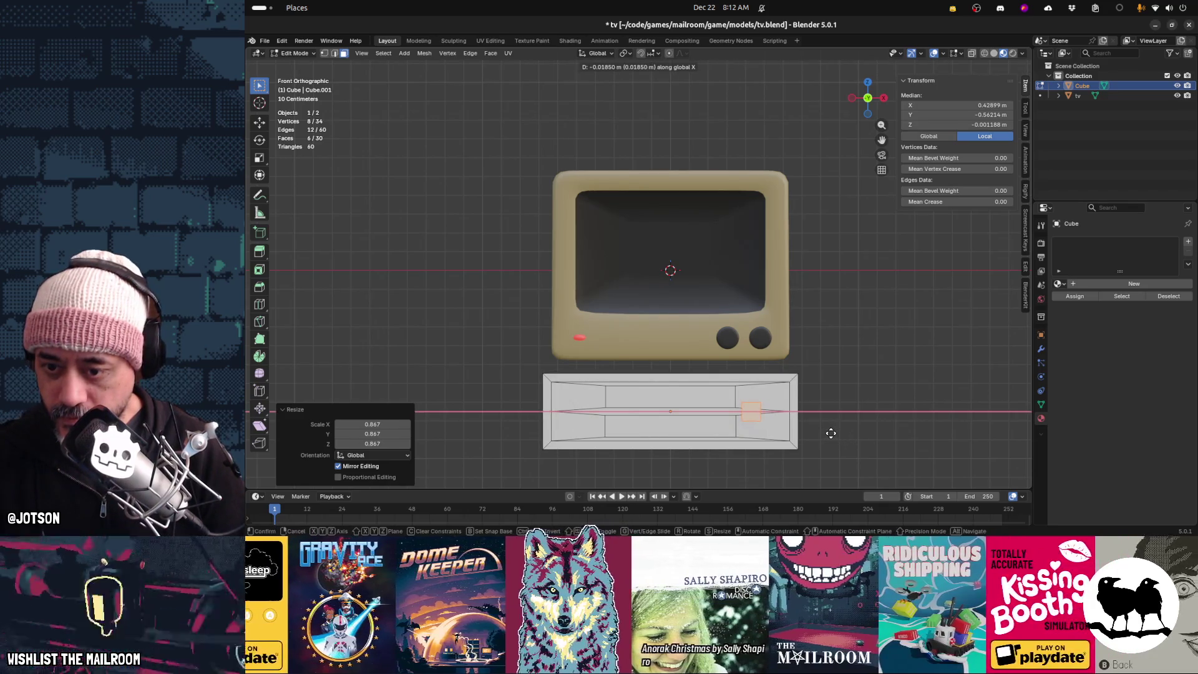
pyautogui.click(831, 433)
# Step: Duplicate the button and place the copy beside it along X
pyautogui.hotkey('shift', 'd')
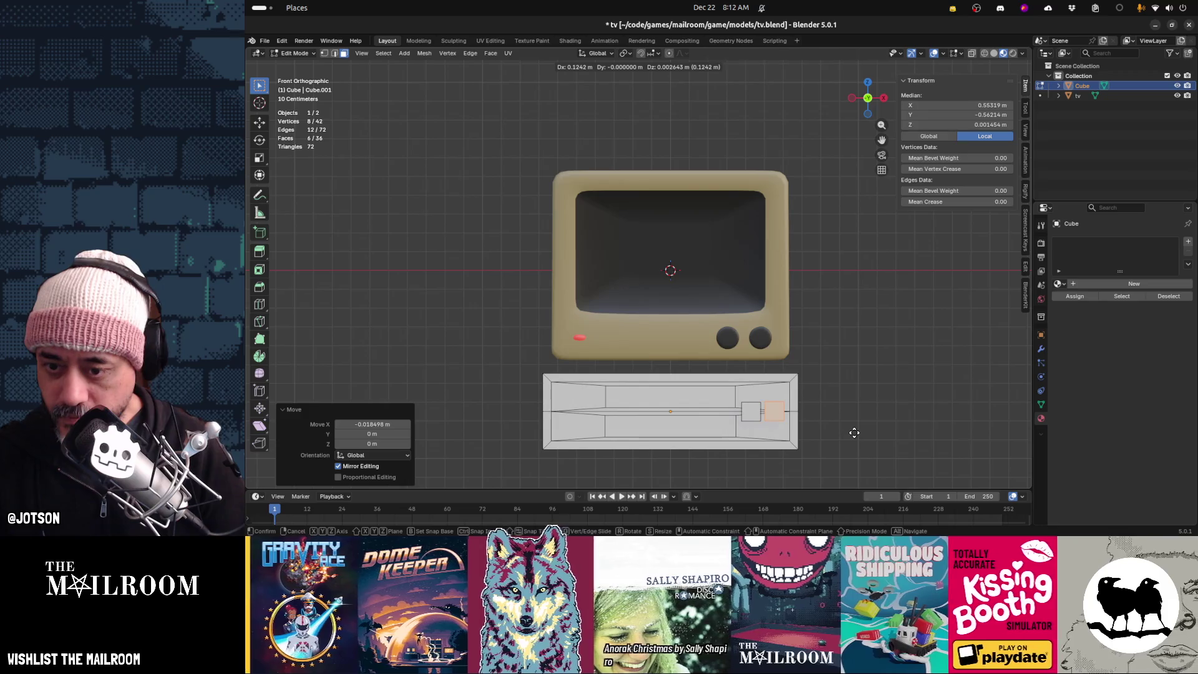
pyautogui.press('x')
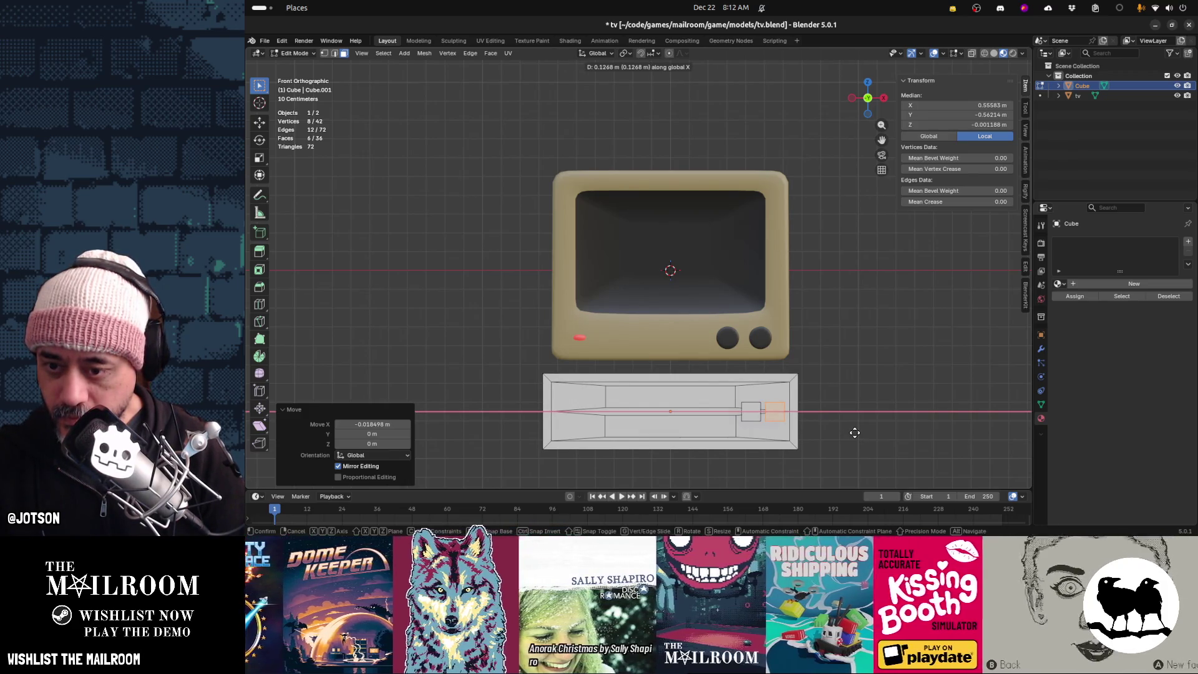
pyautogui.click(855, 433)
pyautogui.click(709, 409)
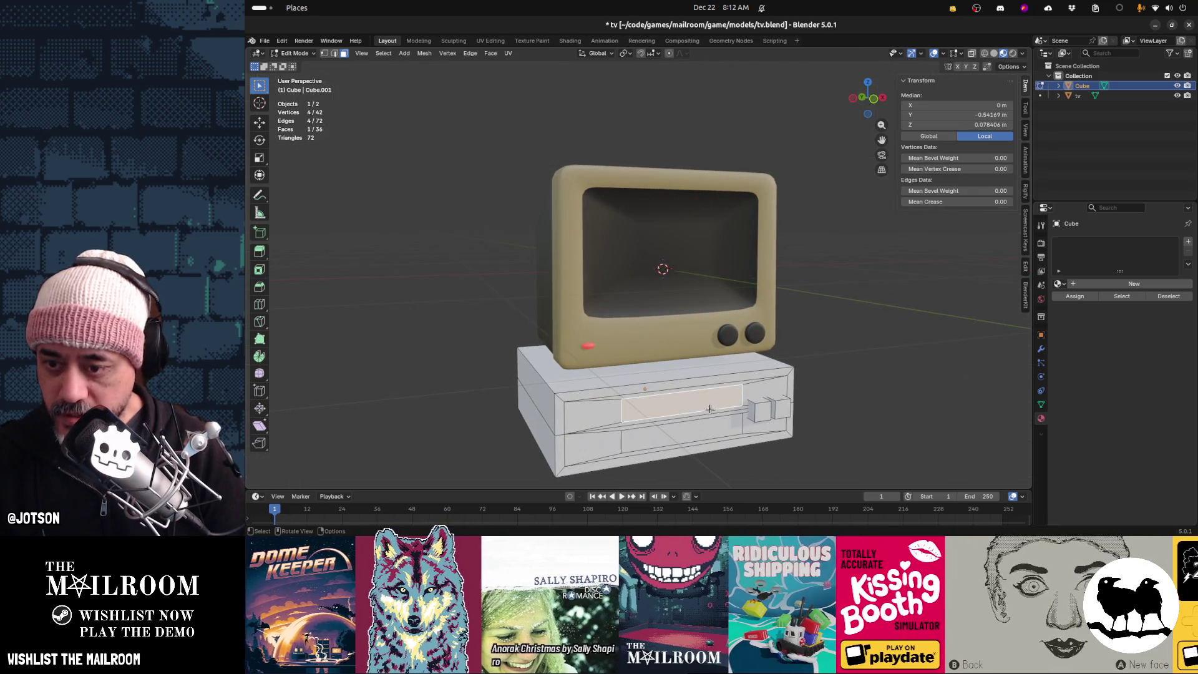
# Step: Extrude the upper slot panel inward to recess it
pyautogui.press('e')
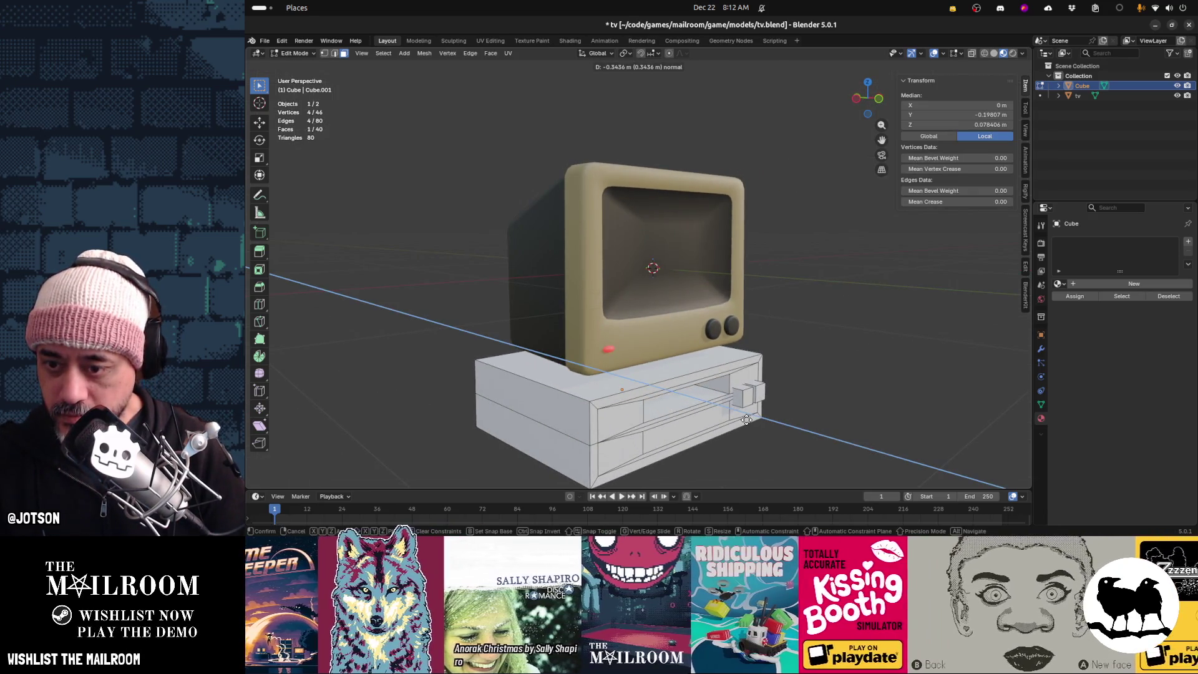
pyautogui.click(747, 420)
pyautogui.click(837, 402)
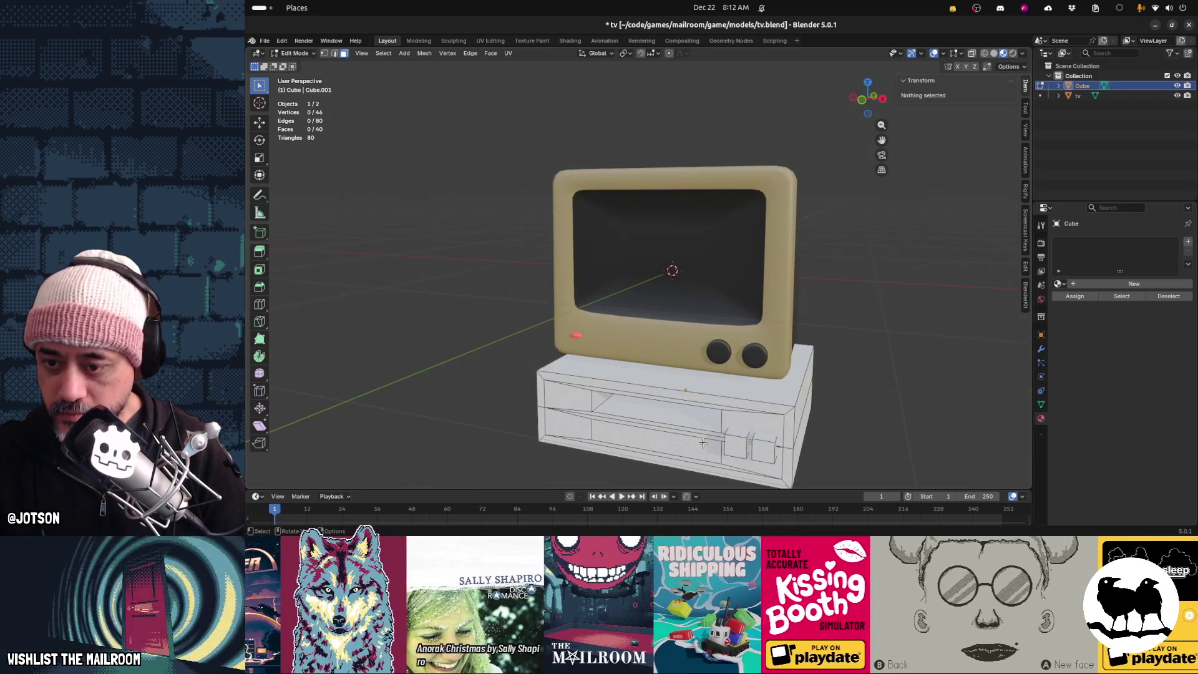
pyautogui.moveTo(702, 442)
pyautogui.mouseDown()
pyautogui.moveTo(652, 397)
pyautogui.moveTo(561, 392)
pyautogui.mouseUp()
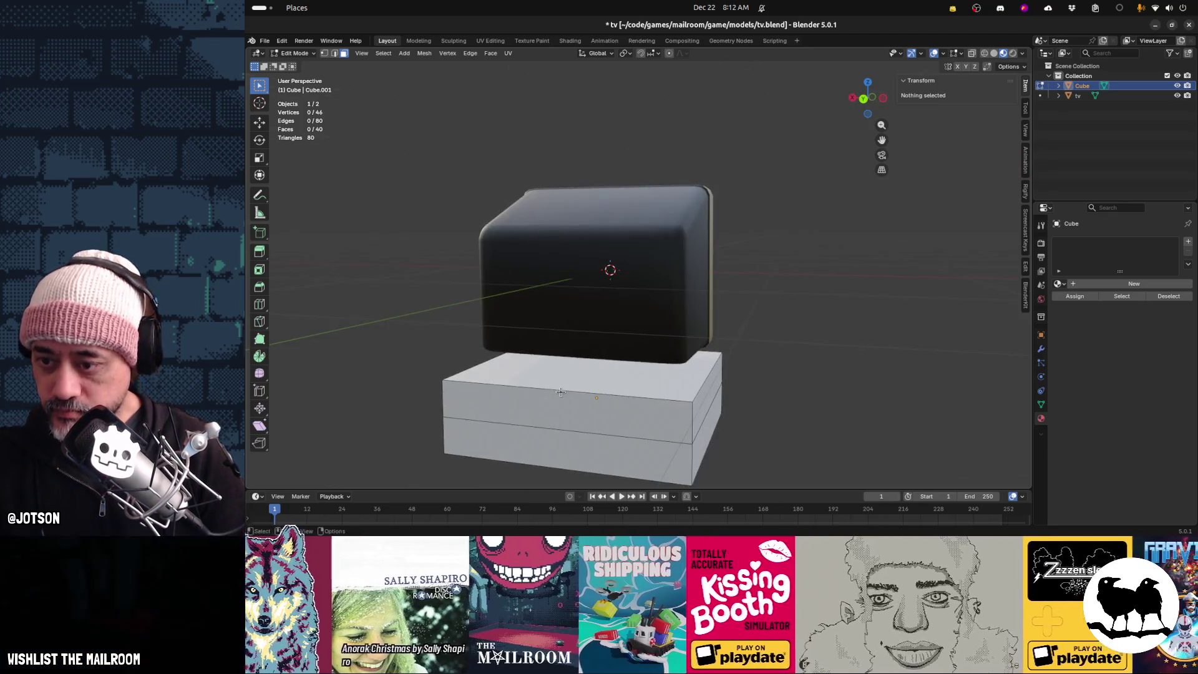
pyautogui.click(561, 392)
# Step: In edge select, pick the stray edges on the base's front and dissolve them
pyautogui.press('2')
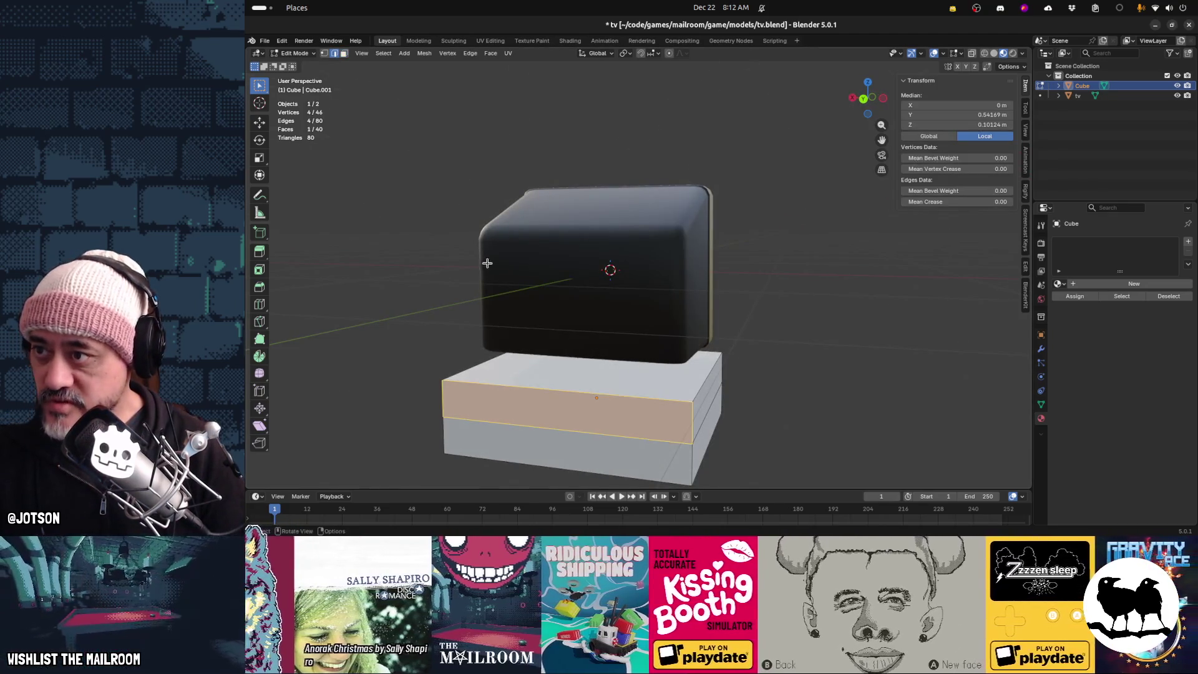
pyautogui.click(474, 382)
pyautogui.keyDown('shift'); pyautogui.click(474, 366); pyautogui.keyUp('shift')
pyautogui.keyDown('shift'); pyautogui.click(447, 425); pyautogui.keyUp('shift')
pyautogui.keyDown('shift'); pyautogui.click(691, 425); pyautogui.keyUp('shift')
pyautogui.keyDown('shift'); pyautogui.click(691, 459); pyautogui.keyUp('shift')
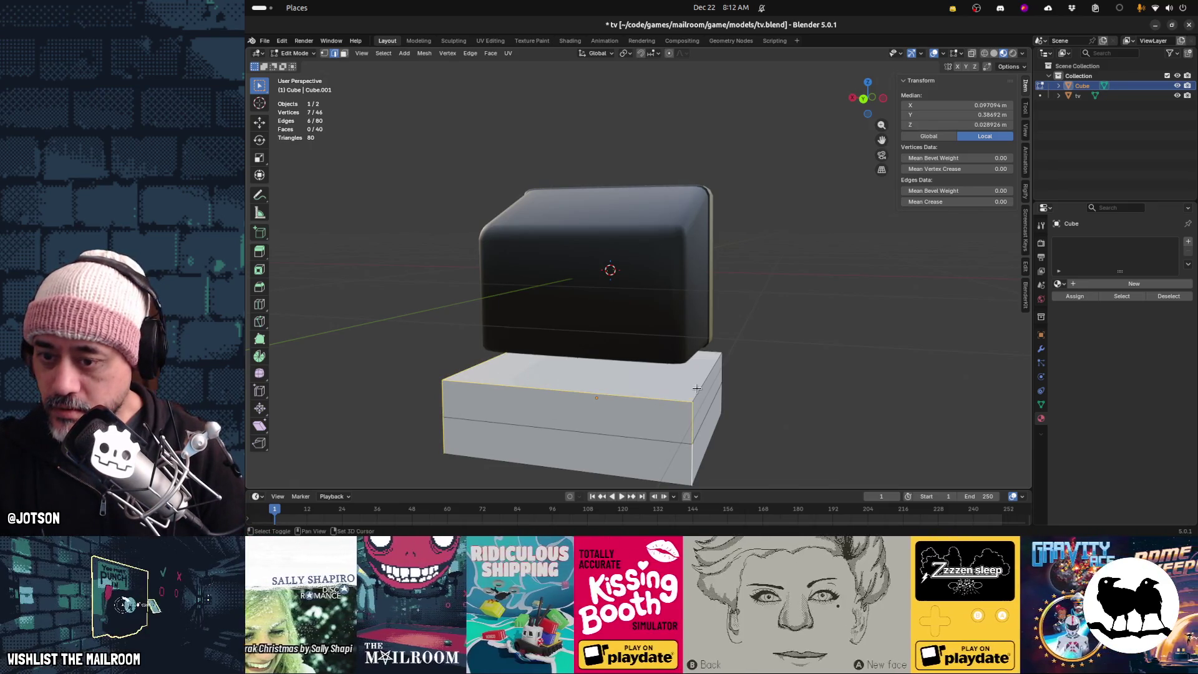
pyautogui.click(667, 440)
pyautogui.keyDown('shift'); pyautogui.click(694, 434); pyautogui.keyUp('shift')
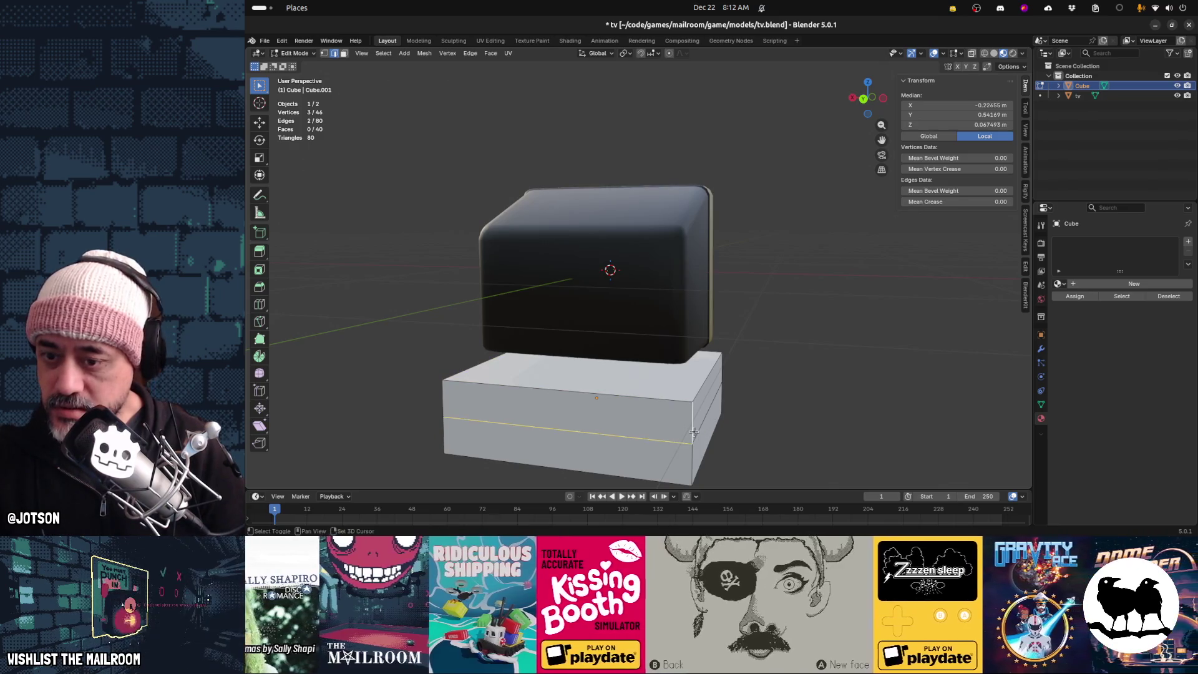
pyautogui.keyDown('shift'); pyautogui.click(699, 426); pyautogui.keyUp('shift')
pyautogui.moveTo(699, 426); pyautogui.dragTo(581, 430)
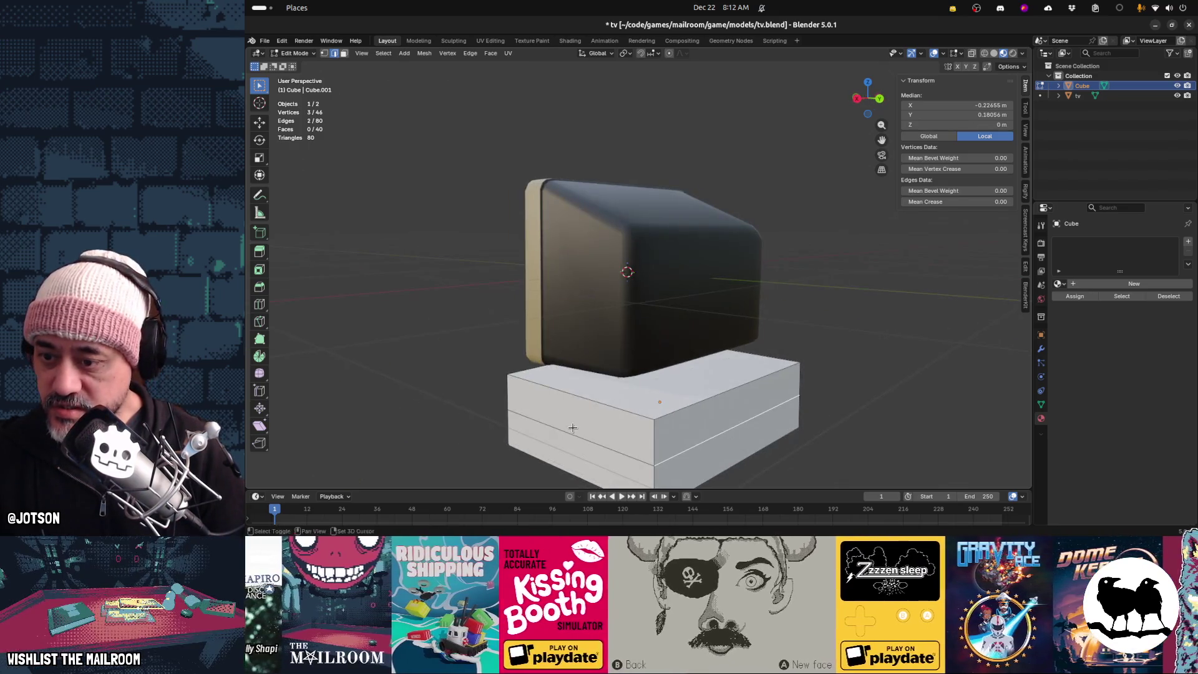
pyautogui.hotkey('ctrl', 'x')
# Step: Select edges and faces around the base's right, front and top sides
pyautogui.keyDown('shift'); pyautogui.click(656, 445); pyautogui.keyUp('shift')
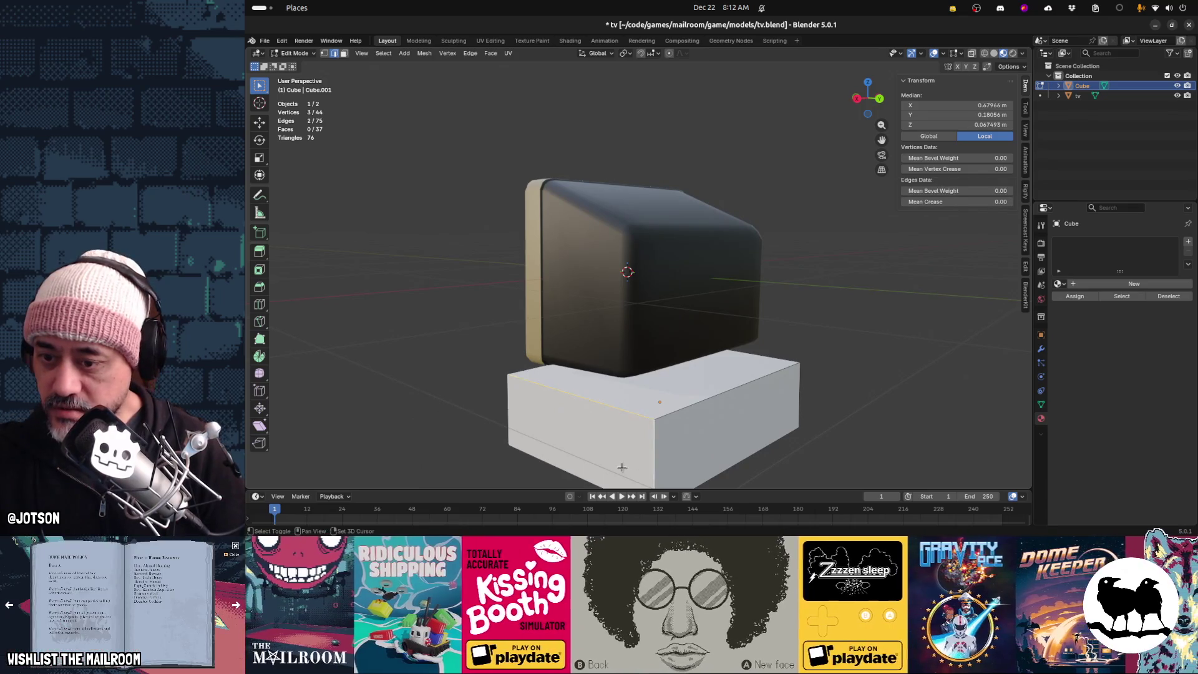
pyautogui.keyDown('shift'); pyautogui.click(697, 403); pyautogui.keyUp('shift')
pyautogui.keyDown('shift'); pyautogui.click(764, 384); pyautogui.keyUp('shift')
pyautogui.keyDown('shift'); pyautogui.click(799, 387); pyautogui.keyUp('shift')
pyautogui.keyDown('shift'); pyautogui.click(750, 449); pyautogui.keyUp('shift')
pyautogui.moveTo(750, 449); pyautogui.dragTo(694, 440)
pyautogui.keyDown('shift'); pyautogui.click(642, 451); pyautogui.keyUp('shift')
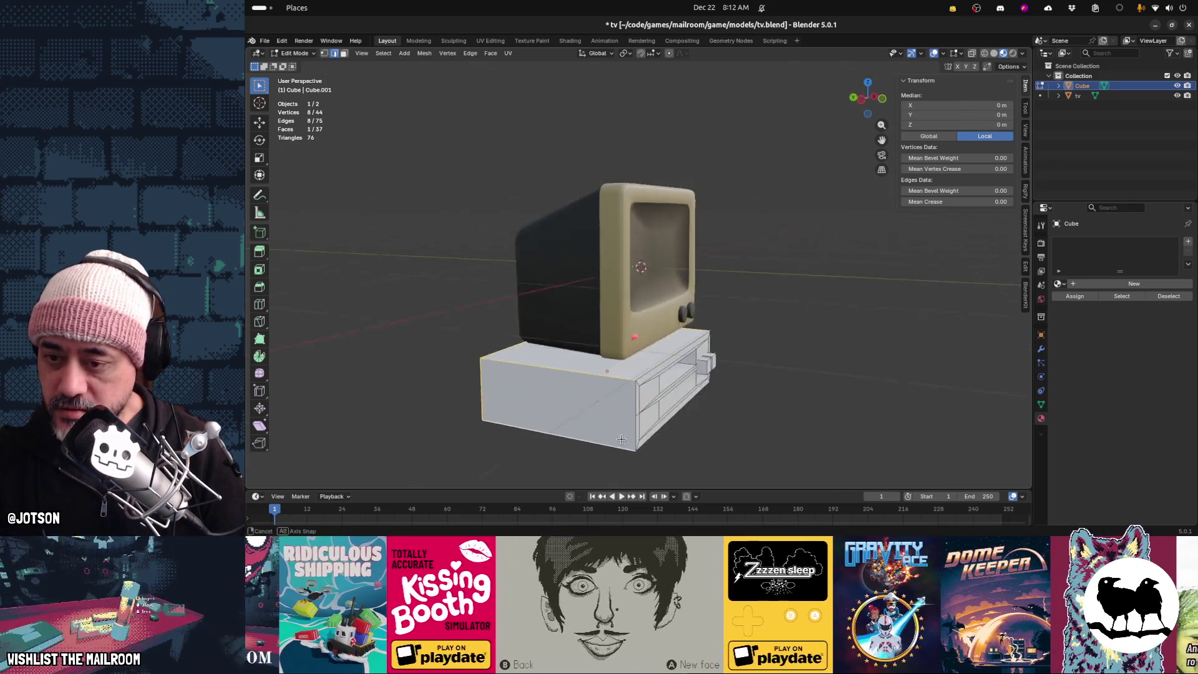
pyautogui.moveTo(555, 437); pyautogui.dragTo(622, 422)
pyautogui.keyDown('shift'); pyautogui.click(622, 419); pyautogui.keyUp('shift')
pyautogui.keyDown('shift'); pyautogui.click(625, 402); pyautogui.keyUp('shift')
pyautogui.moveTo(625, 381)
pyautogui.mouseDown()
pyautogui.moveTo(662, 377)
pyautogui.moveTo(691, 409)
pyautogui.mouseUp()
pyautogui.keyDown('shift'); pyautogui.click(659, 362); pyautogui.keyUp('shift')
pyautogui.keyDown('shift'); pyautogui.click(672, 415); pyautogui.keyUp('shift')
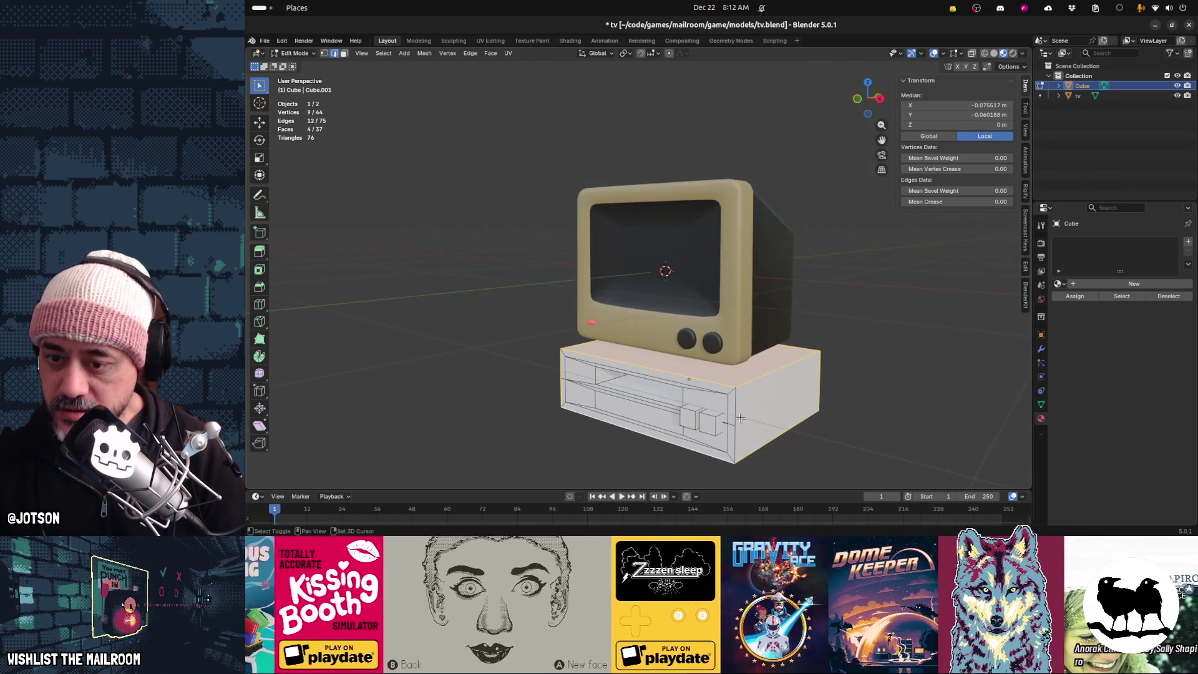
# Step: Dissolve a leftover edge and its stray vertex
pyautogui.click(740, 427)
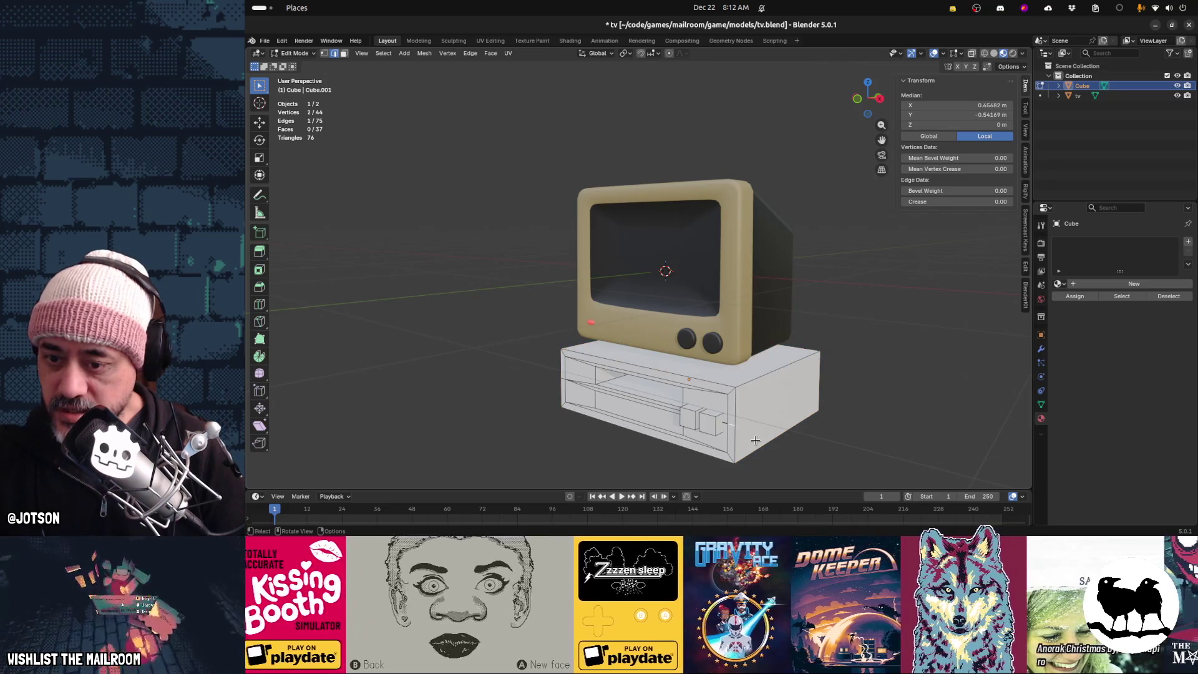
pyautogui.hotkey('ctrl', 'x')
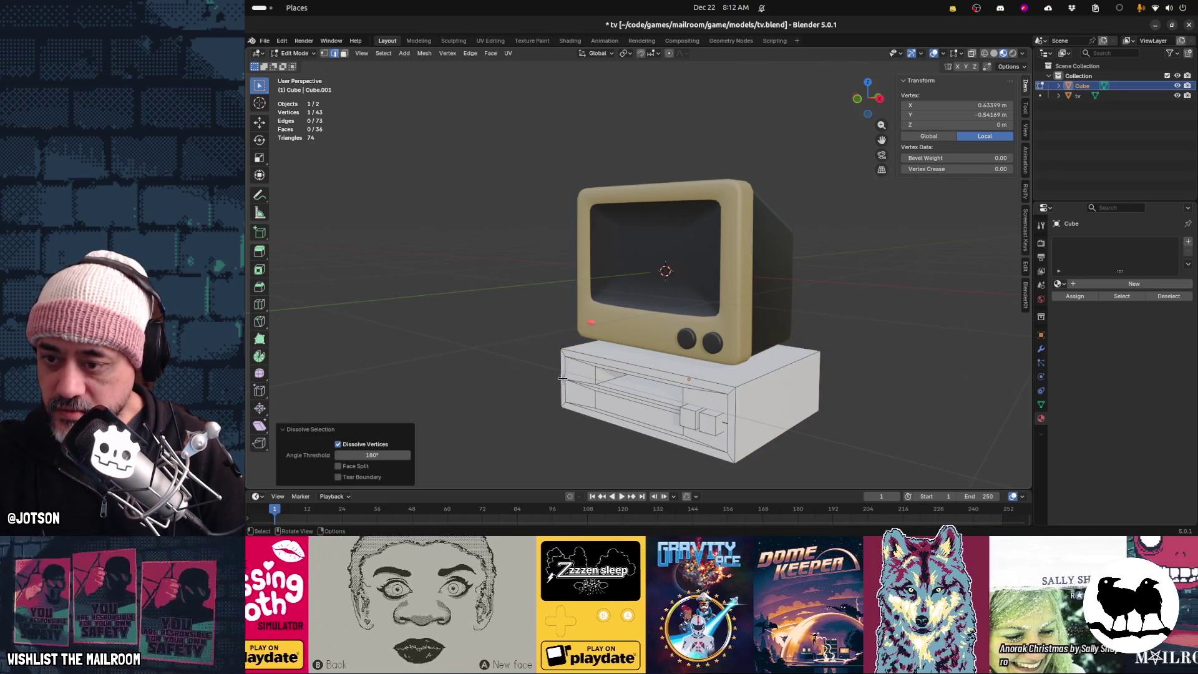
pyautogui.hotkey('ctrl', 'x')
# Step: Shift-select the base's outer edges and faces all the way around
pyautogui.keyDown('alt'); pyautogui.click(559, 387); pyautogui.keyUp('alt')
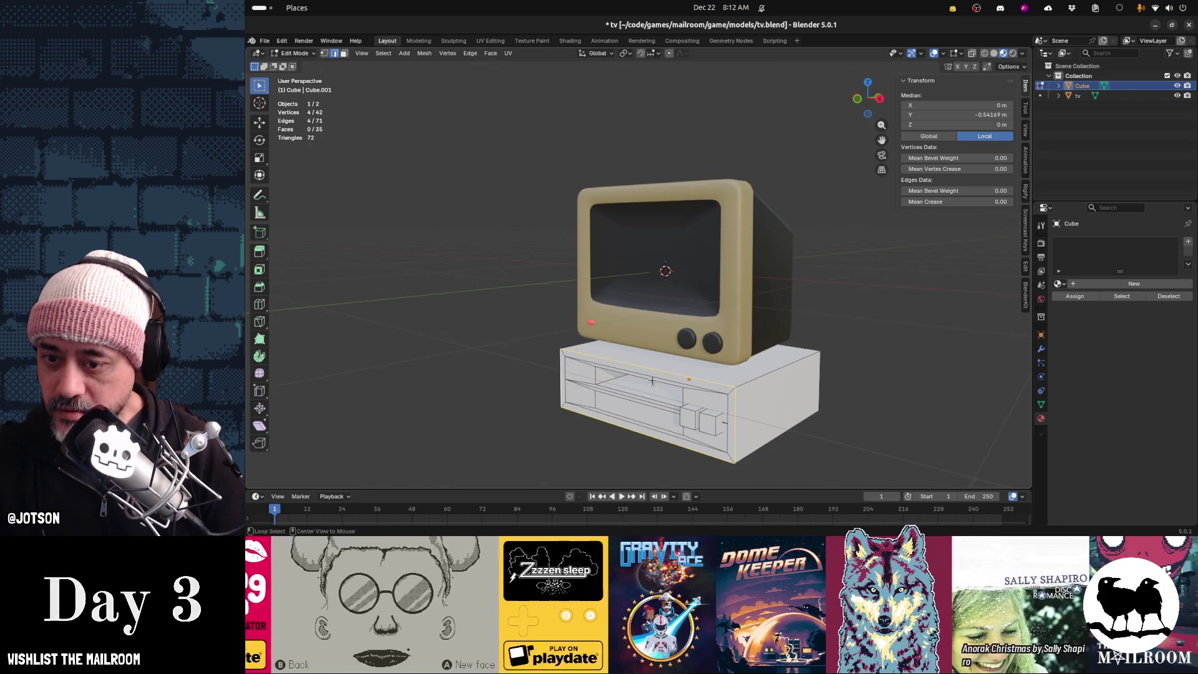
pyautogui.keyDown('shift'); pyautogui.click(798, 351); pyautogui.keyUp('shift')
pyautogui.keyDown('shift'); pyautogui.click(788, 368); pyautogui.keyUp('shift')
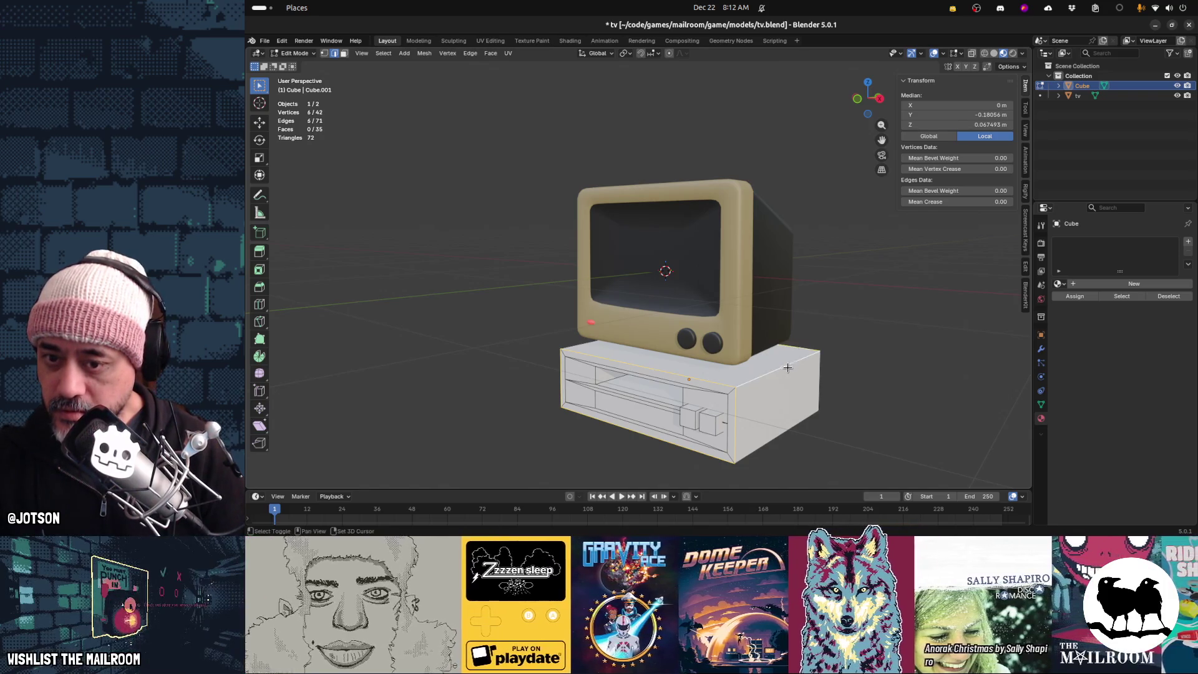
pyautogui.keyDown('shift'); pyautogui.click(806, 421); pyautogui.keyUp('shift')
pyautogui.moveTo(788, 441); pyautogui.dragTo(729, 394)
pyautogui.keyDown('shift'); pyautogui.click(578, 365); pyautogui.keyUp('shift')
pyautogui.keyDown('shift'); pyautogui.click(564, 423); pyautogui.keyUp('shift')
pyautogui.moveTo(563, 424)
pyautogui.mouseDown()
pyautogui.moveTo(648, 368)
pyautogui.moveTo(630, 374)
pyautogui.moveTo(697, 397)
pyautogui.mouseUp()
pyautogui.keyDown('shift'); pyautogui.click(649, 368); pyautogui.keyUp('shift')
pyautogui.keyDown('shift'); pyautogui.click(615, 405); pyautogui.keyUp('shift')
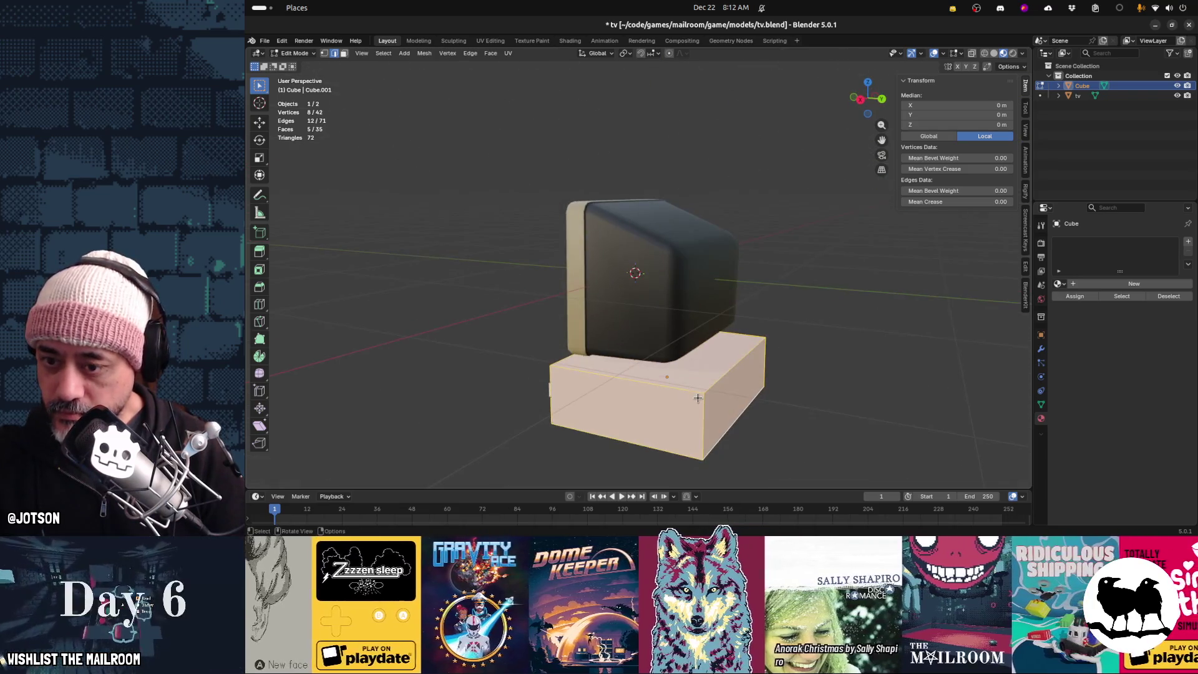
# Step: Bevel the VCR base's outer edges with a two-segment bevel
pyautogui.hotkey('ctrl', 'b')
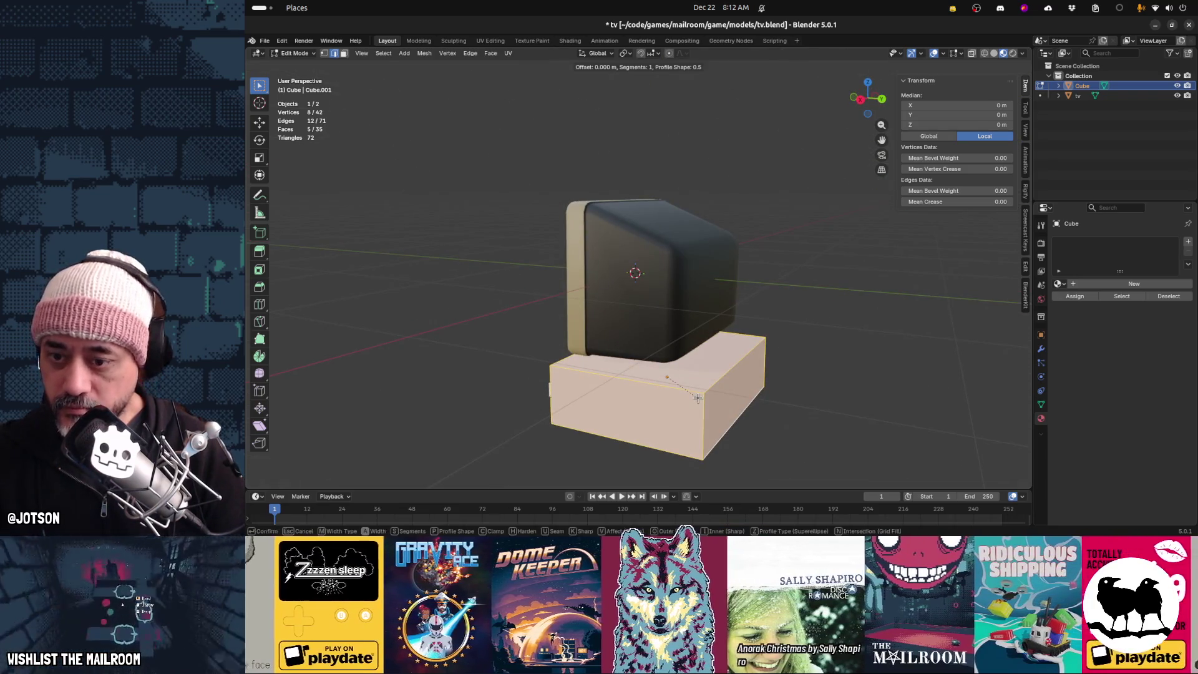
pyautogui.scroll(1, 700, 403)
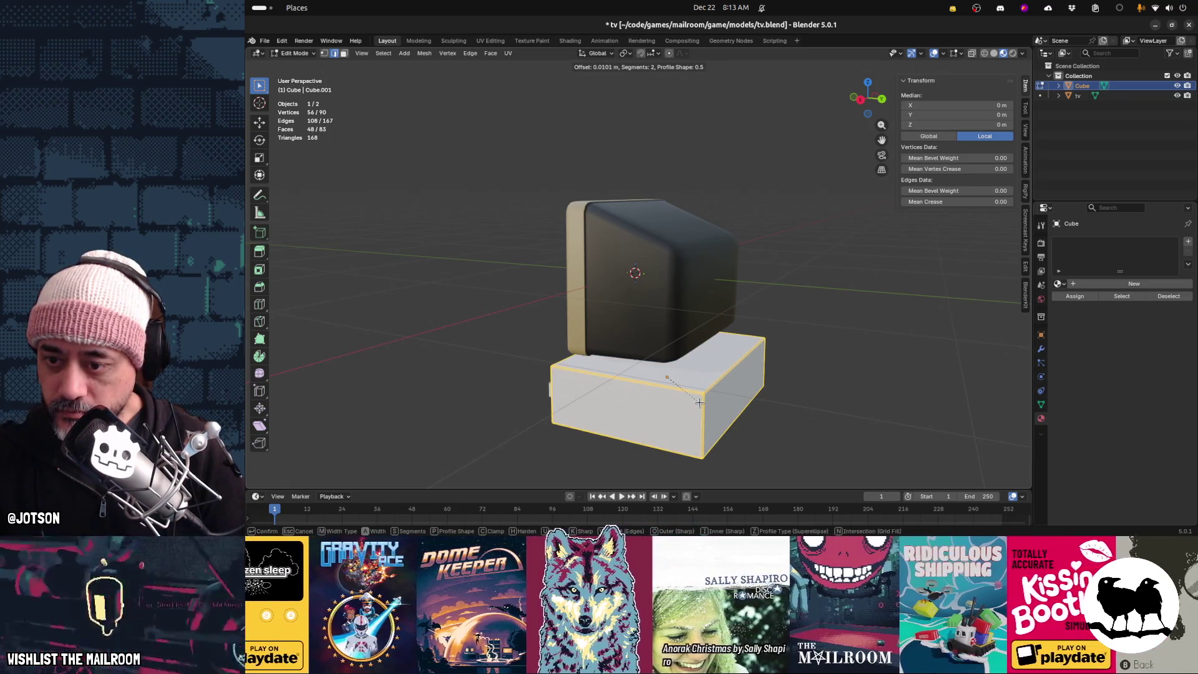
pyautogui.click(700, 403)
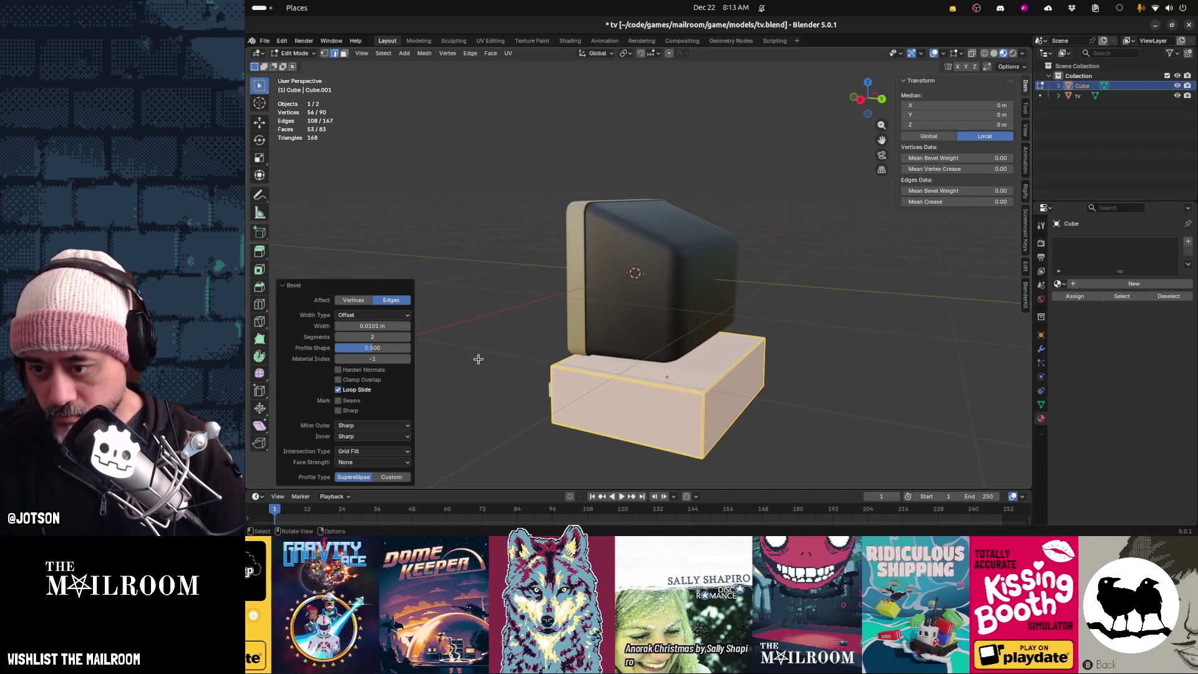
pyautogui.press('Tab')
pyautogui.moveTo(484, 356)
pyautogui.mouseDown()
pyautogui.moveTo(654, 365)
pyautogui.moveTo(652, 305)
pyautogui.moveTo(617, 297)
pyautogui.moveTo(647, 362)
pyautogui.moveTo(634, 365)
pyautogui.moveTo(677, 387)
pyautogui.mouseUp()
# Step: Shift the two small front boxes 0.021 m along Y, then return to Object Mode
pyautogui.press('Tab')
pyautogui.press('Tab')
pyautogui.press('Tab')
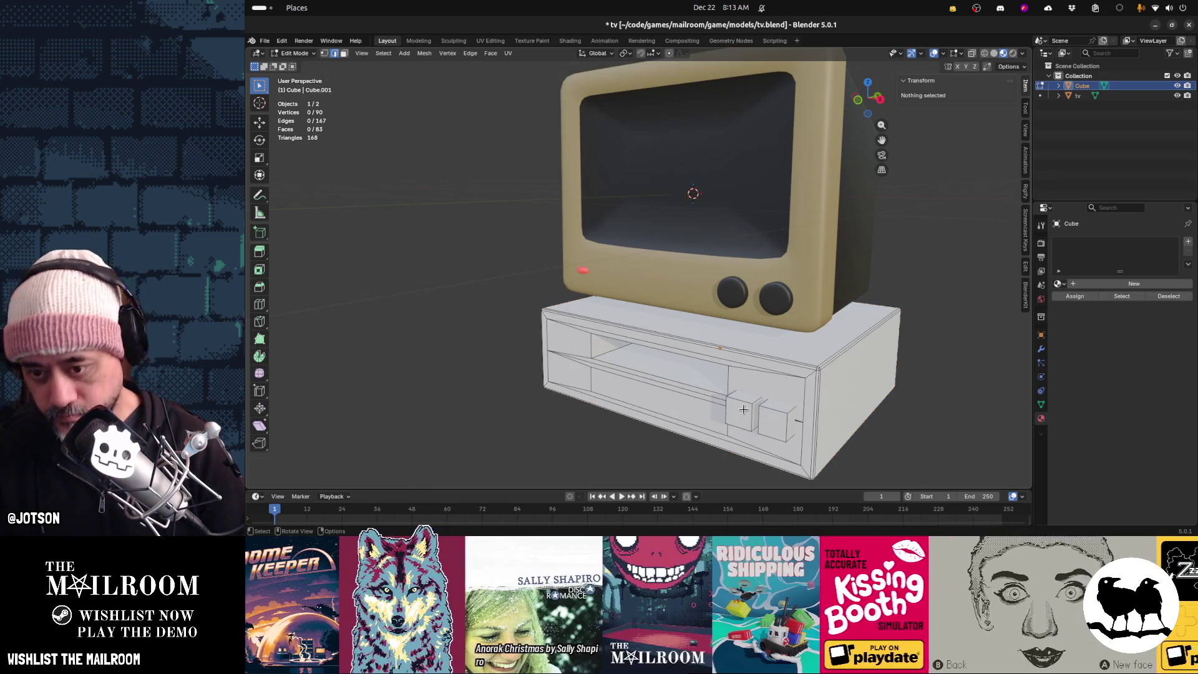
pyautogui.press('l')
pyautogui.press('g')
pyautogui.press('y')
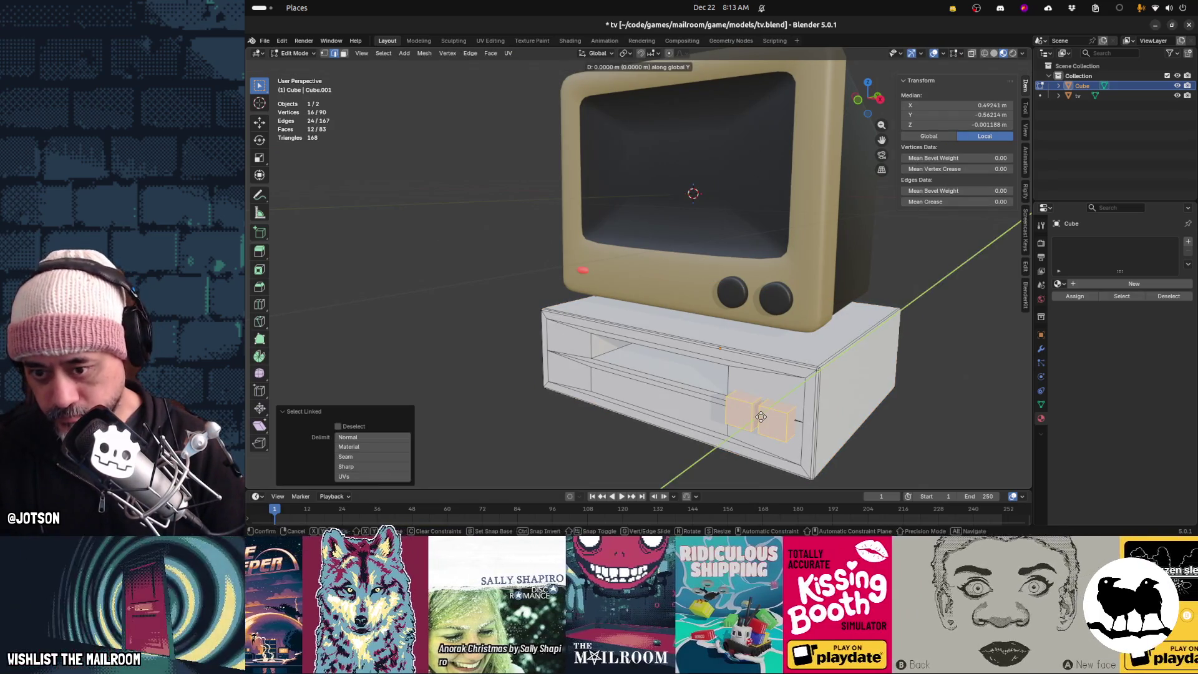
pyautogui.click(762, 416)
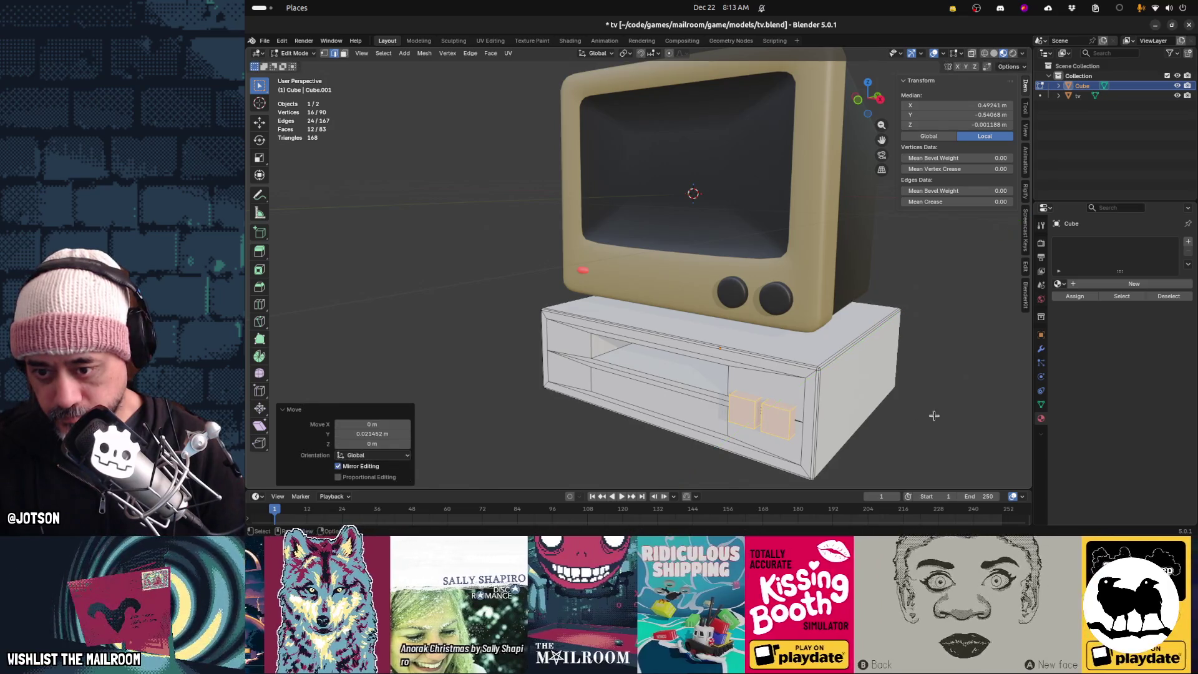
pyautogui.click(935, 416)
pyautogui.moveTo(934, 416)
pyautogui.mouseDown()
pyautogui.moveTo(694, 402)
pyautogui.moveTo(593, 361)
pyautogui.mouseUp()
pyautogui.press('Tab')
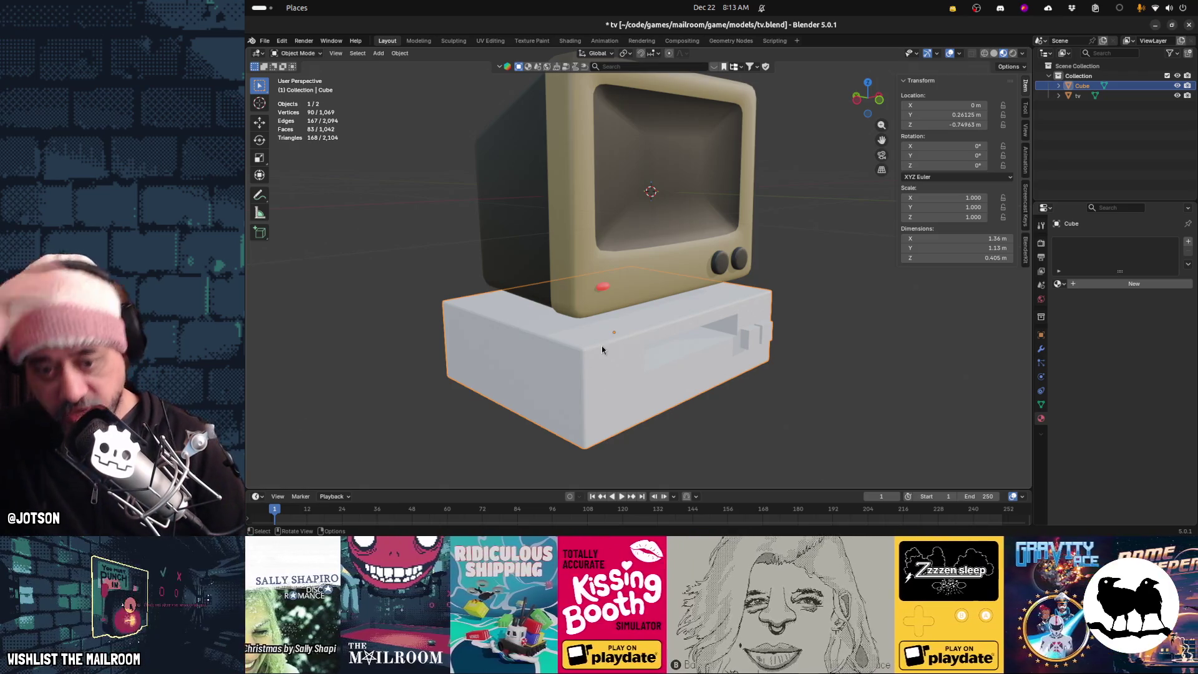
# Step: Apply the dark 'tv' material to the VCR base
pyautogui.click(1056, 285)
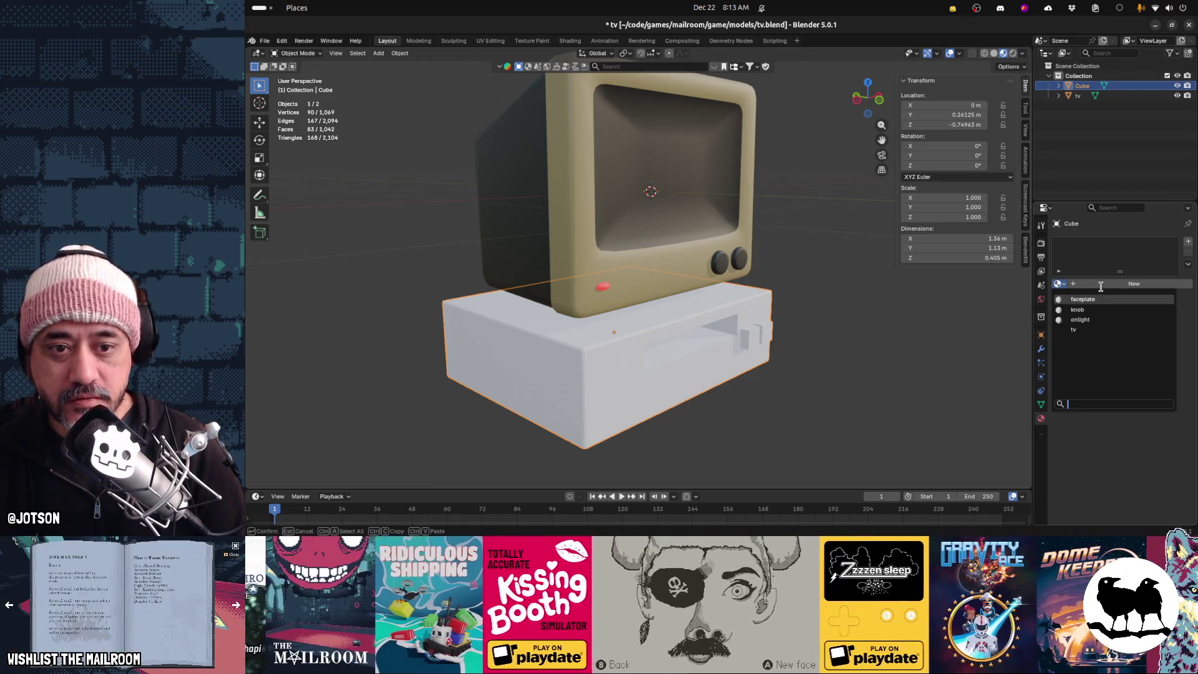
pyautogui.click(1103, 330)
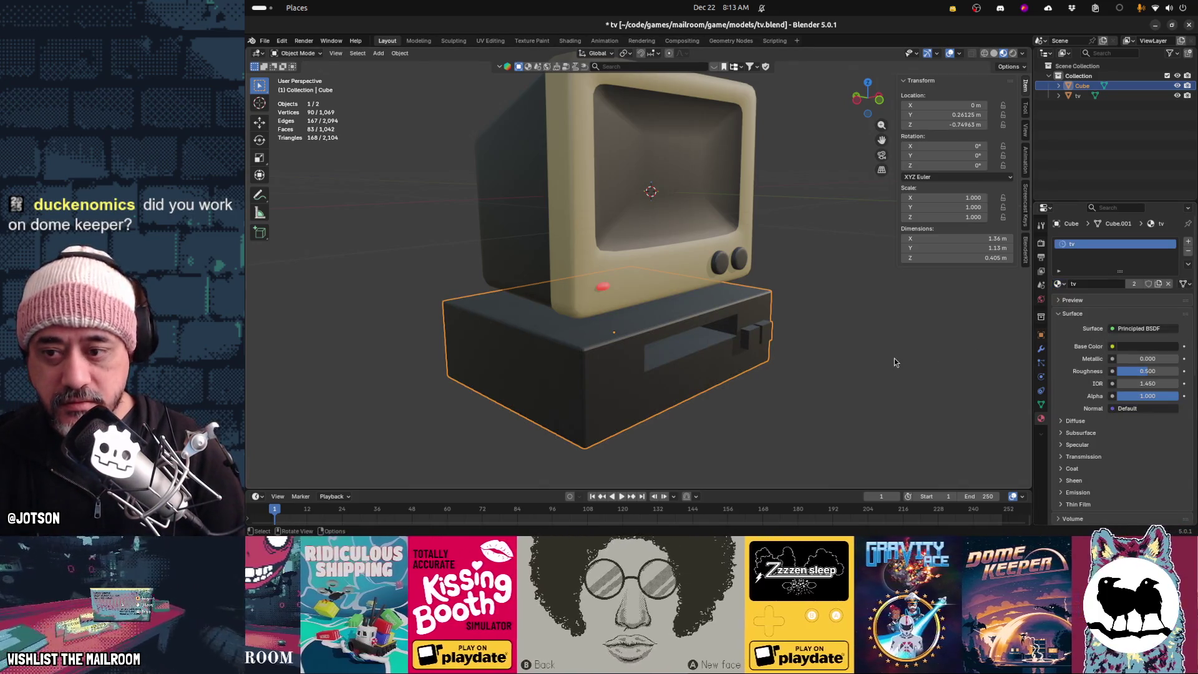
pyautogui.moveTo(894, 359)
pyautogui.mouseDown()
pyautogui.moveTo(723, 388)
pyautogui.moveTo(743, 390)
pyautogui.mouseUp()
# Step: Cut a new edge loop across the VCR base's side
pyautogui.press('Tab')
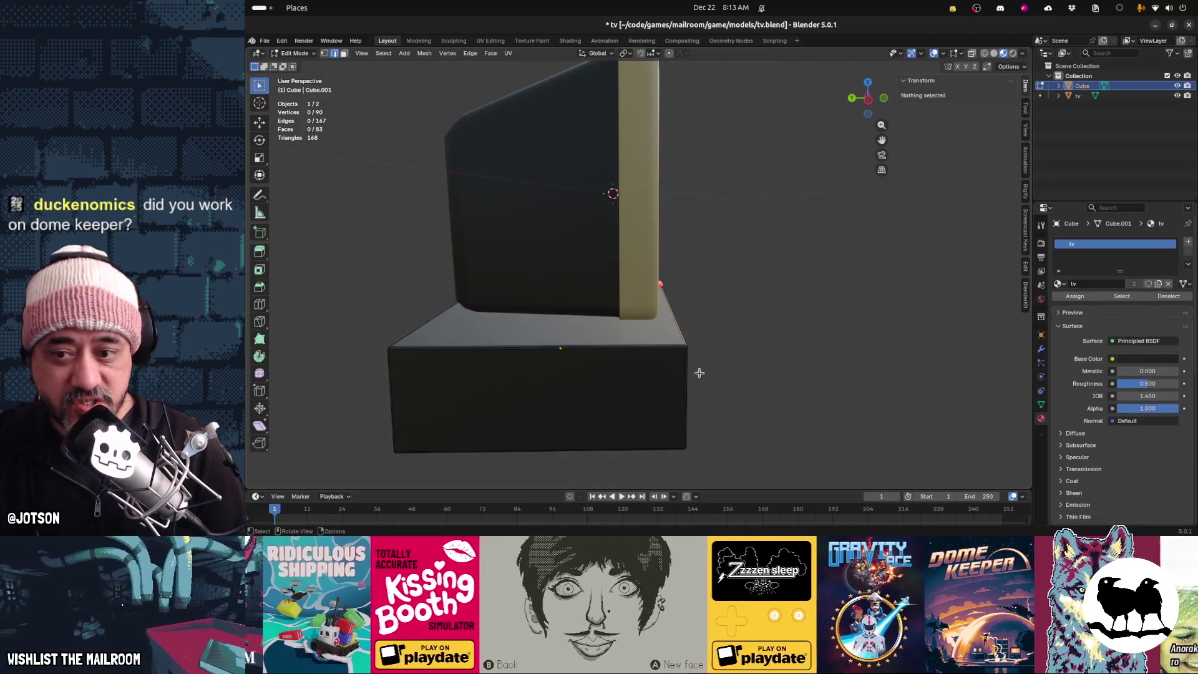
pyautogui.press('Tab')
pyautogui.press('Tab')
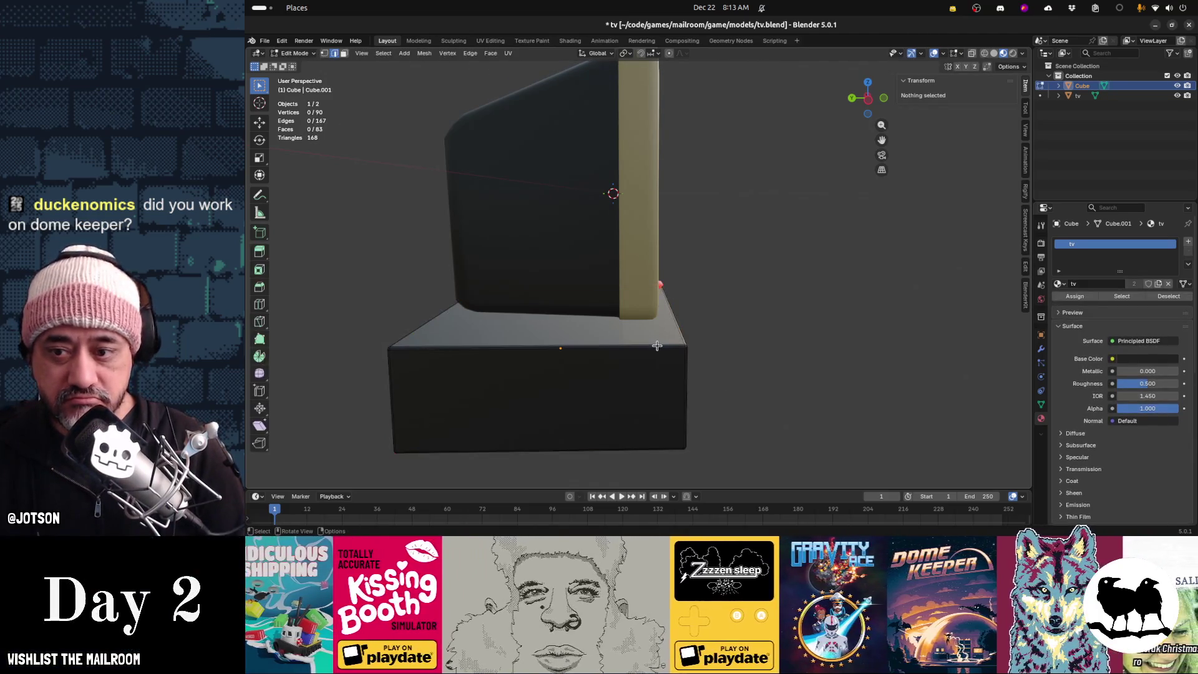
pyautogui.hotkey('ctrl', 'r')
pyautogui.click(656, 347)
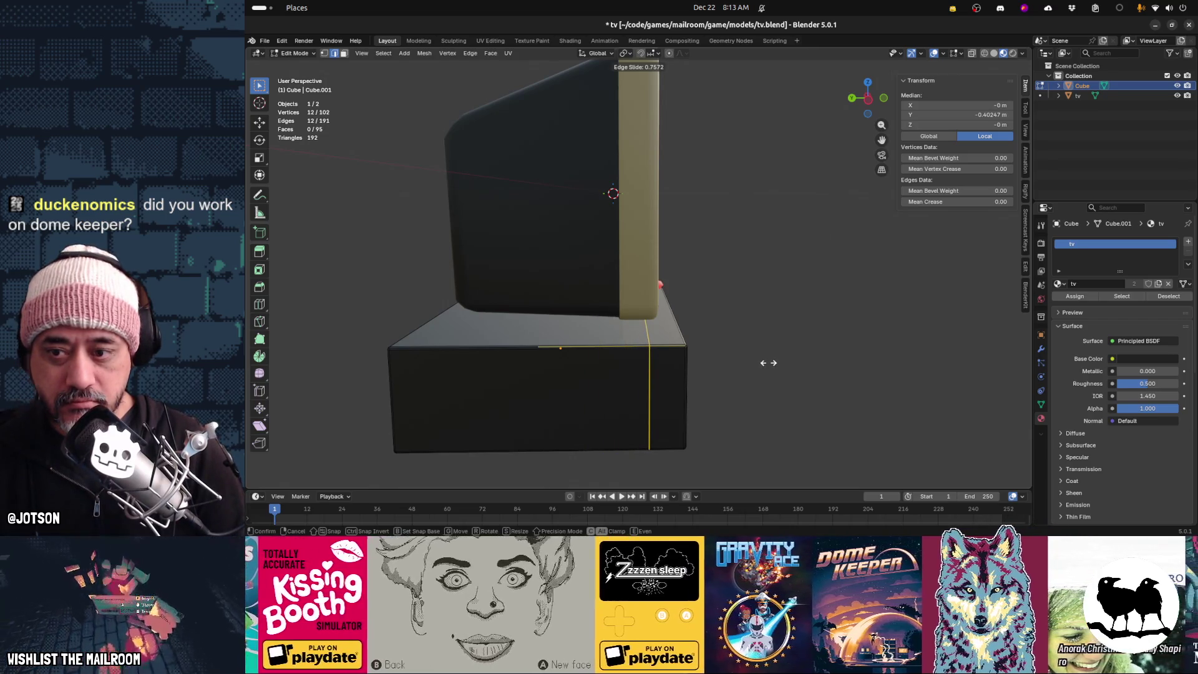
# Step: Place the new edge loop near the front of the base
pyautogui.click(767, 363)
pyautogui.press('Tab')
pyautogui.press('Tab')
pyautogui.moveTo(686, 359); pyautogui.dragTo(659, 361)
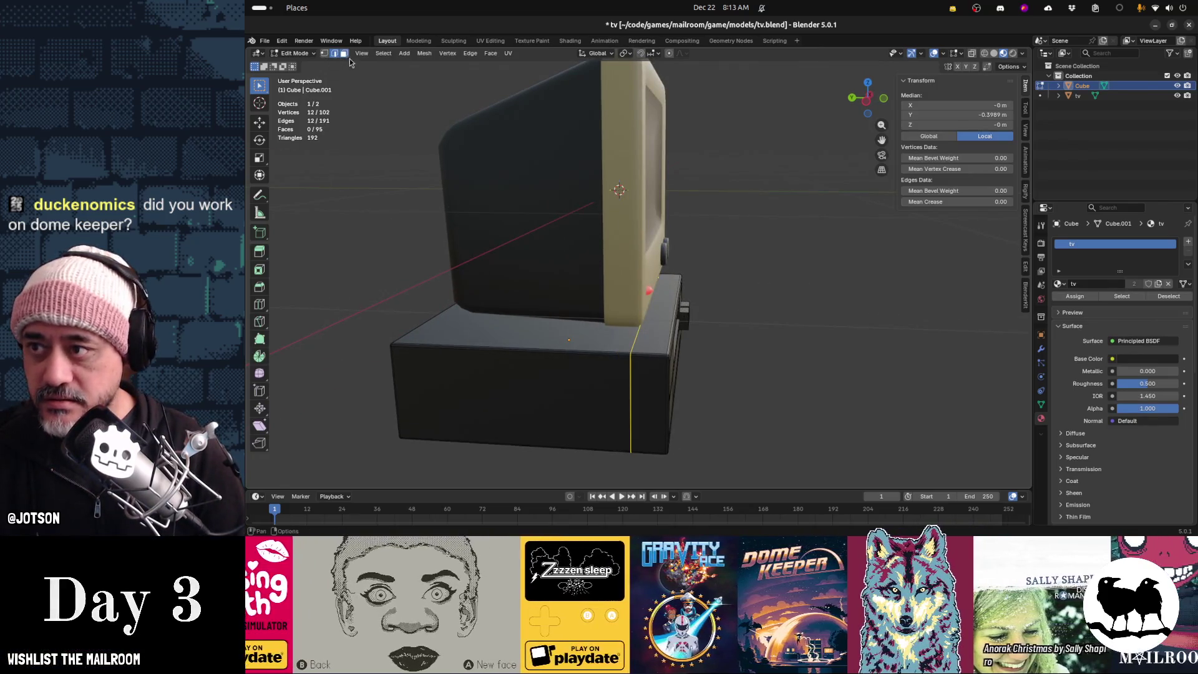
# Step: In face select mode, select all the faces of the base's front section
pyautogui.click(344, 53)
pyautogui.keyDown('alt'); pyautogui.click(647, 354); pyautogui.keyUp('alt')
pyautogui.moveTo(644, 369)
pyautogui.mouseDown()
pyautogui.moveTo(585, 338)
pyautogui.moveTo(587, 317)
pyautogui.moveTo(642, 351)
pyautogui.moveTo(639, 335)
pyautogui.moveTo(620, 353)
pyautogui.moveTo(611, 334)
pyautogui.moveTo(612, 394)
pyautogui.moveTo(749, 366)
pyautogui.mouseUp()
pyautogui.press('c')
pyautogui.press('Escape')
pyautogui.press('c')
pyautogui.click(749, 310)
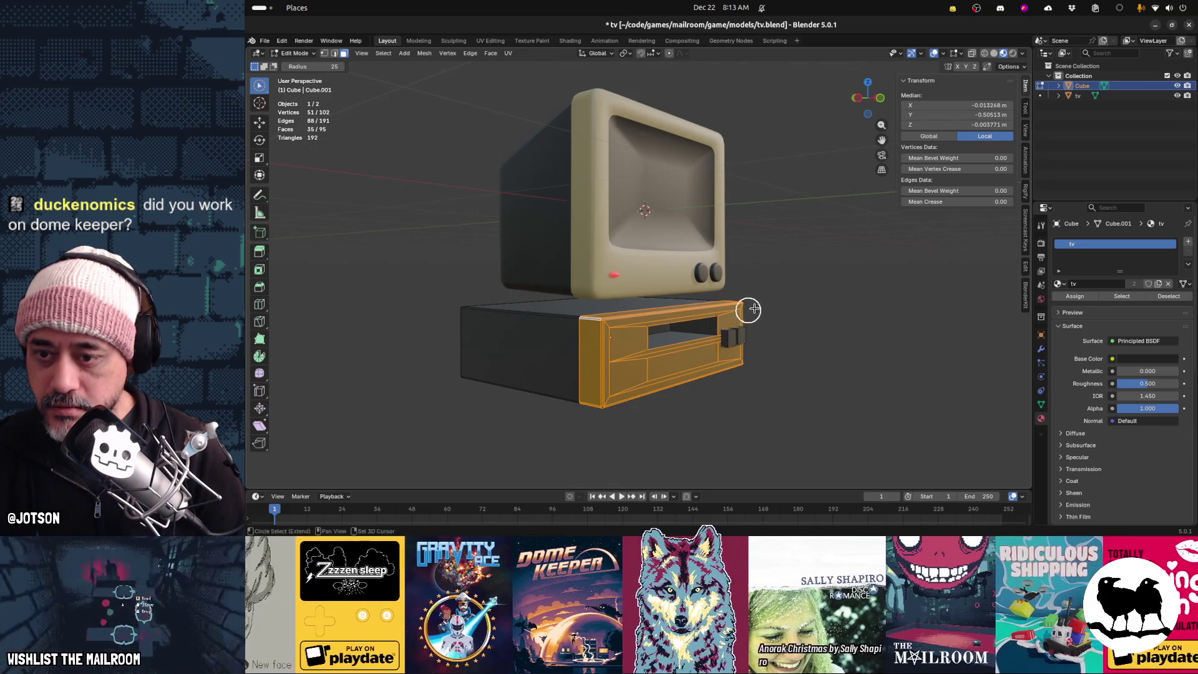
# Step: Add a material slot and assign tan 'faceplate' to the selected front faces, then deselect
pyautogui.moveTo(768, 310)
pyautogui.mouseDown()
pyautogui.moveTo(600, 317)
pyautogui.moveTo(821, 319)
pyautogui.mouseUp()
pyautogui.scroll(2, 821, 318)
pyautogui.moveTo(701, 350); pyautogui.dragTo(812, 340)
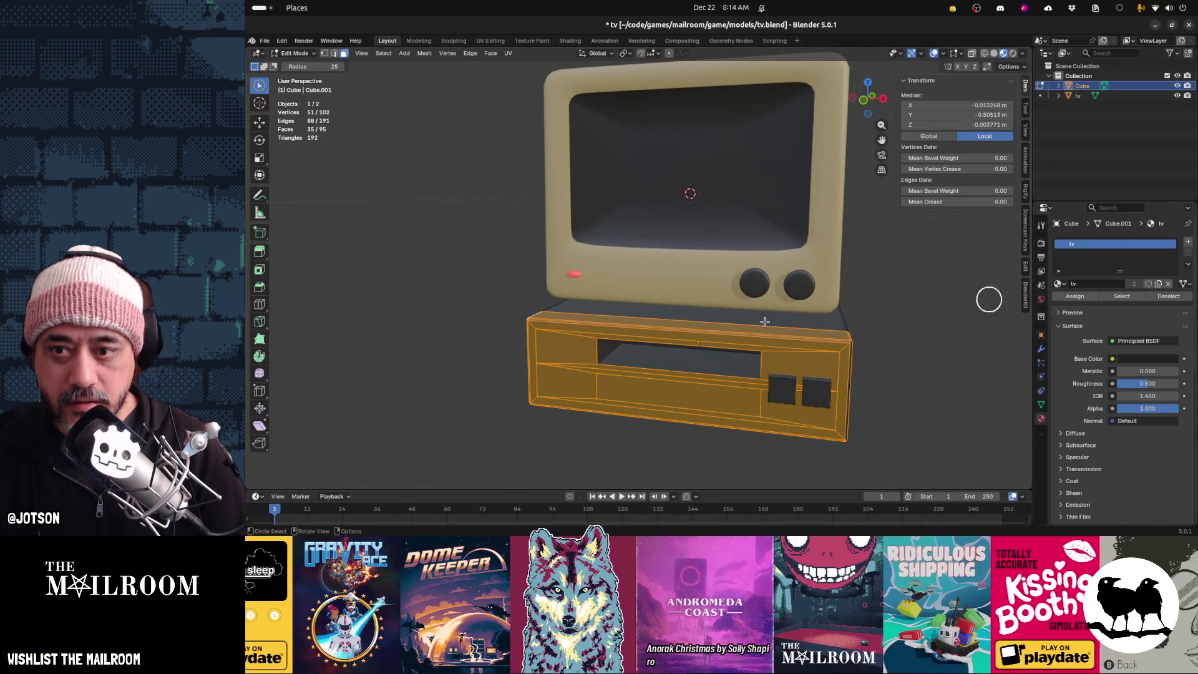
pyautogui.click(1187, 243)
pyautogui.click(1059, 304)
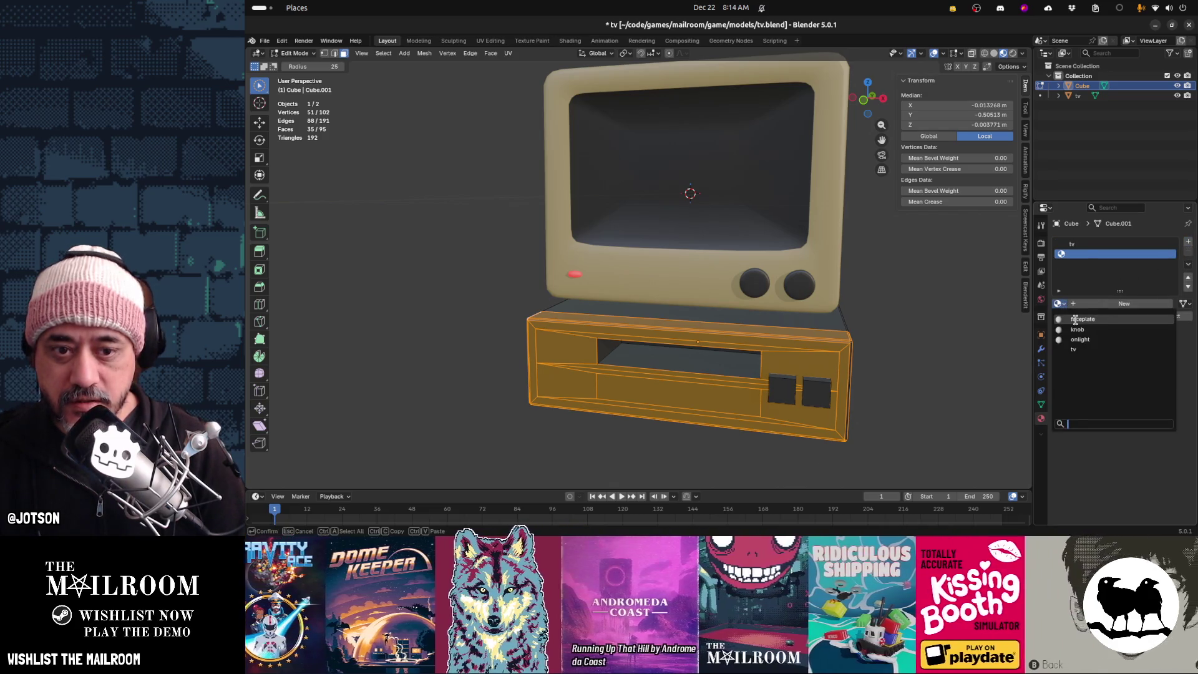
pyautogui.click(1083, 319)
pyautogui.click(1075, 316)
pyautogui.hotkey('alt', 'a')
pyautogui.moveTo(717, 367)
pyautogui.mouseDown()
pyautogui.moveTo(785, 367)
pyautogui.moveTo(738, 383)
pyautogui.moveTo(778, 358)
pyautogui.mouseUp()
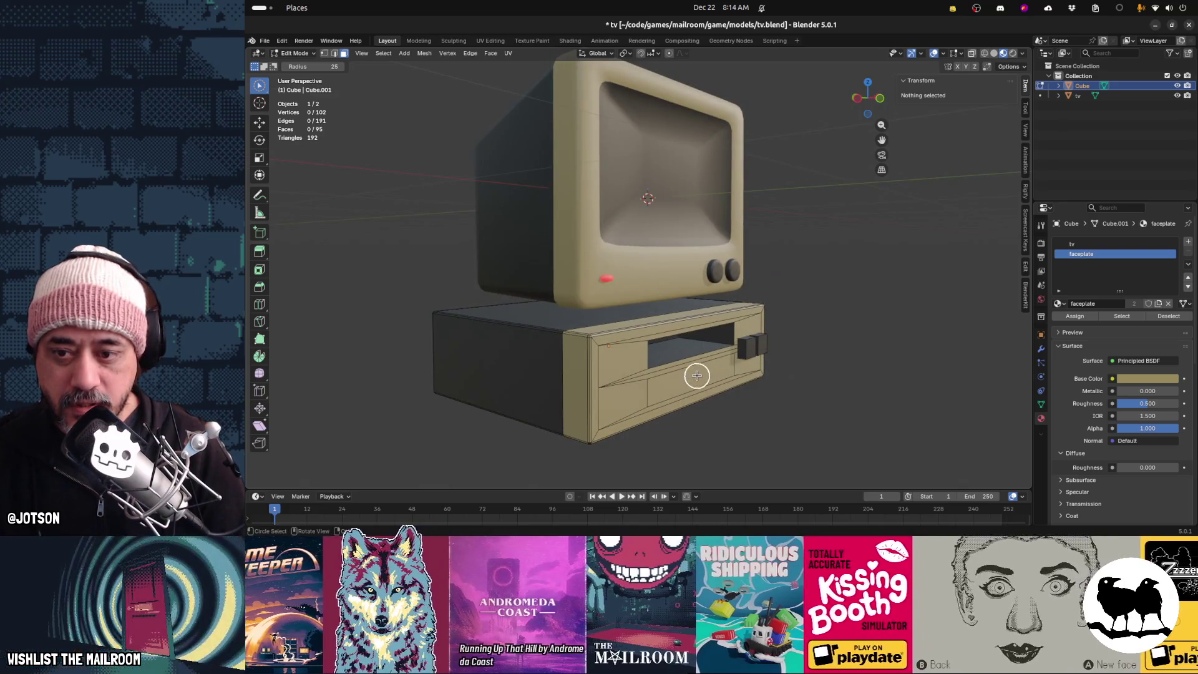
# Step: Select the lower front panel and add a new material slot named 'clock'
pyautogui.click(696, 374)
pyautogui.scroll(2, 699, 383)
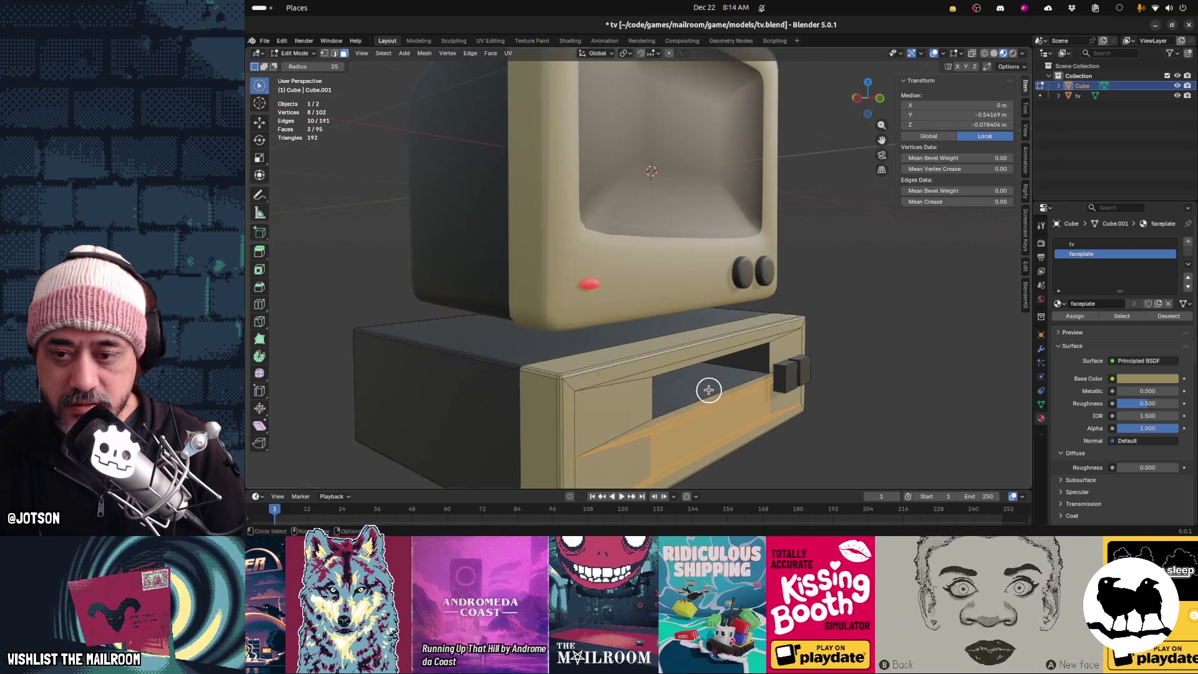
pyautogui.click(721, 426)
pyautogui.click(720, 426)
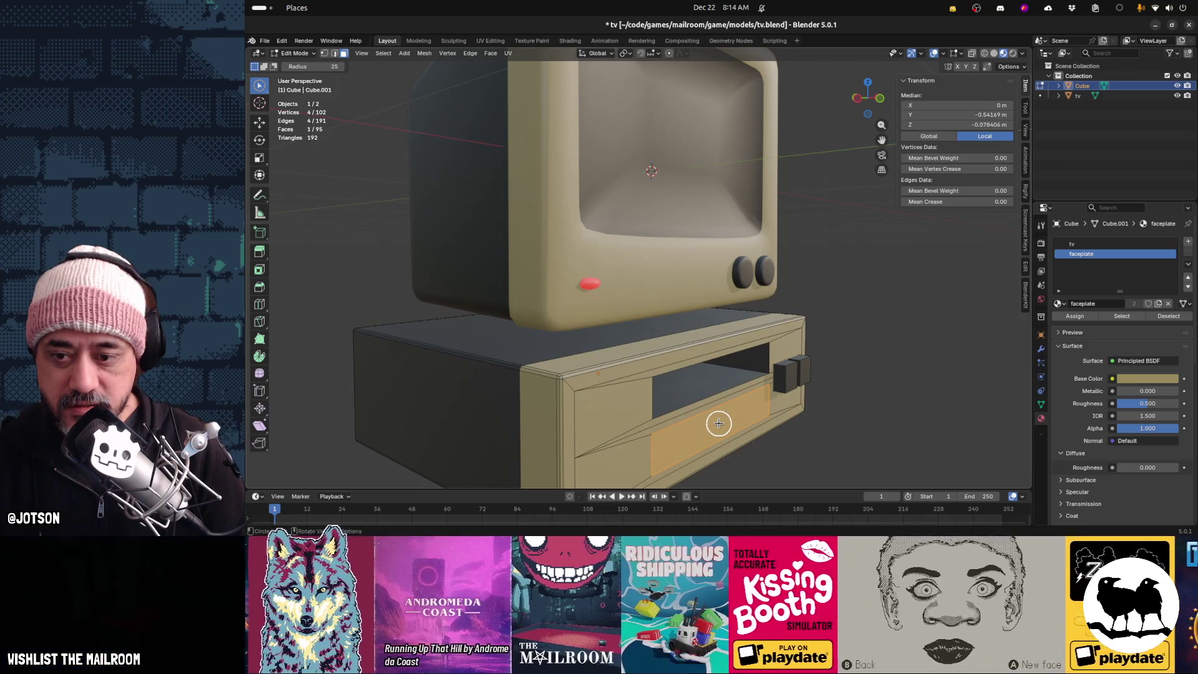
pyautogui.scroll(-2, 755, 428)
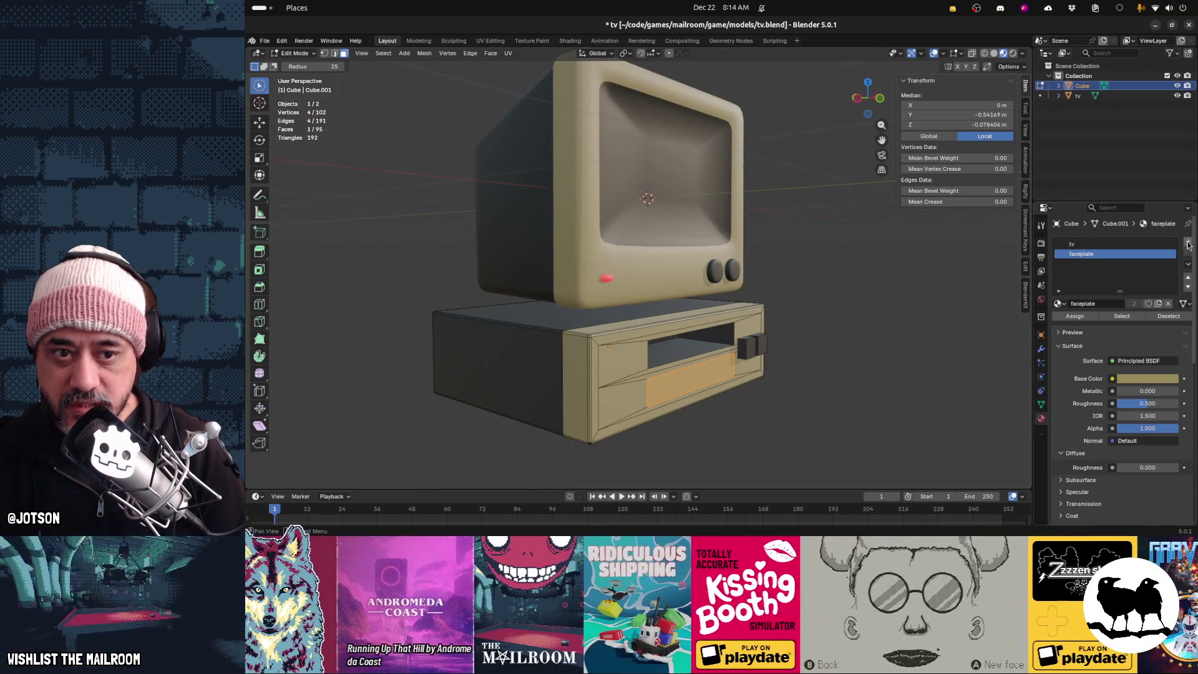
pyautogui.click(1188, 243)
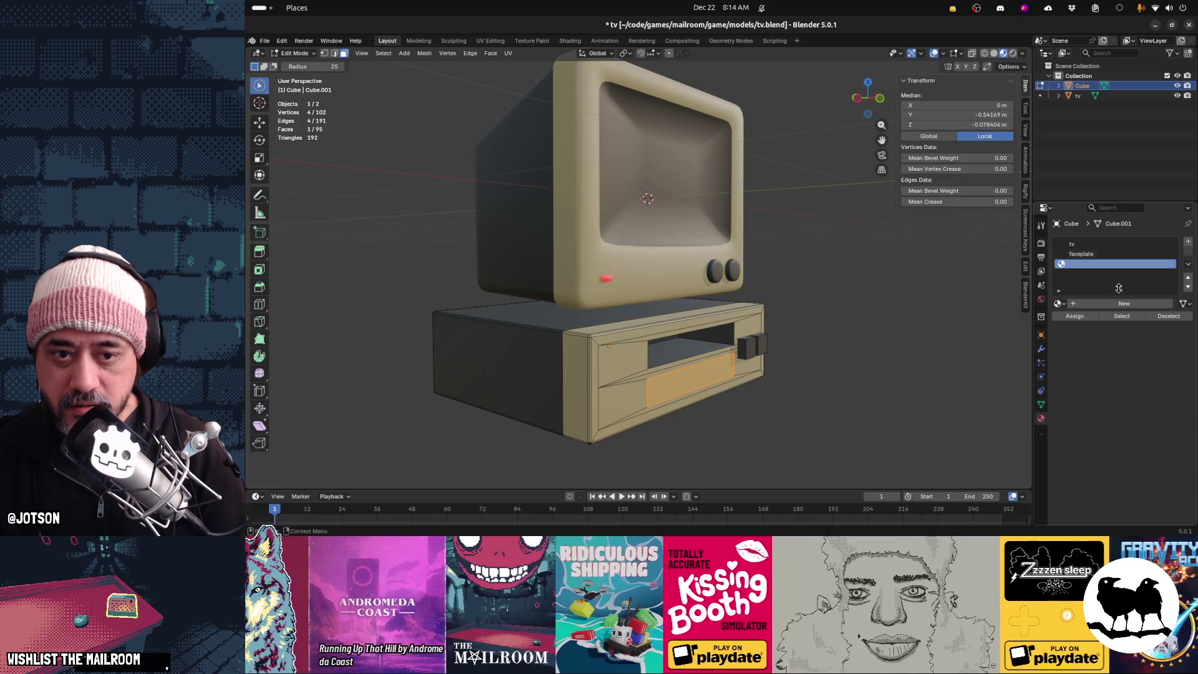
pyautogui.click(1086, 304)
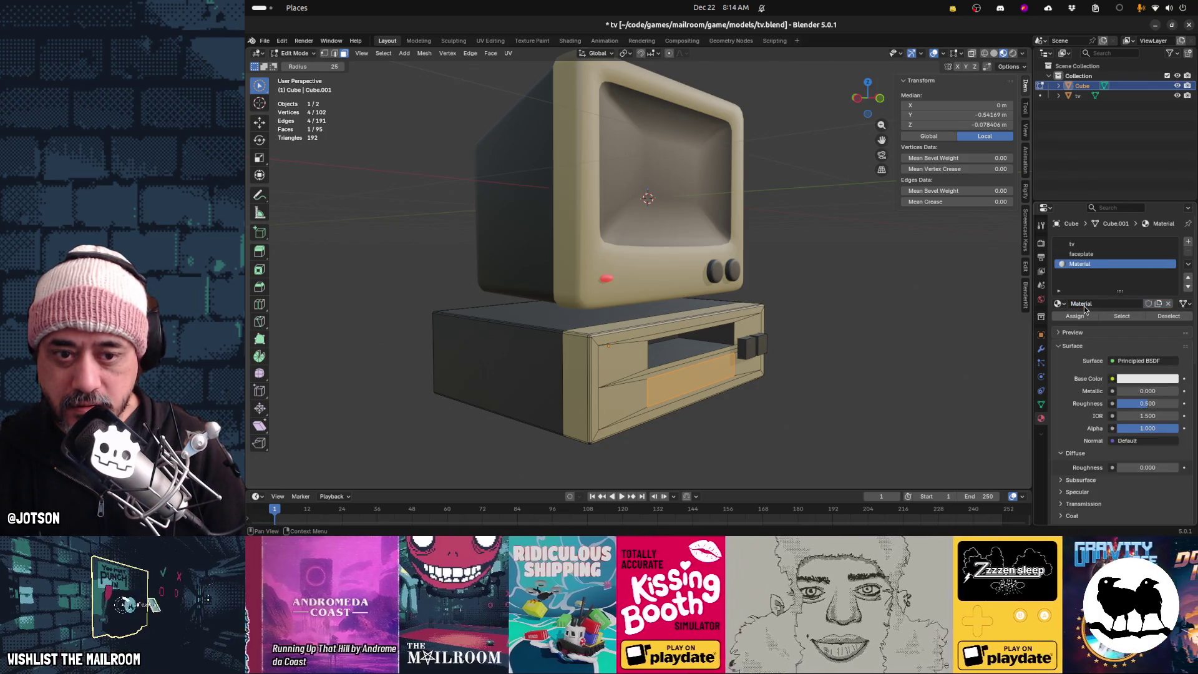
pyautogui.write('lock')
pyautogui.press('Return')
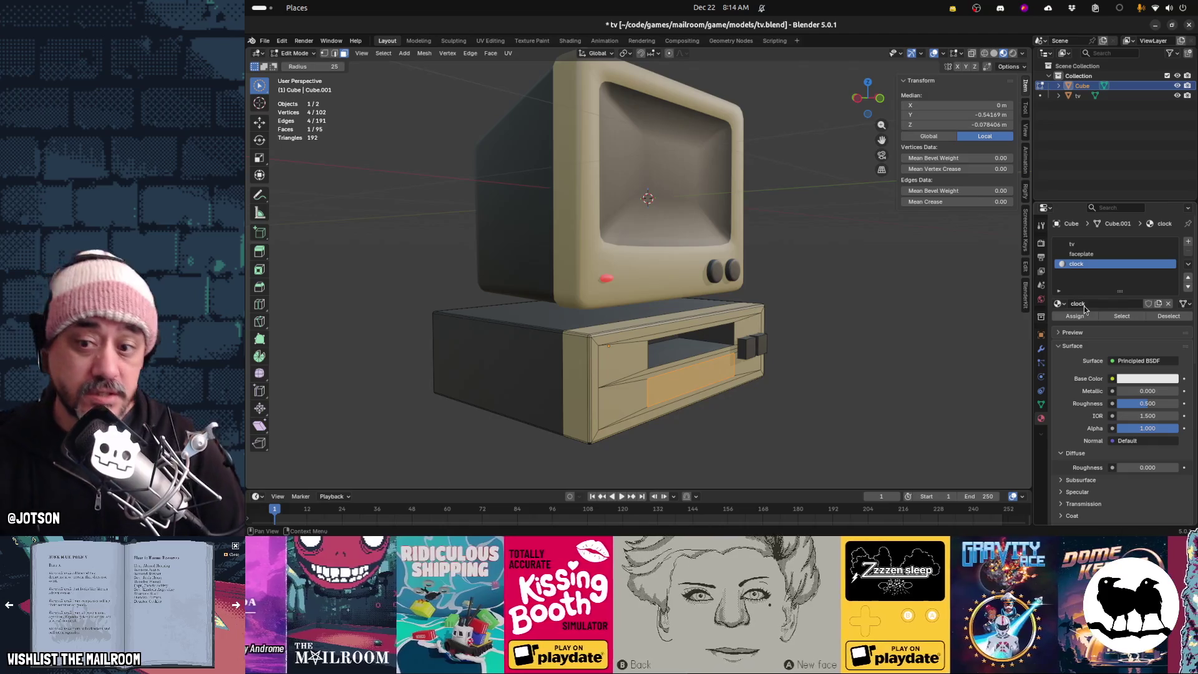
# Step: Assign the dark 'tv' material to the lower front panel and return to Object Mode
pyautogui.click(1099, 244)
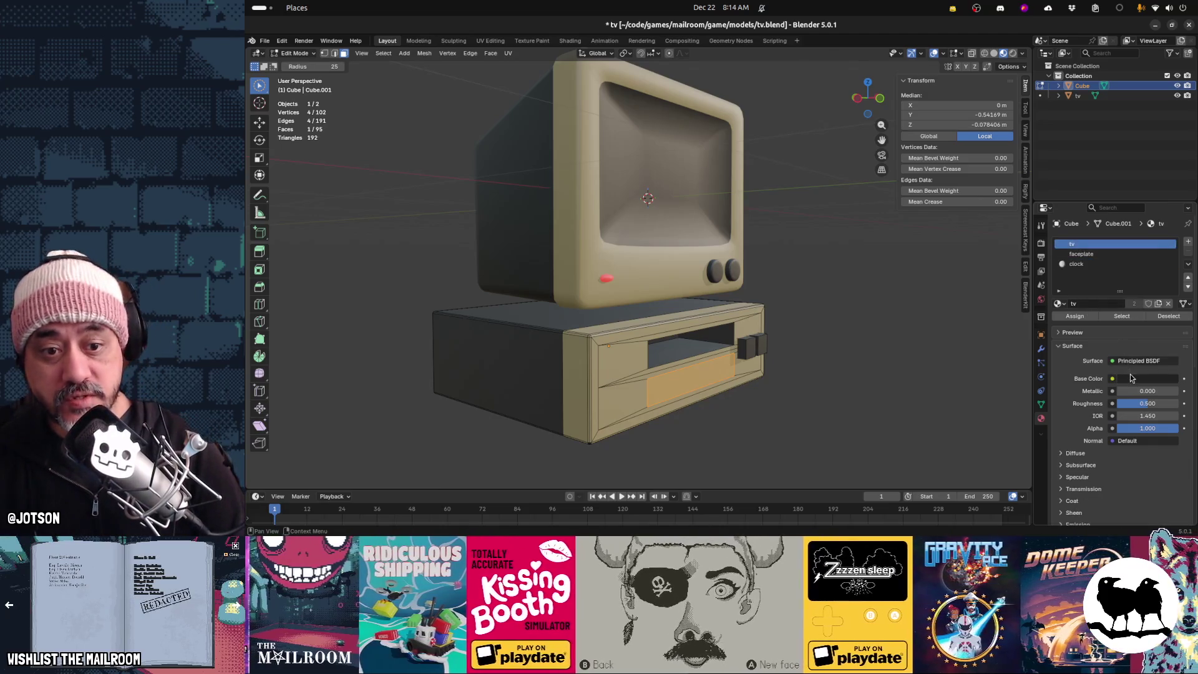
pyautogui.click(1087, 317)
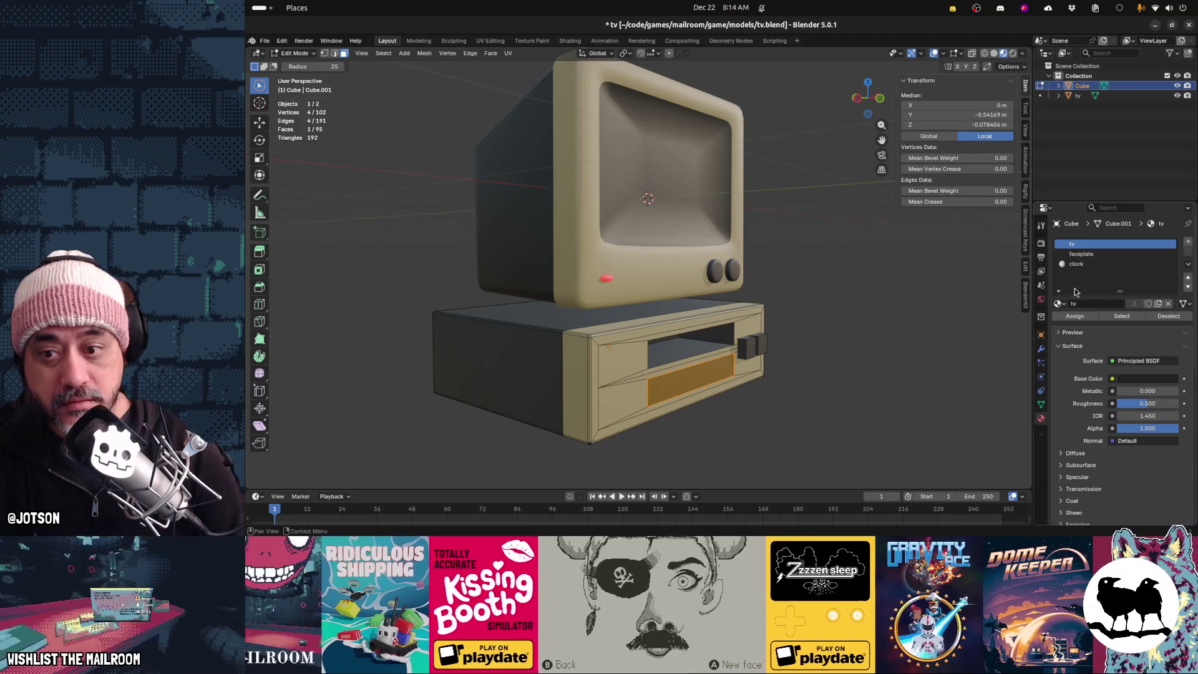
pyautogui.click(1096, 265)
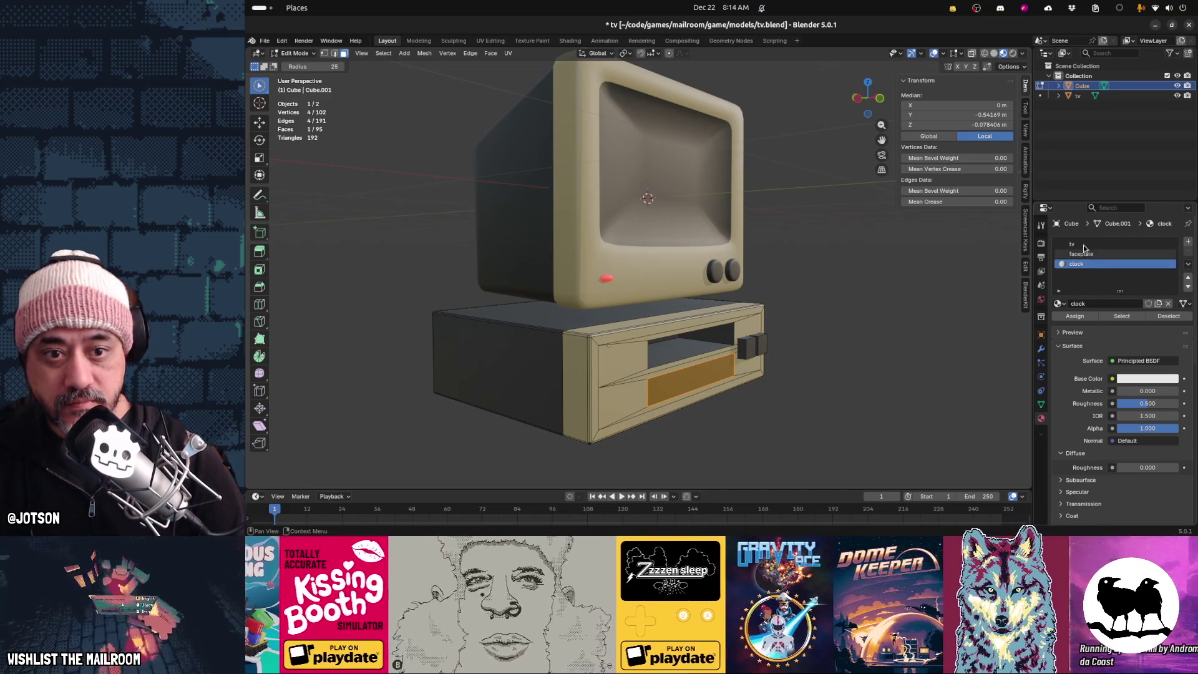
pyautogui.click(1083, 245)
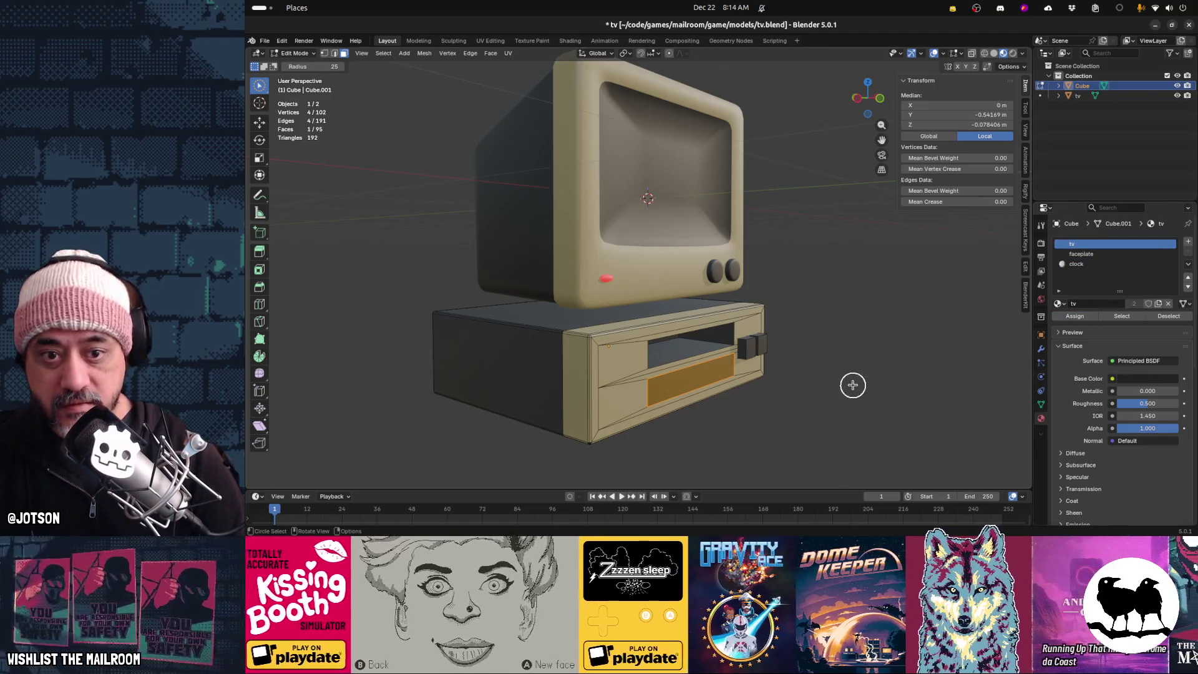
pyautogui.click(853, 386)
pyautogui.press('Tab')
pyautogui.click(1158, 264)
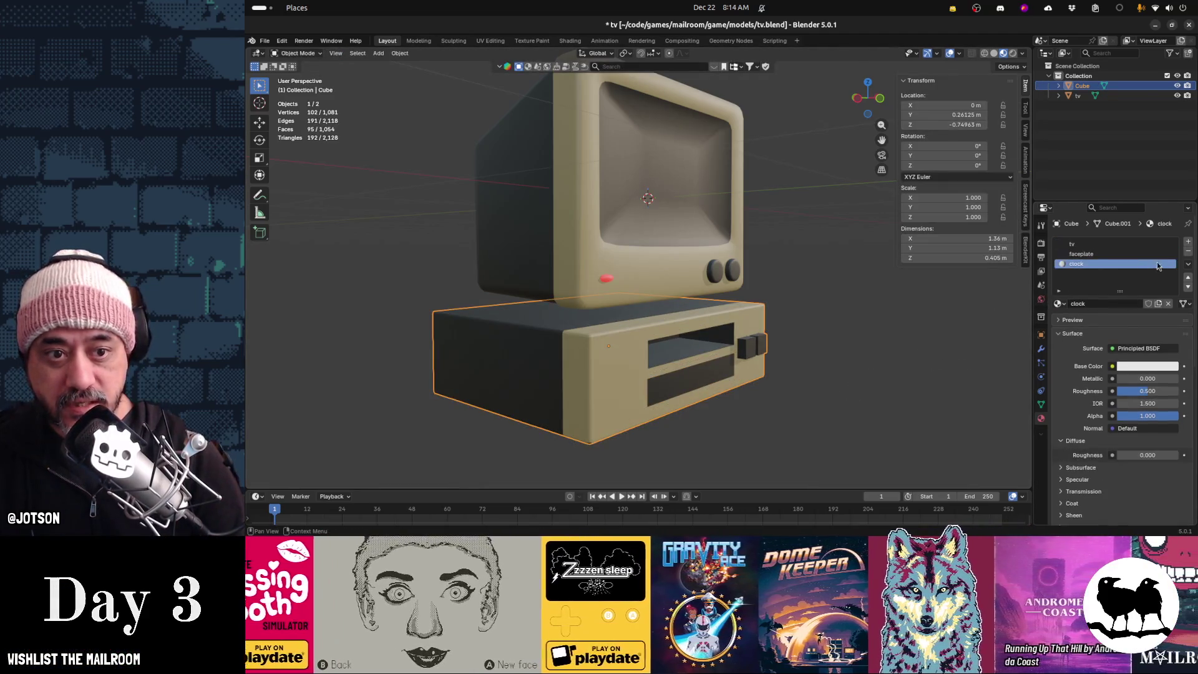
# Step: Remove the 'clock' material slot from the VCR base
pyautogui.click(1188, 250)
pyautogui.click(888, 365)
pyautogui.moveTo(887, 365)
pyautogui.mouseDown()
pyautogui.moveTo(790, 404)
pyautogui.moveTo(766, 396)
pyautogui.moveTo(814, 345)
pyautogui.moveTo(843, 343)
pyautogui.moveTo(797, 381)
pyautogui.mouseUp()
# Step: Select the base's front and right-side faces, leaving out the inner slot face
pyautogui.press('Tab')
pyautogui.click(771, 383)
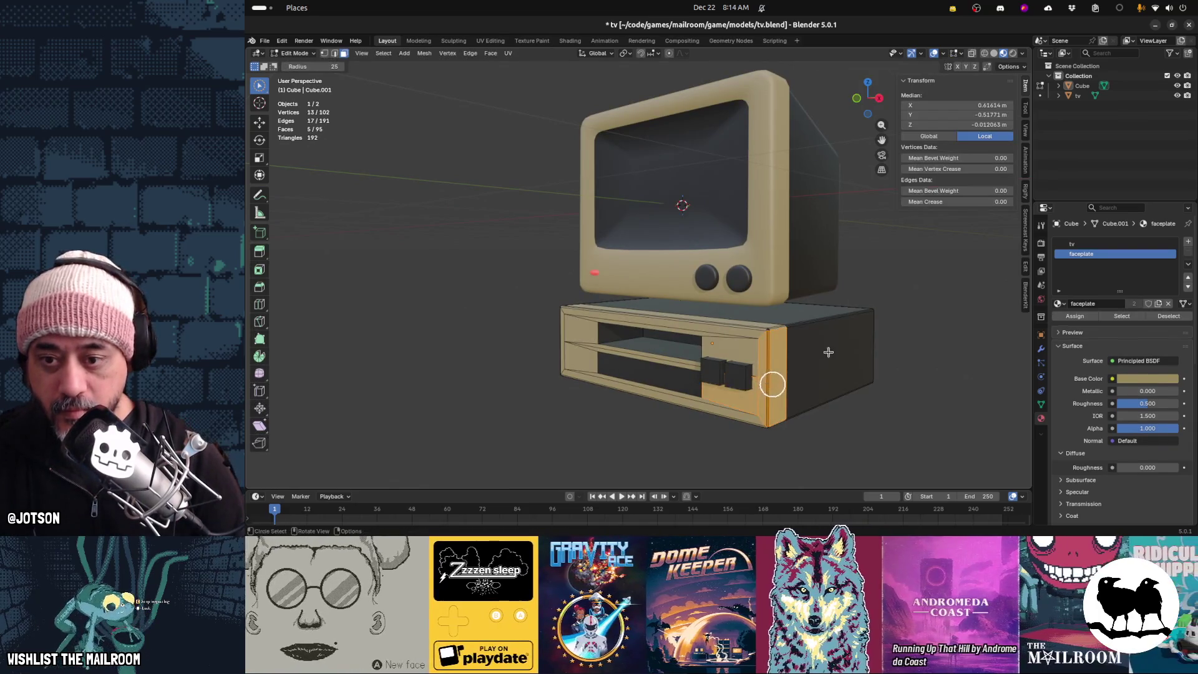
pyautogui.press('l')
pyautogui.moveTo(781, 441); pyautogui.dragTo(798, 289)
pyautogui.click(801, 269)
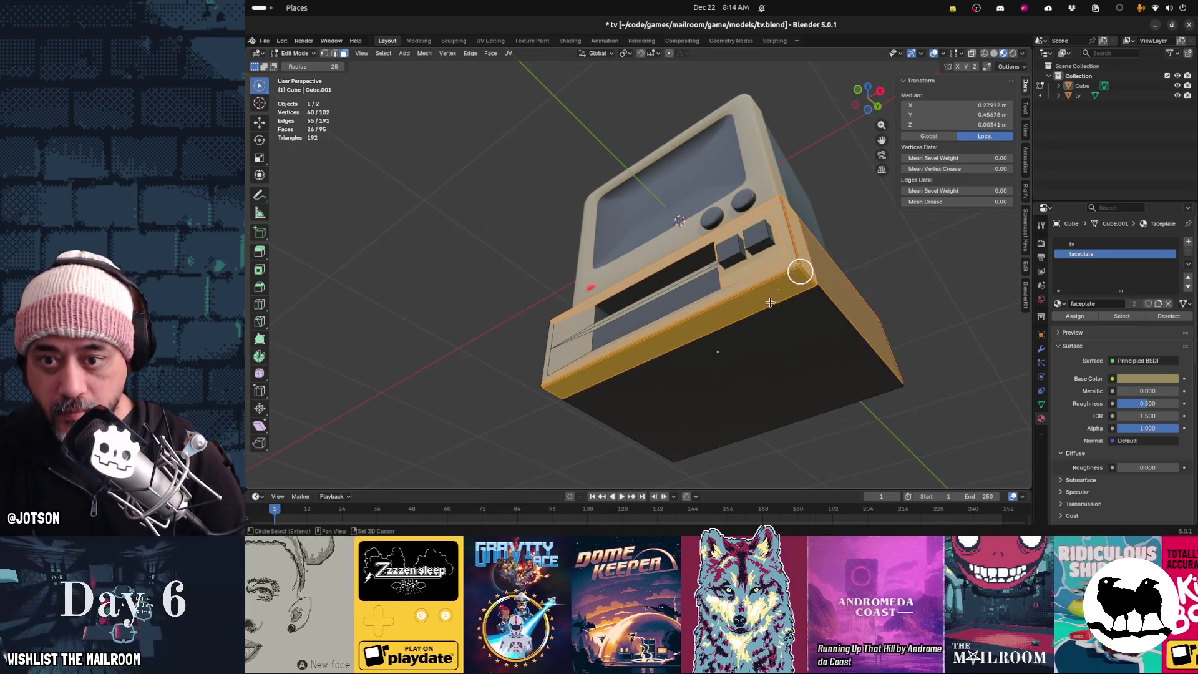
pyautogui.press('c')
pyautogui.middleClick(853, 285)
pyautogui.moveTo(832, 311)
pyautogui.mouseDown()
pyautogui.moveTo(850, 374)
pyautogui.moveTo(869, 382)
pyautogui.moveTo(818, 388)
pyautogui.moveTo(686, 351)
pyautogui.moveTo(642, 300)
pyautogui.moveTo(662, 391)
pyautogui.mouseUp()
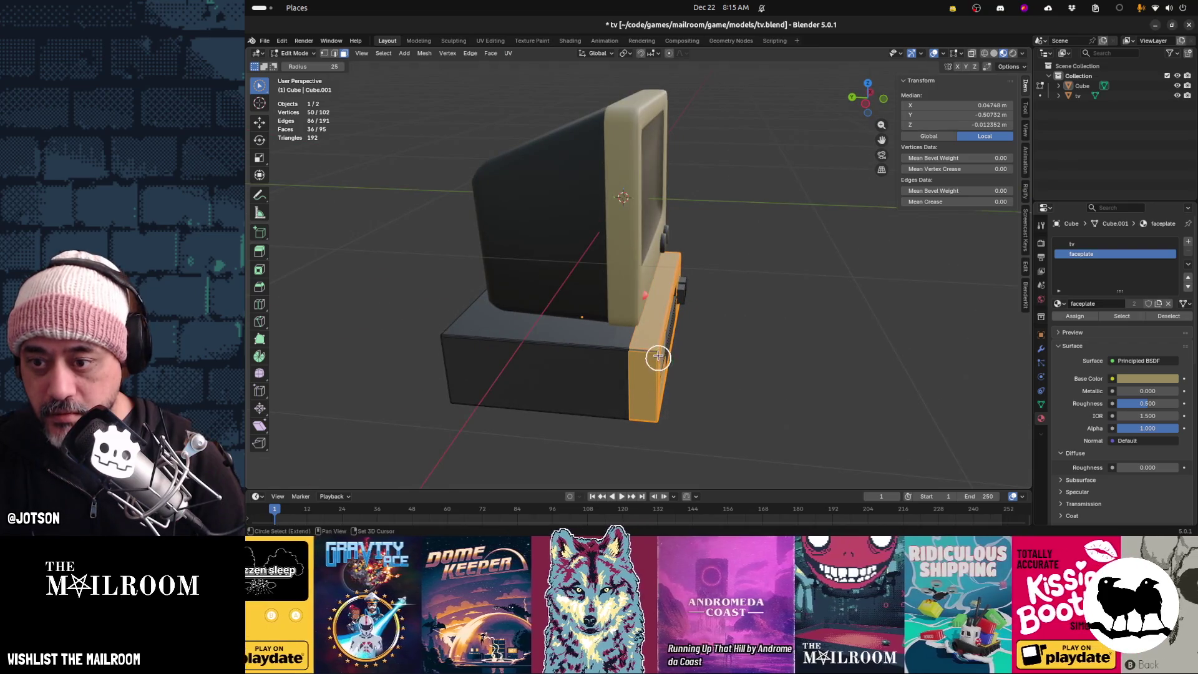
pyautogui.moveTo(849, 344)
pyautogui.mouseDown()
pyautogui.moveTo(760, 308)
pyautogui.moveTo(743, 324)
pyautogui.mouseUp()
pyautogui.scroll(3, 730, 340)
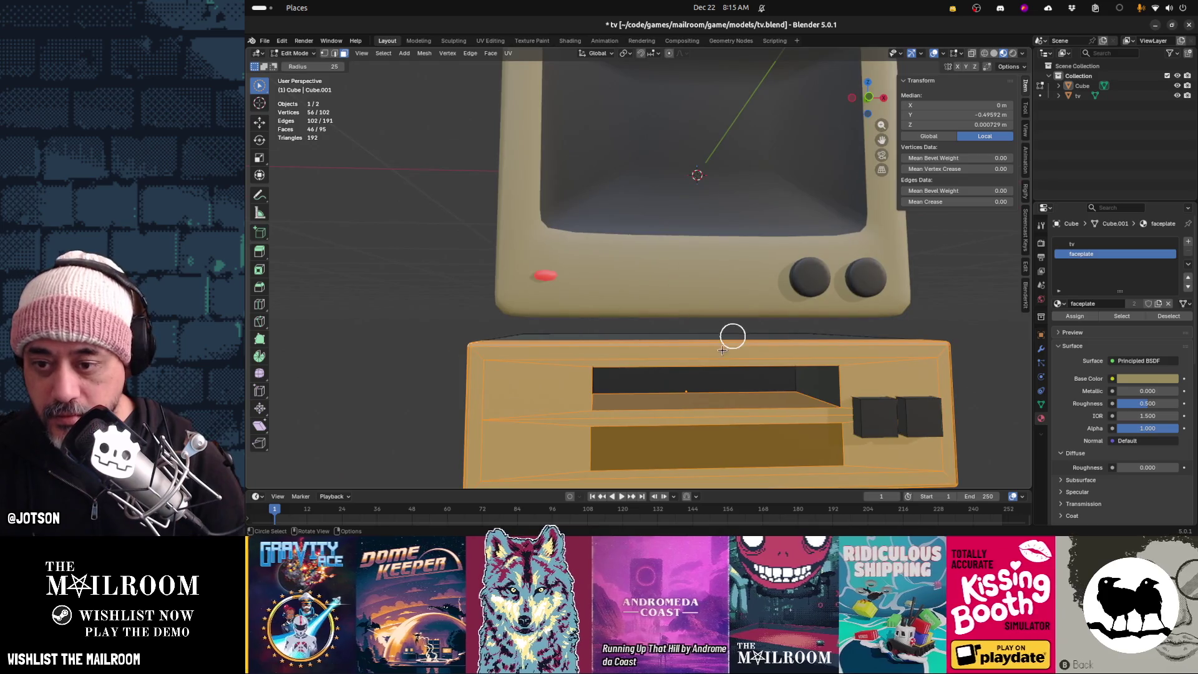
pyautogui.keyDown('ctrl'); pyautogui.click(714, 392); pyautogui.keyUp('ctrl')
pyautogui.moveTo(714, 392); pyautogui.dragTo(702, 396)
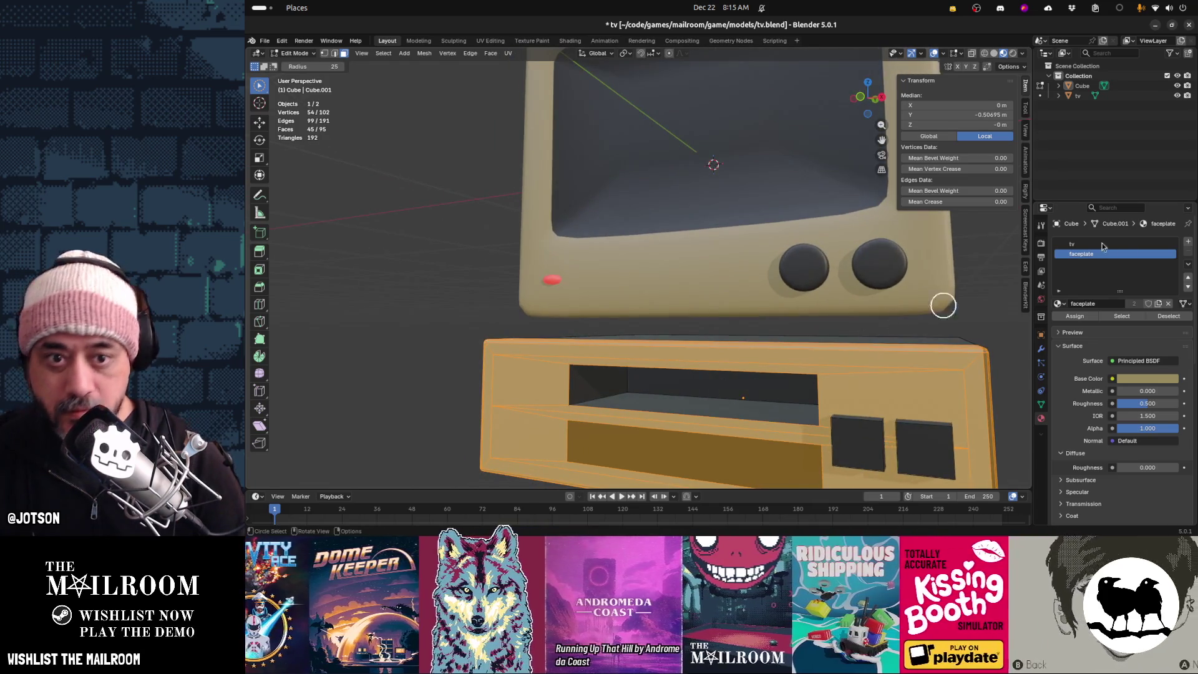
# Step: Assign the tan 'faceplate' material to the selected faces and return to Object Mode
pyautogui.click(1098, 244)
pyautogui.click(1075, 316)
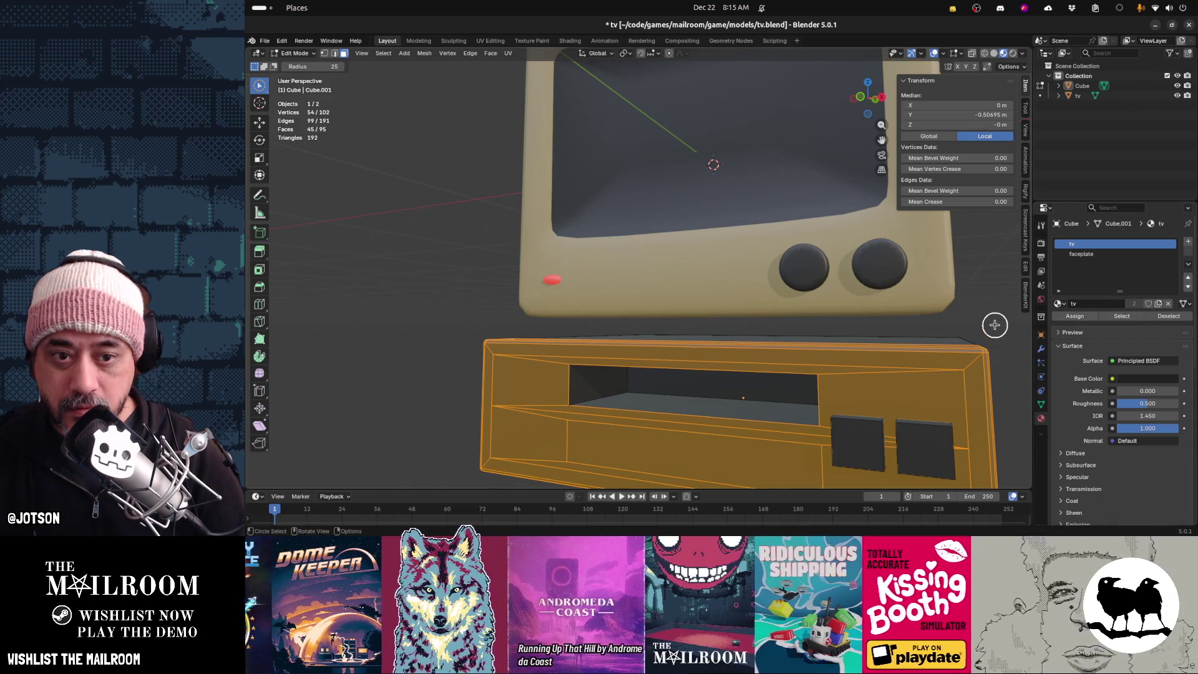
pyautogui.click(1082, 254)
pyautogui.click(1075, 316)
pyautogui.click(978, 320)
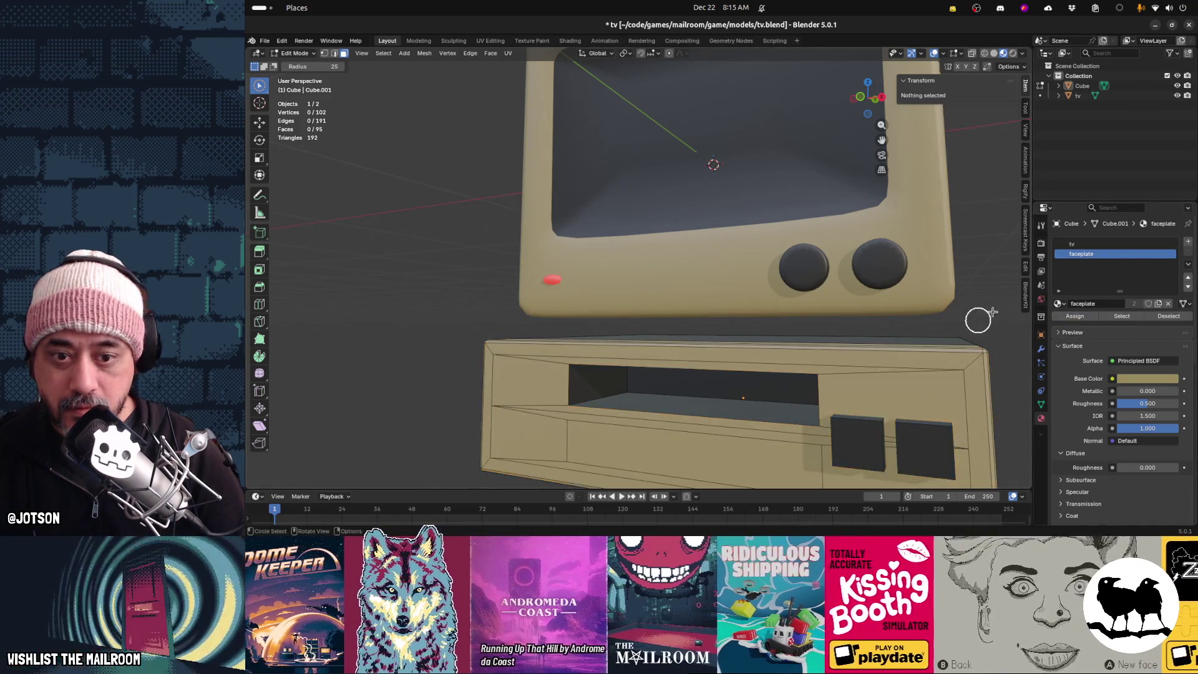
pyautogui.scroll(-4, 978, 320)
pyautogui.moveTo(993, 312)
pyautogui.mouseDown()
pyautogui.moveTo(909, 343)
pyautogui.moveTo(883, 343)
pyautogui.moveTo(988, 337)
pyautogui.moveTo(278, 331)
pyautogui.moveTo(955, 327)
pyautogui.moveTo(908, 332)
pyautogui.moveTo(855, 361)
pyautogui.moveTo(897, 361)
pyautogui.moveTo(851, 379)
pyautogui.moveTo(771, 381)
pyautogui.moveTo(698, 402)
pyautogui.mouseUp()
pyautogui.press('Tab')
pyautogui.scroll(4, 818, 375)
# Step: Save tv.blend and stay in Blender
pyautogui.scroll(-4, 698, 402)
pyautogui.hotkey('ctrl', 's')
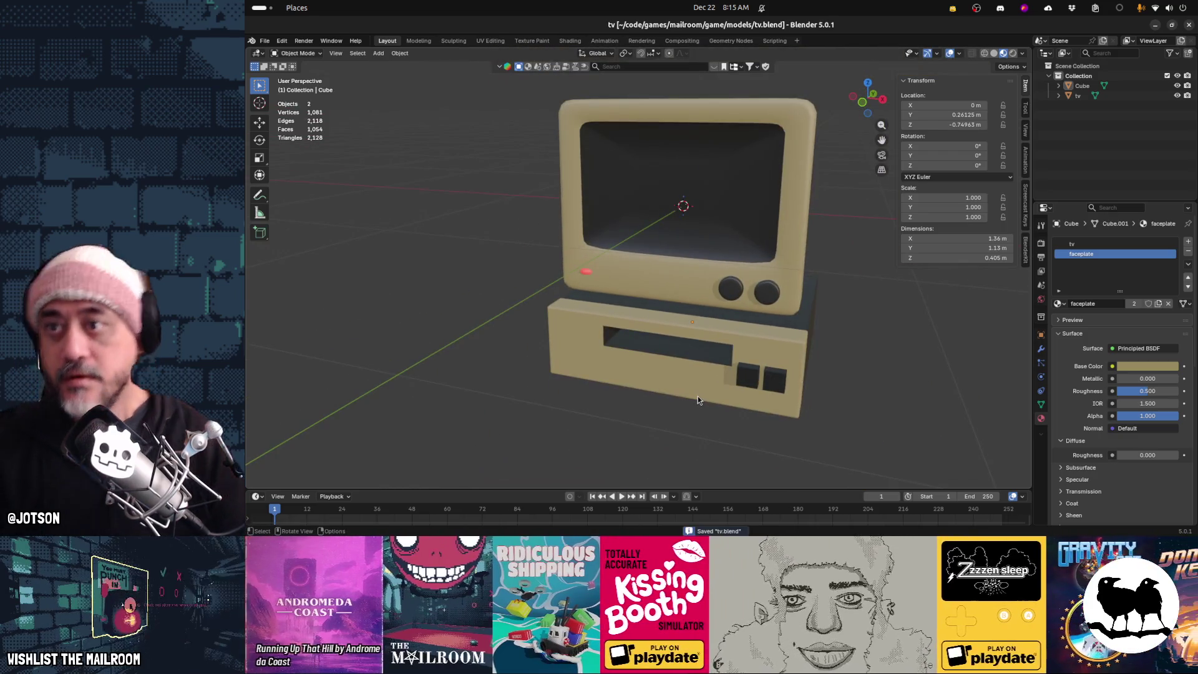
pyautogui.hotkey('alt', 'Tab')
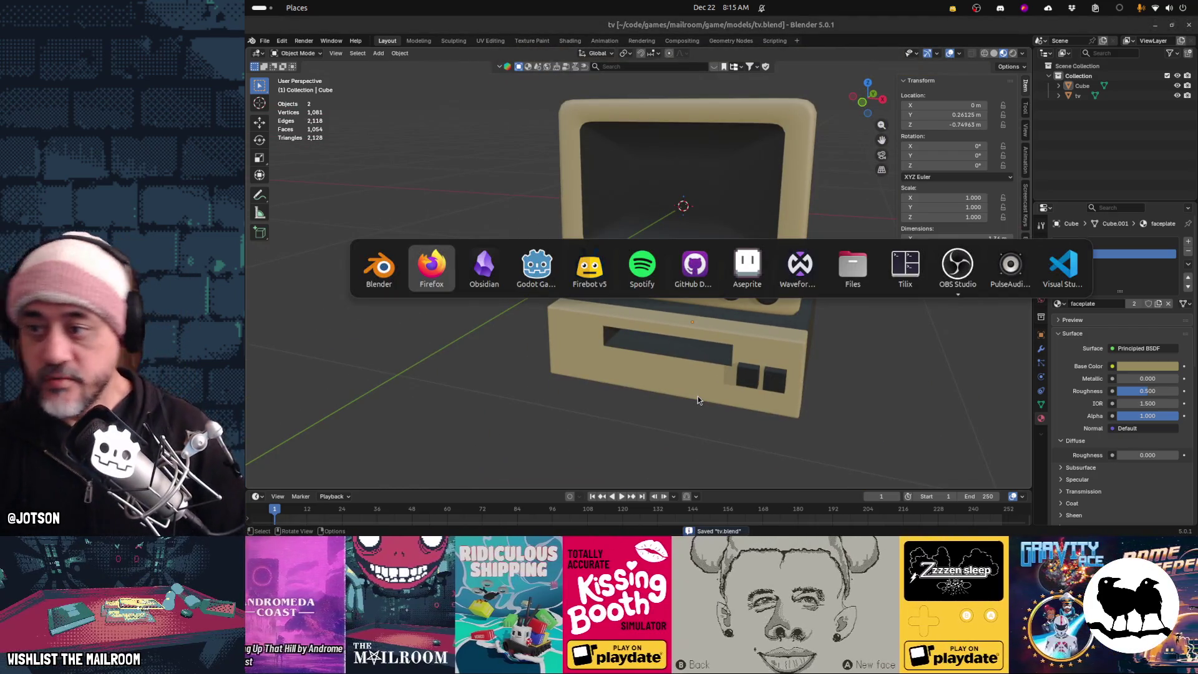
pyautogui.press('Tab')
pyautogui.press('Tab')
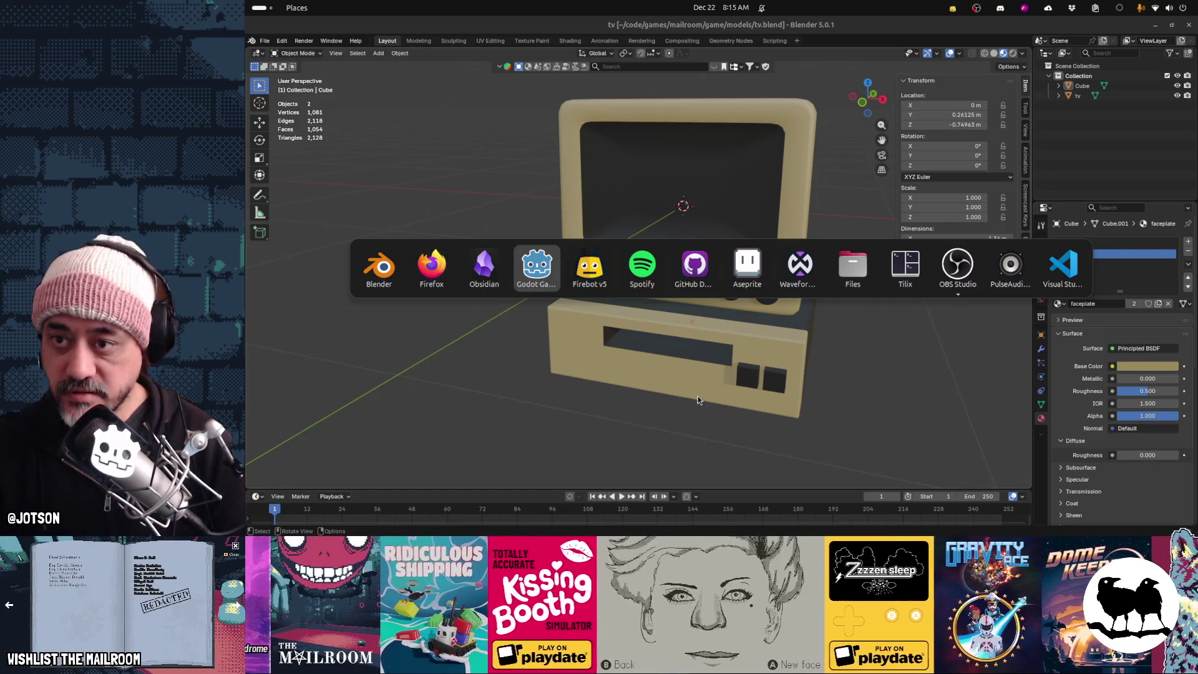
pyautogui.press('Escape')
# Step: Rename the base object and its mesh to 'vcr' in the Outliner
pyautogui.click(692, 369)
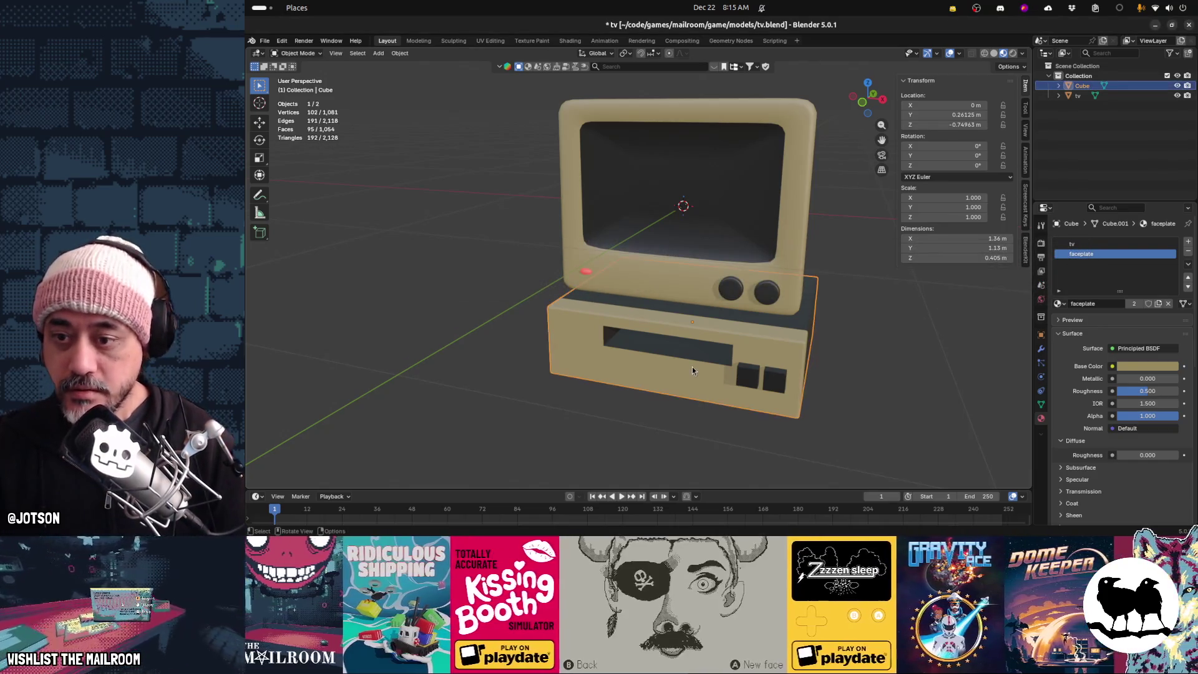
pyautogui.doubleClick(1079, 87)
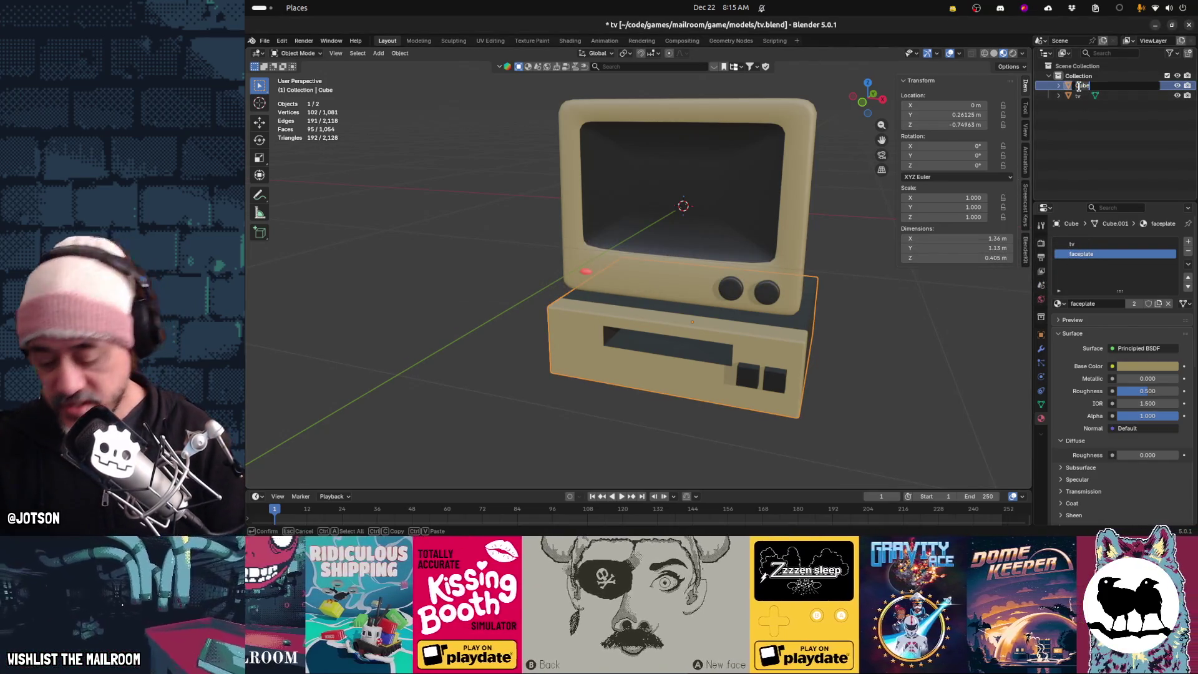
pyautogui.press('Return')
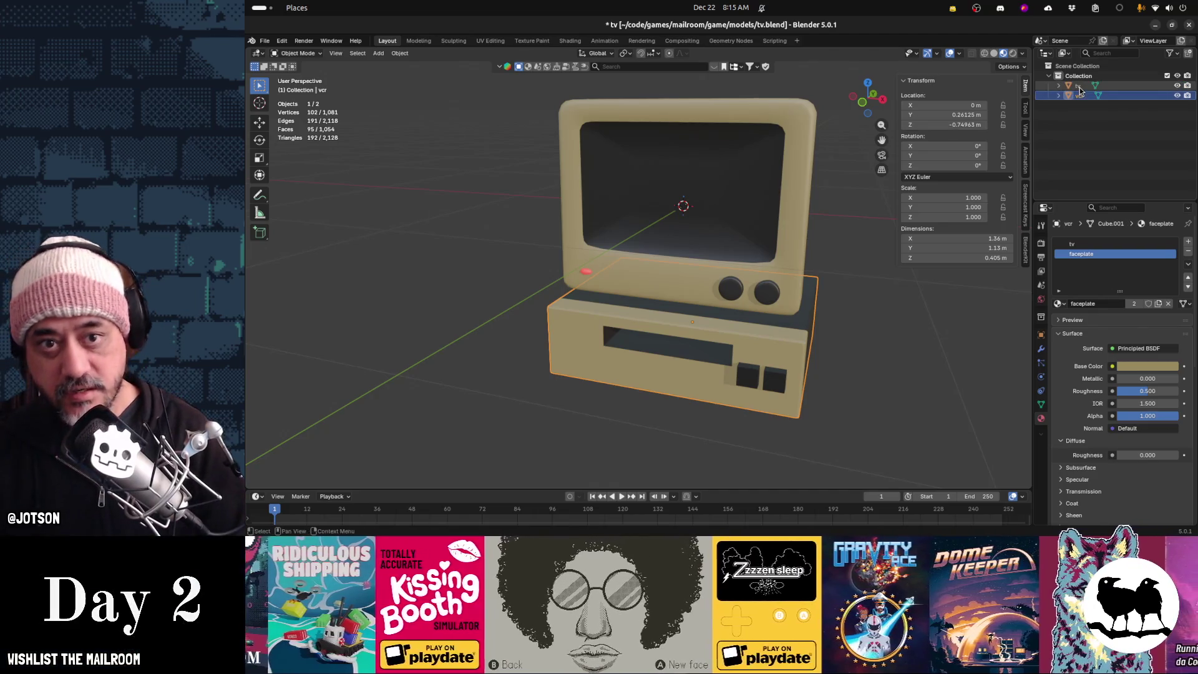
pyautogui.press('Down')
pyautogui.press('F2')
pyautogui.write('cr')
pyautogui.press('Return')
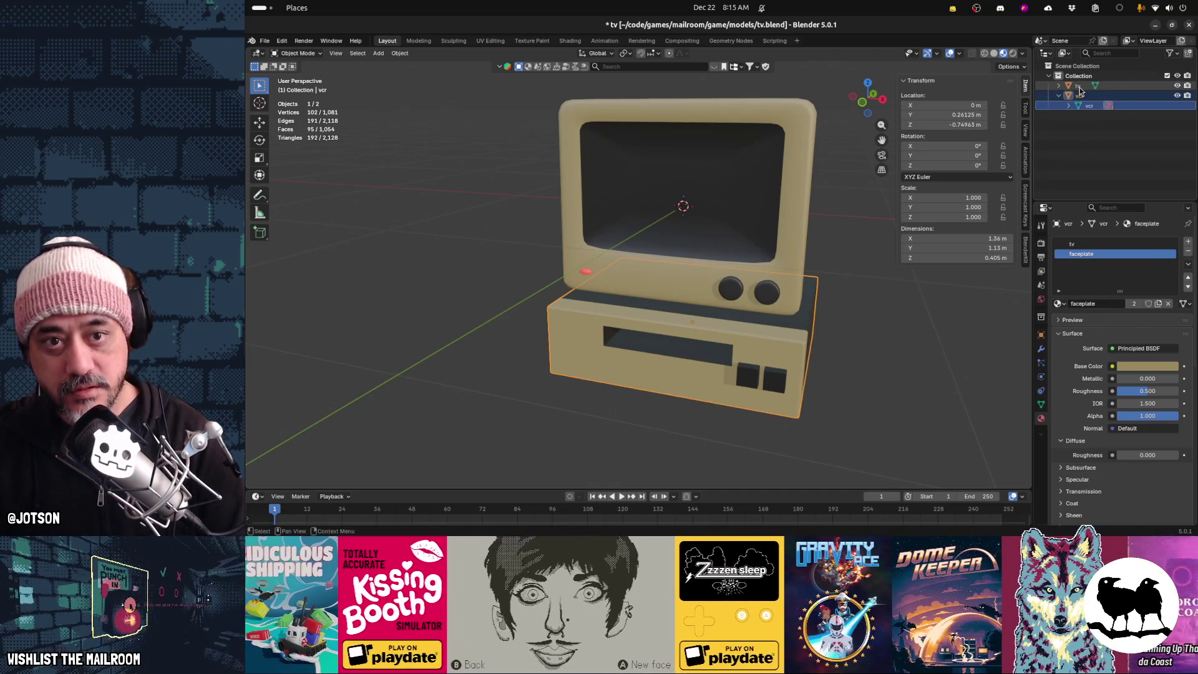
# Step: Rename the TV object's mesh to 'tv' and save tv.blend again
pyautogui.press('Up')
pyautogui.press('Up')
pyautogui.press('Right')
pyautogui.press('Down')
pyautogui.press('F2')
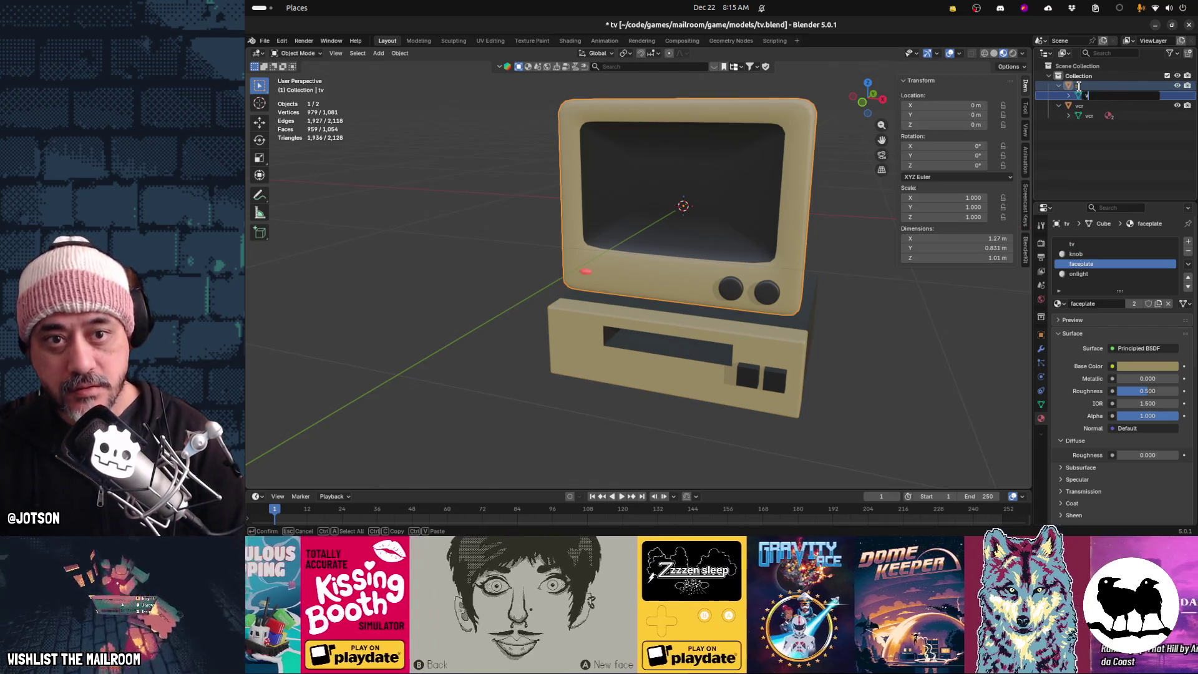
pyautogui.press('Return')
pyautogui.hotkey('ctrl', 's')
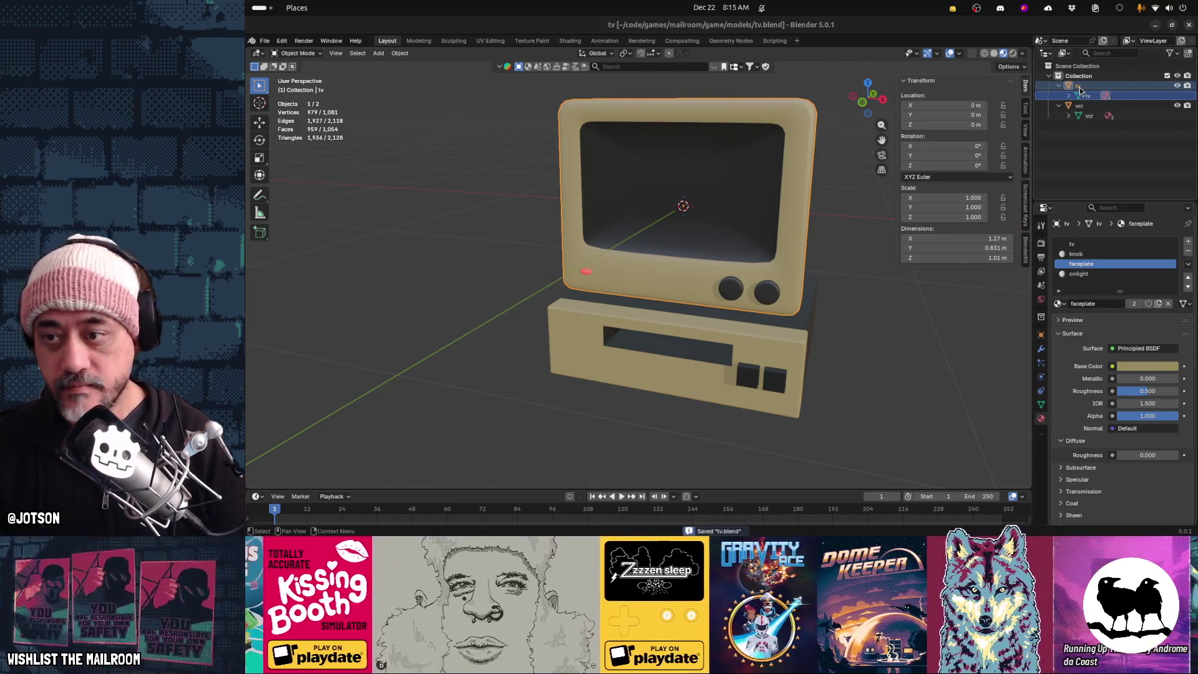
pyautogui.hotkey('alt', 'Tab')
pyautogui.hotkey('alt', 'Tab')
pyautogui.hotkey('alt', 'Tab')
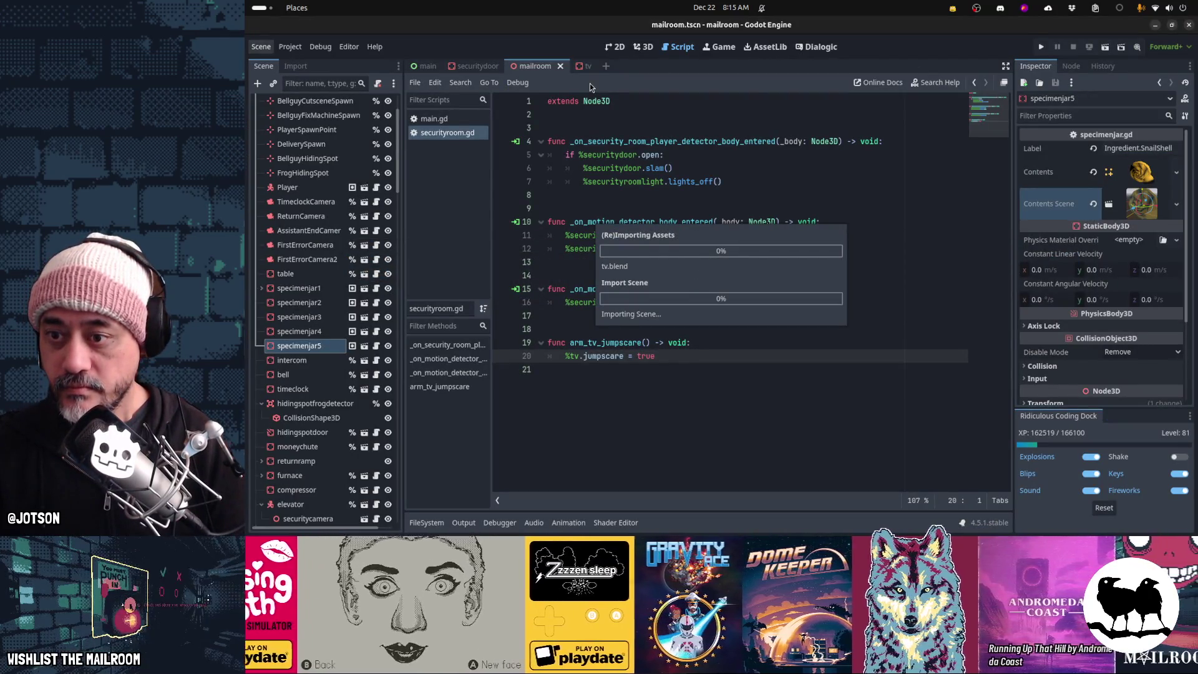
# Step: In the mailroom scene, make the tv instance's children editable and select the vcr
pyautogui.click(588, 67)
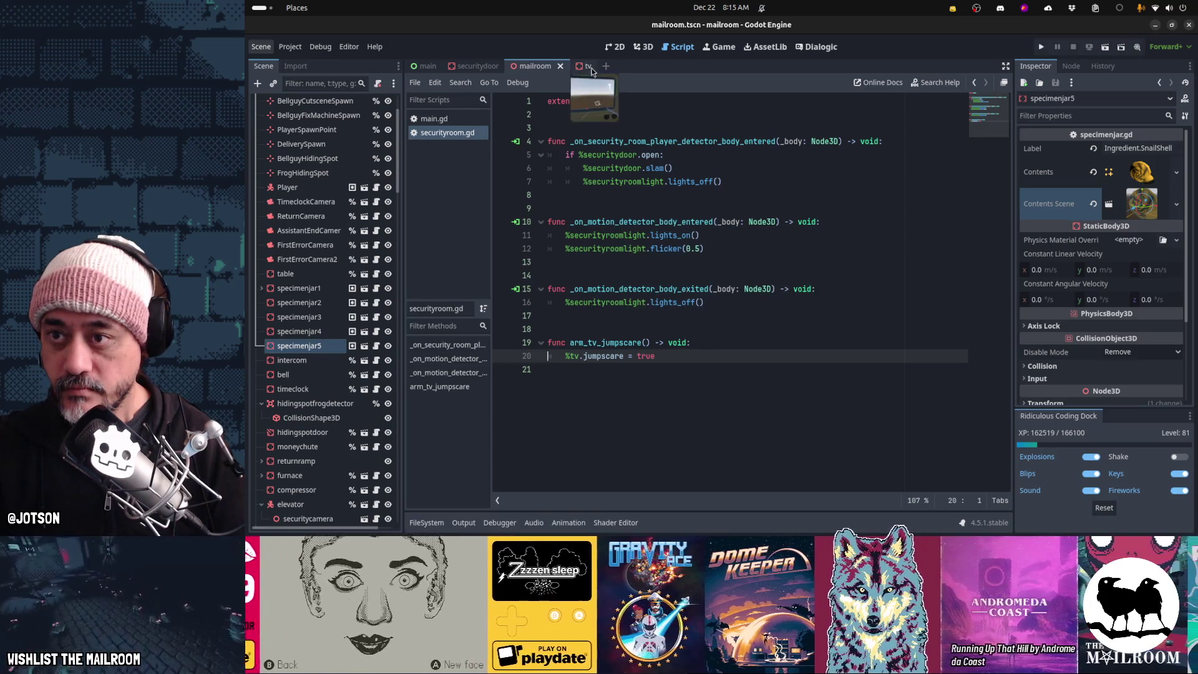
pyautogui.hotkey('ctrl', 'F2')
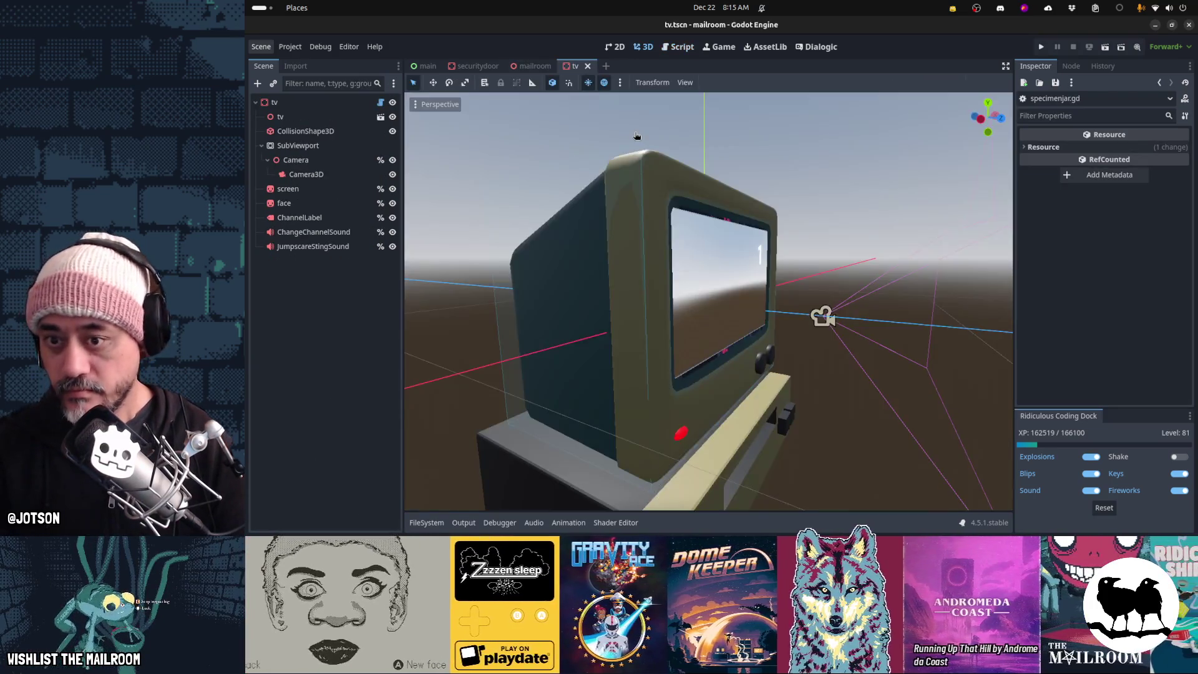
pyautogui.scroll(-5, 637, 144)
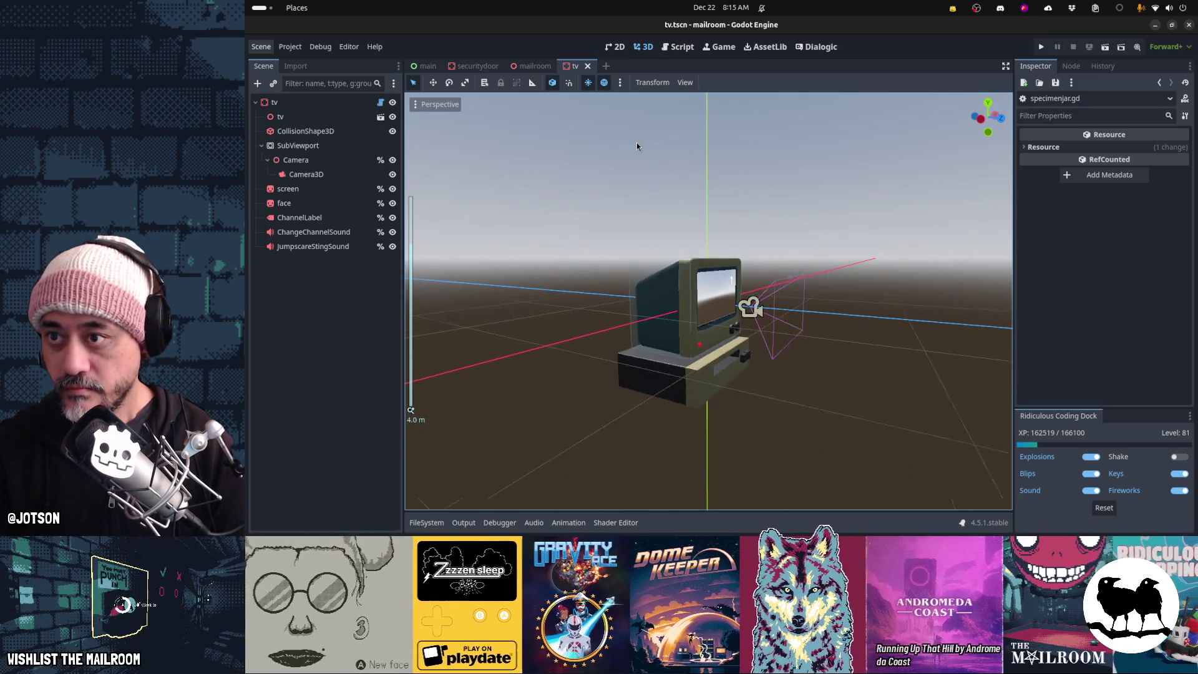
pyautogui.click(529, 67)
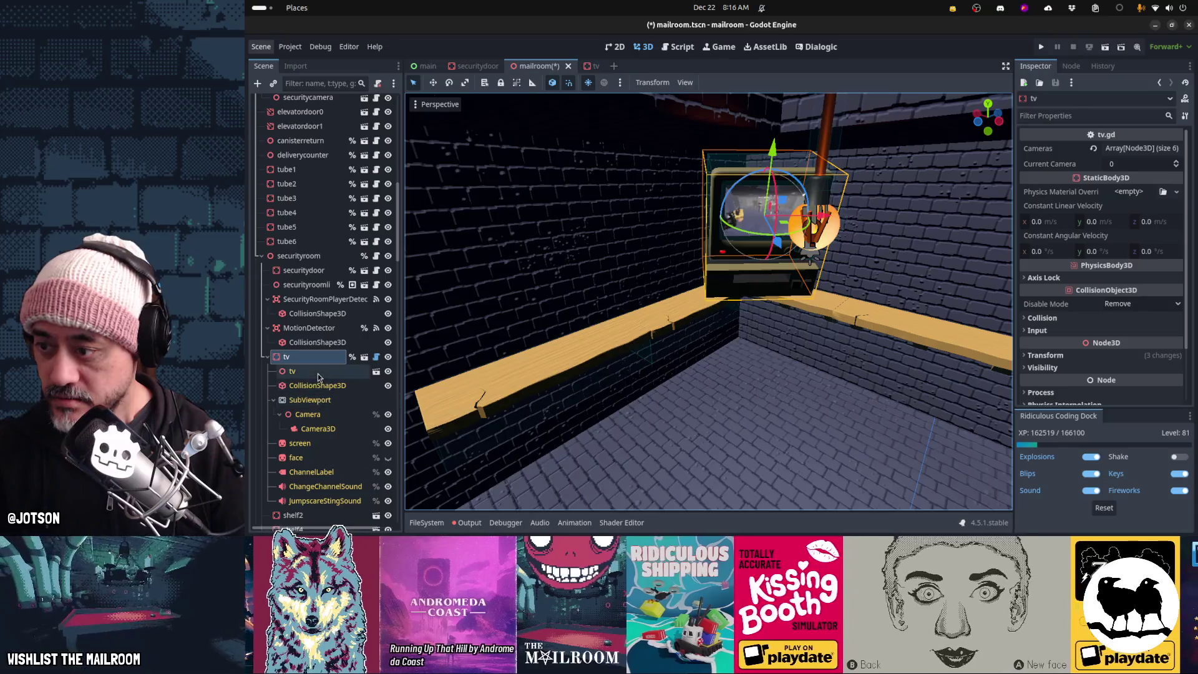
pyautogui.rightClick(319, 374)
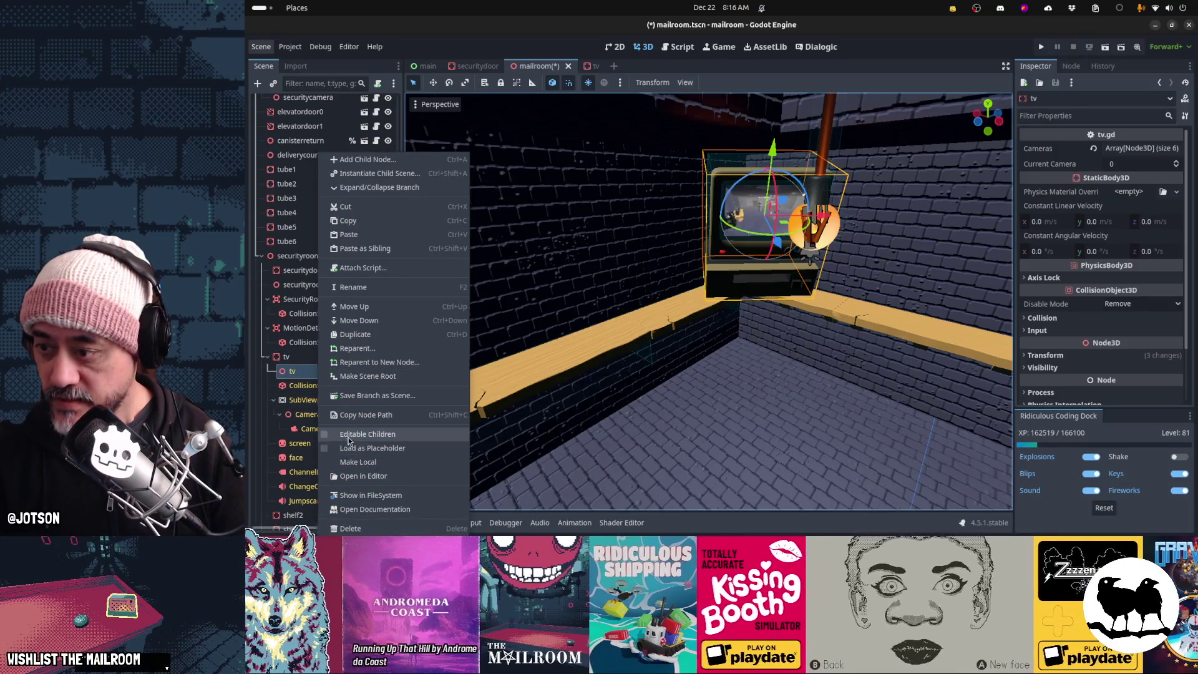
pyautogui.click(340, 434)
pyautogui.click(300, 400)
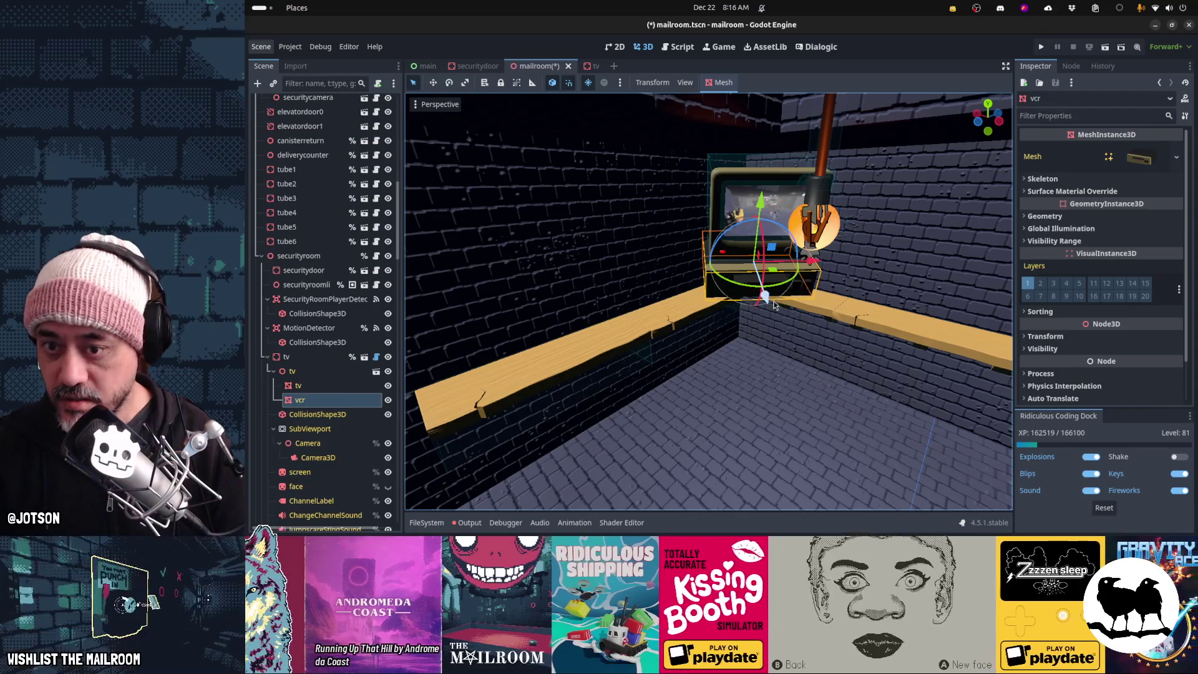
pyautogui.press('f')
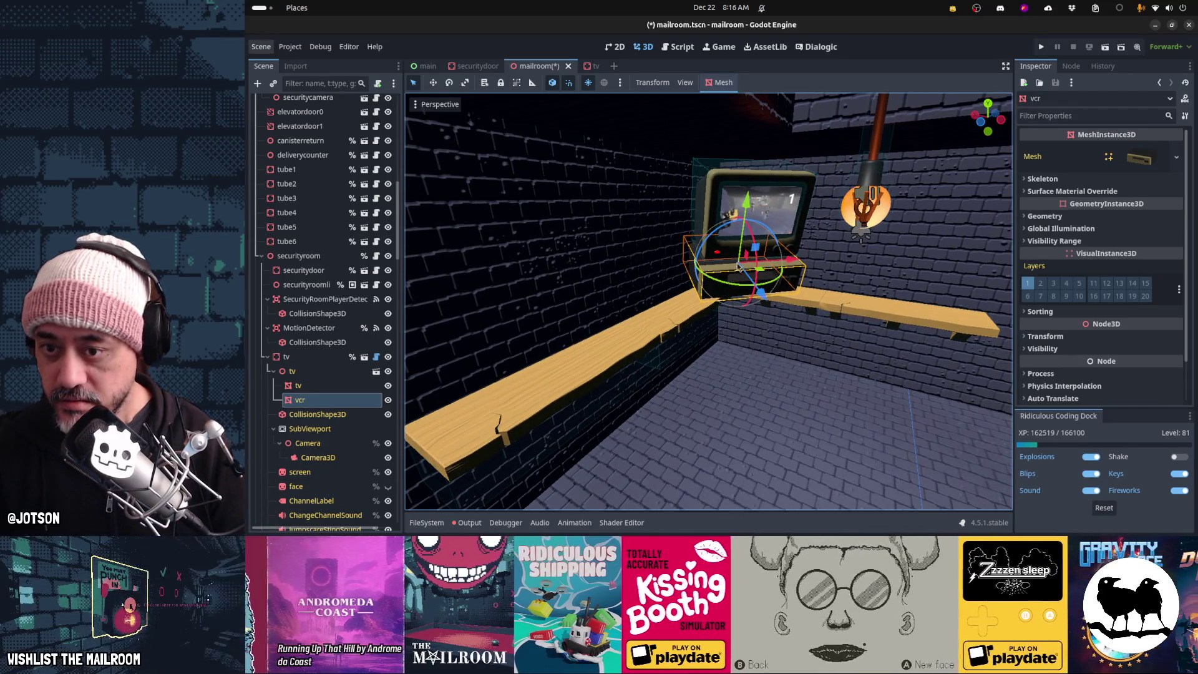
# Step: Move and rotate the vcr so it sits level under the TV on the shelf
pyautogui.moveTo(754, 238)
pyautogui.mouseDown()
pyautogui.moveTo(739, 314)
pyautogui.moveTo(749, 275)
pyautogui.moveTo(760, 274)
pyautogui.mouseUp()
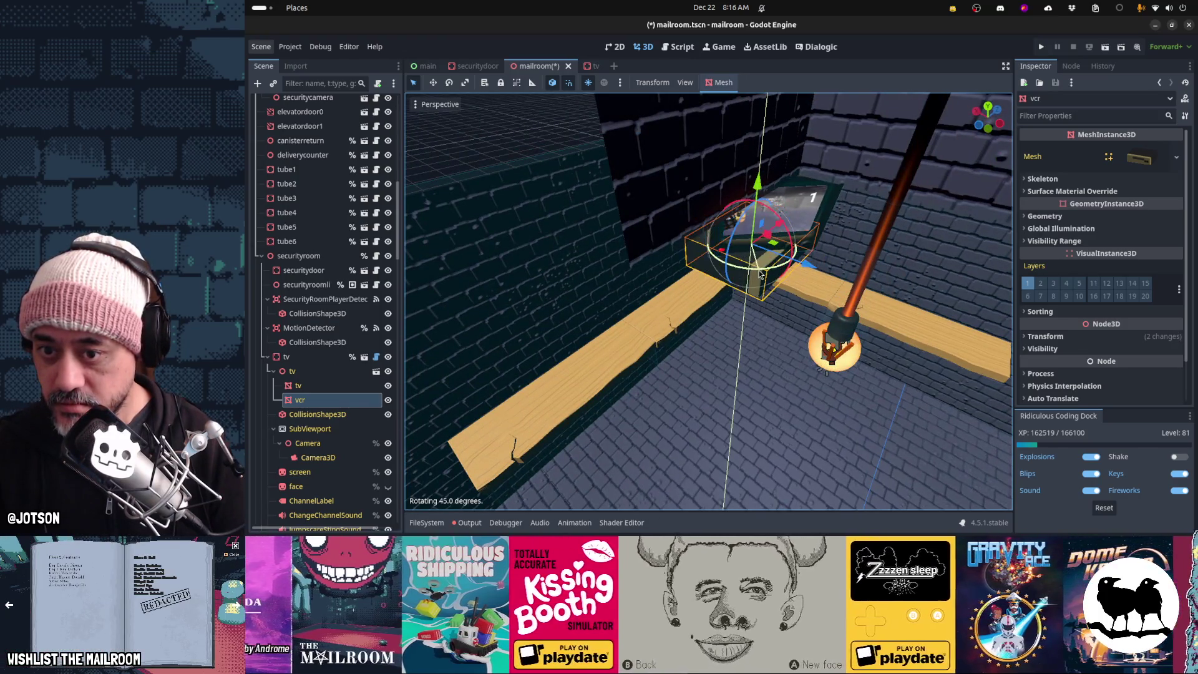
pyautogui.moveTo(781, 234); pyautogui.dragTo(751, 301)
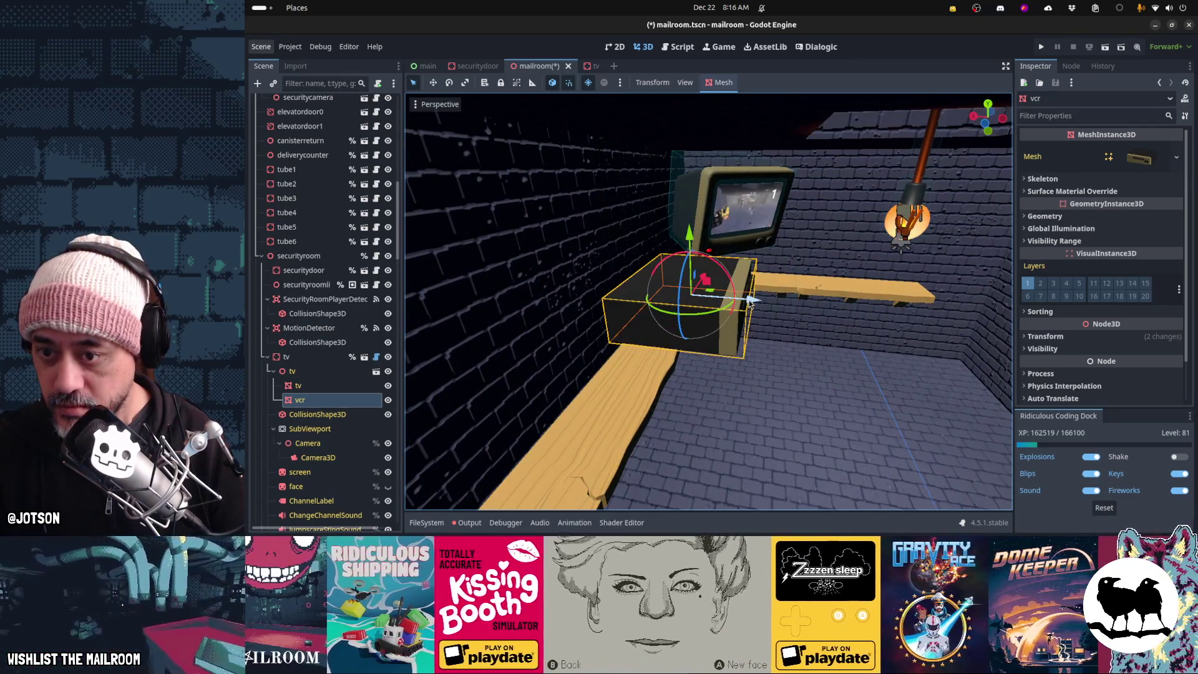
pyautogui.moveTo(694, 249)
pyautogui.mouseDown()
pyautogui.moveTo(699, 319)
pyautogui.moveTo(691, 234)
pyautogui.mouseUp()
pyautogui.scroll(2, 694, 241)
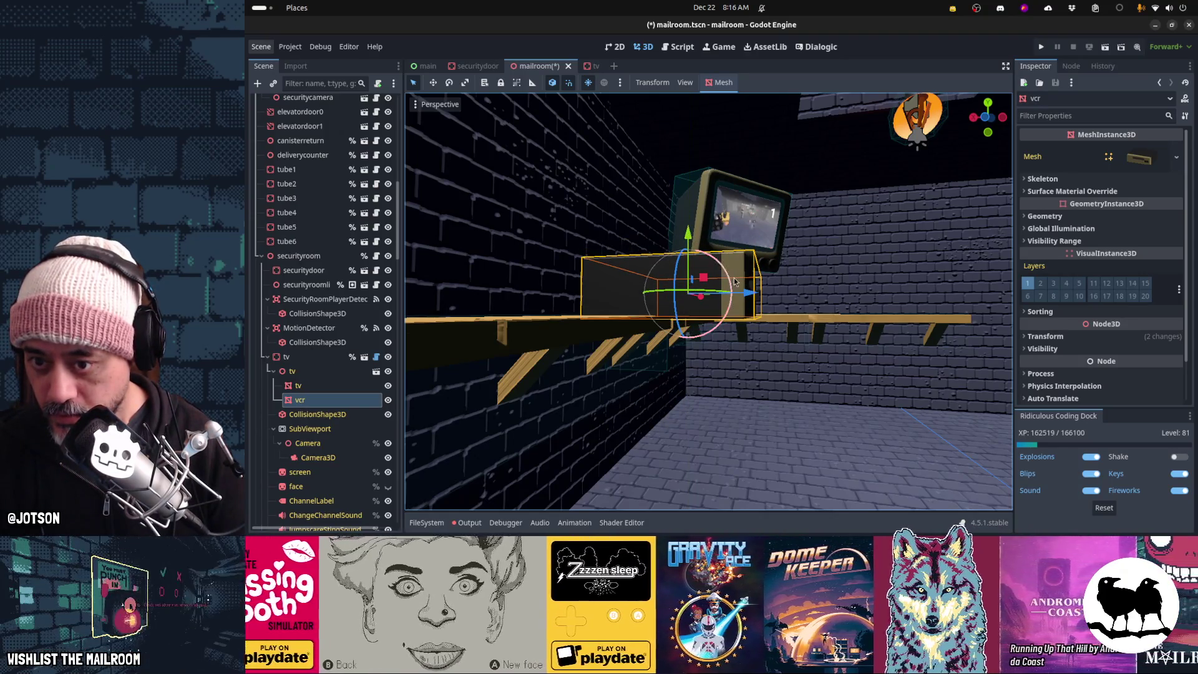
pyautogui.moveTo(735, 282)
pyautogui.mouseDown()
pyautogui.moveTo(706, 299)
pyautogui.moveTo(737, 339)
pyautogui.moveTo(743, 315)
pyautogui.moveTo(766, 312)
pyautogui.moveTo(709, 340)
pyautogui.moveTo(843, 367)
pyautogui.moveTo(832, 351)
pyautogui.moveTo(761, 388)
pyautogui.moveTo(751, 381)
pyautogui.mouseUp()
pyautogui.scroll(3, 749, 349)
pyautogui.scroll(-4, 751, 381)
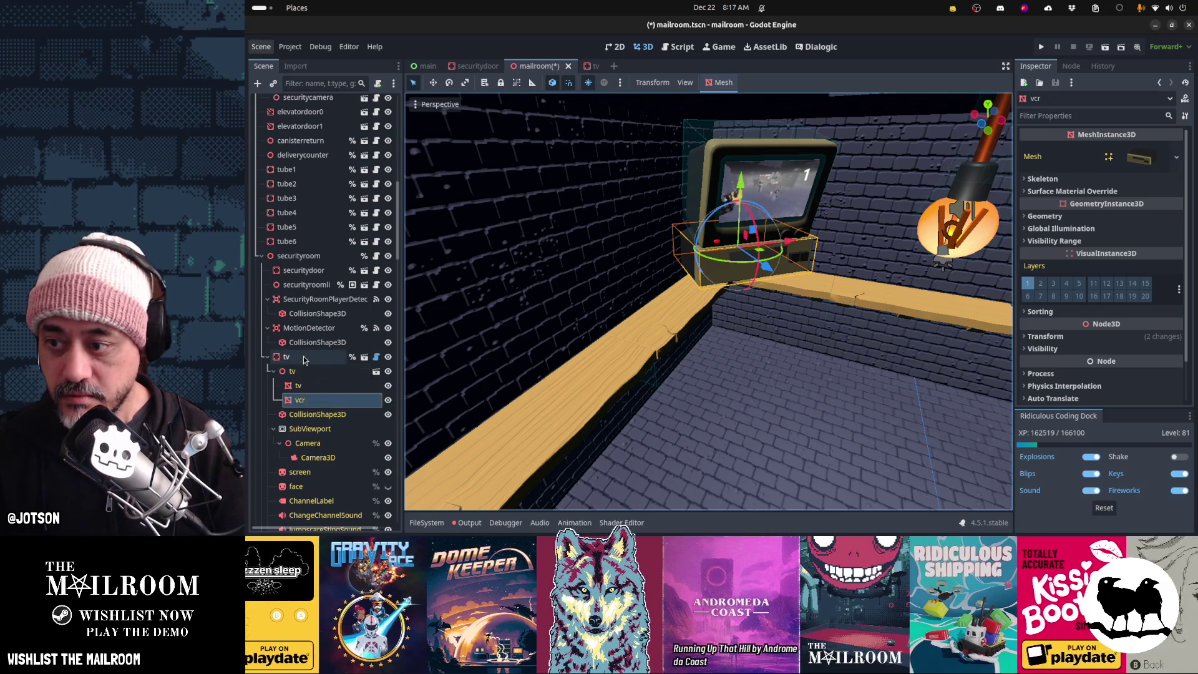
# Step: Turn off Editable Children on the tv instance and save the mailroom scene
pyautogui.rightClick(307, 358)
pyautogui.click(353, 435)
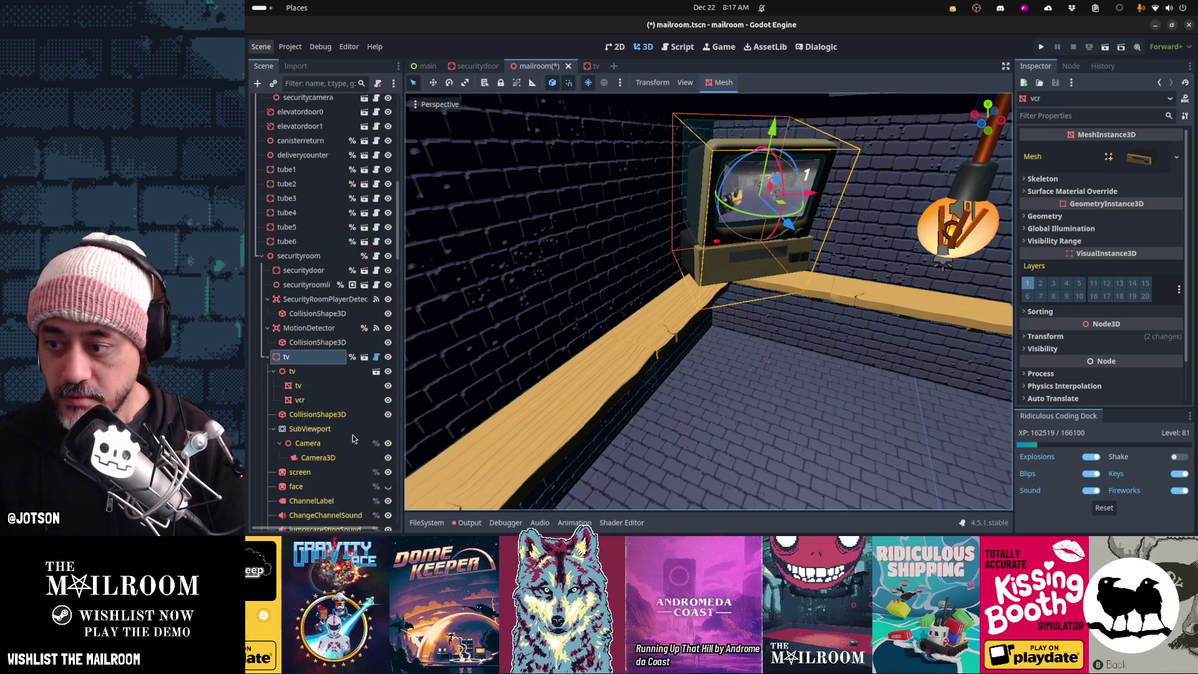
pyautogui.click(761, 291)
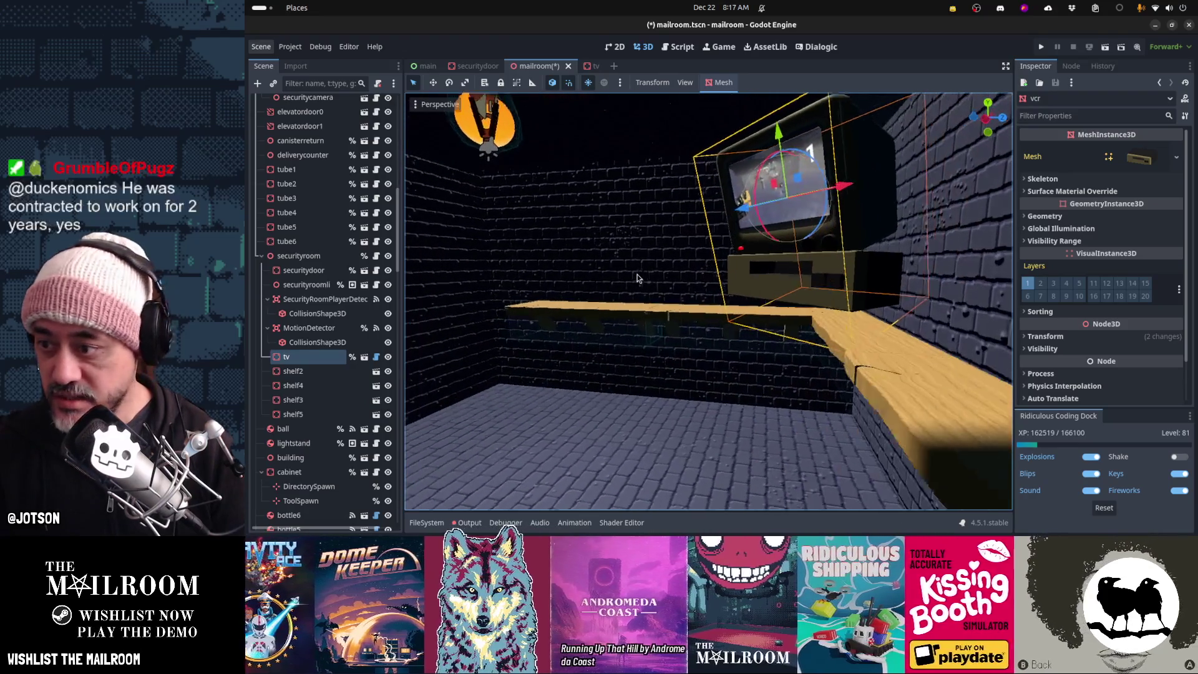
pyautogui.hotkey('ctrl', 's')
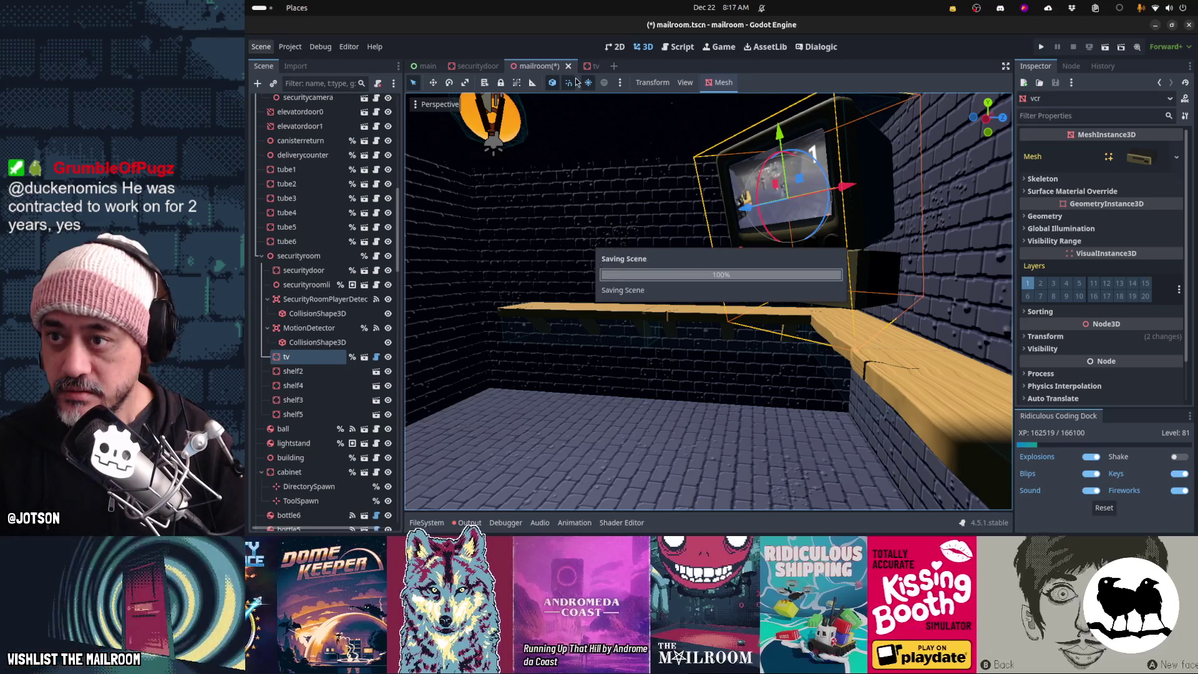
# Step: Close and reopen the mailroom scene, then orbit to inspect the VCR under the TV
pyautogui.click(561, 66)
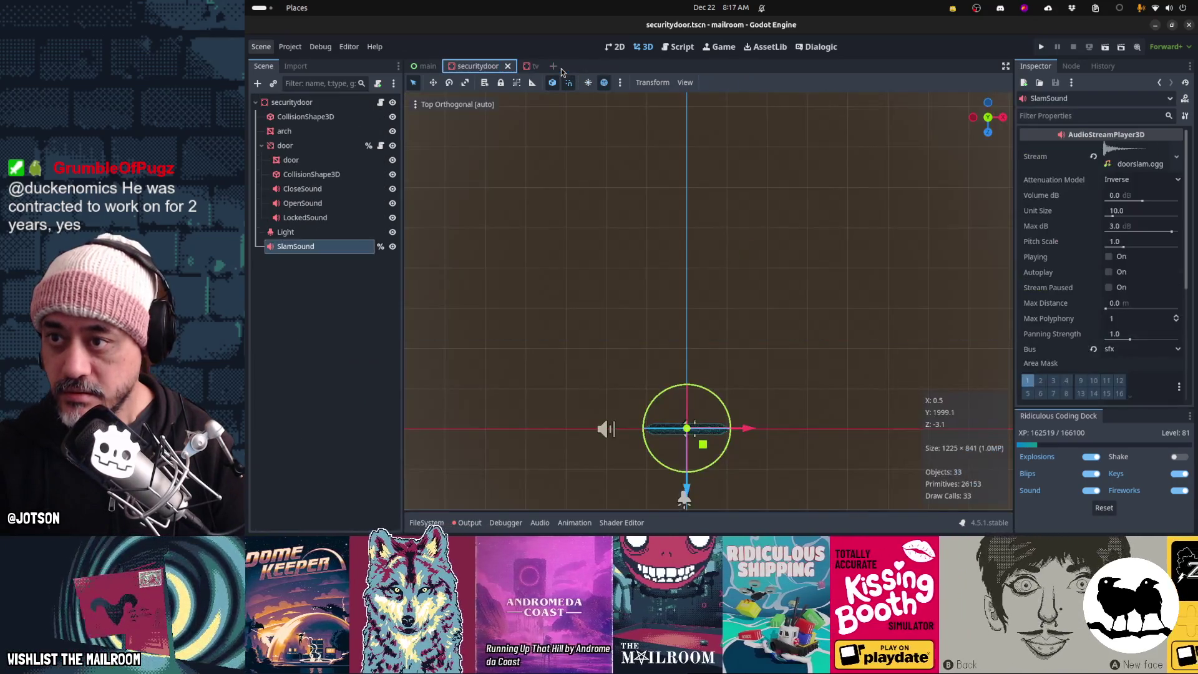
pyautogui.hotkey('ctrl', 'shift', 't')
pyautogui.moveTo(687, 281); pyautogui.dragTo(947, 290)
pyautogui.moveTo(795, 298)
pyautogui.mouseDown()
pyautogui.moveTo(583, 284)
pyautogui.moveTo(668, 292)
pyautogui.mouseUp()
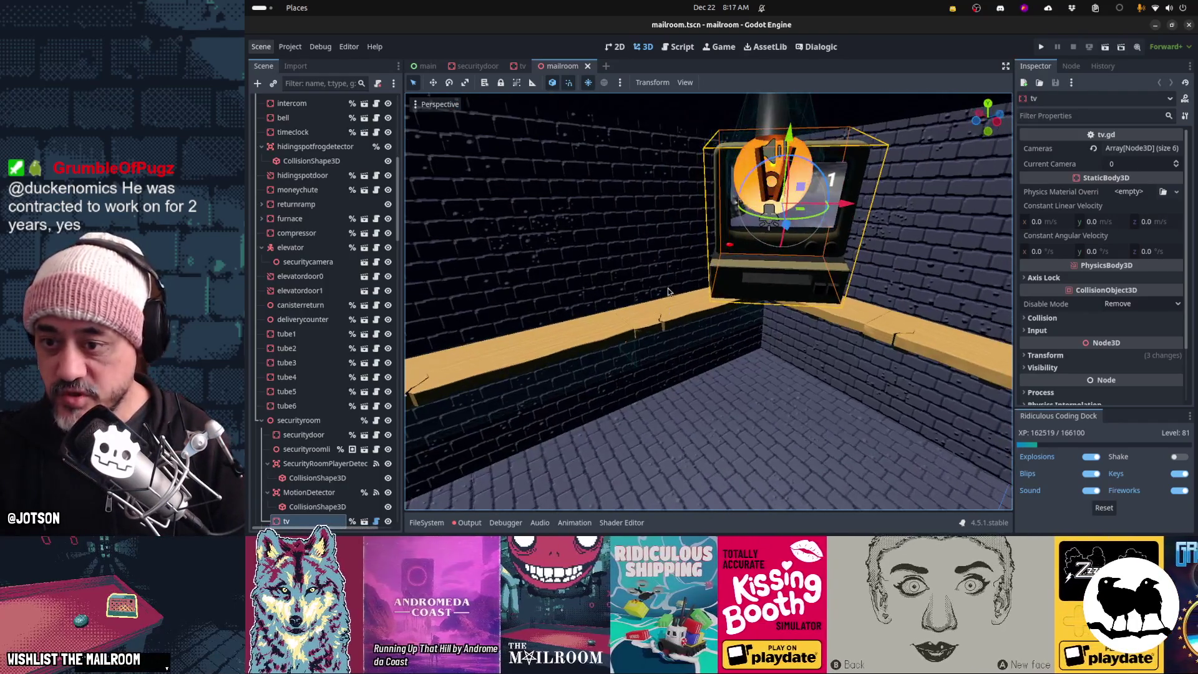
pyautogui.moveTo(716, 335)
pyautogui.mouseDown()
pyautogui.moveTo(771, 333)
pyautogui.moveTo(639, 321)
pyautogui.mouseUp()
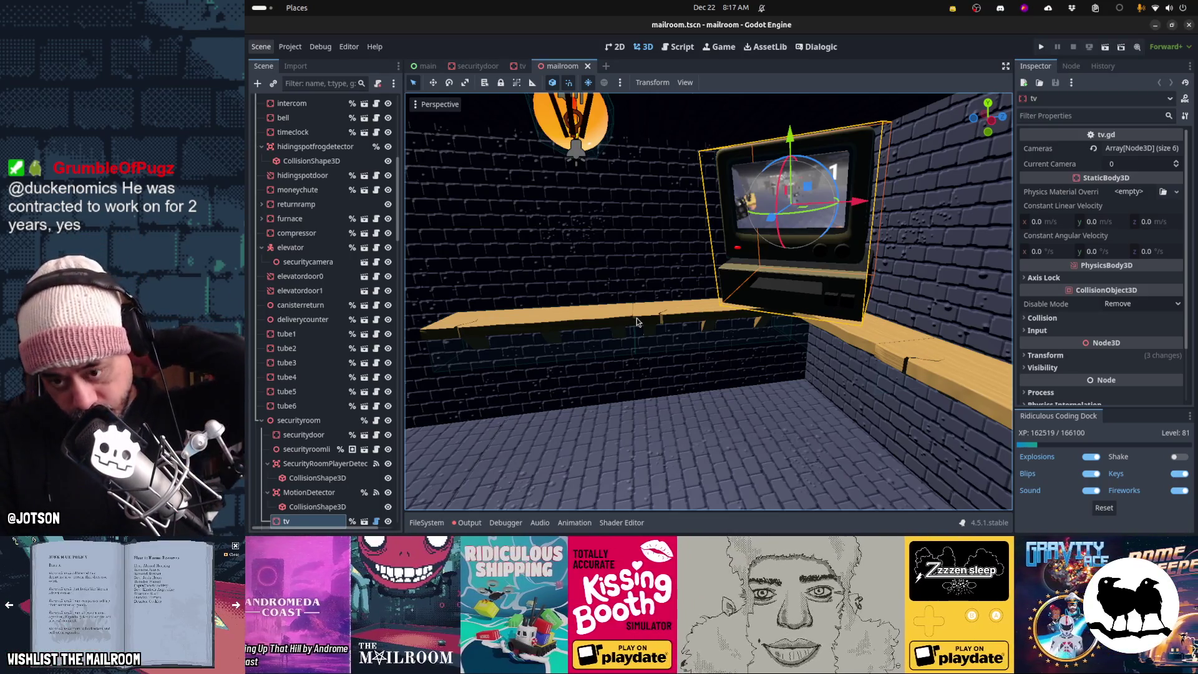
# Step: Switch over to the Blender window
pyautogui.press('super')
pyautogui.press('Escape')
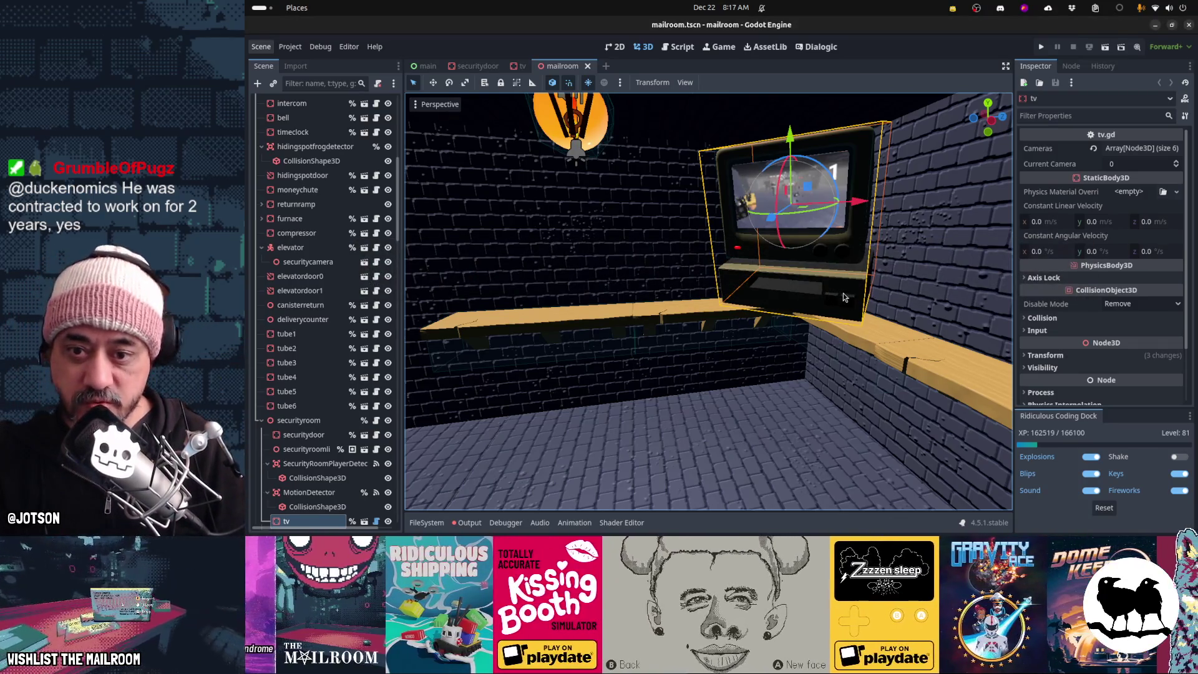
pyautogui.press('super')
pyautogui.press('super+Tab')
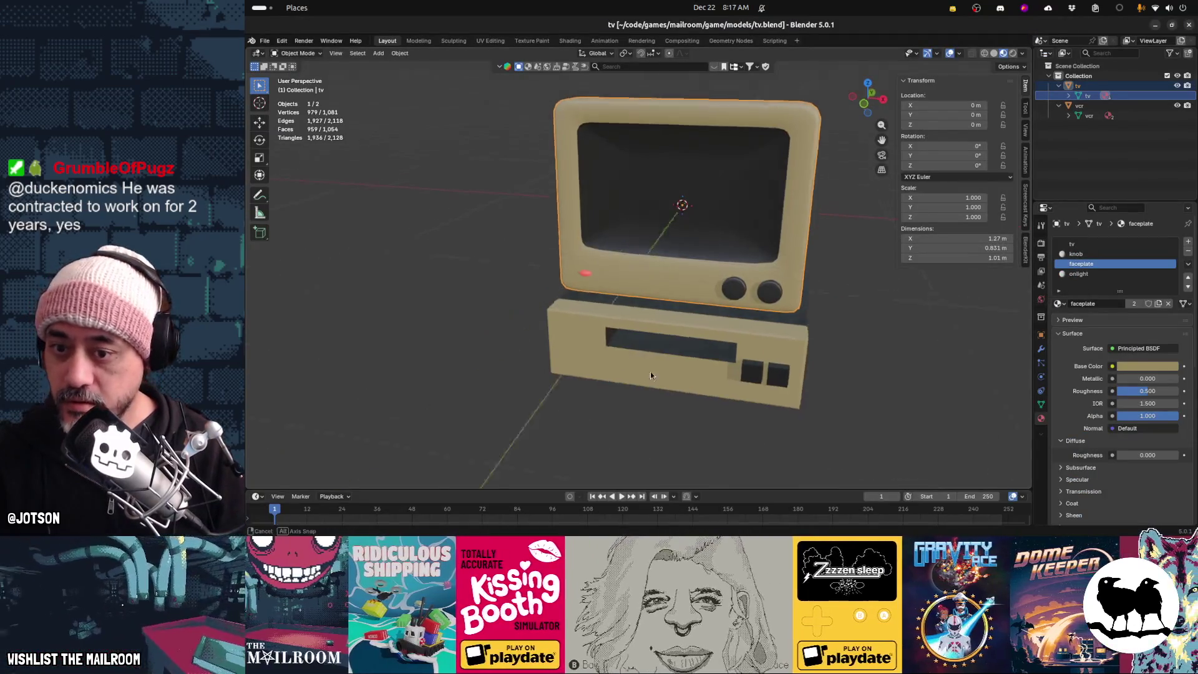
# Step: Open the Viewport Overlays popover and orbit around the TV and VCR model
pyautogui.click(961, 54)
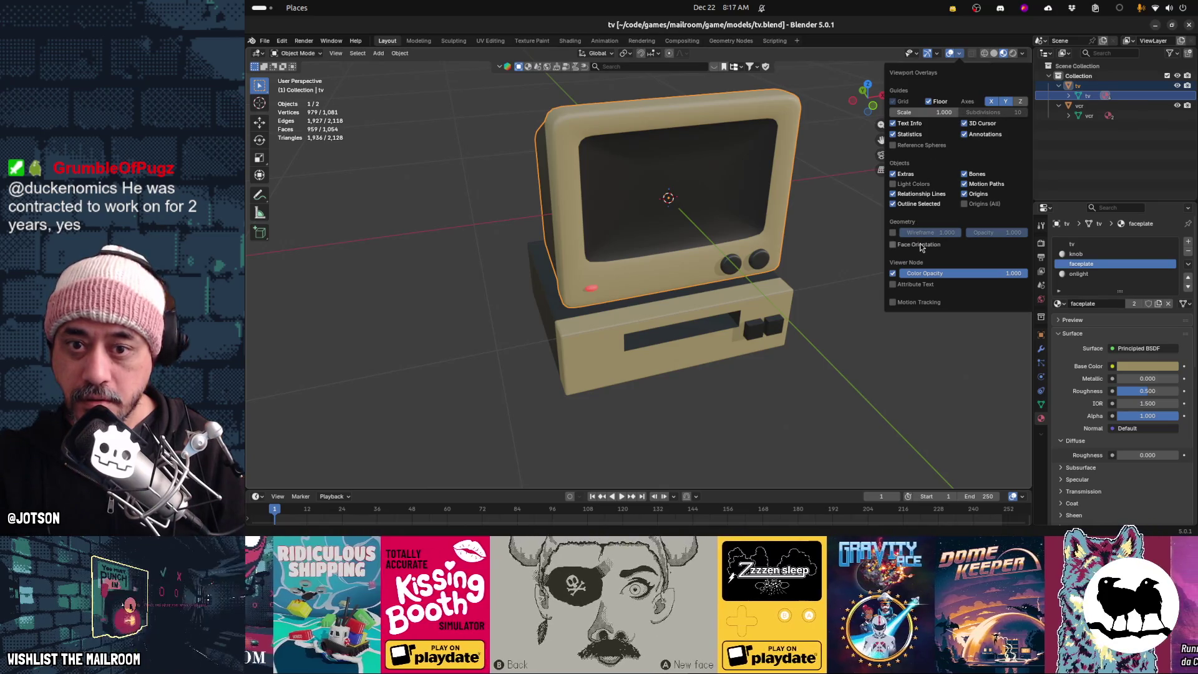
pyautogui.moveTo(652, 392)
pyautogui.mouseDown()
pyautogui.moveTo(725, 362)
pyautogui.moveTo(639, 366)
pyautogui.moveTo(686, 369)
pyautogui.moveTo(661, 350)
pyautogui.moveTo(730, 376)
pyautogui.mouseUp()
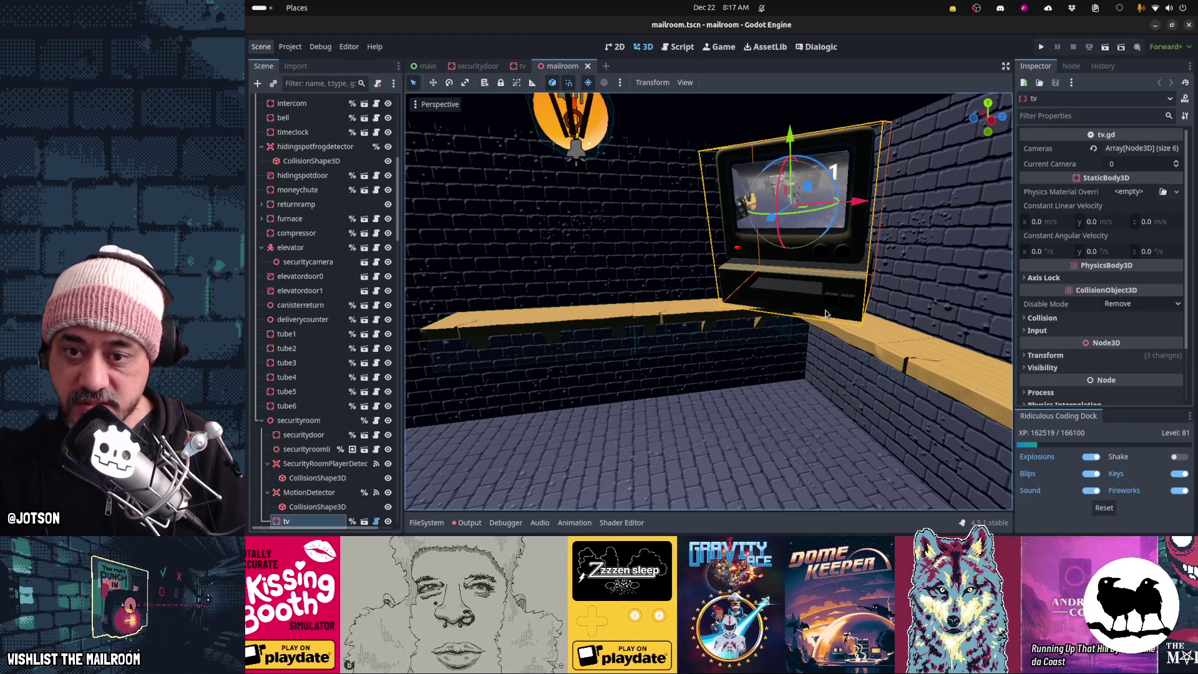
# Step: Orbit the view to face the wall shelf and toggle the preview lighting off and back on
pyautogui.moveTo(811, 325); pyautogui.dragTo(871, 339)
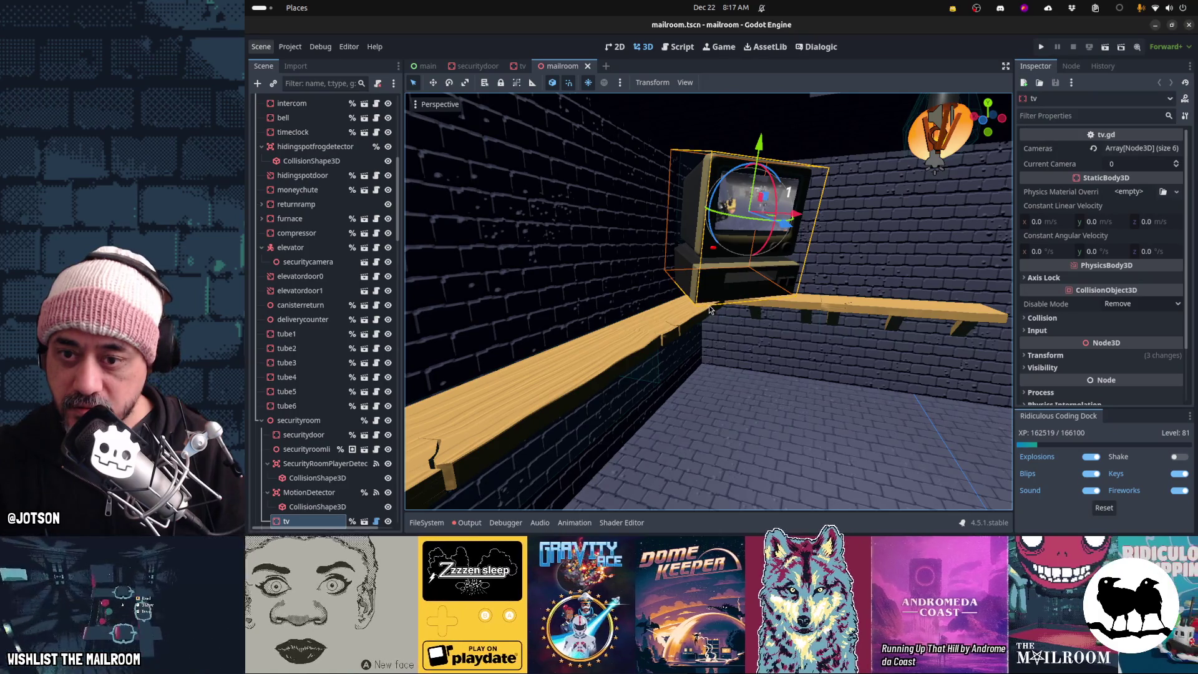
pyautogui.moveTo(709, 301)
pyautogui.mouseDown()
pyautogui.moveTo(687, 254)
pyautogui.moveTo(772, 339)
pyautogui.moveTo(812, 347)
pyautogui.mouseUp()
pyautogui.scroll(2, 596, 129)
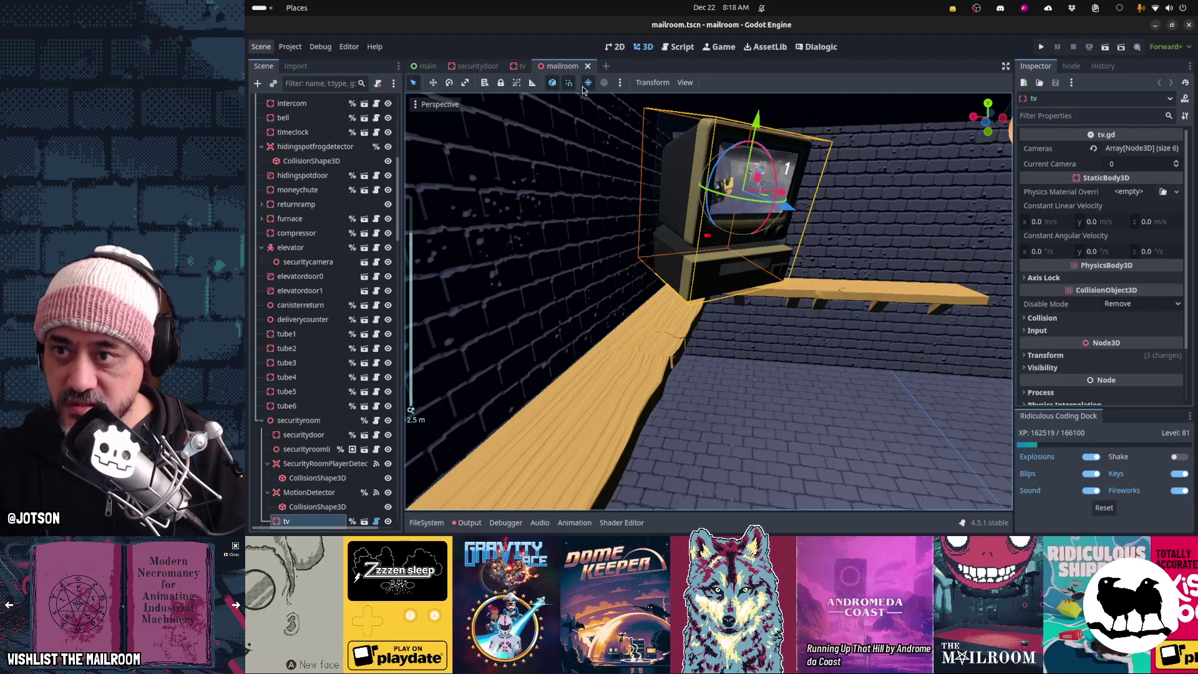
pyautogui.click(588, 83)
pyautogui.click(588, 84)
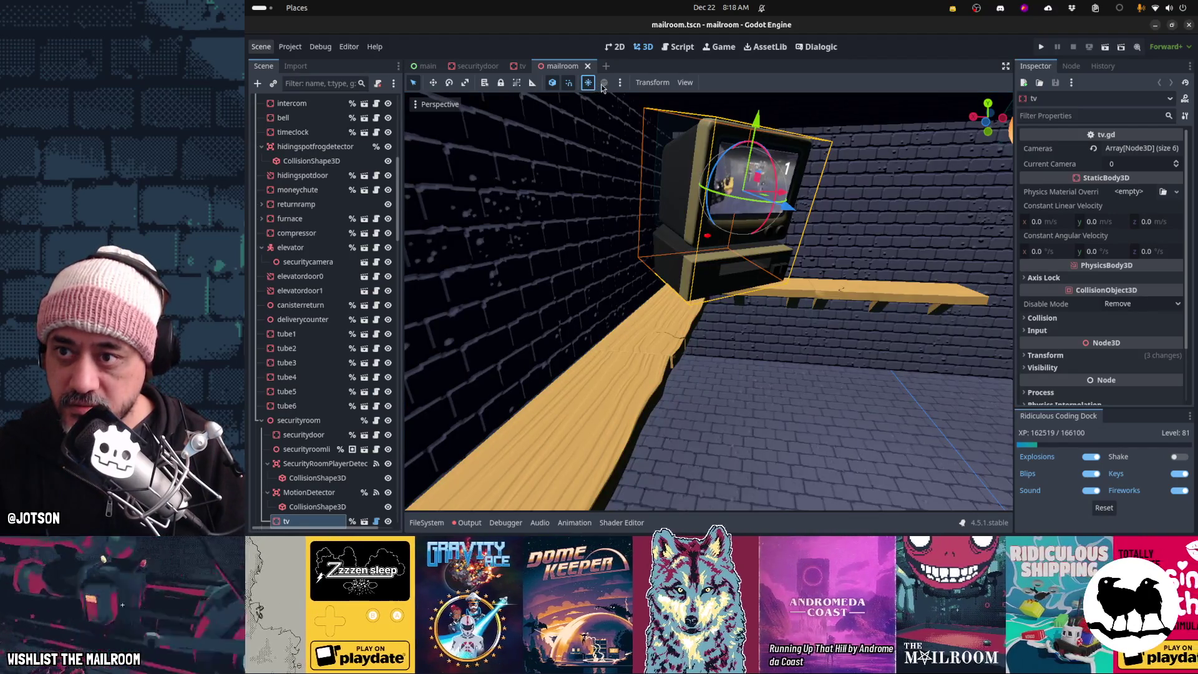
# Step: Zoom in close on the TV and VCR, then run the project with F5
pyautogui.moveTo(699, 206)
pyautogui.mouseDown()
pyautogui.moveTo(748, 264)
pyautogui.moveTo(583, 265)
pyautogui.moveTo(578, 230)
pyautogui.moveTo(790, 318)
pyautogui.moveTo(977, 343)
pyautogui.moveTo(796, 319)
pyautogui.mouseUp()
pyautogui.scroll(2, 791, 318)
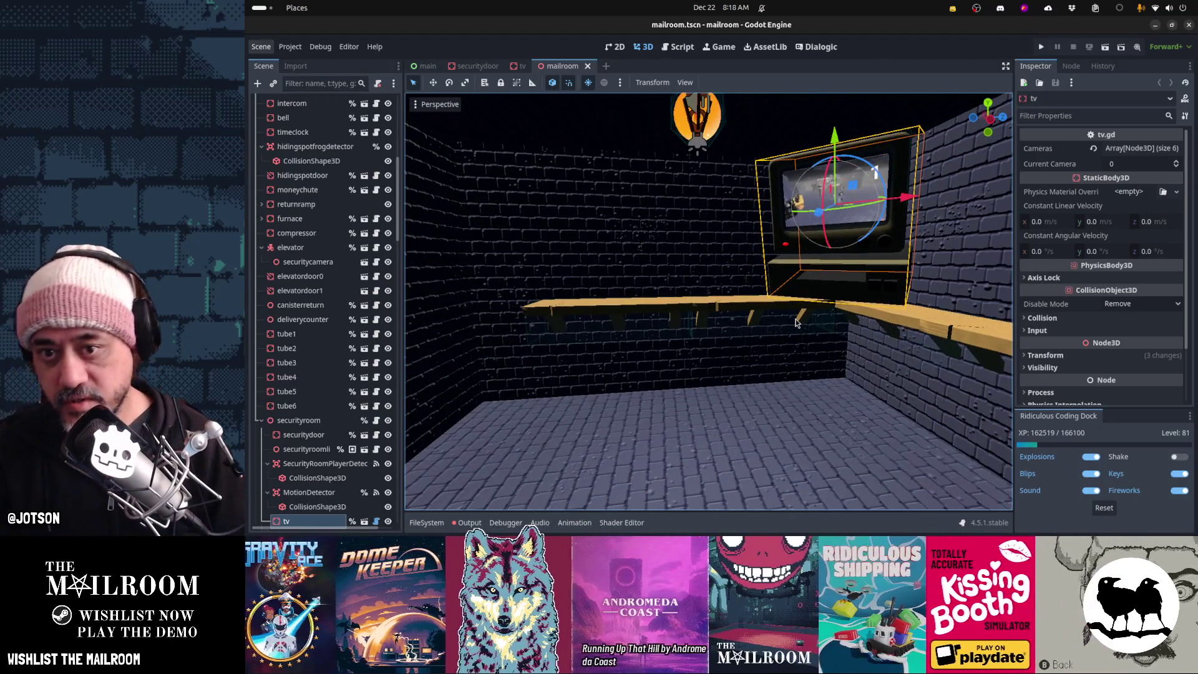
pyautogui.press('F5')
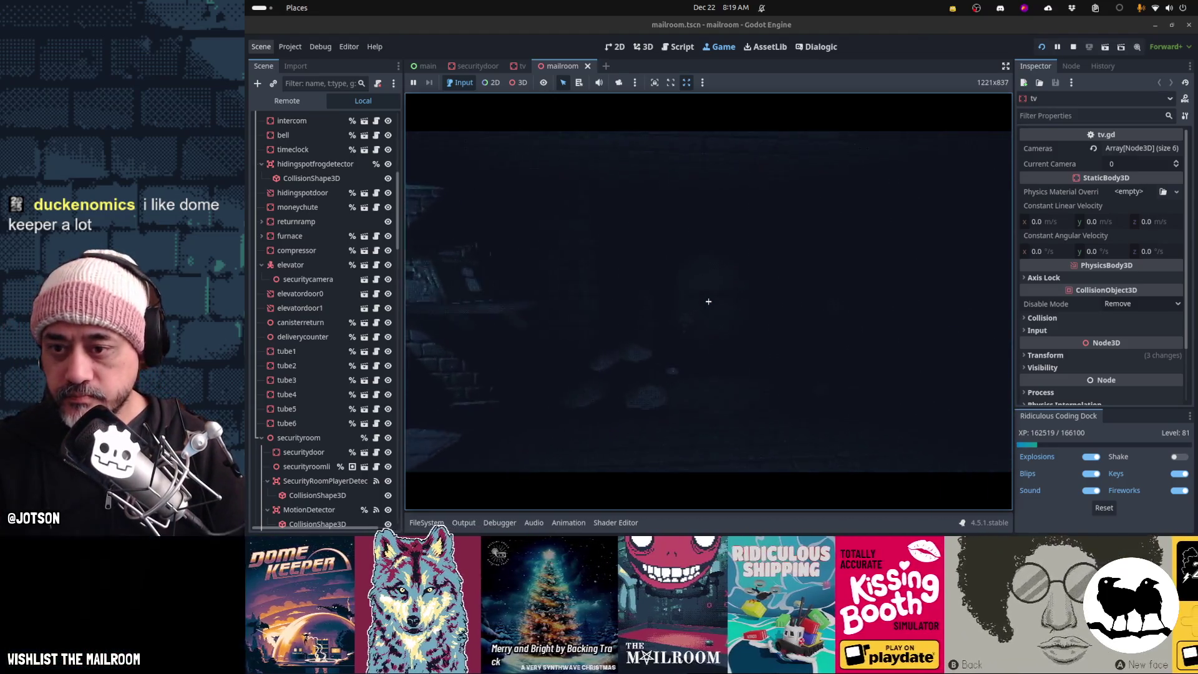
# Step: In the running game, open the security room door and cycle the TV's camera feeds
pyautogui.click(709, 301)
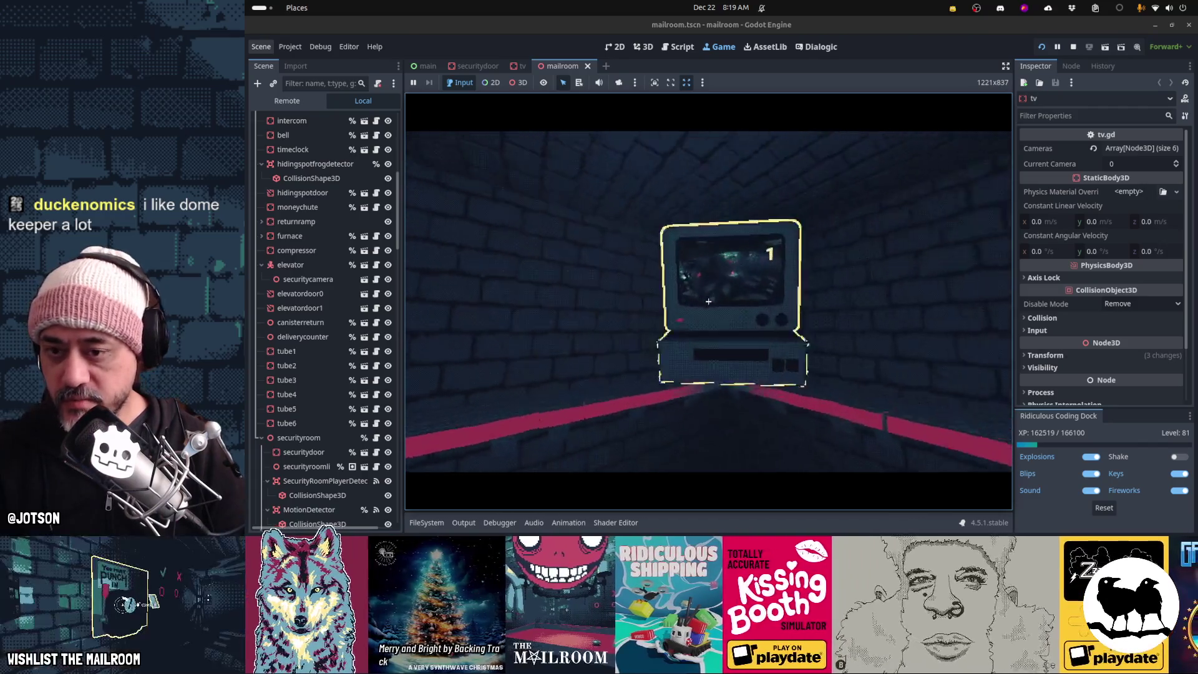
pyautogui.click(709, 301)
pyautogui.click(708, 301)
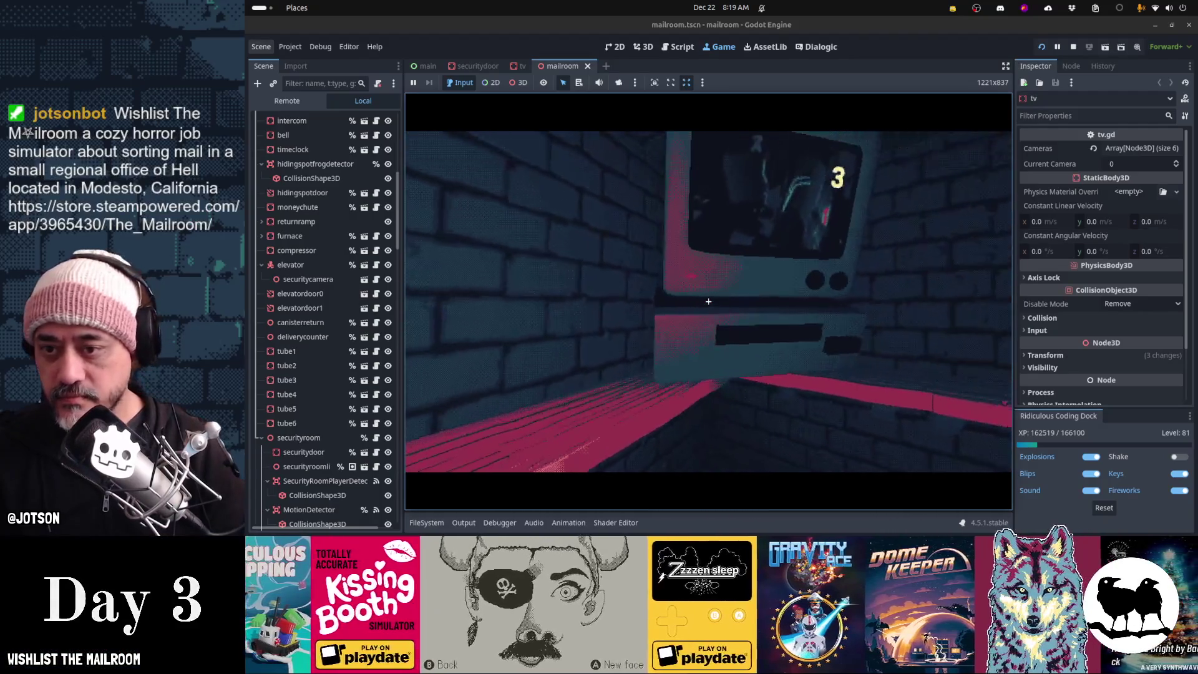
# Step: Walk back, then up to the VCR under the TV, and stop the game with F8
pyautogui.press('s')
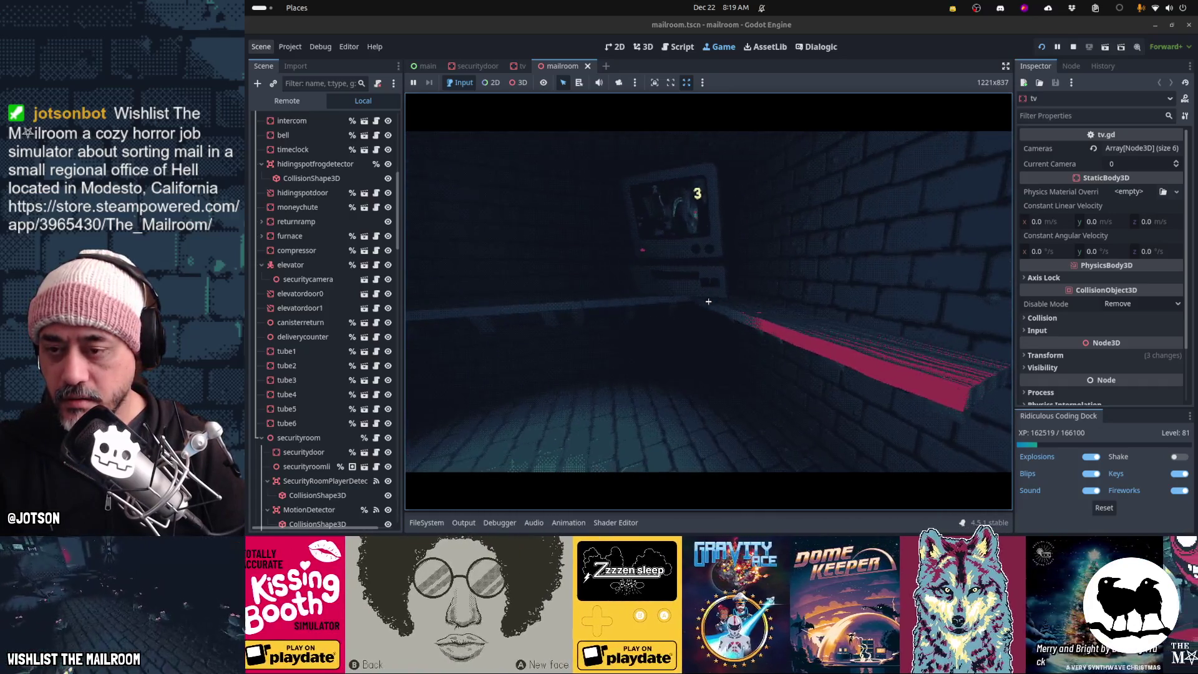
pyautogui.press('w')
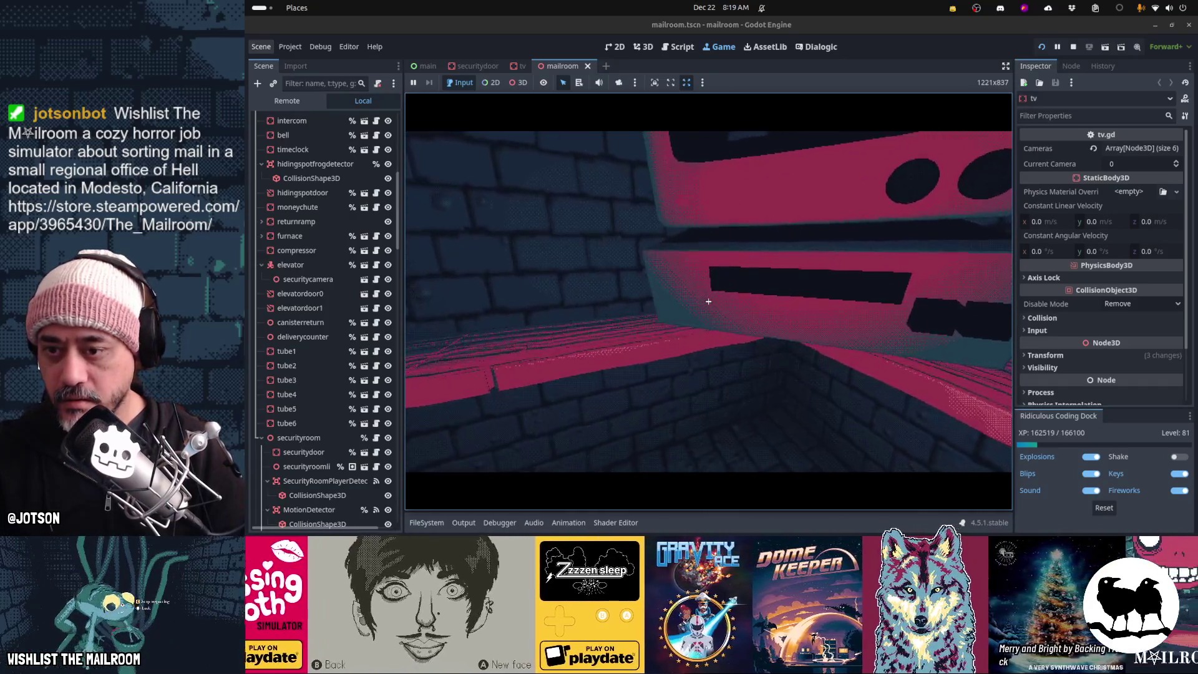
pyautogui.press('F8')
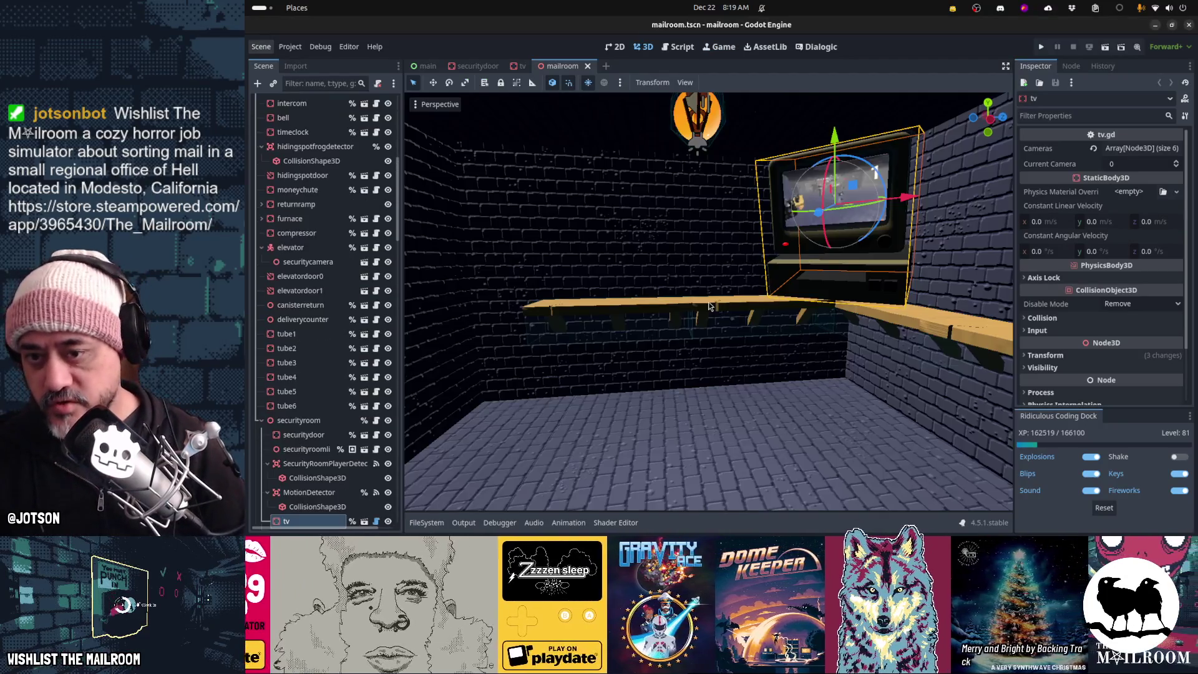
# Step: Back in the editor, open the tv.tscn scene and select the TV root node
pyautogui.hotkey('alt', 'Tab')
pyautogui.moveTo(709, 306); pyautogui.dragTo(461, 415)
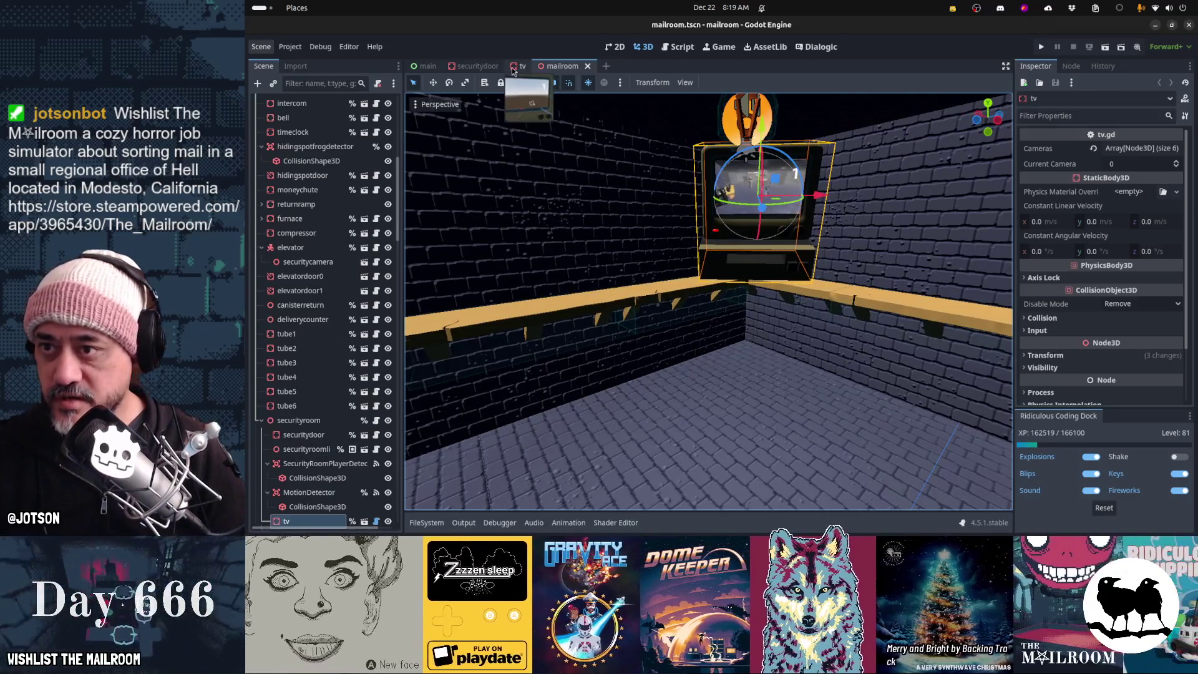
pyautogui.click(521, 66)
pyautogui.click(714, 361)
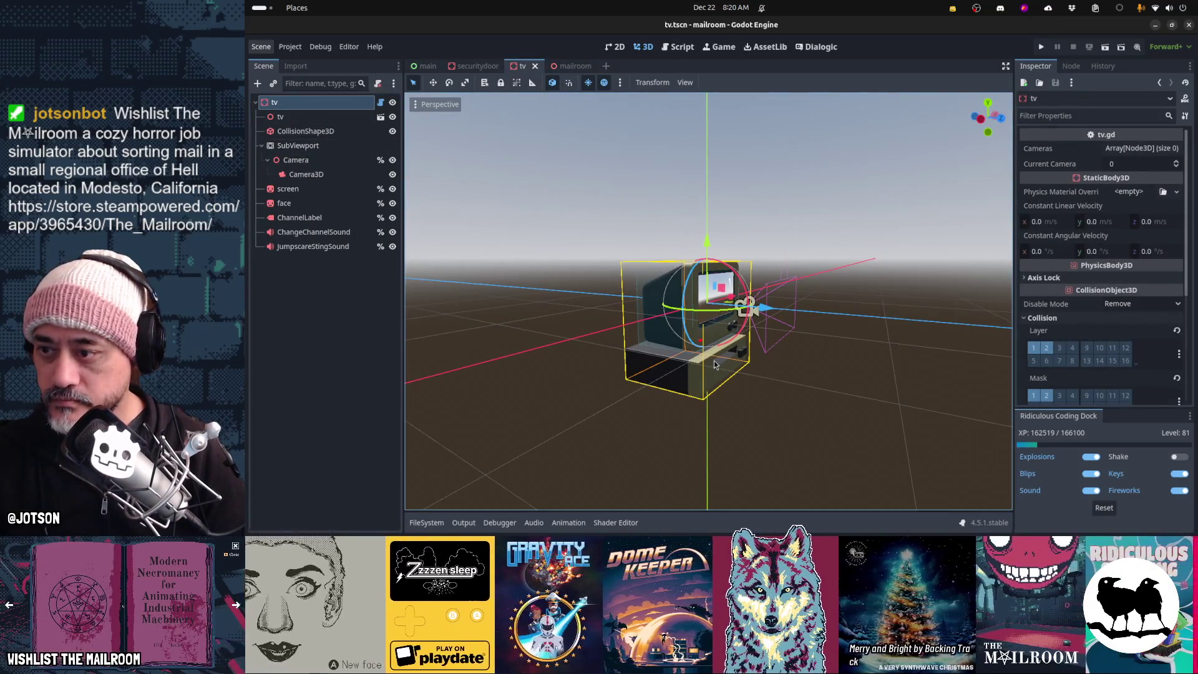
# Step: Zoom and orbit to a close, level view of the VCR beneath the TV
pyautogui.scroll(2, 714, 362)
pyautogui.scroll(5, 714, 365)
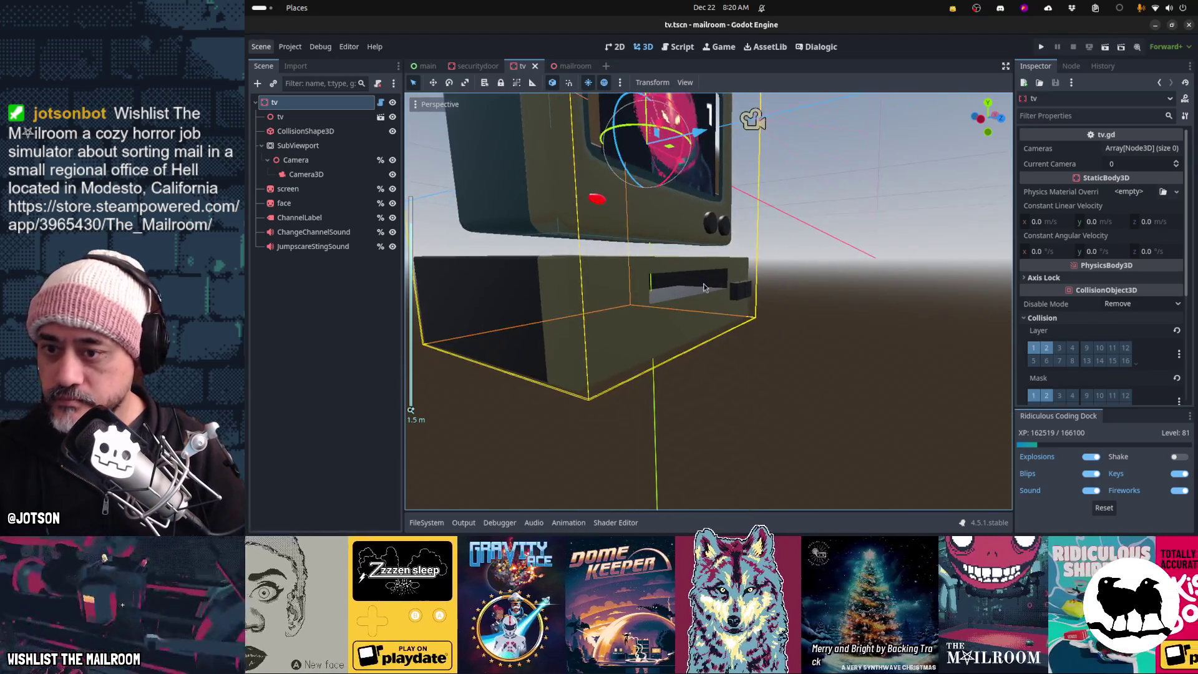
pyautogui.moveTo(699, 319); pyautogui.dragTo(699, 289)
pyautogui.scroll(2, 699, 289)
pyautogui.hotkey('alt', 'Tab')
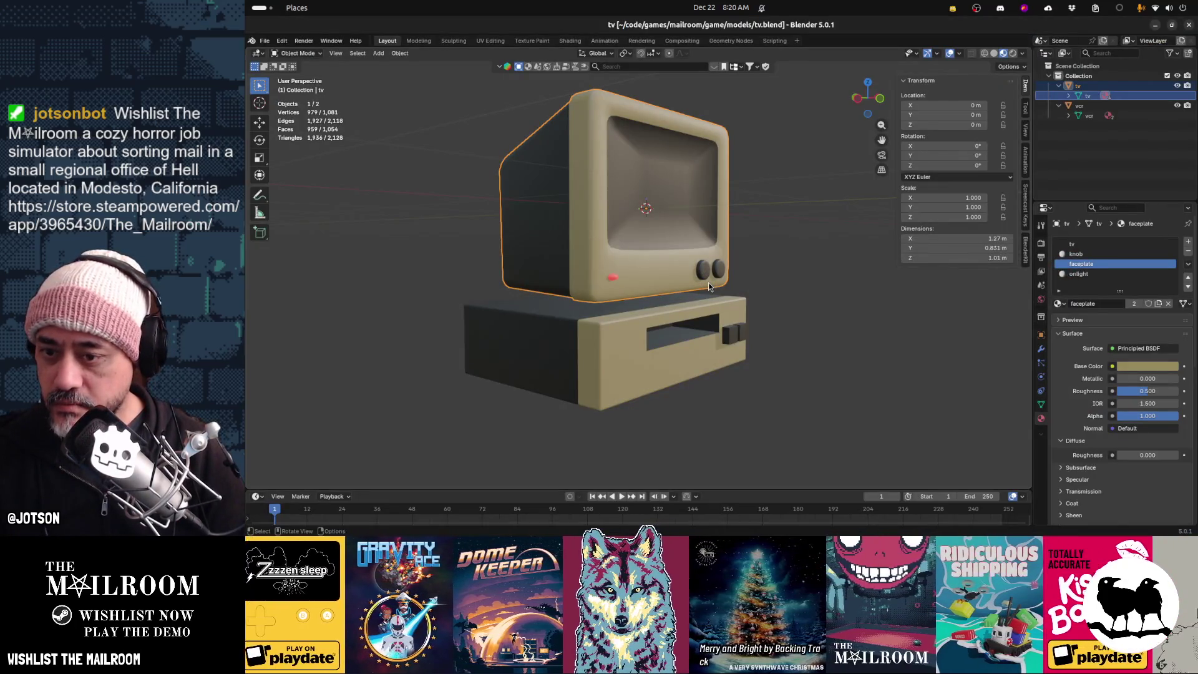
# Step: Circle-select the VCR's tape-slot face in Edit Mode
pyautogui.click(675, 363)
pyautogui.press('Tab')
pyautogui.press('c')
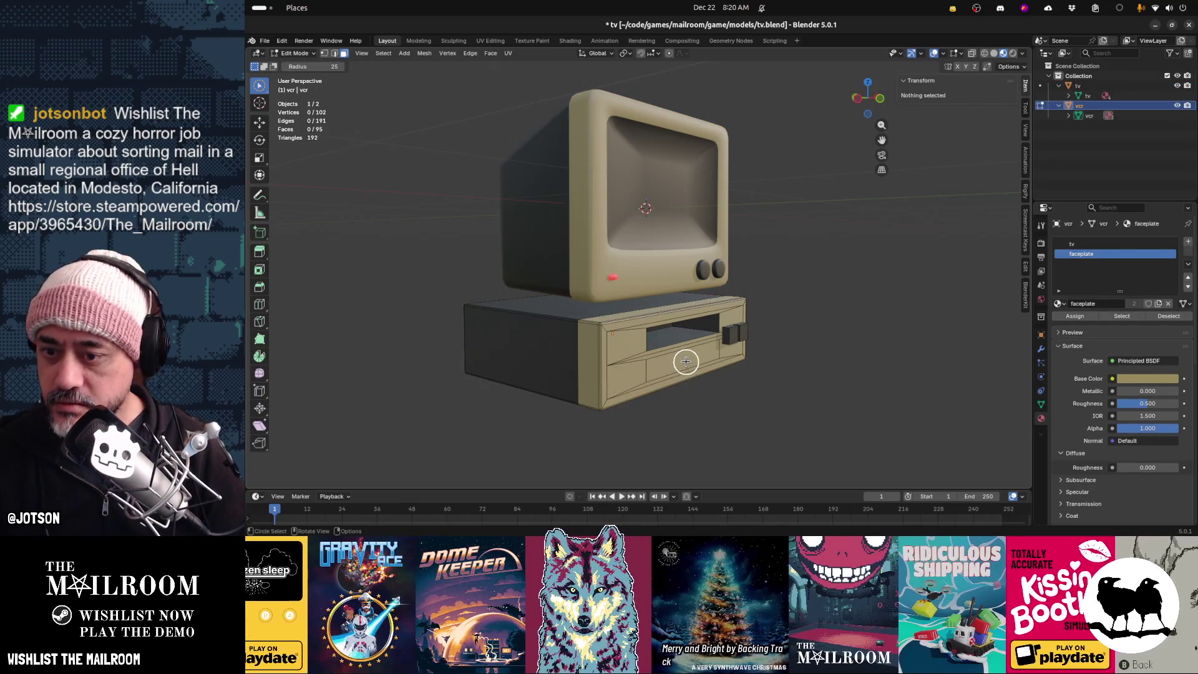
pyautogui.scroll(2, 686, 362)
pyautogui.click(727, 469)
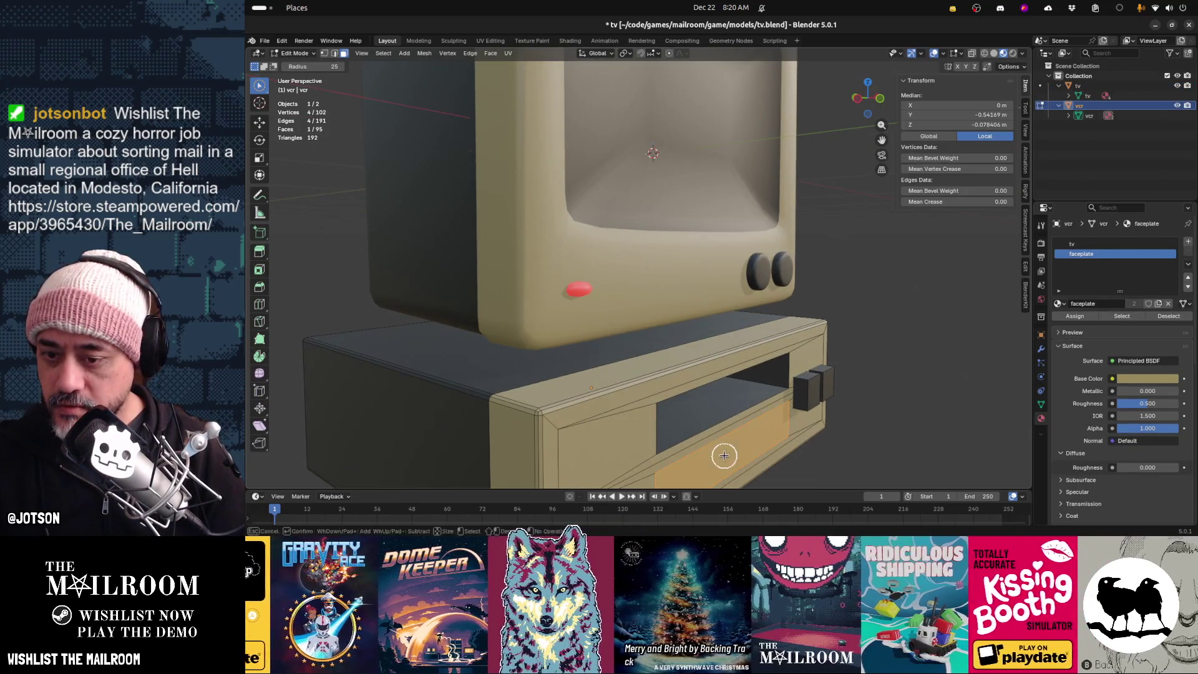
pyautogui.press('Escape')
# Step: Assign the tv material to the slot face and save tv.blend
pyautogui.click(1072, 244)
pyautogui.click(1075, 316)
pyautogui.hotkey('alt', 'a')
pyautogui.hotkey('ctrl', 's')
pyautogui.hotkey('alt', 'Tab')
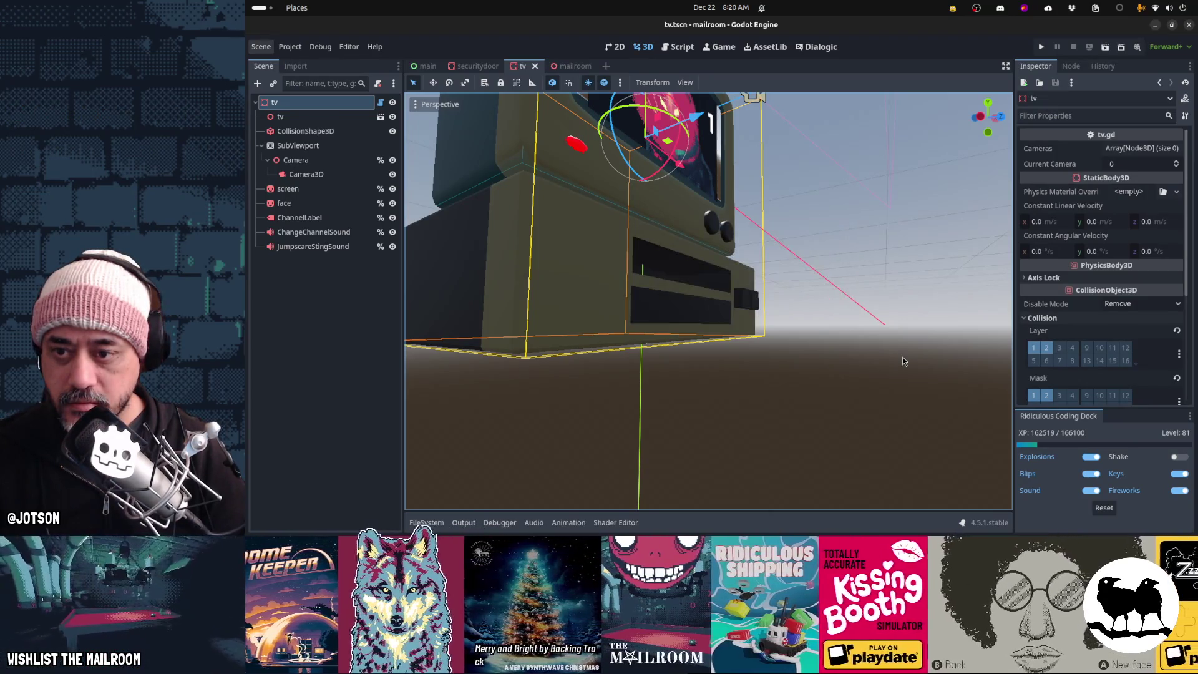
# Step: Add a Label3D node to the TV scene and rename it ClockLabel
pyautogui.click(259, 83)
pyautogui.write('spr')
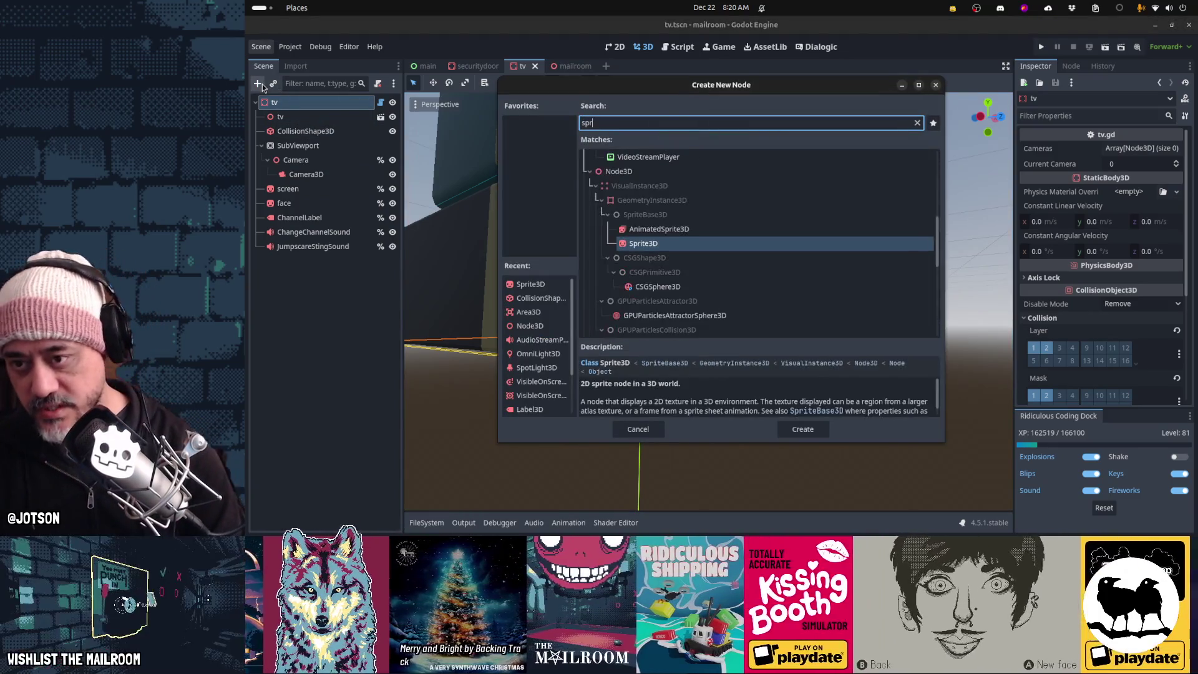
pyautogui.press('BackSpace')
pyautogui.press('BackSpace')
pyautogui.press('BackSpace')
pyautogui.write('label3d')
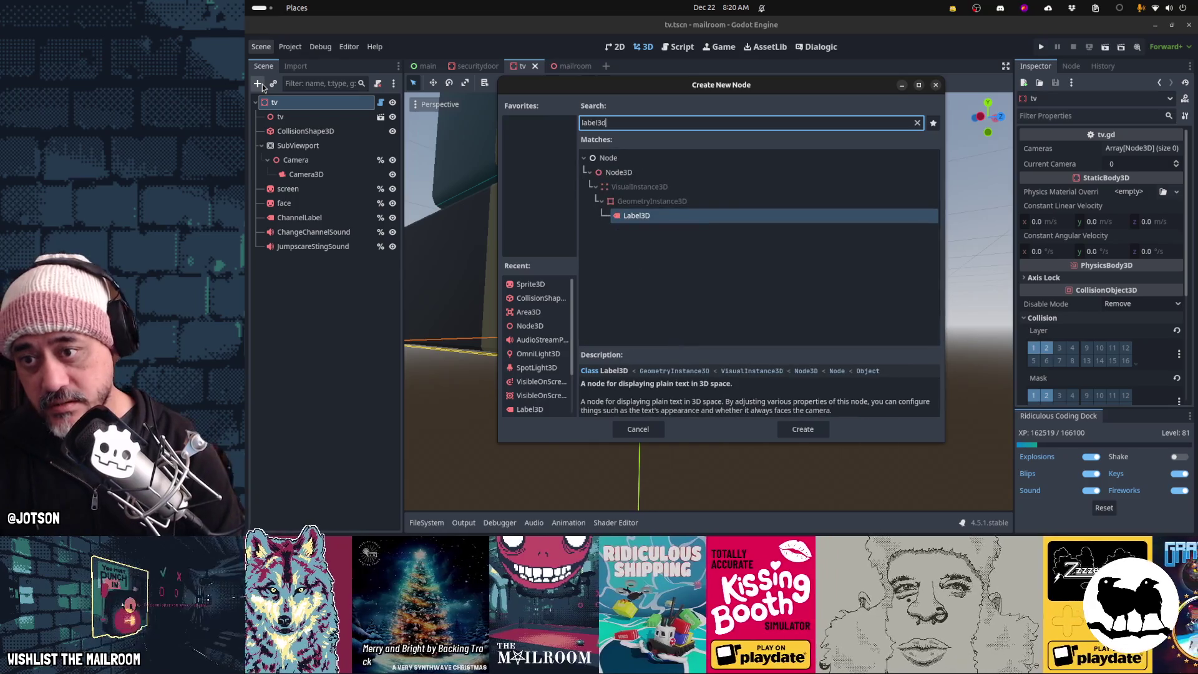
pyautogui.press('Return')
pyautogui.press('F2')
pyautogui.write('C')
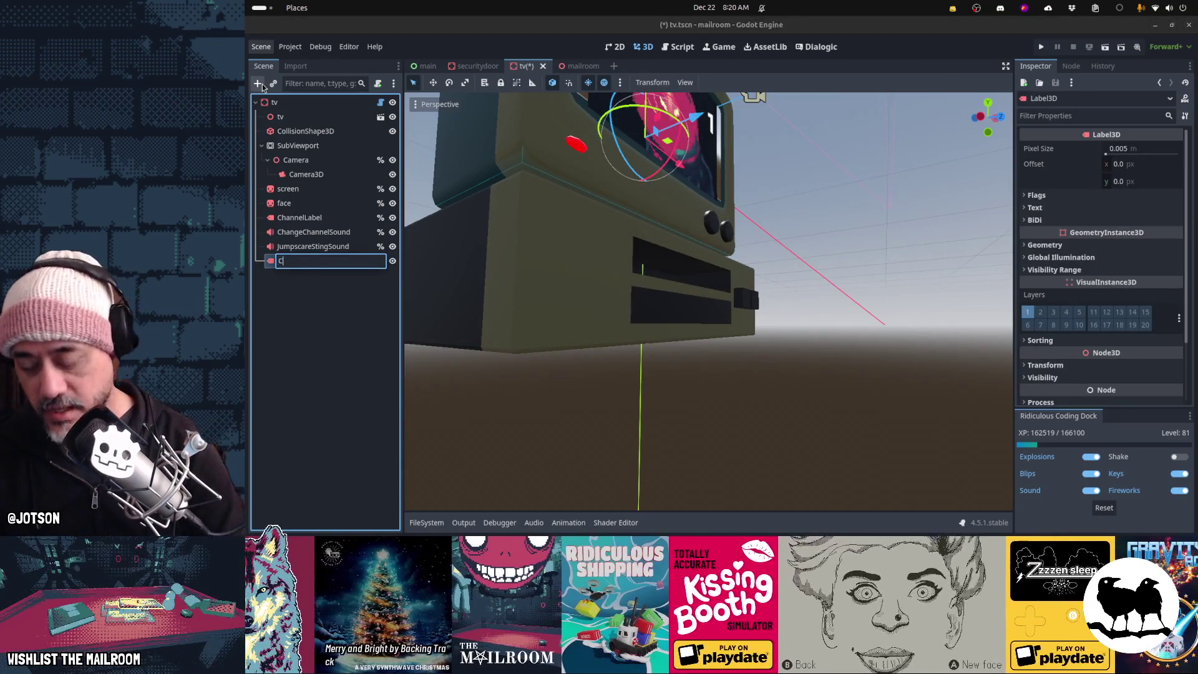
pyautogui.write('lockLabe')
pyautogui.press('Return')
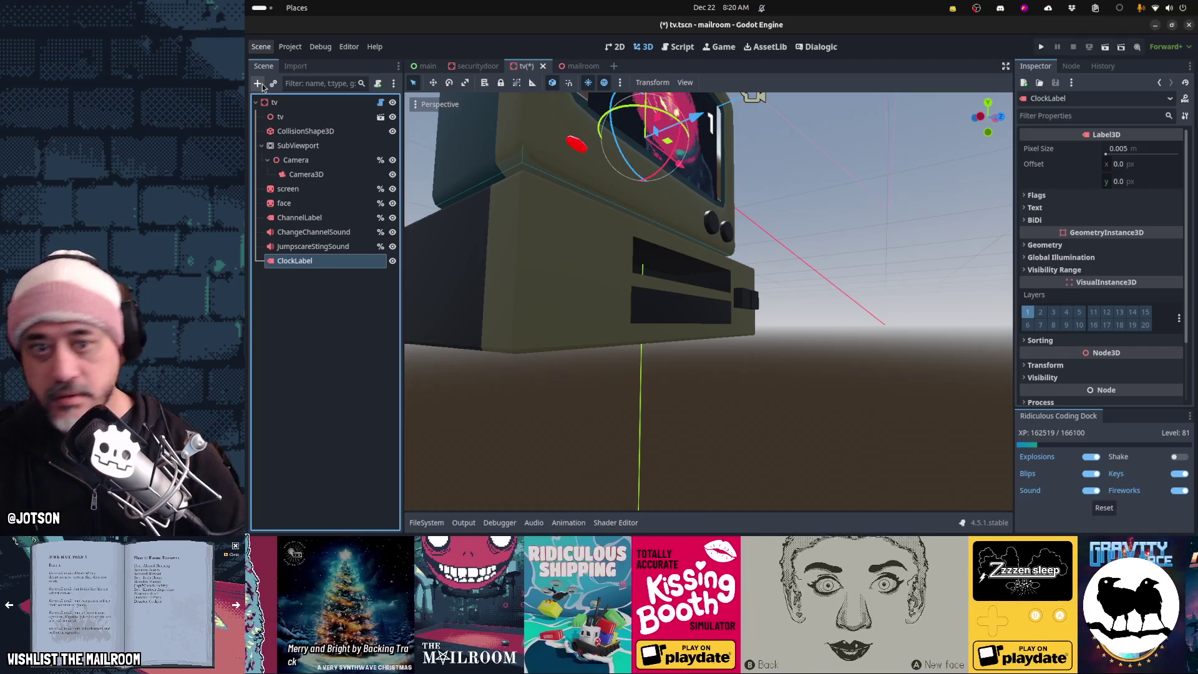
# Step: Set the label's text to 12:00 and move it down beside the TV
pyautogui.click(1109, 211)
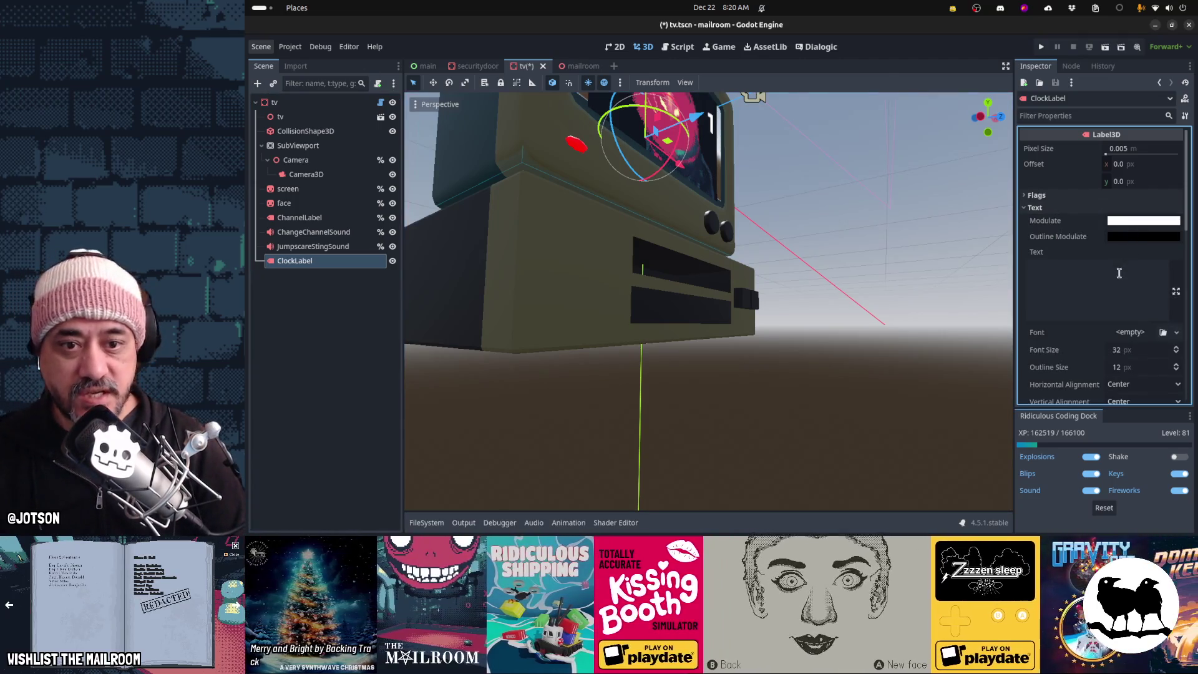
pyautogui.click(1119, 273)
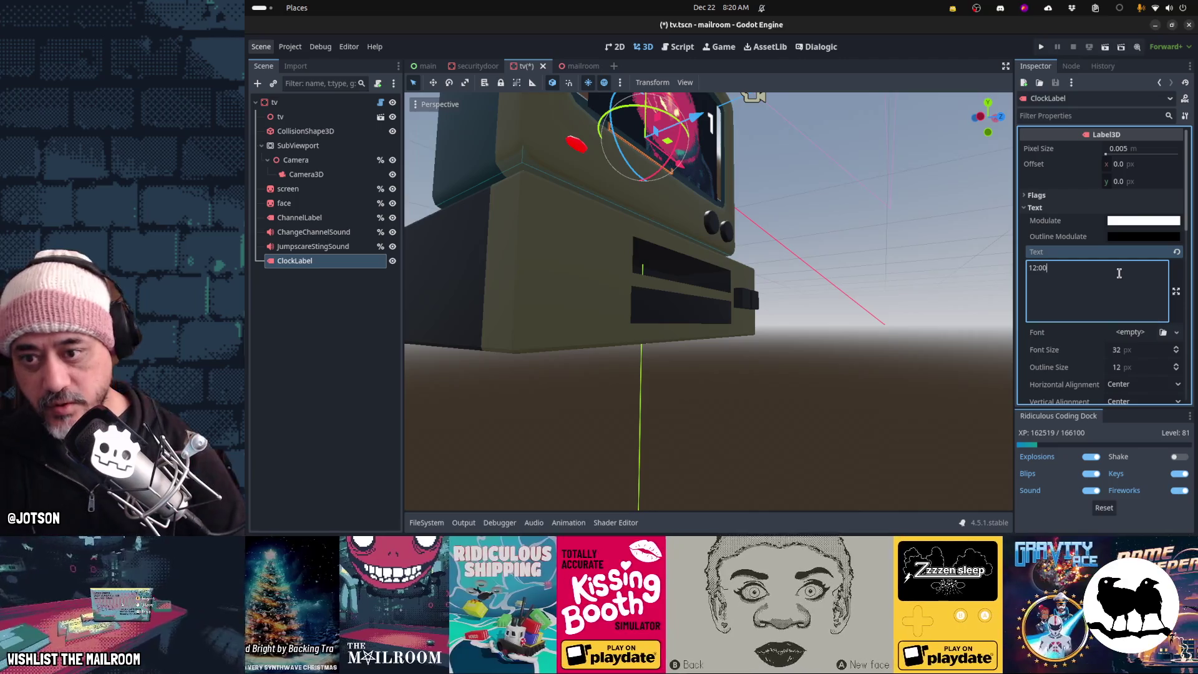
pyautogui.moveTo(784, 364); pyautogui.dragTo(624, 350)
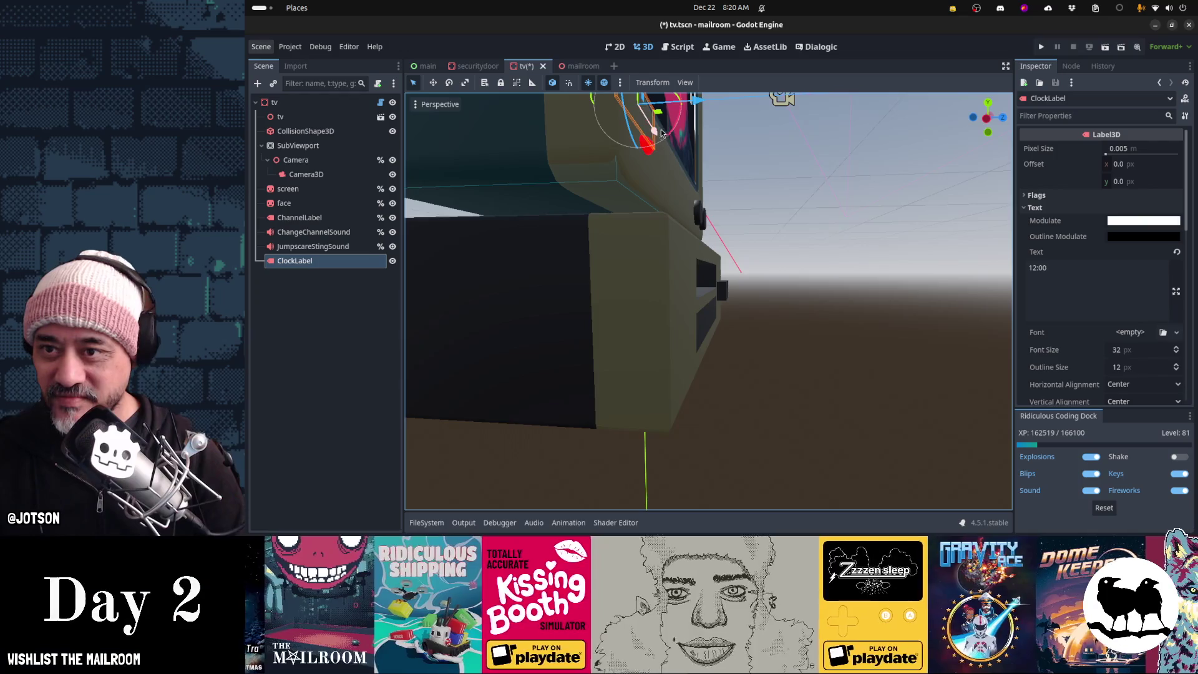
pyautogui.moveTo(659, 117)
pyautogui.mouseDown()
pyautogui.moveTo(774, 125)
pyautogui.moveTo(726, 310)
pyautogui.moveTo(733, 274)
pyautogui.moveTo(749, 287)
pyautogui.moveTo(724, 312)
pyautogui.mouseUp()
pyautogui.press('KP_1')
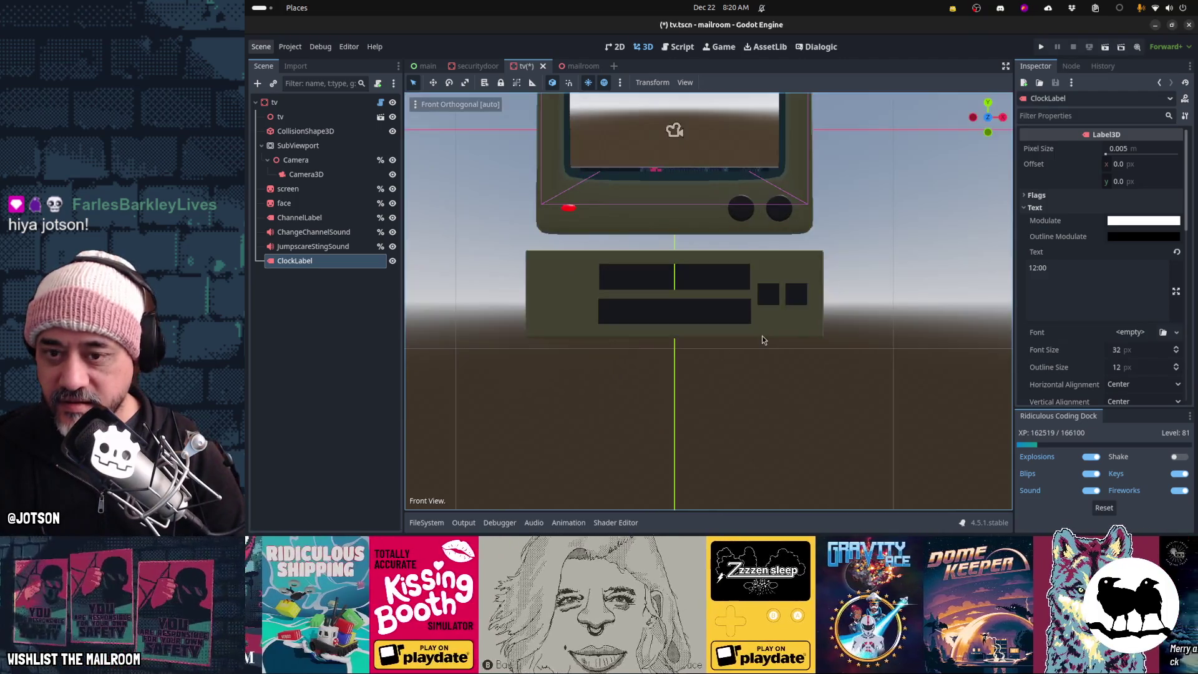
# Step: Move ClockLabel down along Y and forward along Z onto the VCR's lower slot
pyautogui.scroll(-2, 762, 335)
pyautogui.press('KP_7')
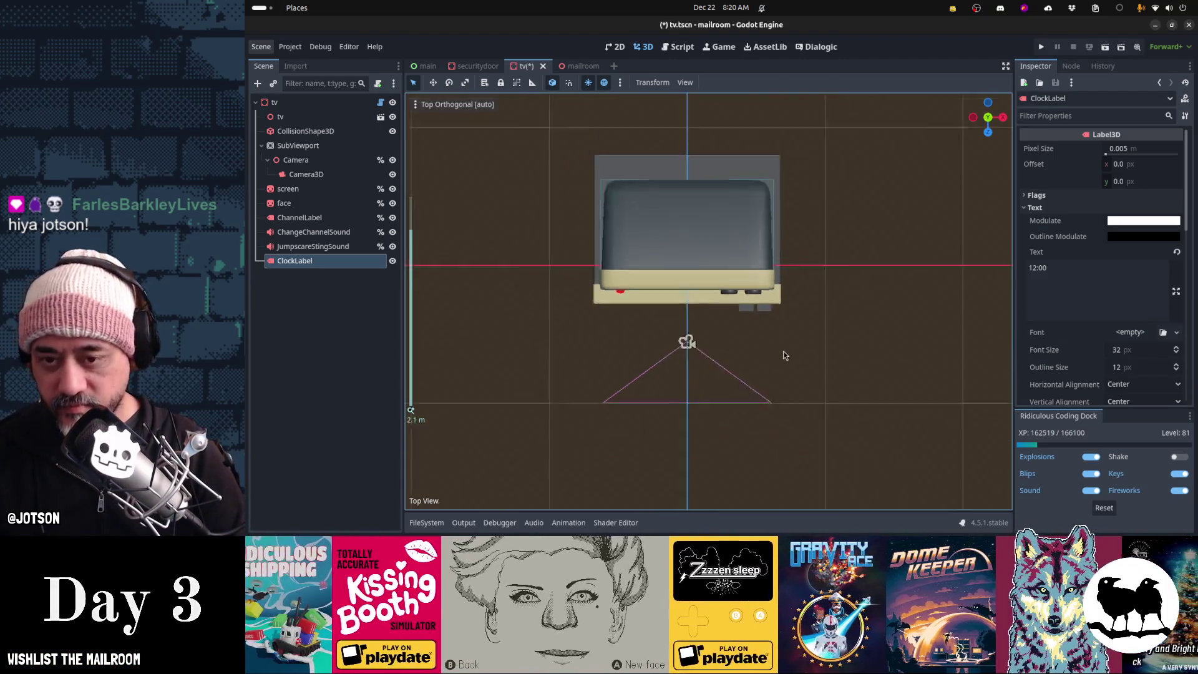
pyautogui.scroll(-3, 784, 355)
pyautogui.moveTo(781, 348)
pyautogui.mouseDown()
pyautogui.moveTo(848, 256)
pyautogui.moveTo(798, 283)
pyautogui.moveTo(725, 272)
pyautogui.moveTo(746, 291)
pyautogui.mouseUp()
pyautogui.scroll(5, 748, 291)
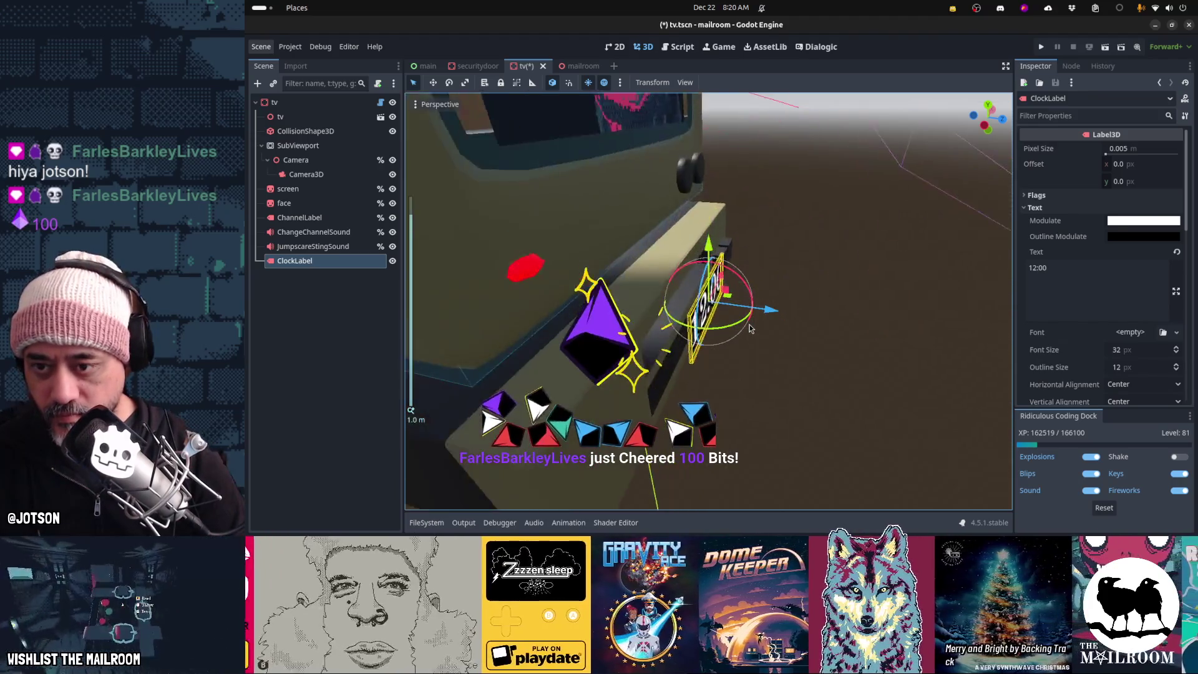
pyautogui.press('KP_1')
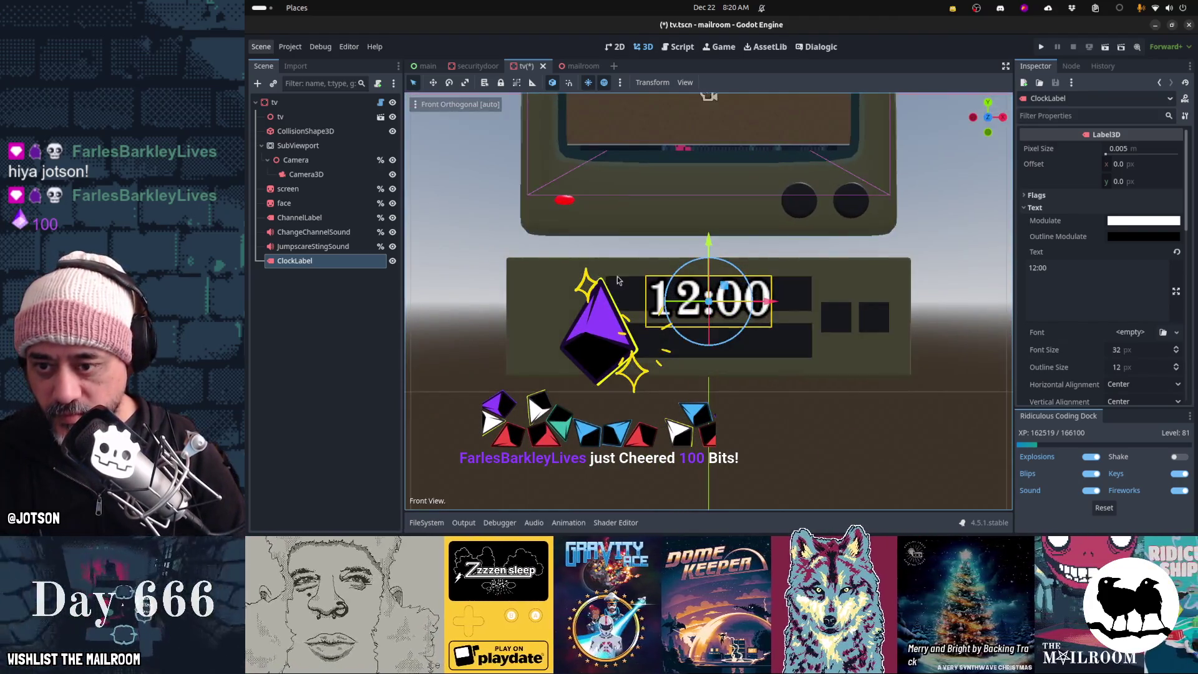
pyautogui.moveTo(701, 246); pyautogui.dragTo(710, 286)
pyautogui.moveTo(710, 286); pyautogui.dragTo(836, 354)
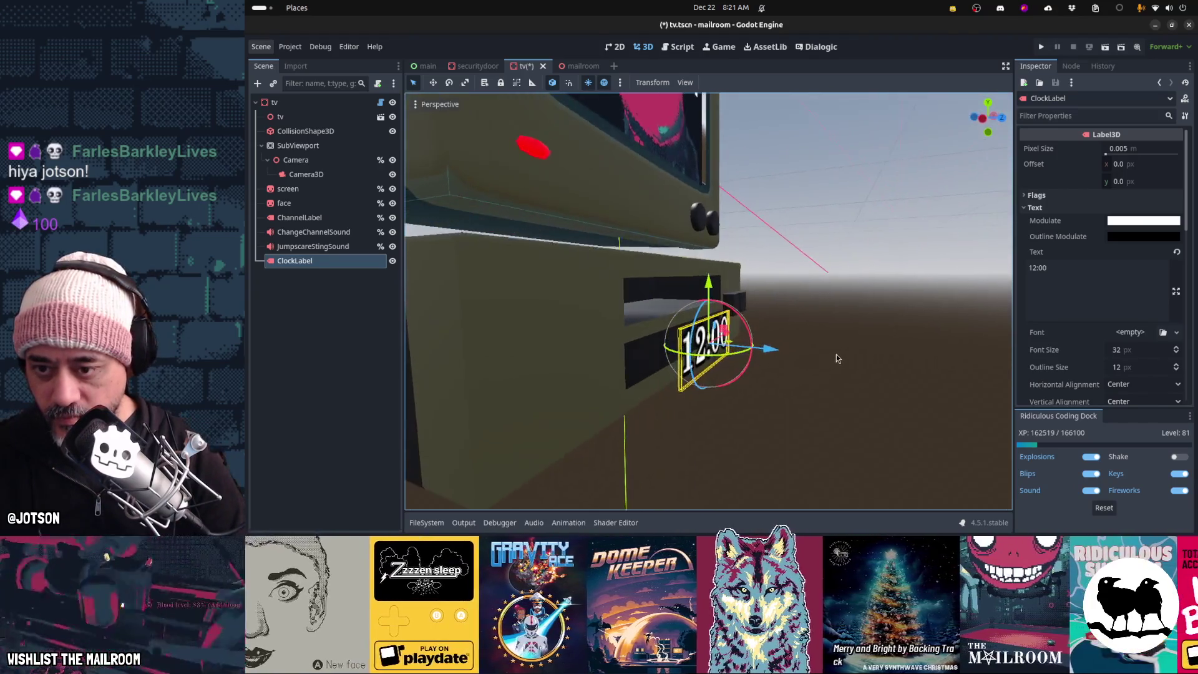
pyautogui.moveTo(761, 348)
pyautogui.mouseDown()
pyautogui.moveTo(745, 350)
pyautogui.moveTo(816, 355)
pyautogui.mouseUp()
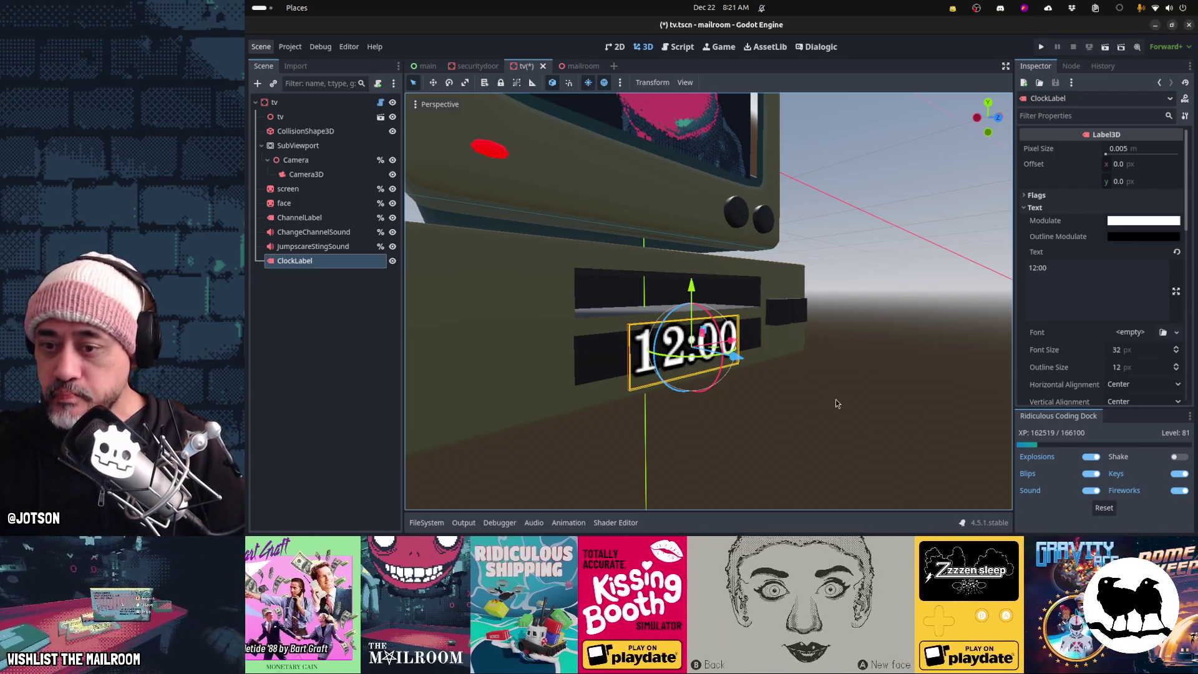
pyautogui.press('KP_1')
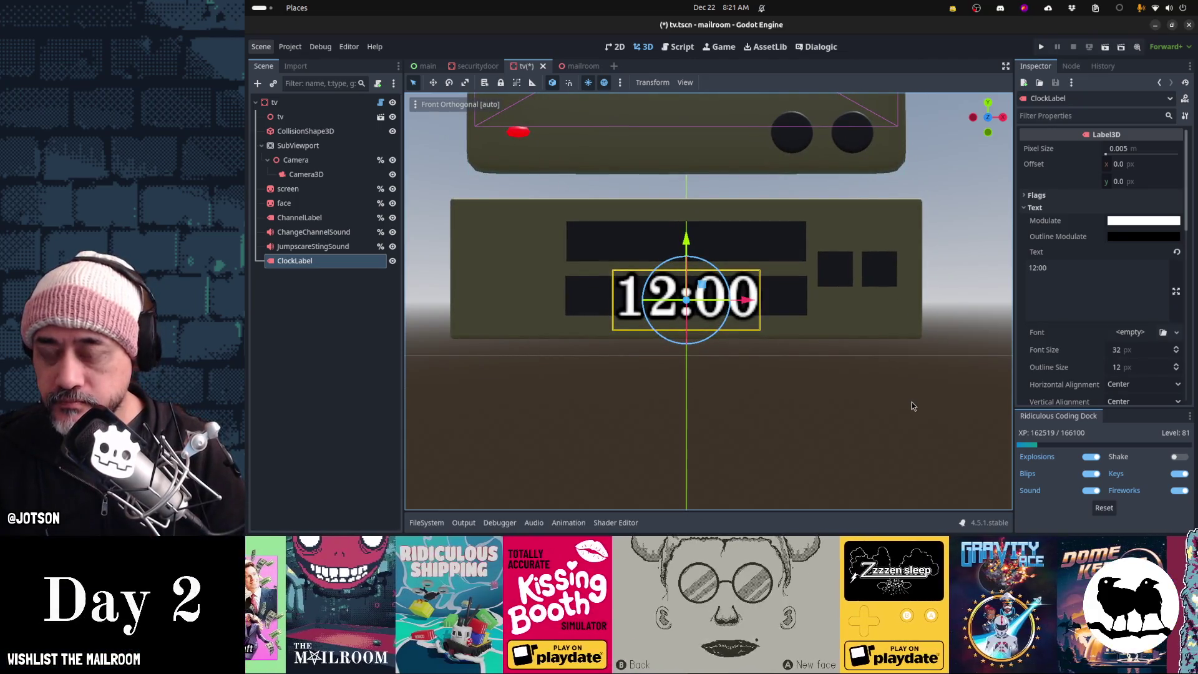
# Step: Scale the clock label down to about 0.62 so it fits inside the slot
pyautogui.press('s')
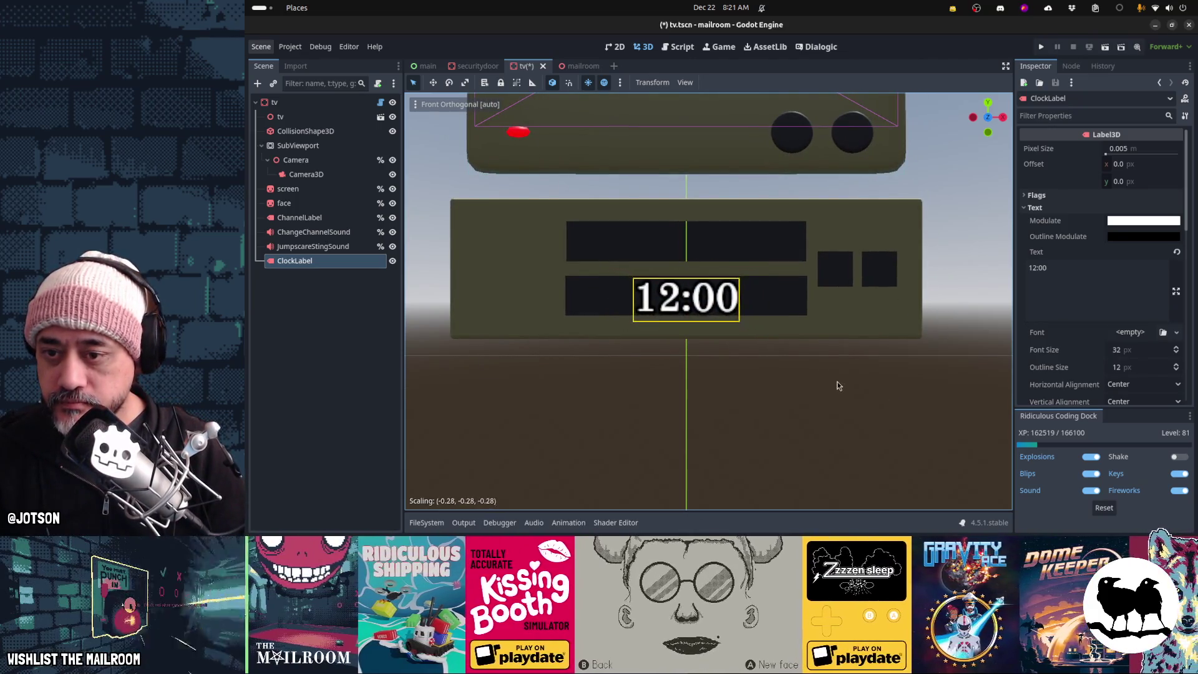
pyautogui.press('Escape')
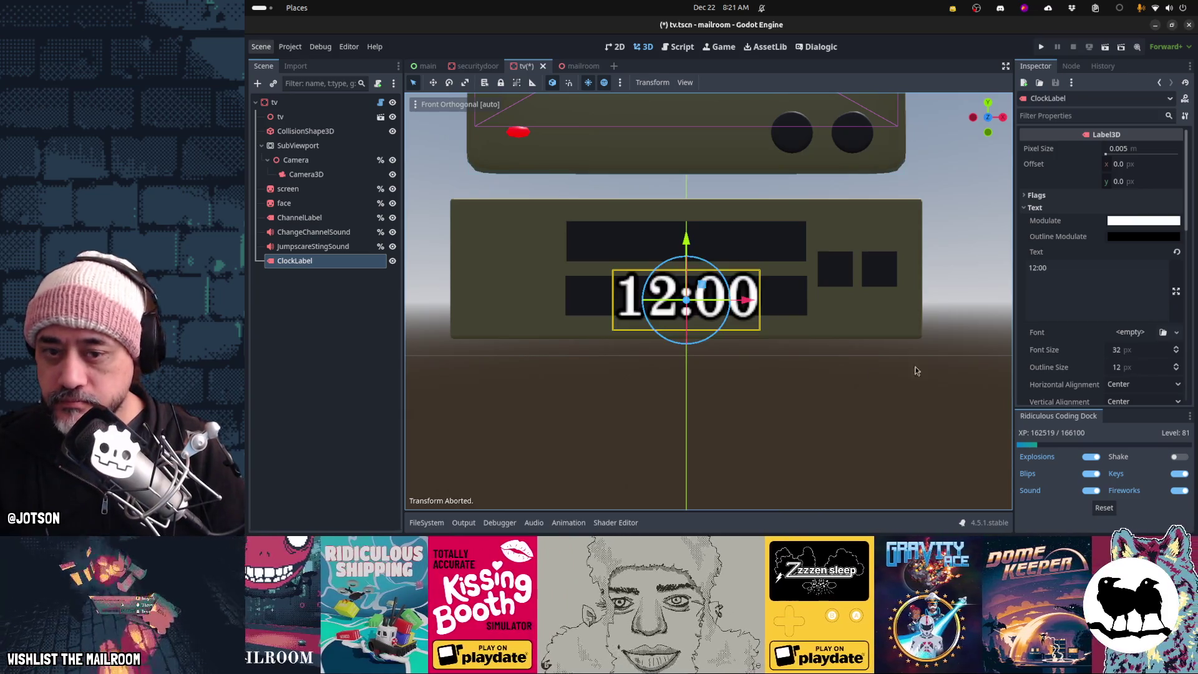
pyautogui.scroll(-1, 1147, 317)
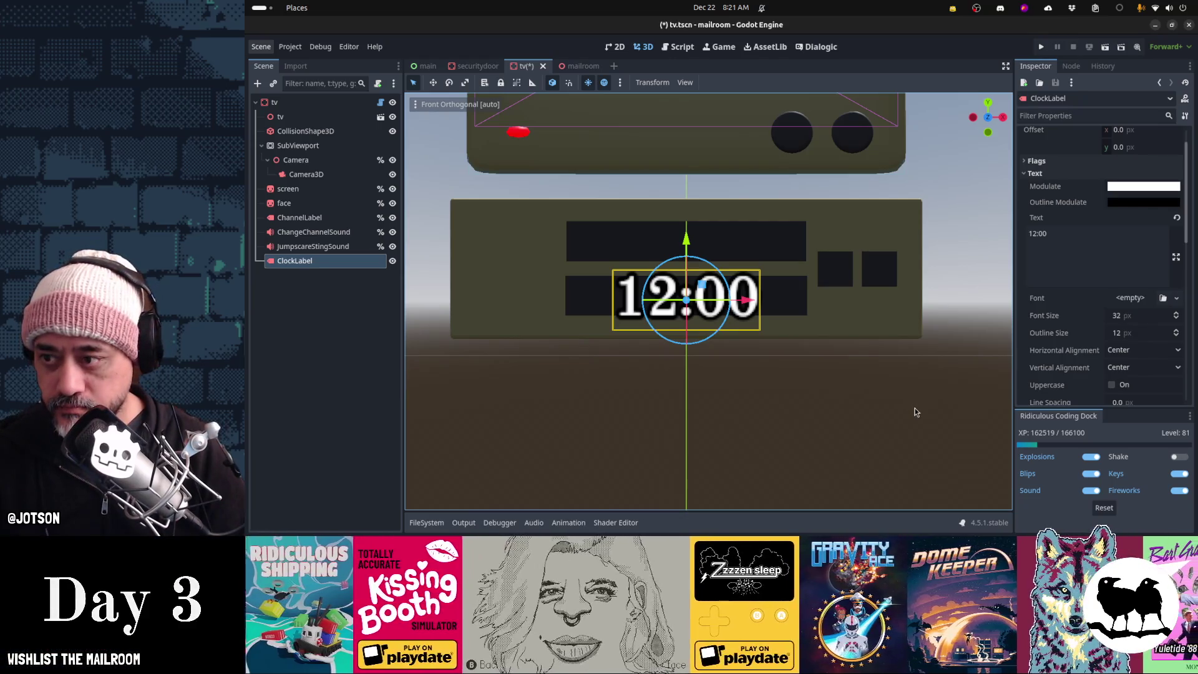
pyautogui.press('s')
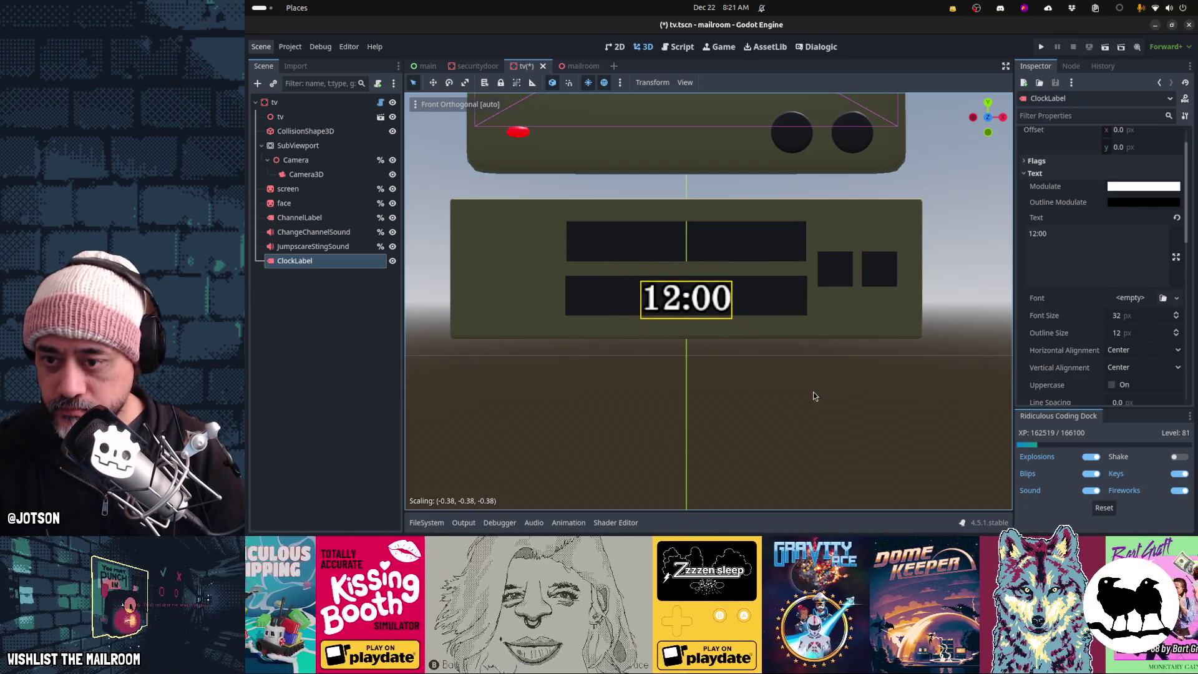
pyautogui.click(813, 397)
pyautogui.moveTo(714, 406)
pyautogui.mouseDown()
pyautogui.moveTo(823, 407)
pyautogui.moveTo(792, 406)
pyautogui.moveTo(825, 454)
pyautogui.moveTo(863, 442)
pyautogui.moveTo(755, 434)
pyautogui.moveTo(787, 411)
pyautogui.mouseUp()
pyautogui.scroll(1, 1088, 246)
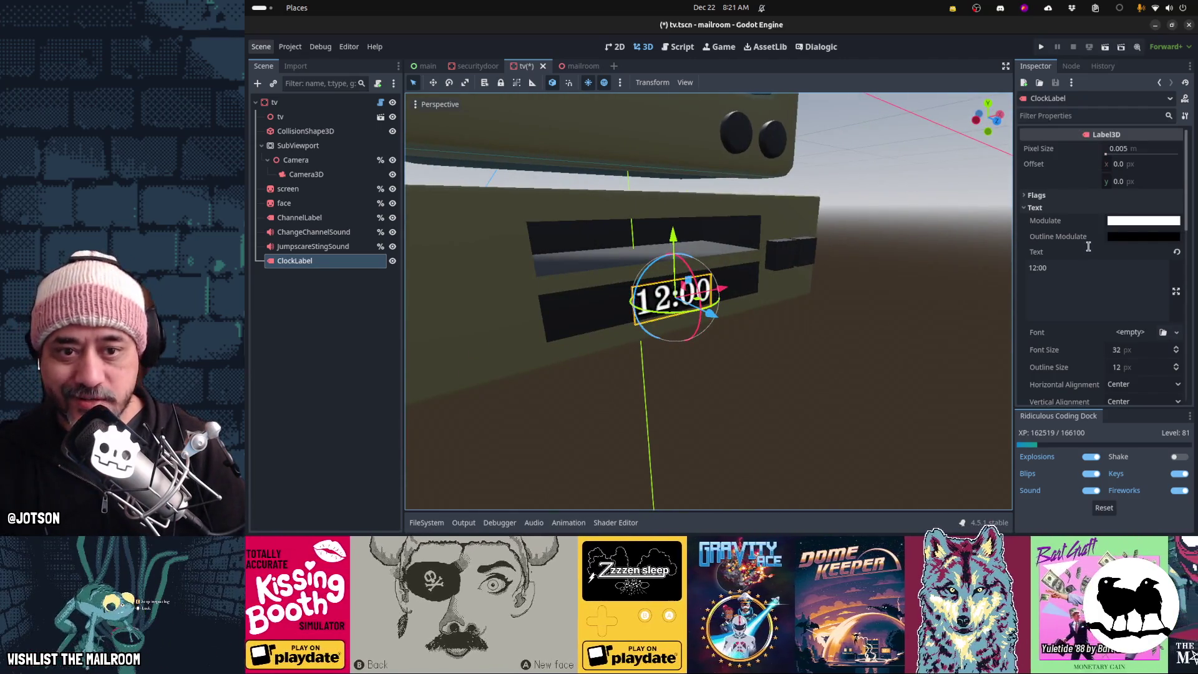
pyautogui.scroll(-3, 1129, 287)
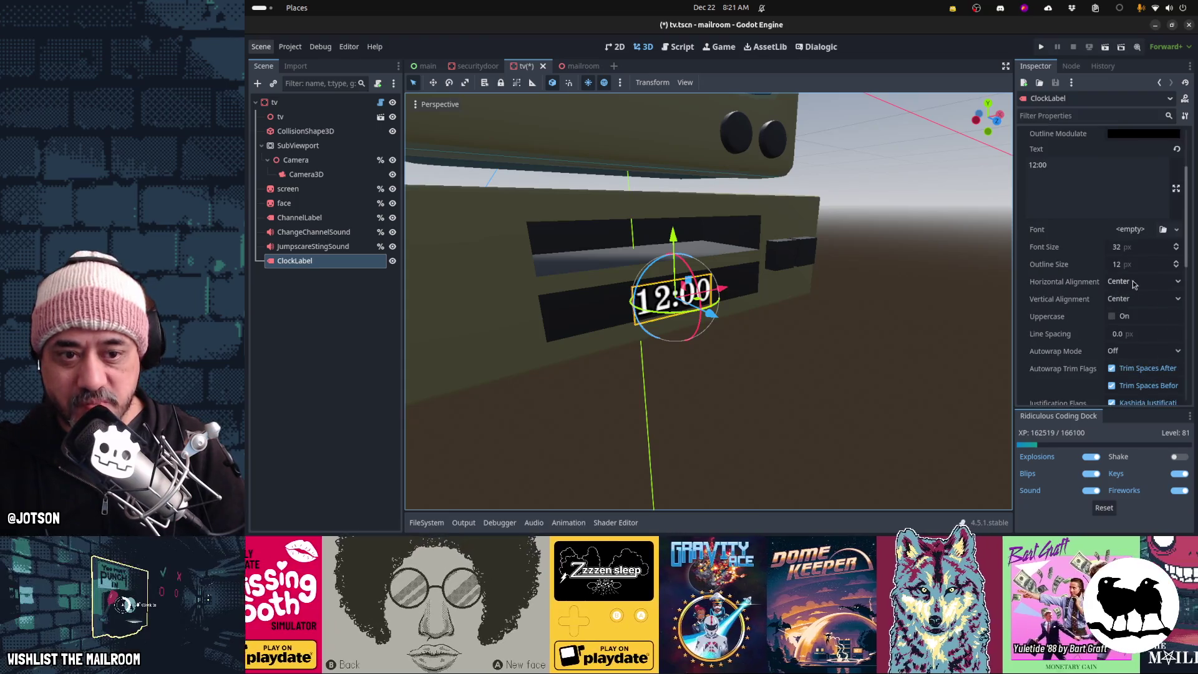
# Step: Browse font files for ClockLabel, cancel without choosing one, and switch to Firefox
pyautogui.click(1176, 229)
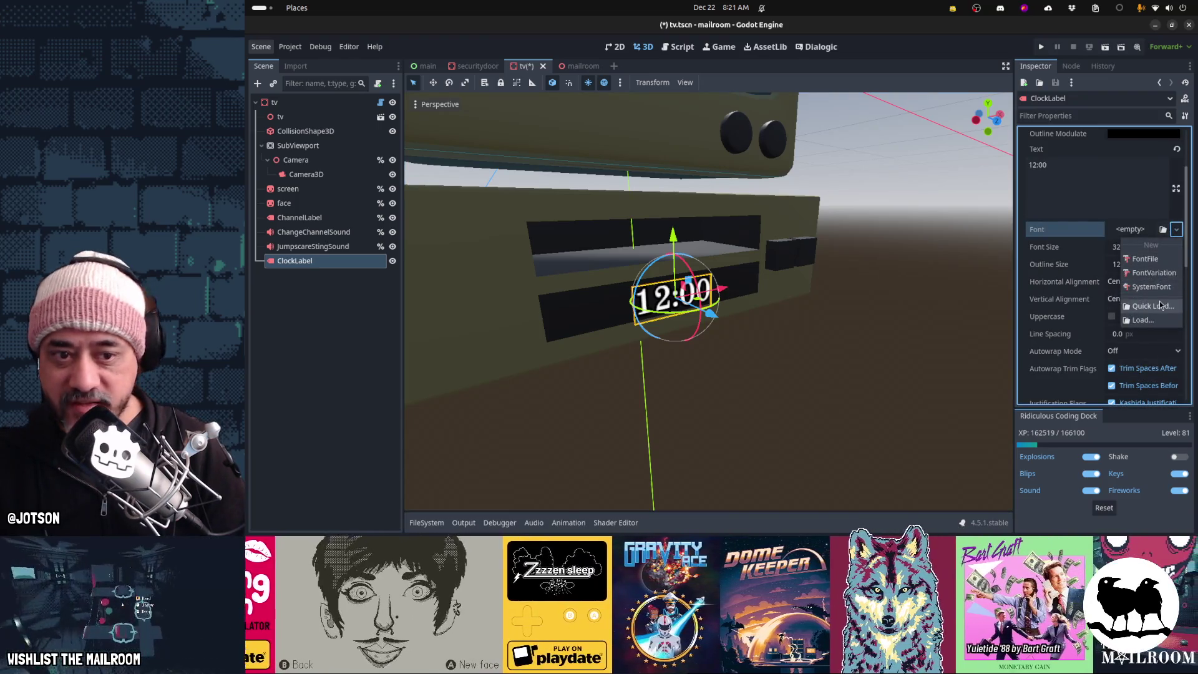
pyautogui.click(1160, 305)
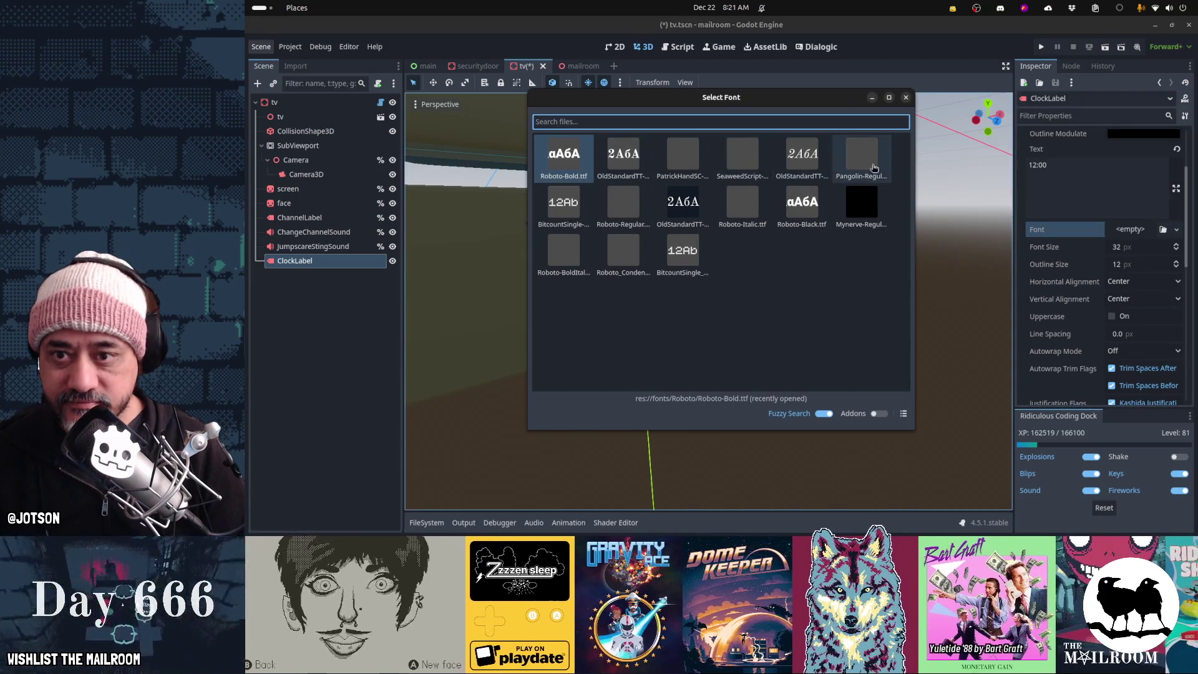
pyautogui.press('Escape')
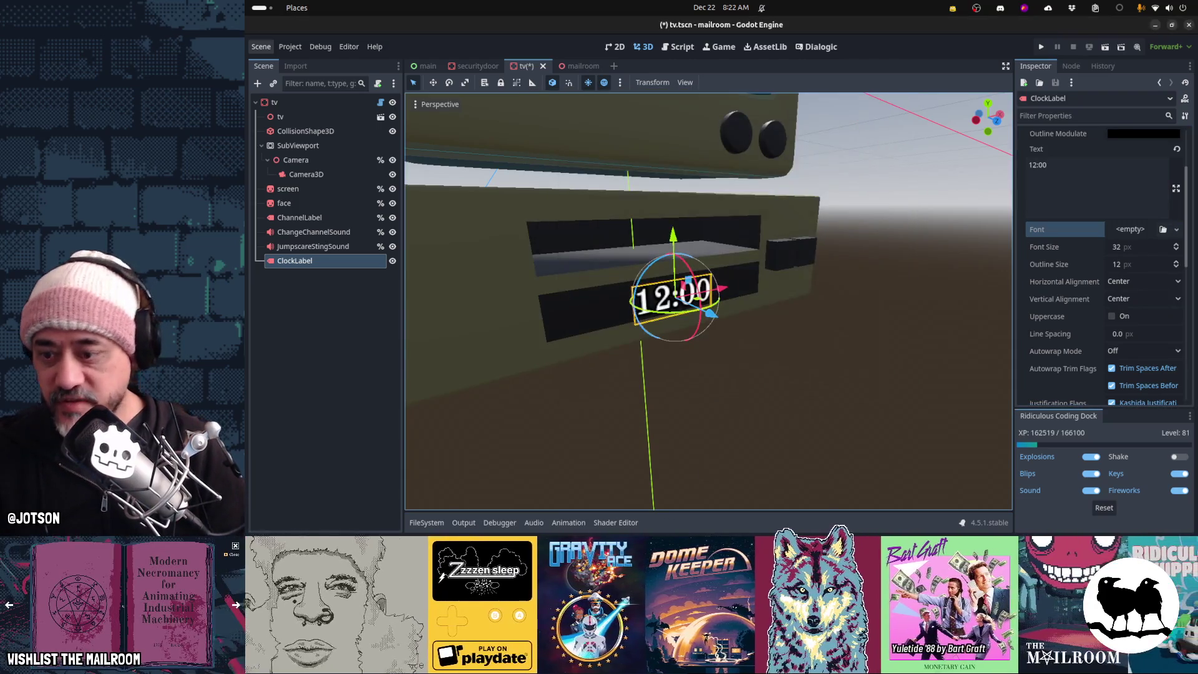
pyautogui.click(353, 523)
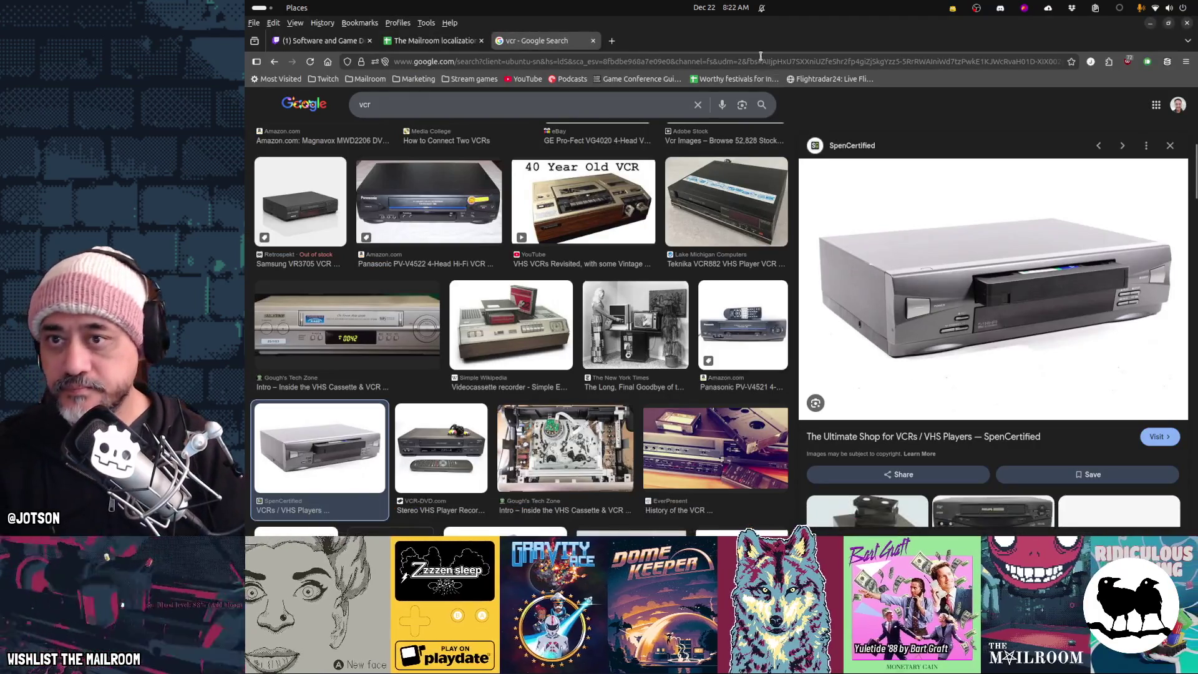
# Step: Go to fonts.google.com in the browser
pyautogui.hotkey('ctrl', 'l')
pyautogui.press('BackSpace')
pyautogui.write('onts.google.com/')
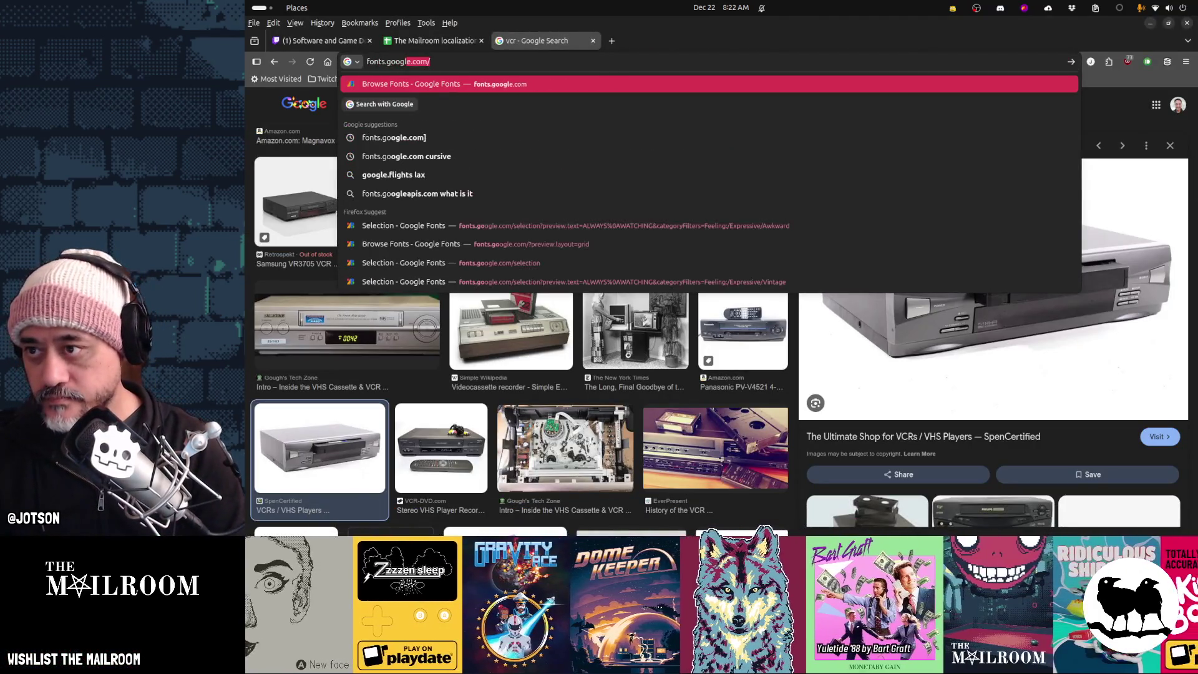
pyautogui.press('Return')
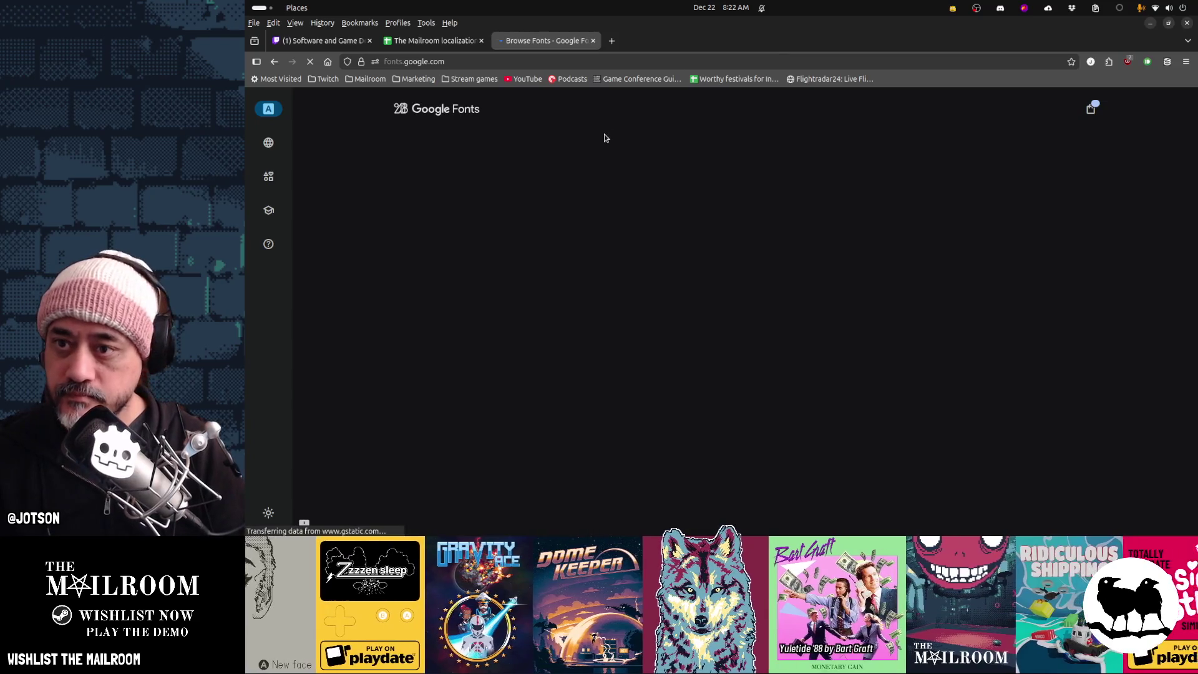
# Step: Search the catalogue for 'segment' and 'clock', then apply the Artistic feeling filter
pyautogui.click(614, 109)
pyautogui.write('sege')
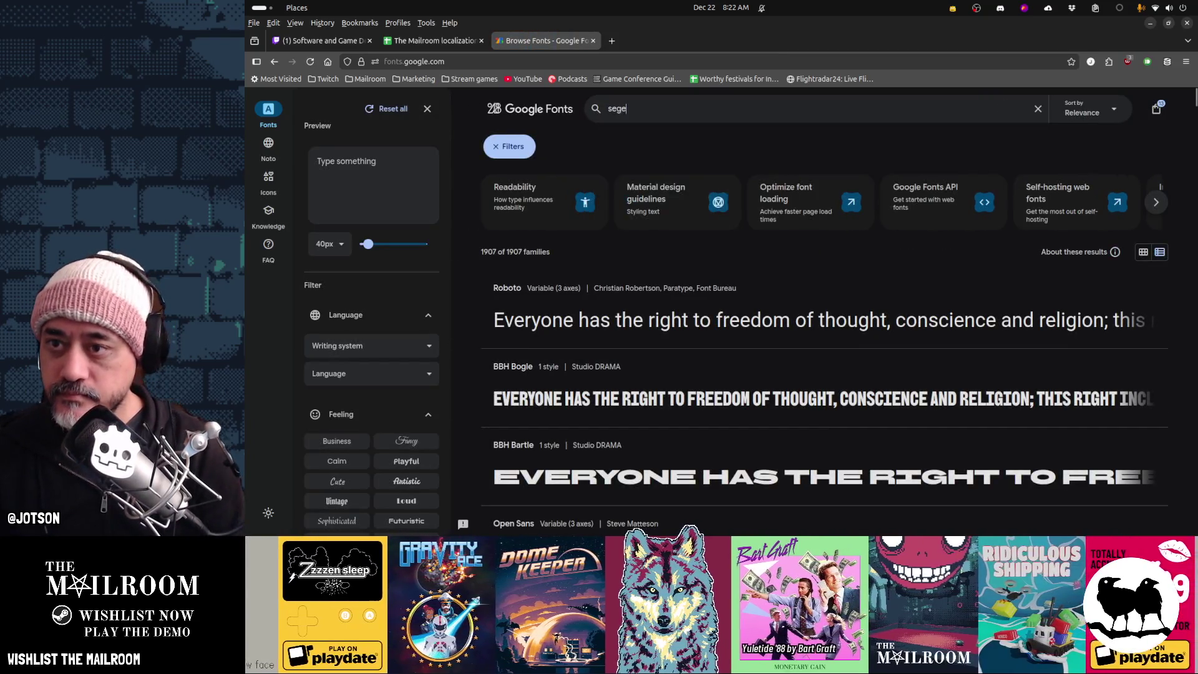
pyautogui.press('BackSpace')
pyautogui.write('ment')
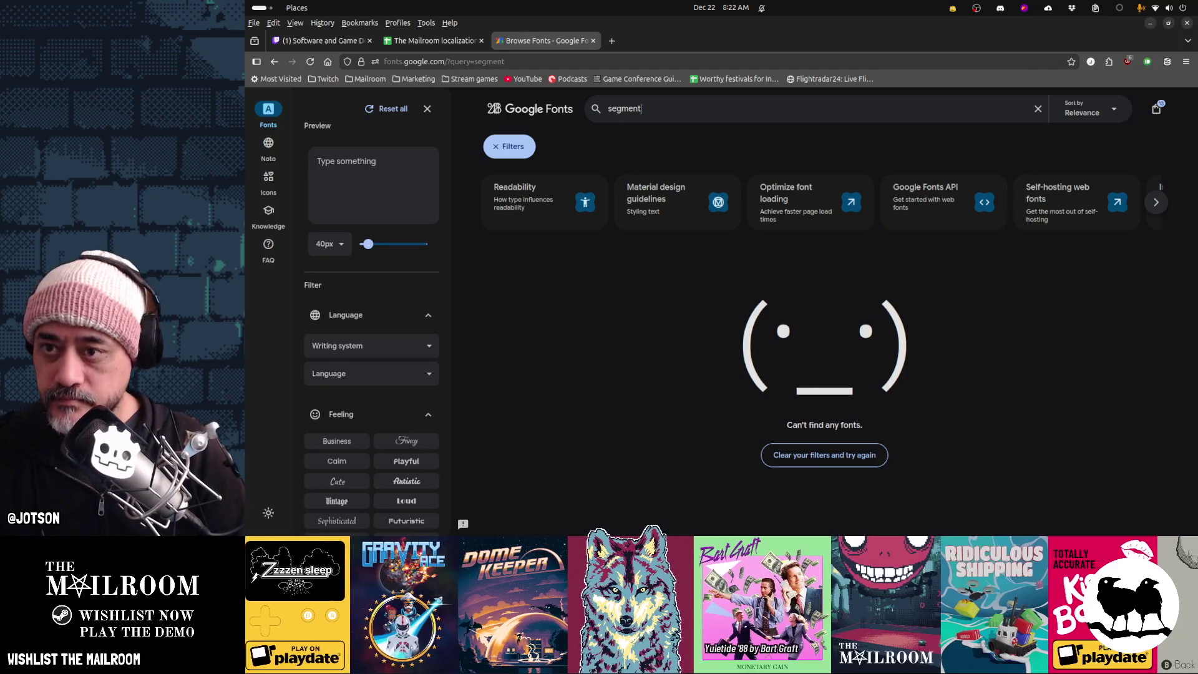
pyautogui.press('BackSpace')
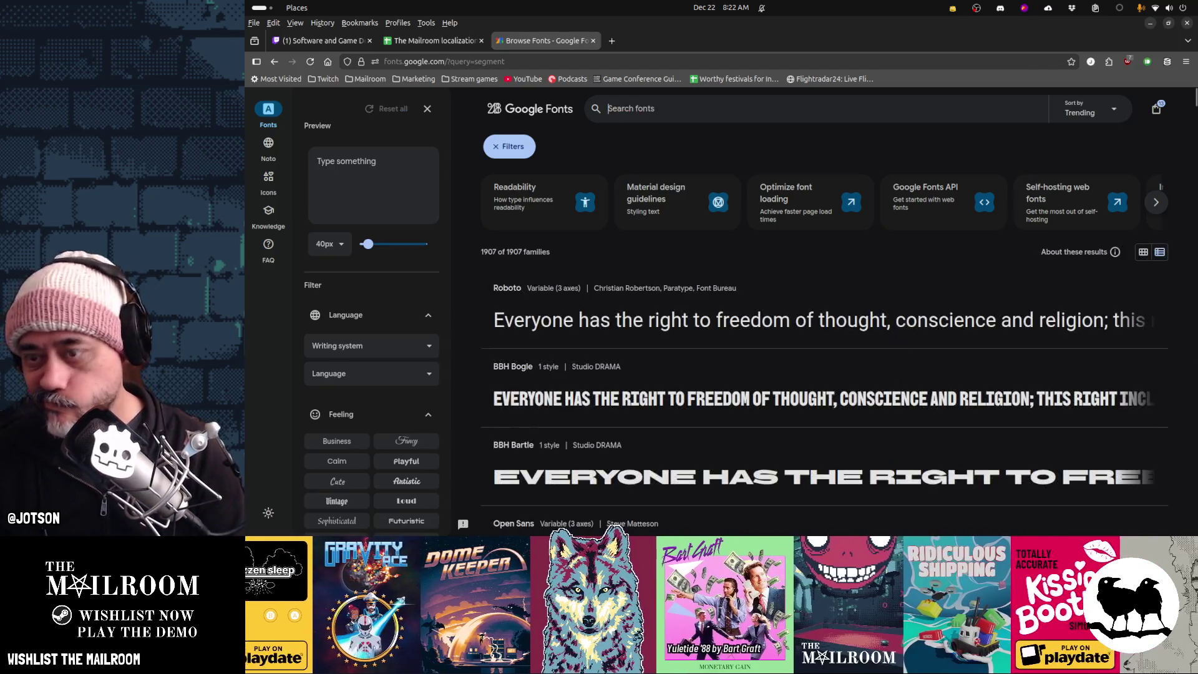
pyautogui.write('clock')
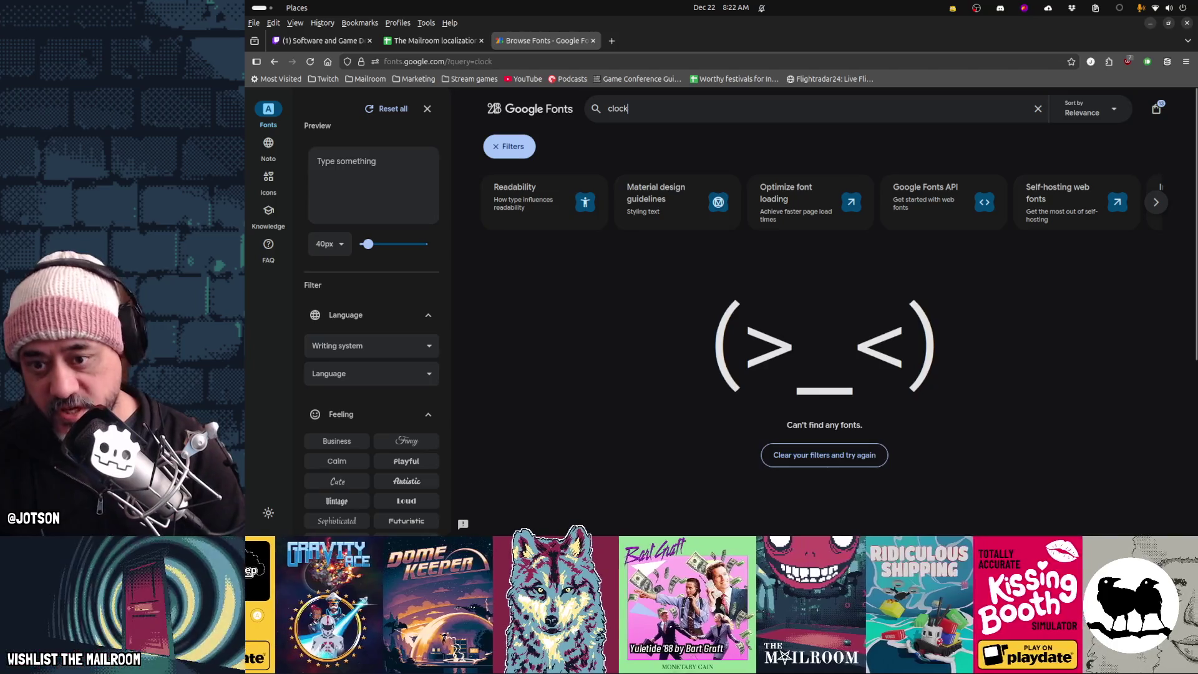
pyautogui.press('BackSpace')
pyautogui.press('BackSpace')
pyautogui.press('BackSpace')
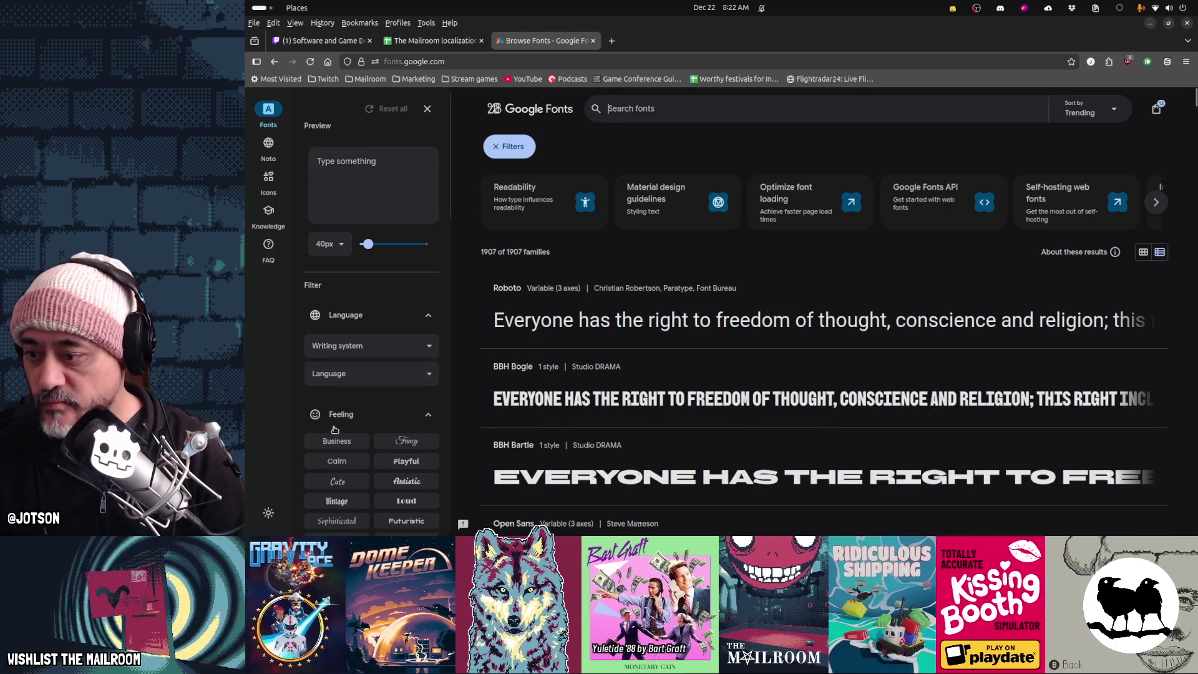
pyautogui.scroll(-2, 335, 429)
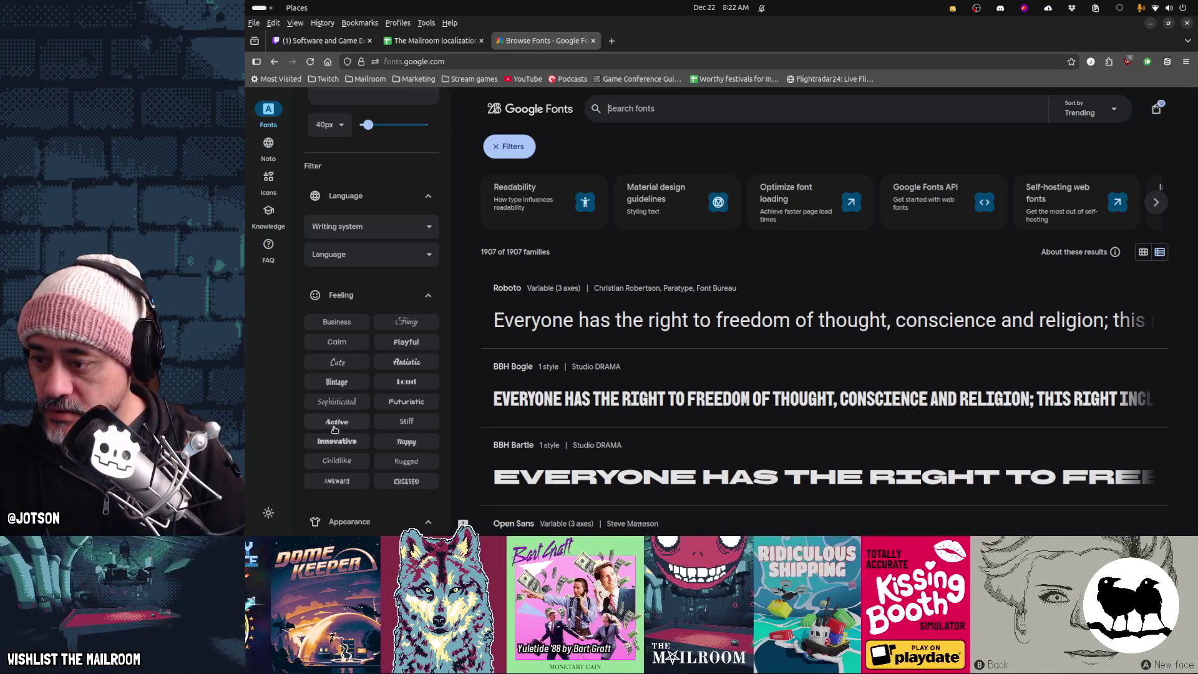
pyautogui.click(408, 364)
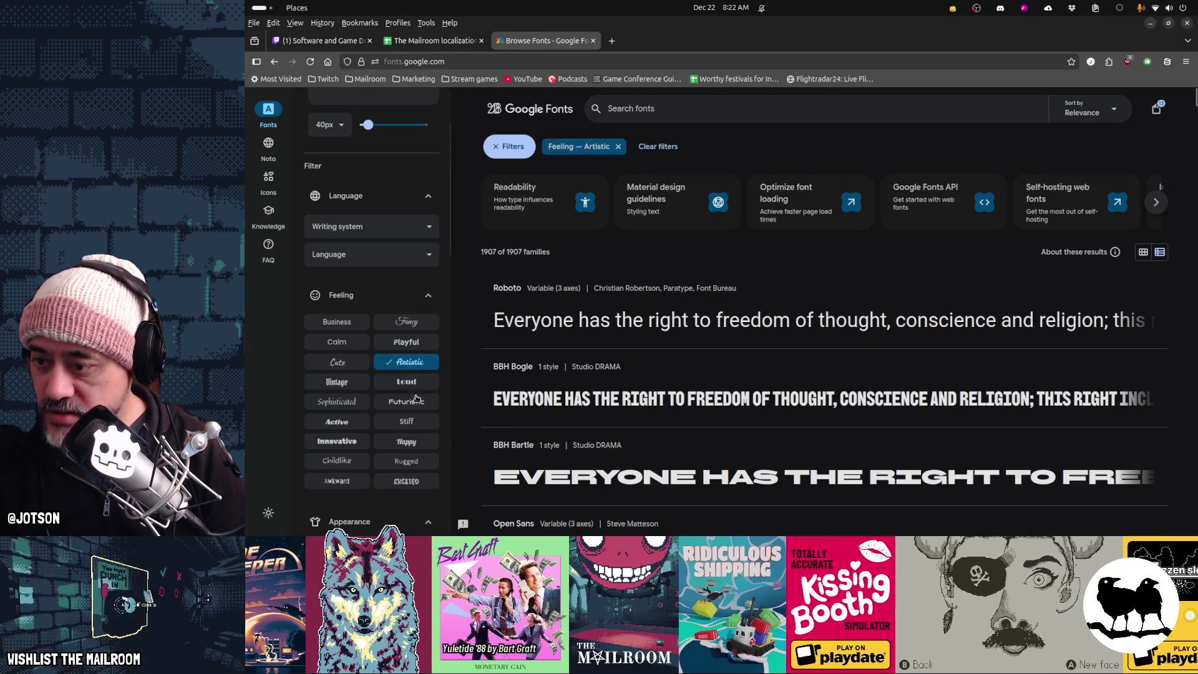
# Step: Filter by the Futuristic feeling and set the preview text to 12:00
pyautogui.click(417, 402)
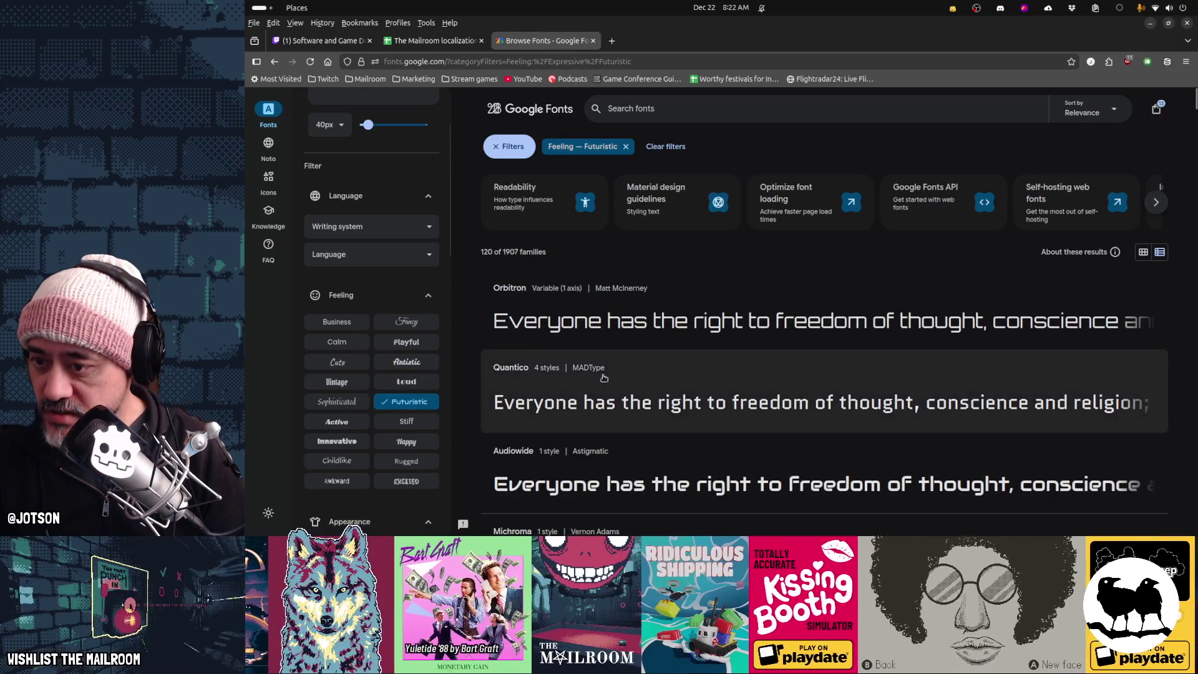
pyautogui.scroll(-5, 645, 368)
pyautogui.scroll(5, 646, 356)
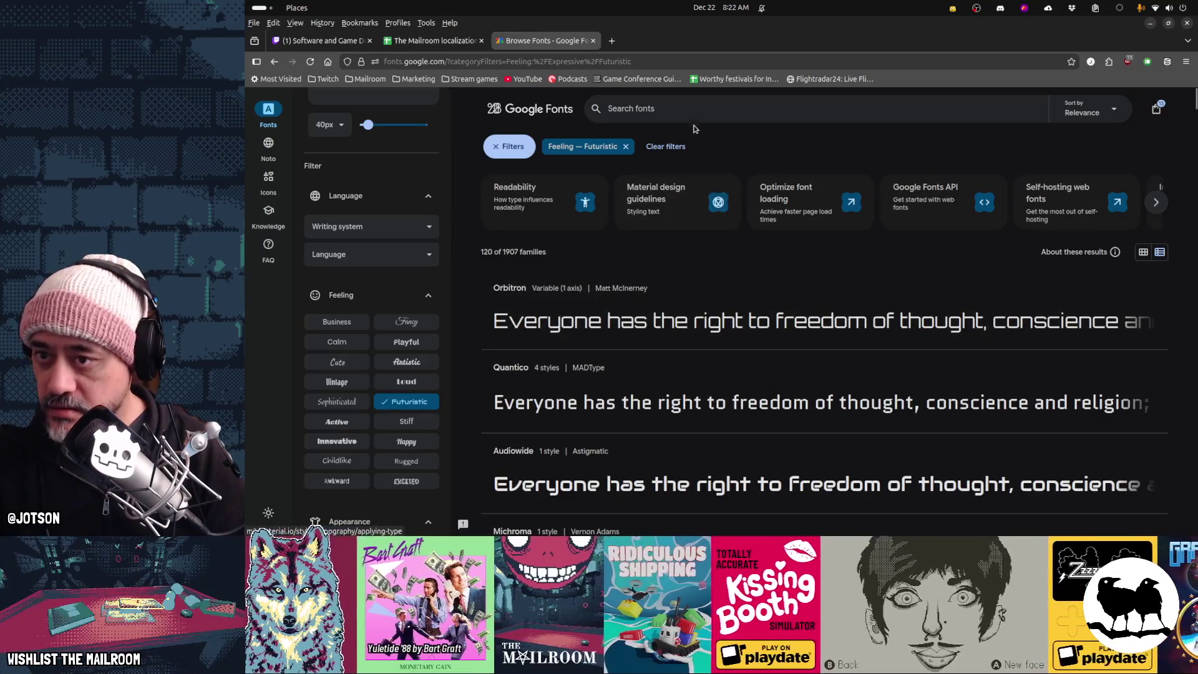
pyautogui.scroll(3, 387, 169)
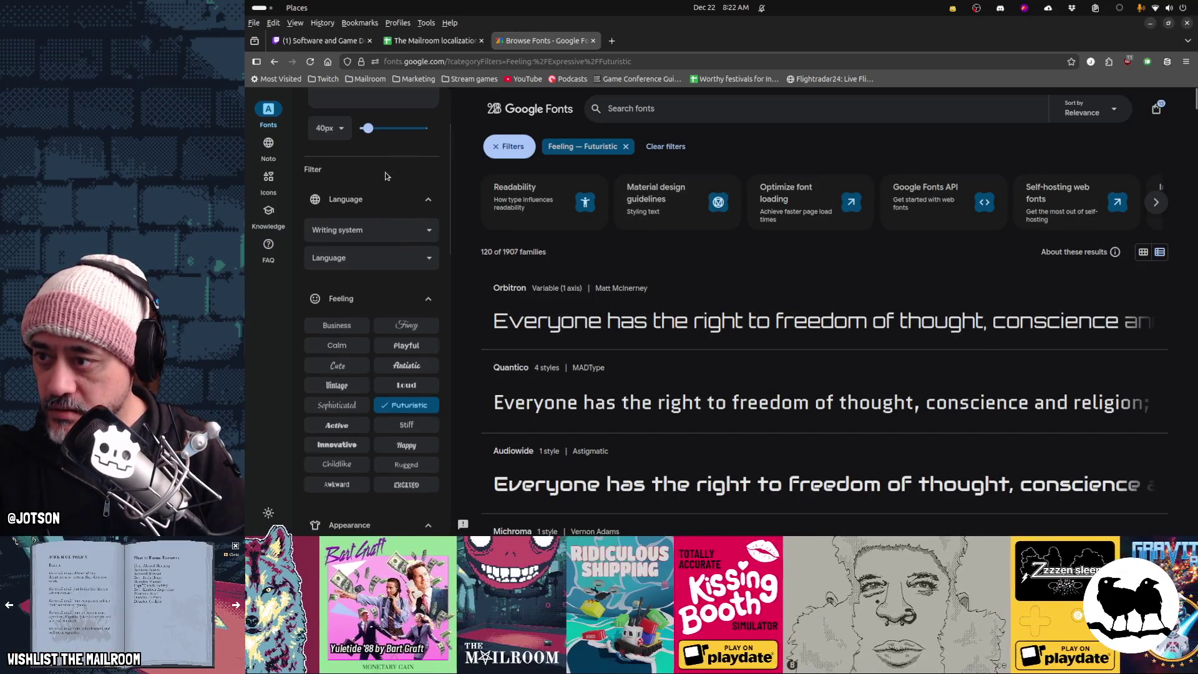
pyautogui.click(387, 168)
pyautogui.write('12:00')
# Step: Scroll through the Futuristic fonts previewing 12:00, then remove the Futuristic filter
pyautogui.scroll(-10, 710, 318)
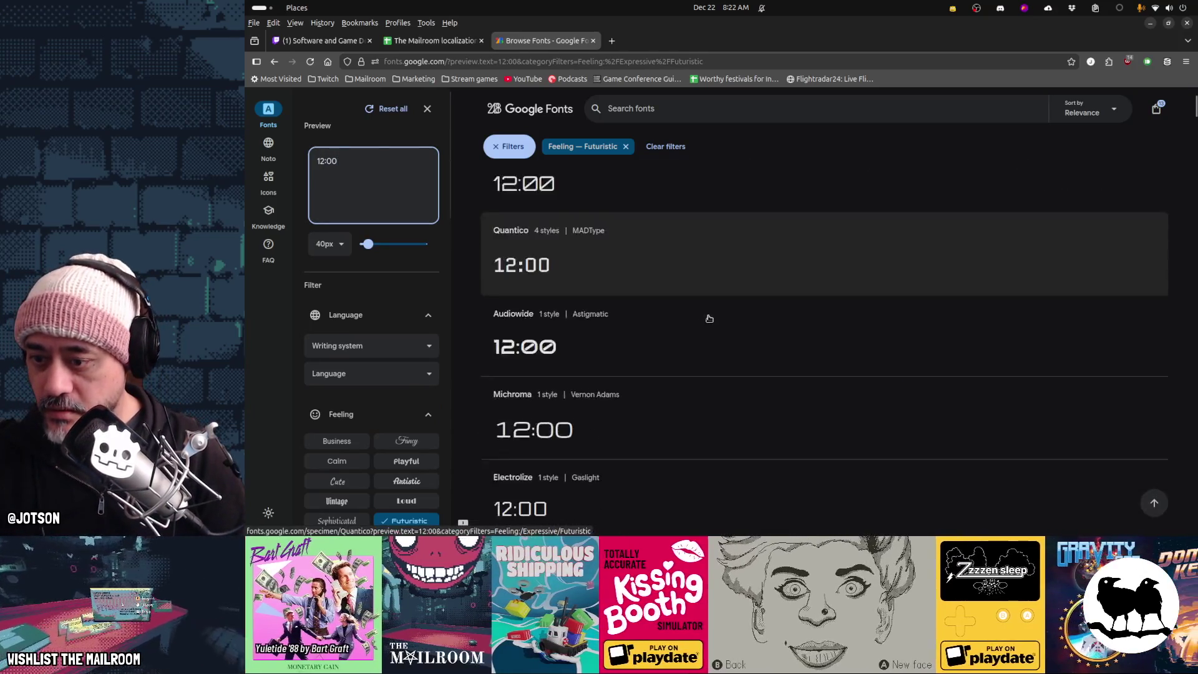
pyautogui.scroll(-10, 709, 318)
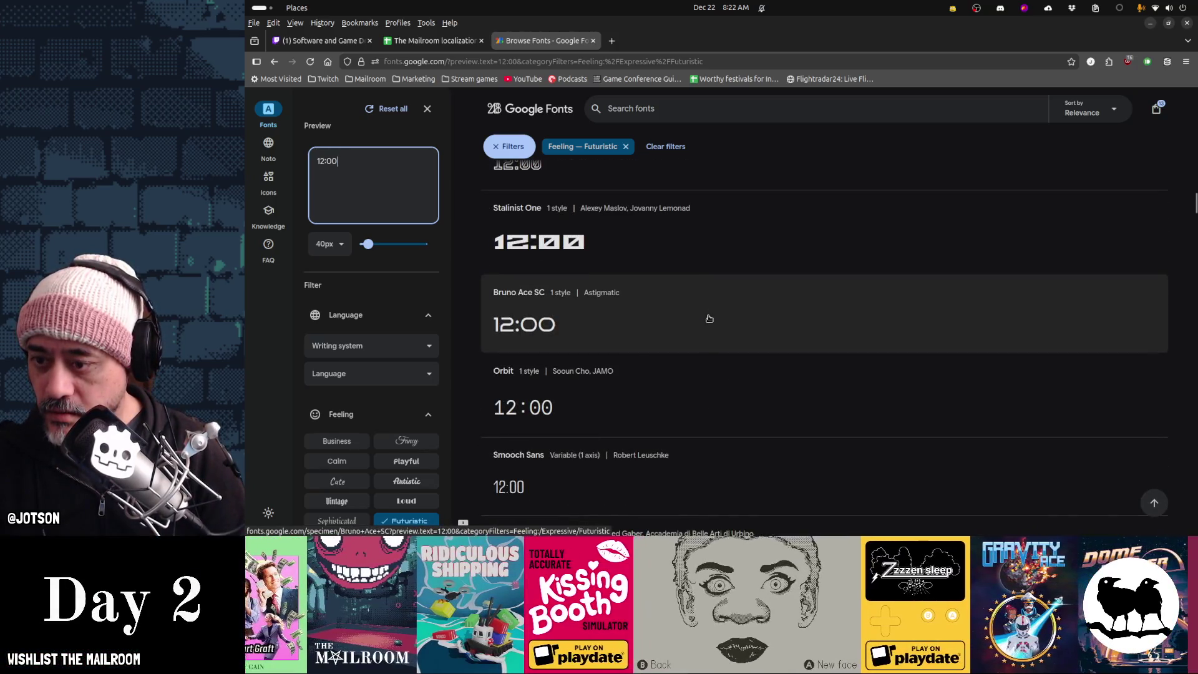
pyautogui.scroll(-4, 618, 382)
pyautogui.scroll(3, 594, 397)
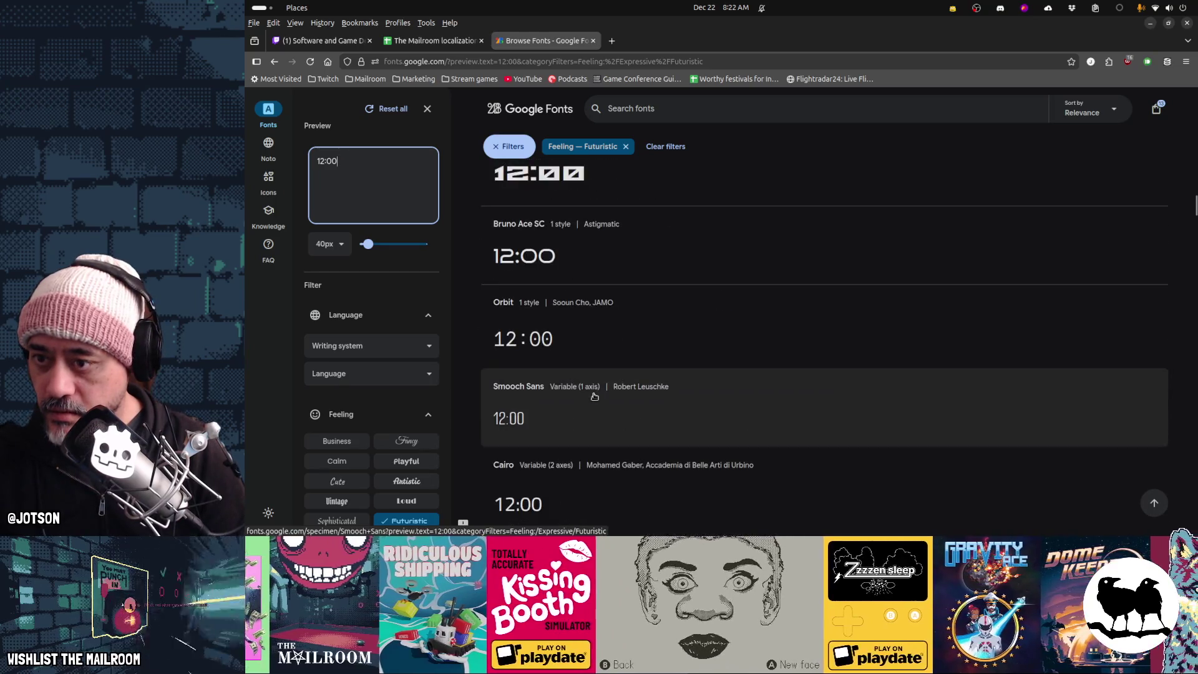
pyautogui.scroll(-5, 595, 396)
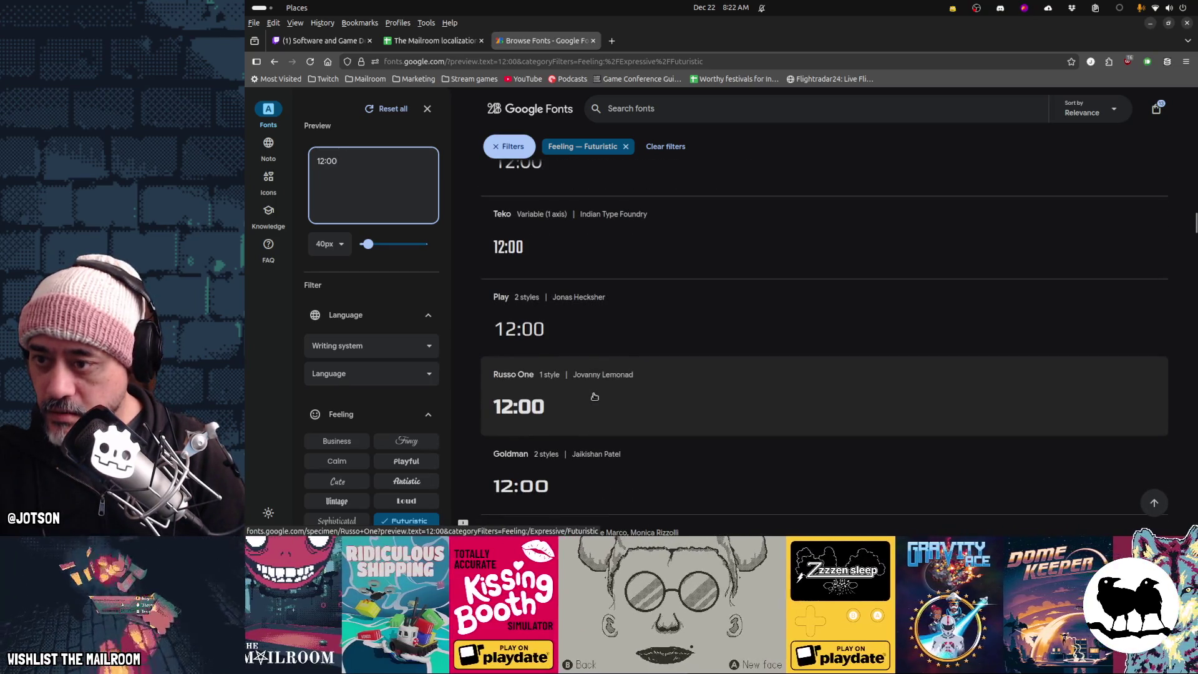
pyautogui.scroll(-10, 595, 396)
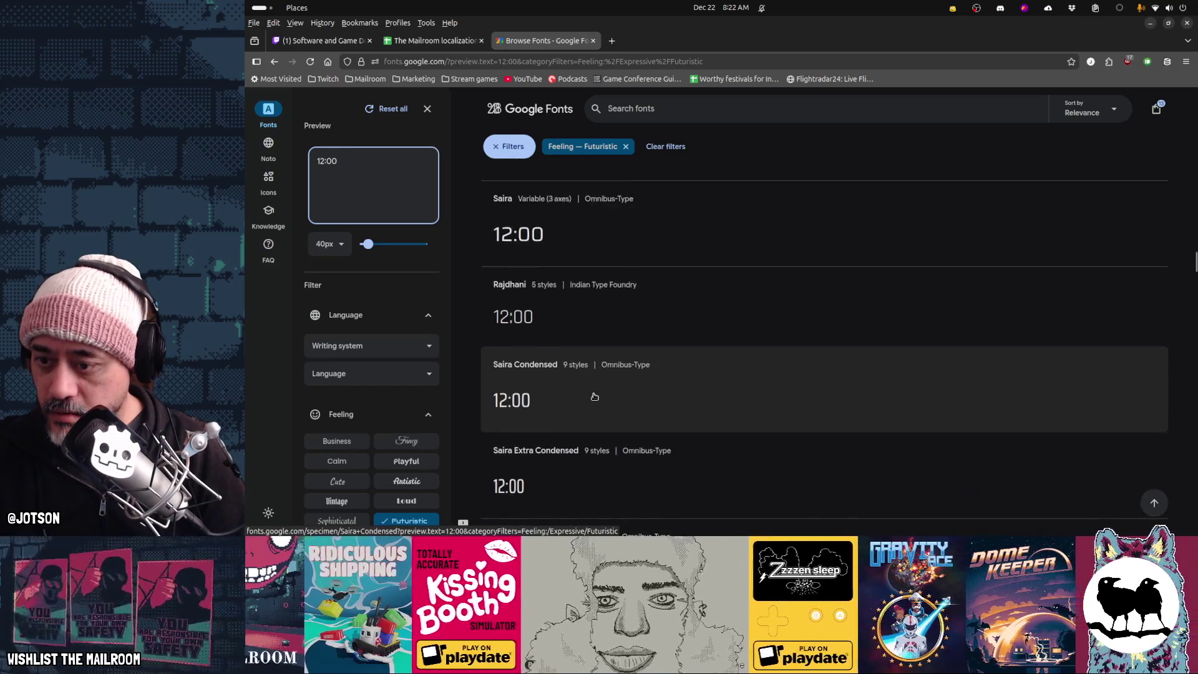
pyautogui.scroll(-6, 594, 397)
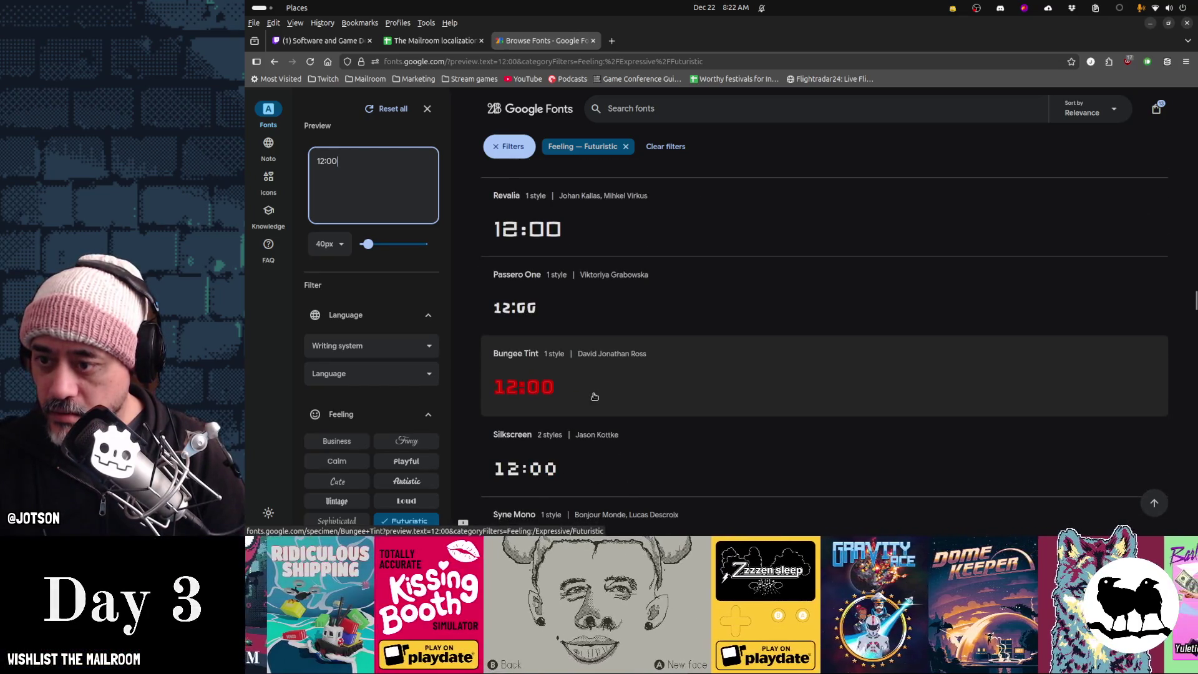
pyautogui.scroll(-5, 595, 396)
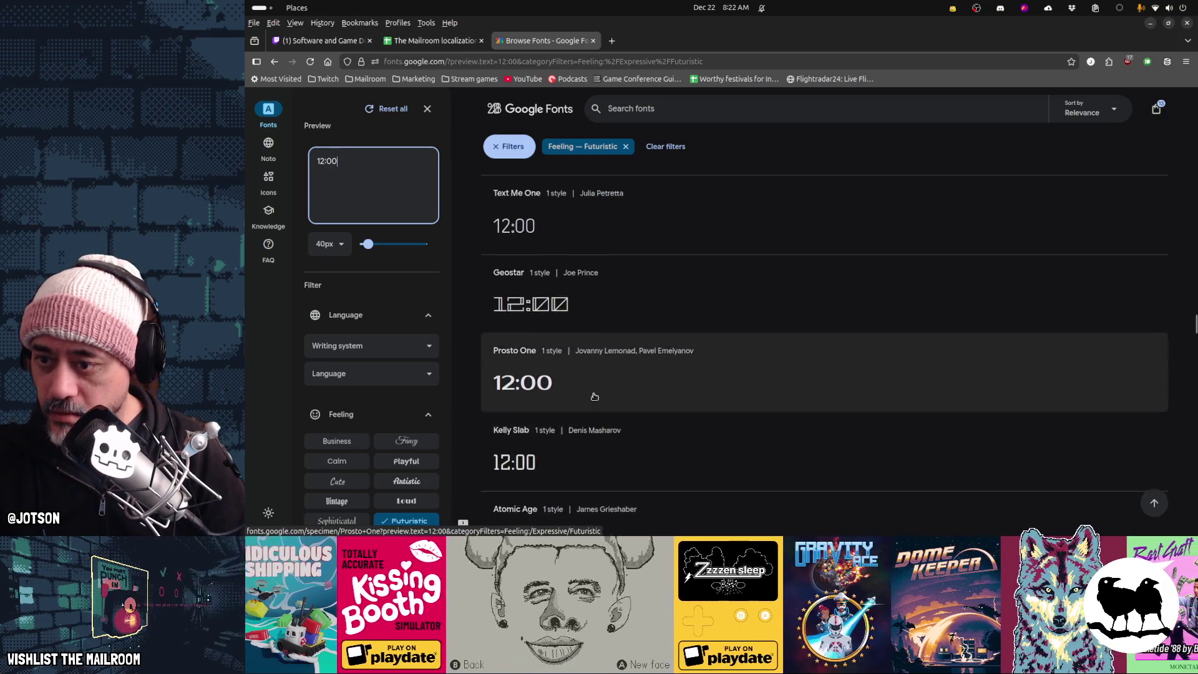
pyautogui.scroll(-10, 595, 396)
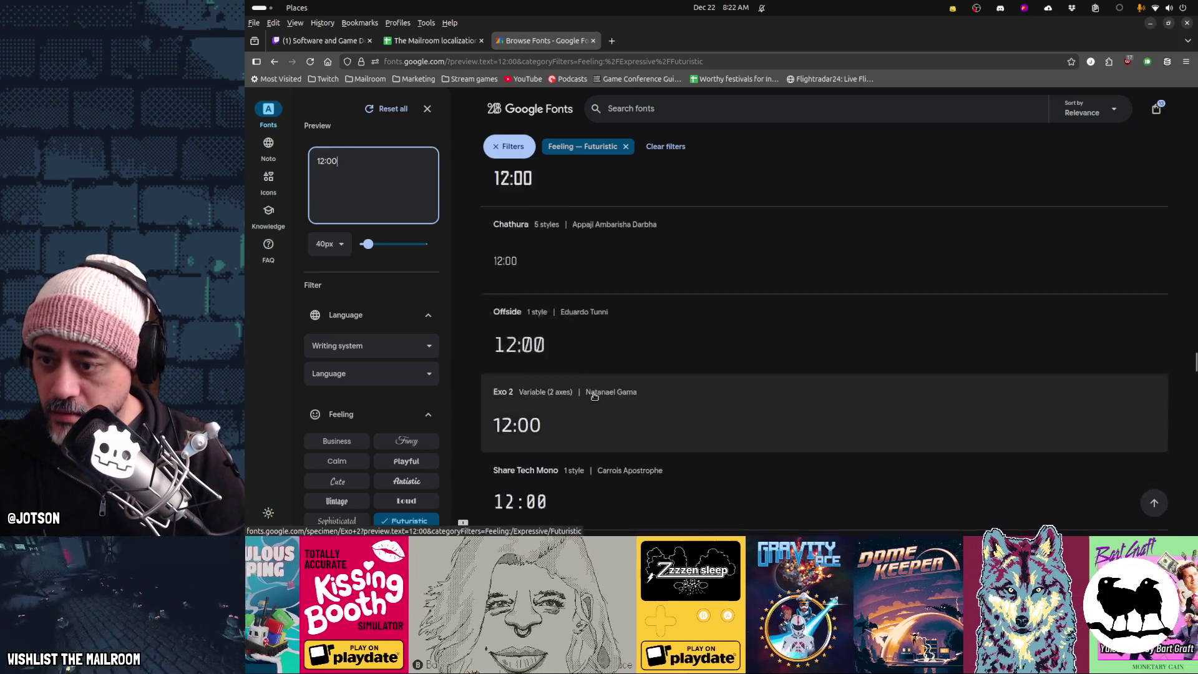
pyautogui.scroll(-9, 595, 396)
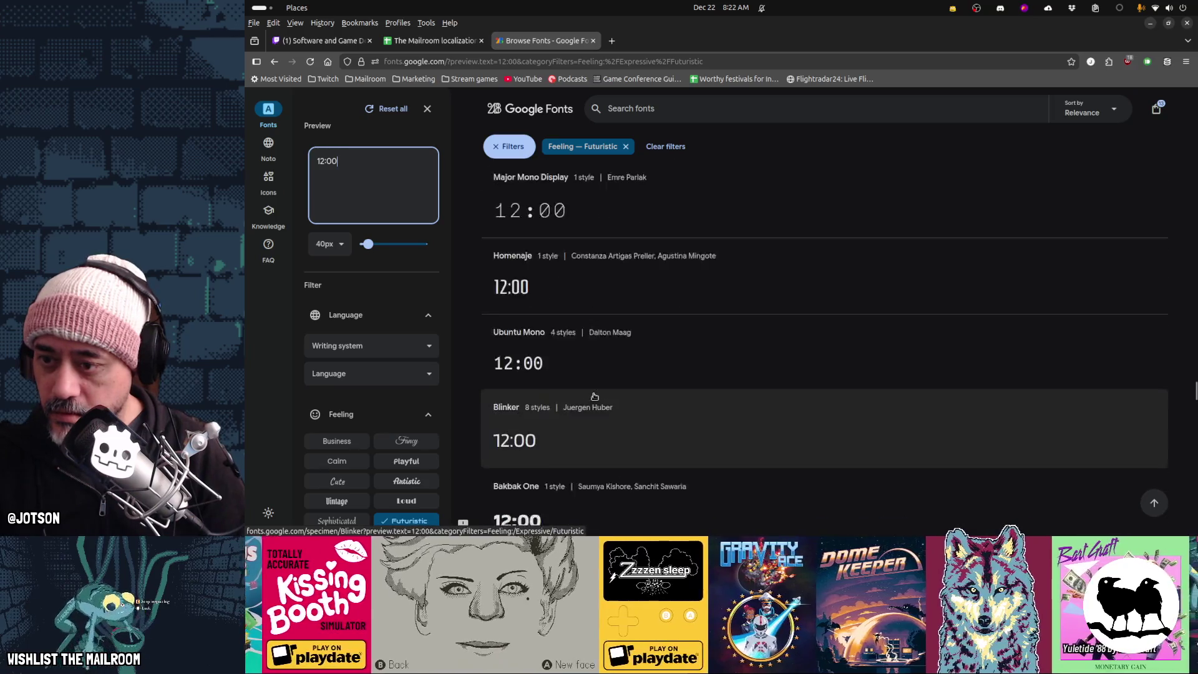
pyautogui.scroll(-10, 595, 396)
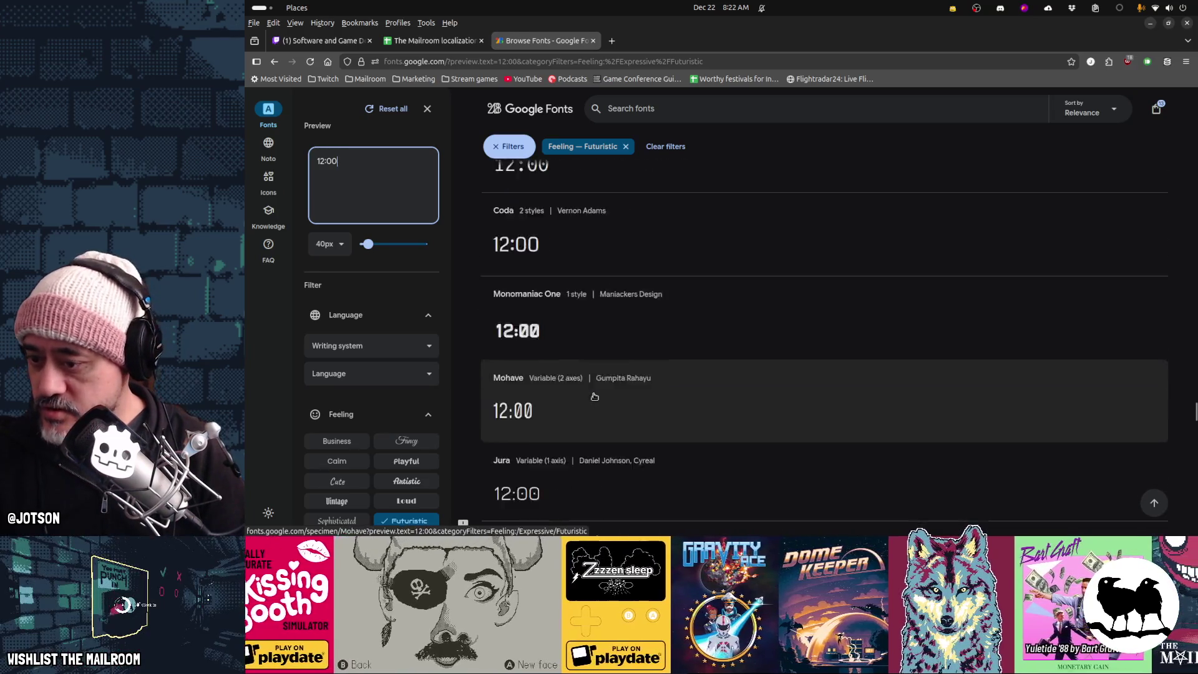
pyautogui.scroll(-10, 595, 396)
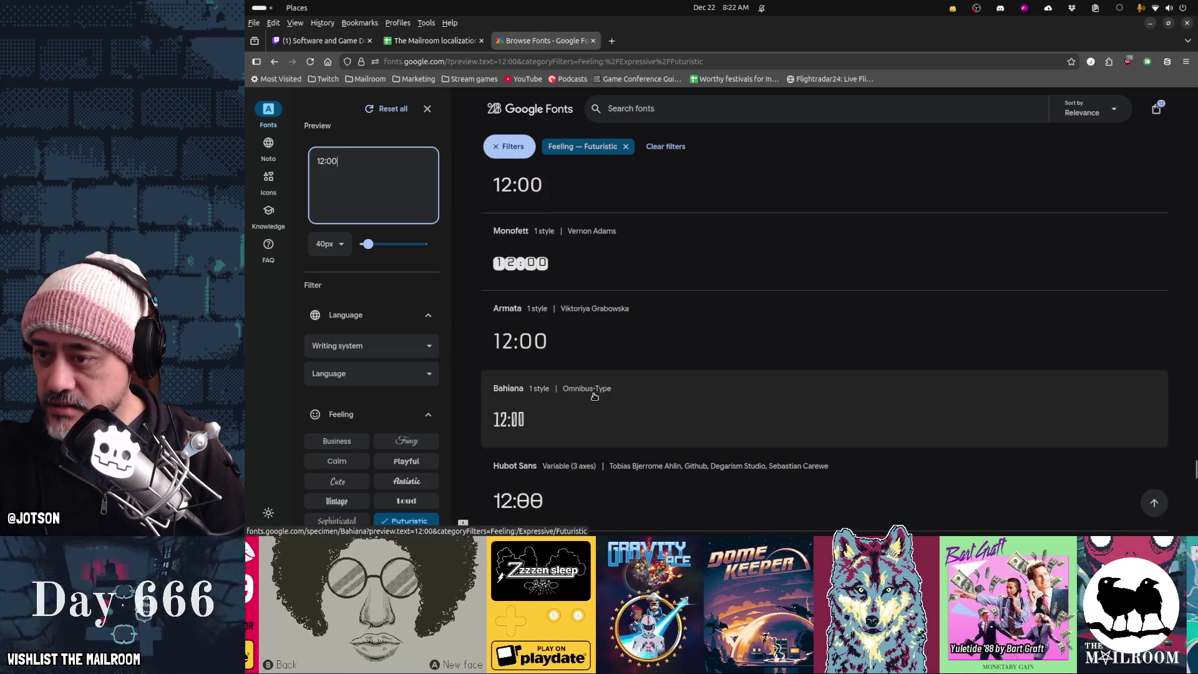
pyautogui.scroll(-5, 595, 396)
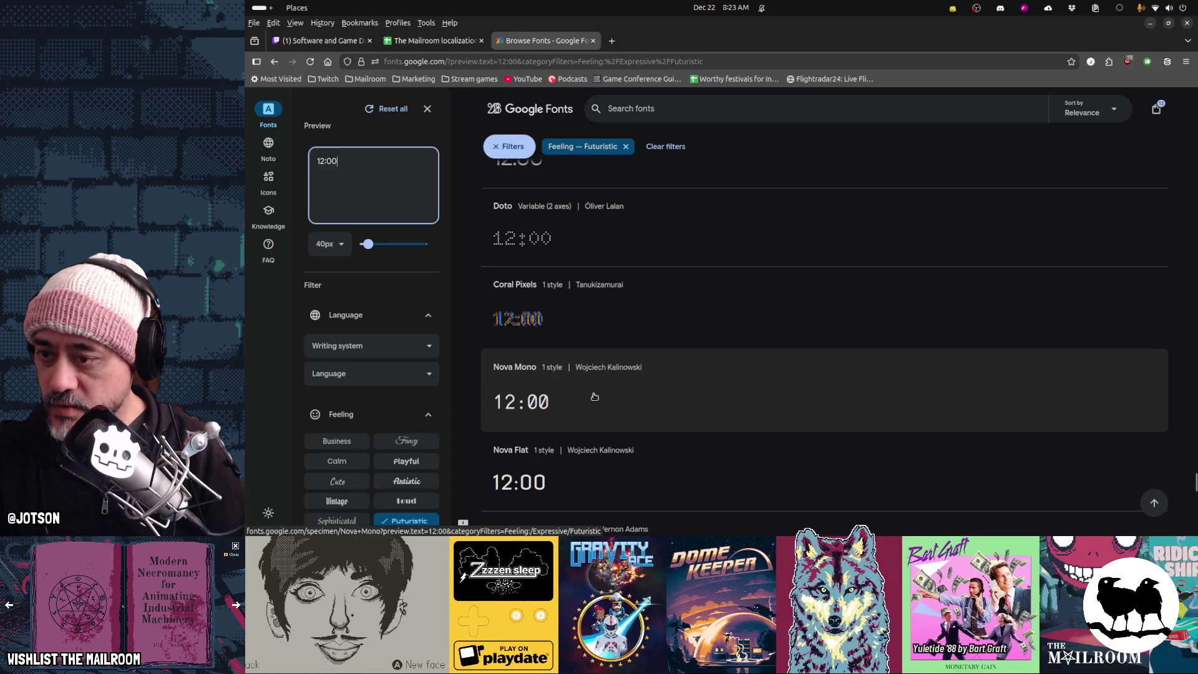
pyautogui.scroll(-10, 595, 396)
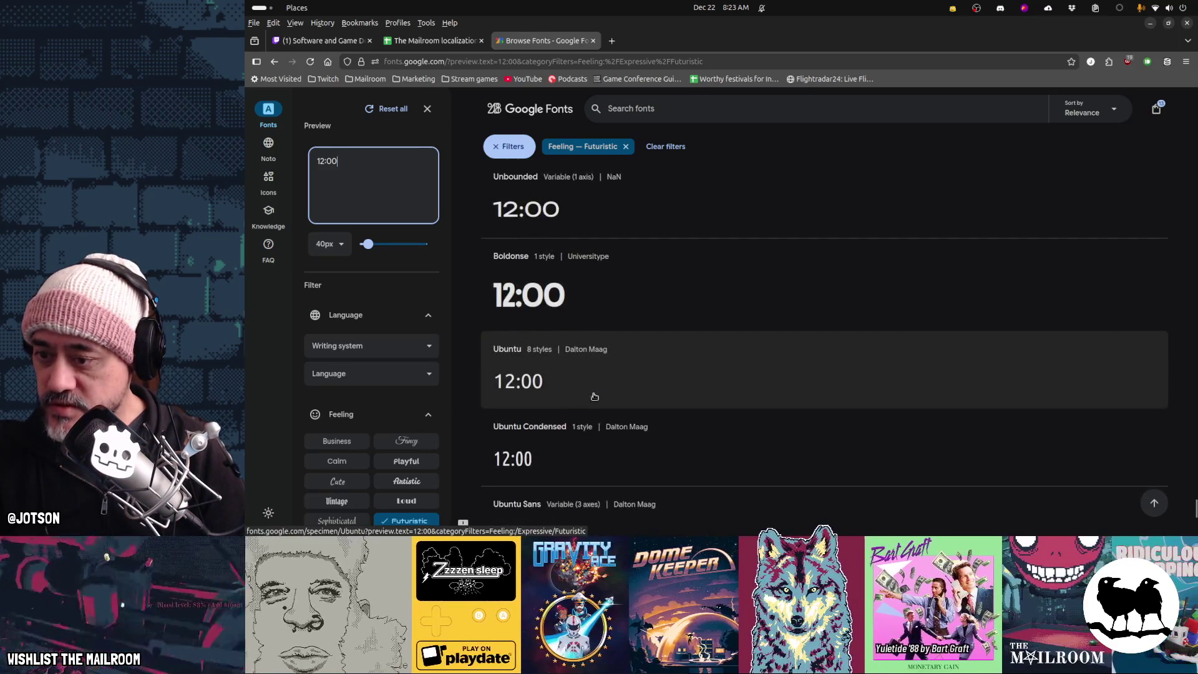
pyautogui.scroll(-10, 595, 396)
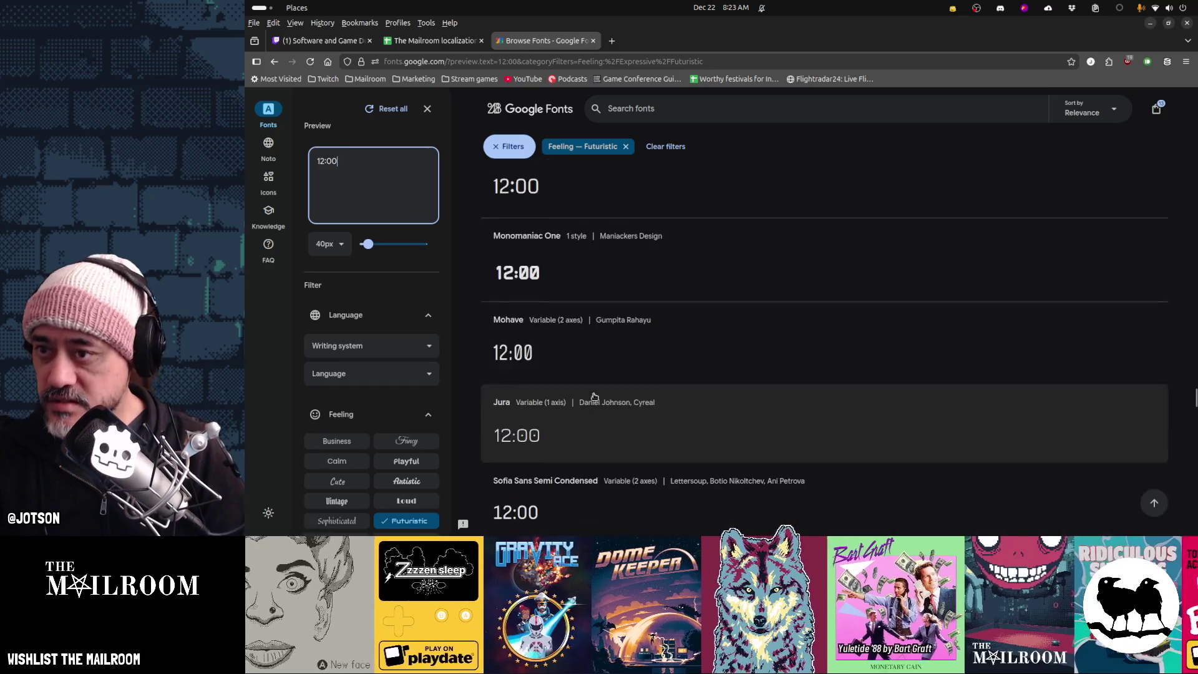
pyautogui.click(626, 147)
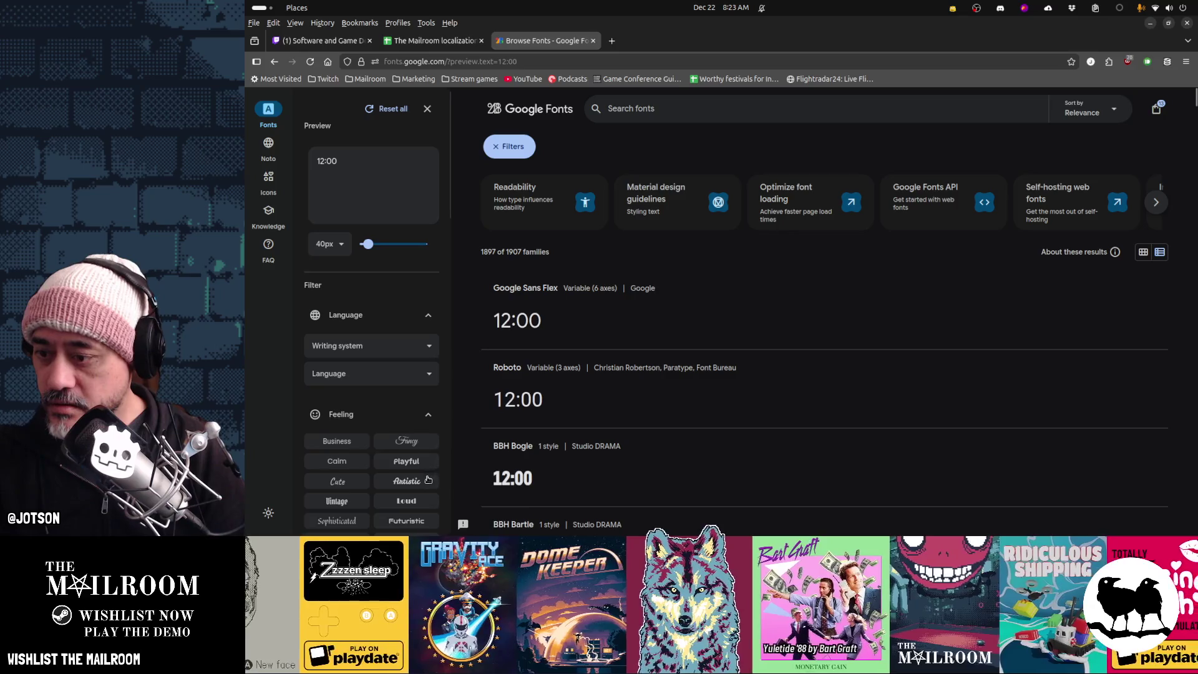
# Step: Scan the Artistic-feeling fonts, then remove the Artistic filter
pyautogui.click(428, 482)
pyautogui.scroll(-3, 657, 373)
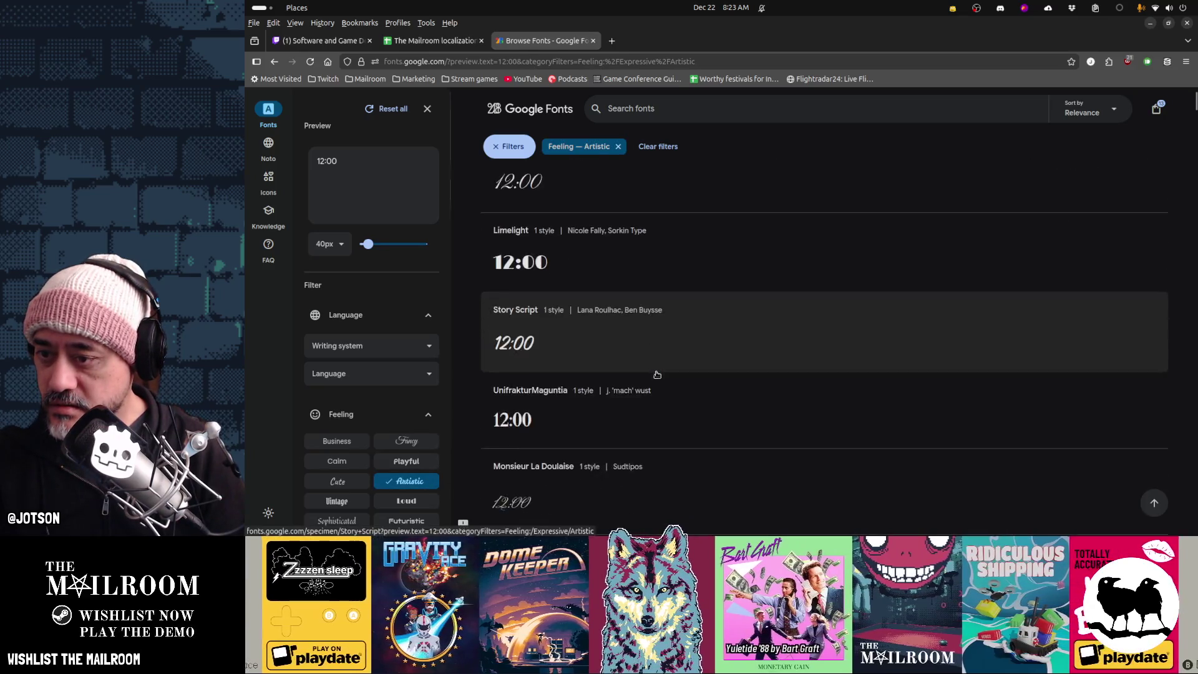
pyautogui.scroll(-10, 658, 374)
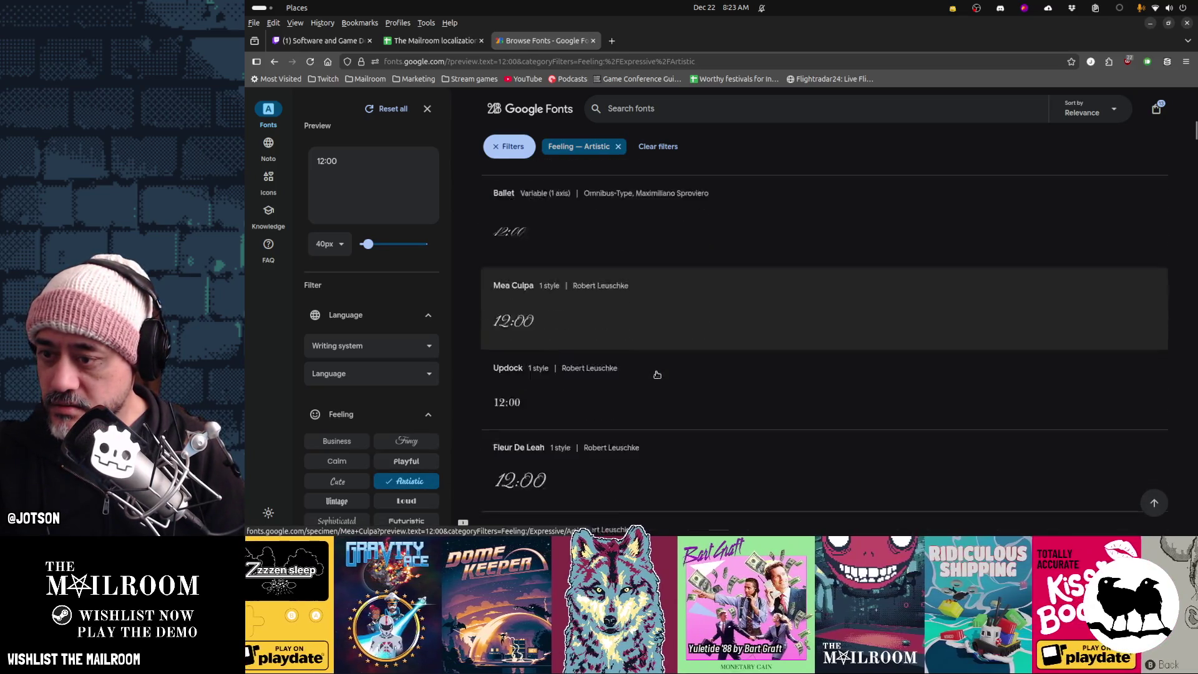
pyautogui.scroll(-10, 658, 374)
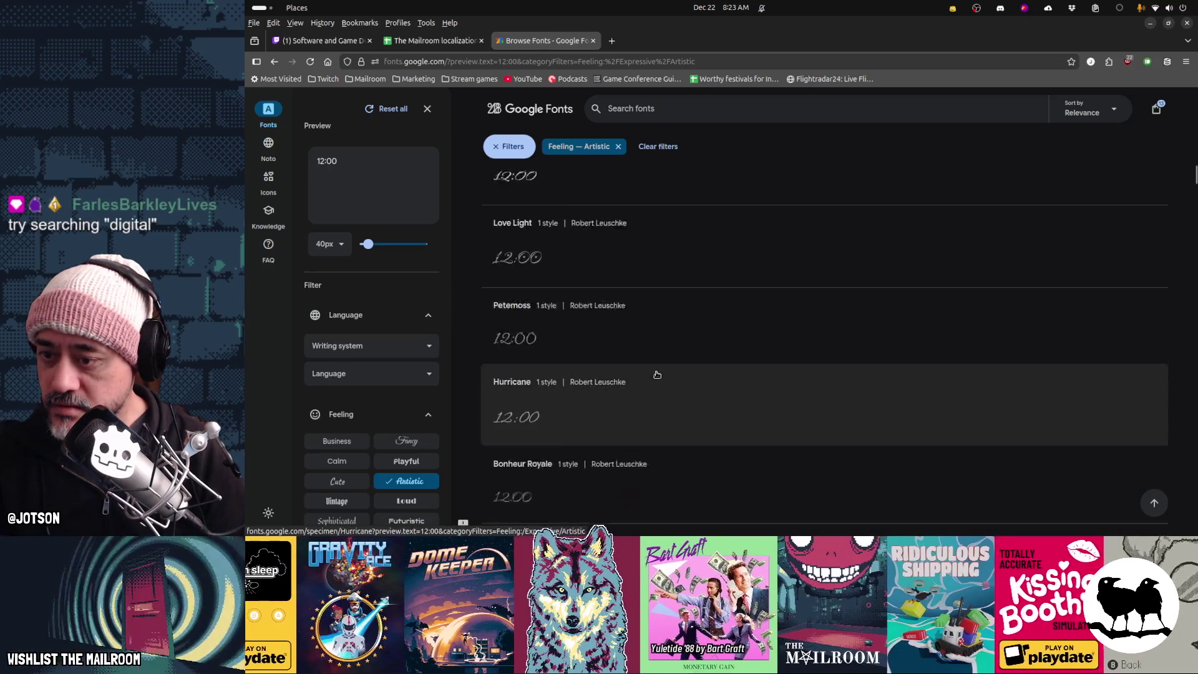
pyautogui.click(425, 481)
# Step: Try searching 'army' and 'mill', then scroll the full unfiltered font list
pyautogui.write('army')
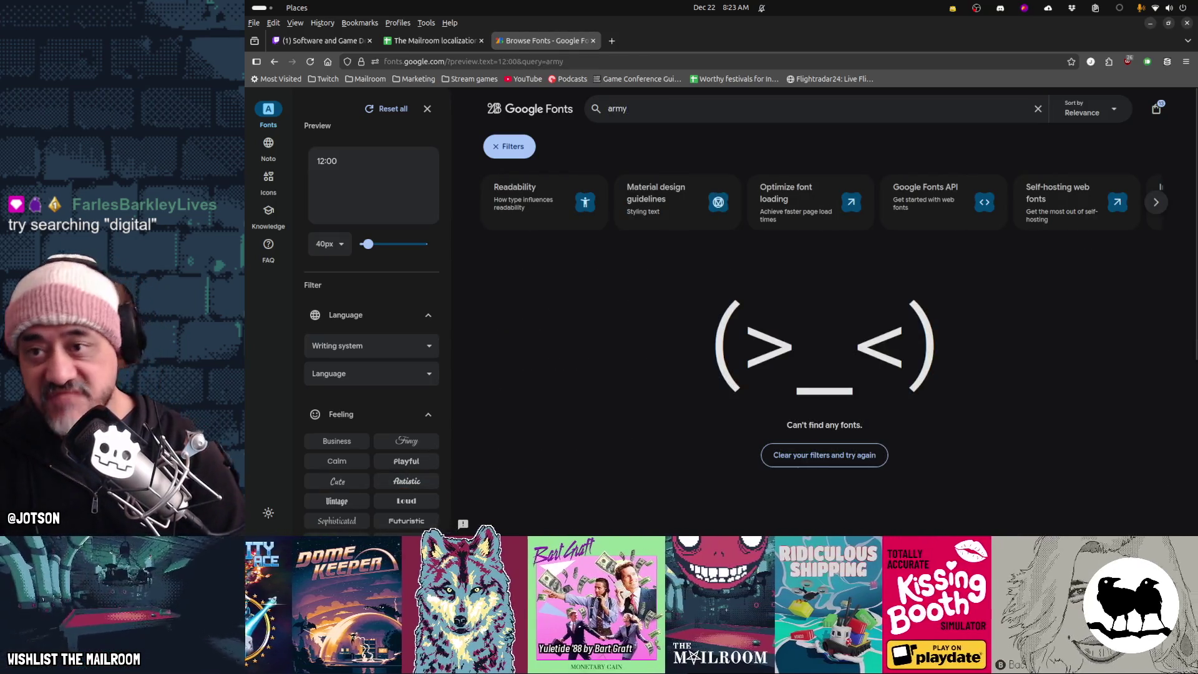
pyautogui.hotkey('ctrl', 'a')
pyautogui.write('mill')
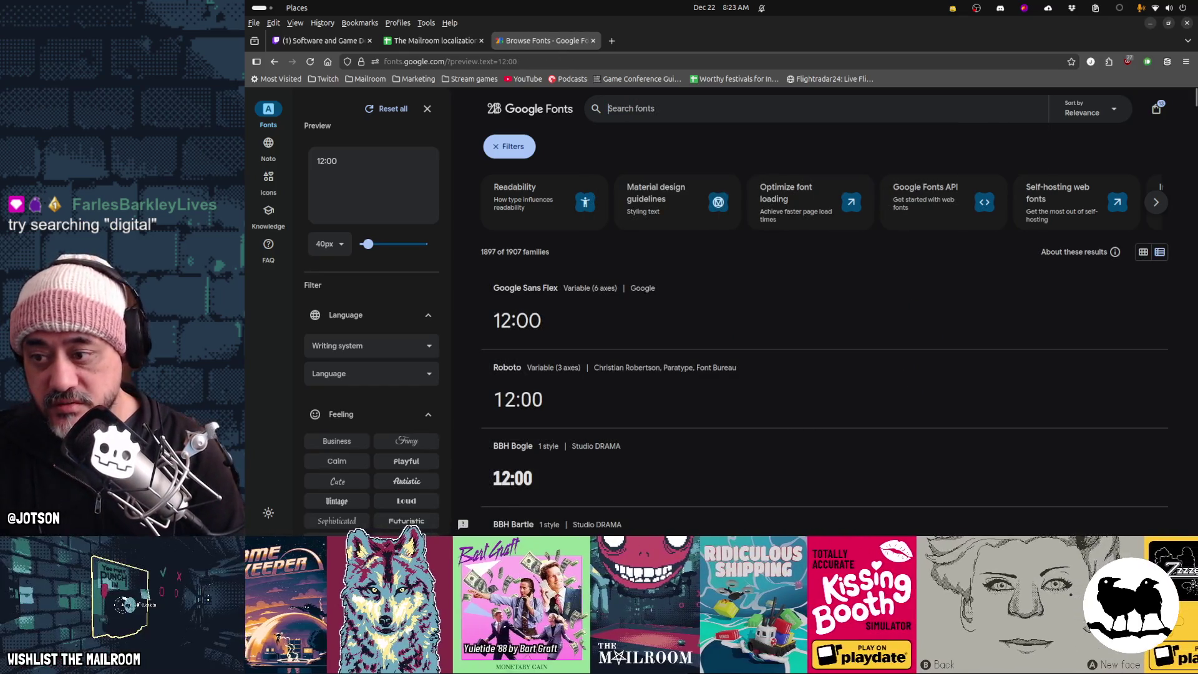
pyautogui.scroll(-15, 674, 218)
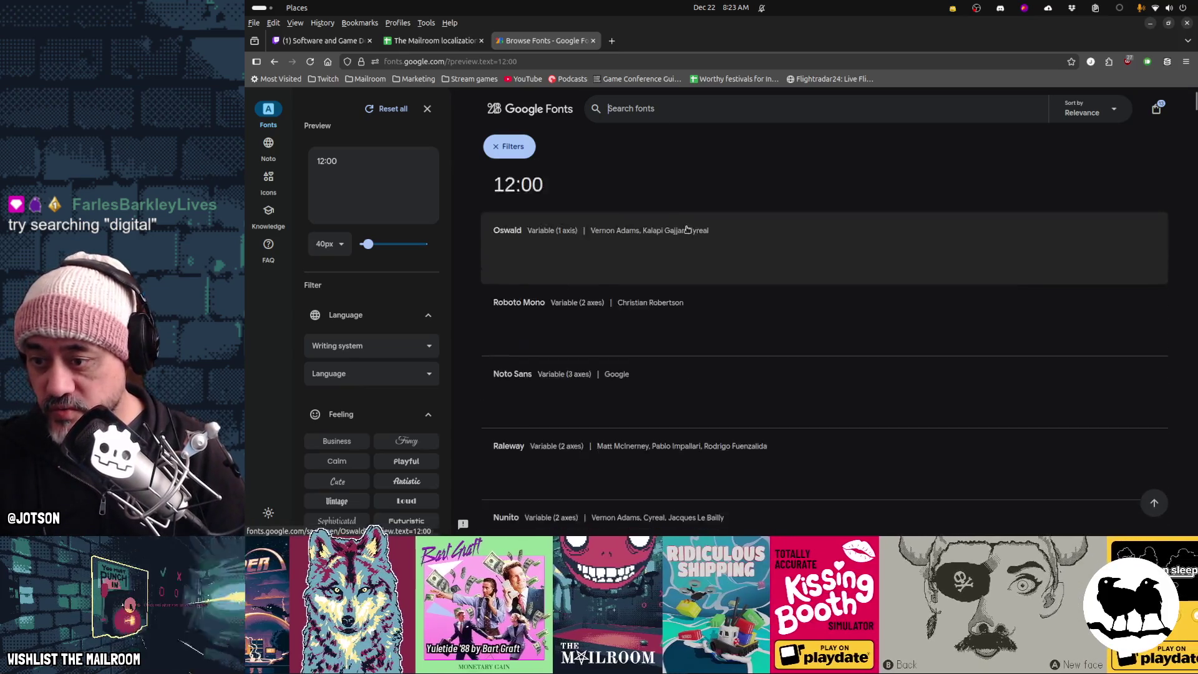
pyautogui.scroll(-5, 687, 229)
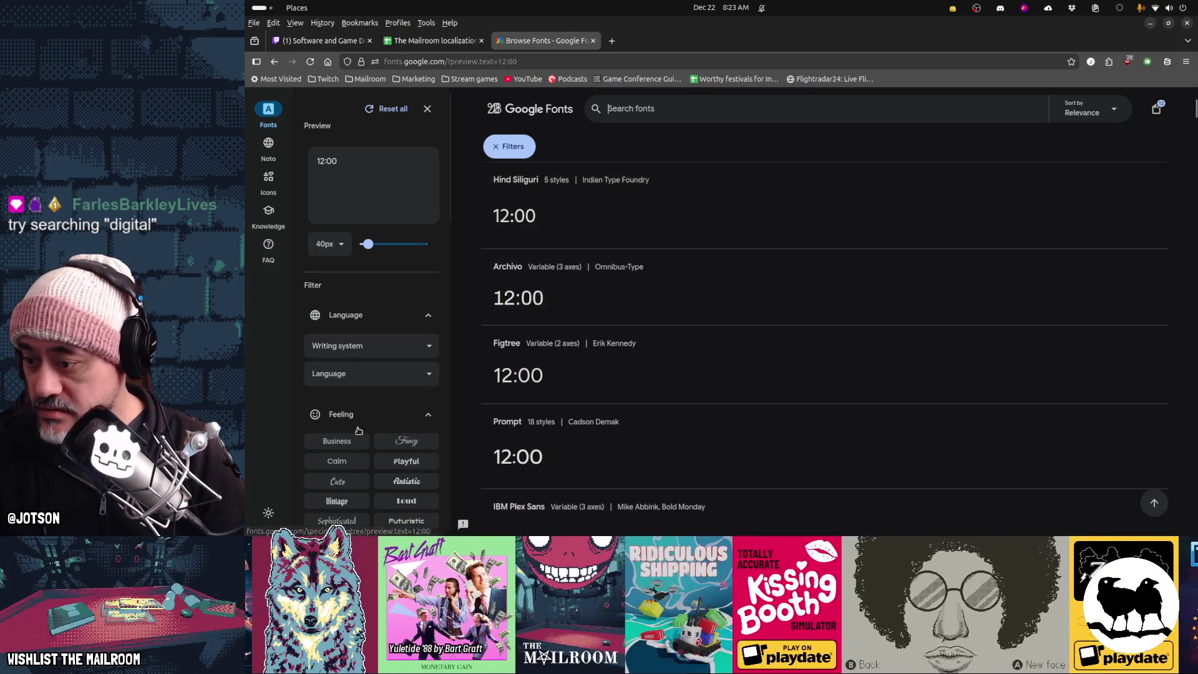
# Step: Search Google for 'google fonts segmented display'
pyautogui.scroll(-4, 358, 452)
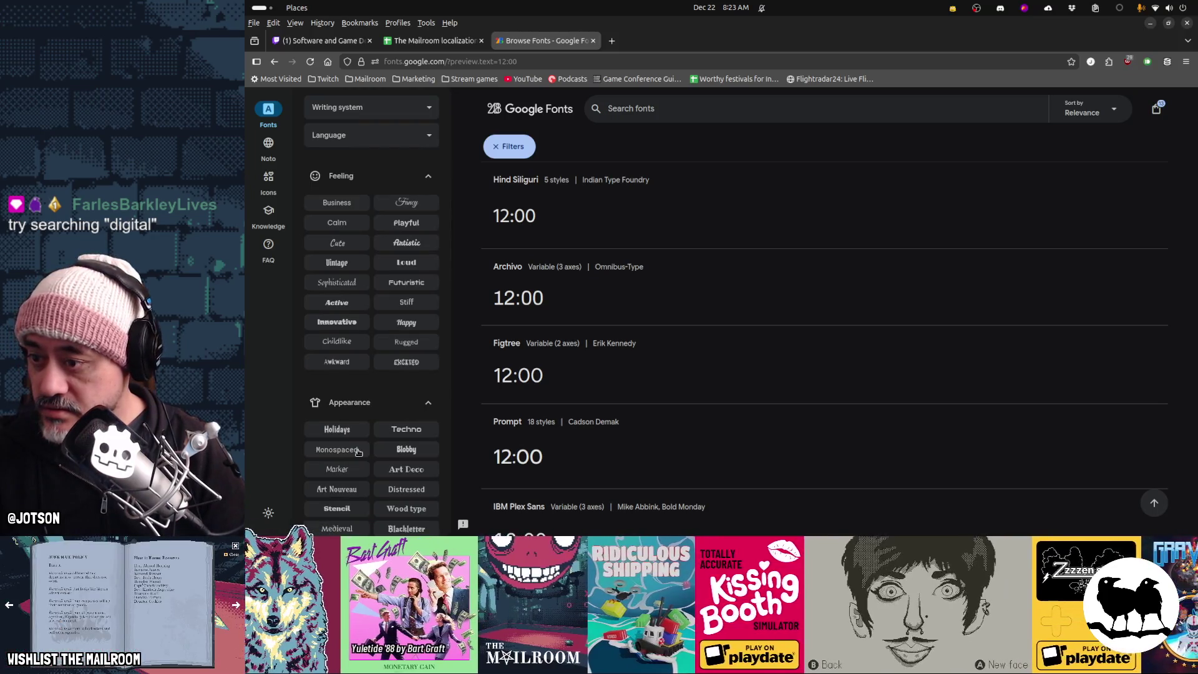
pyautogui.click(623, 58)
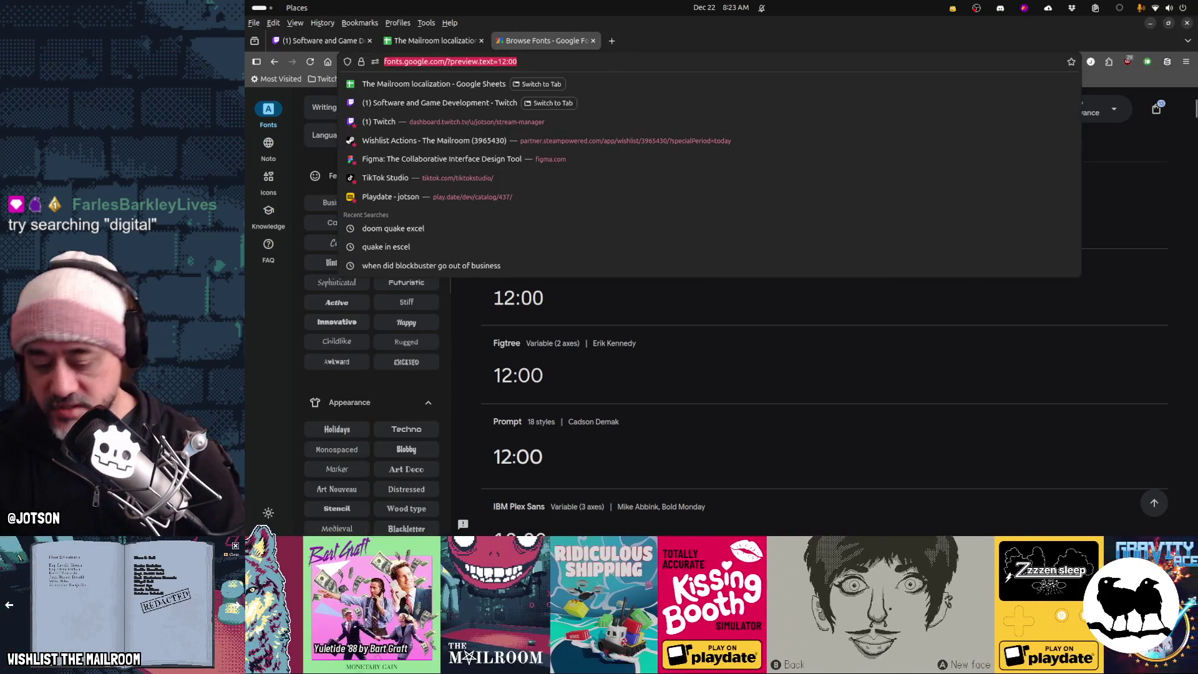
pyautogui.write('google fonts')
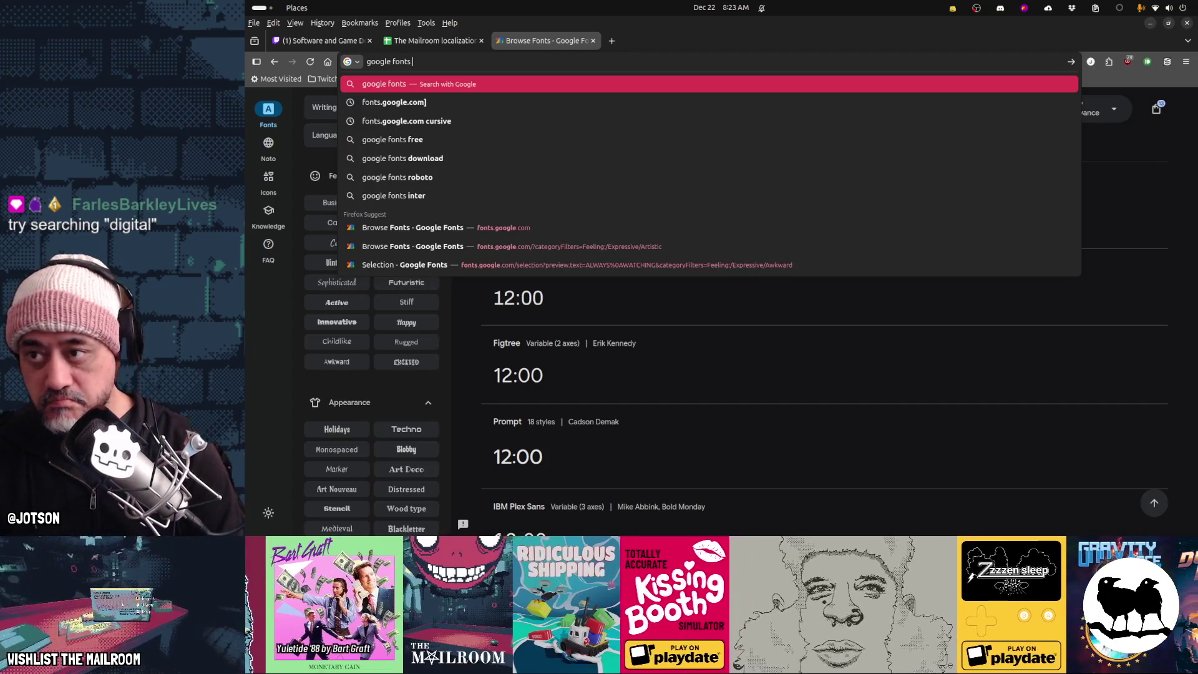
pyautogui.write(' segment')
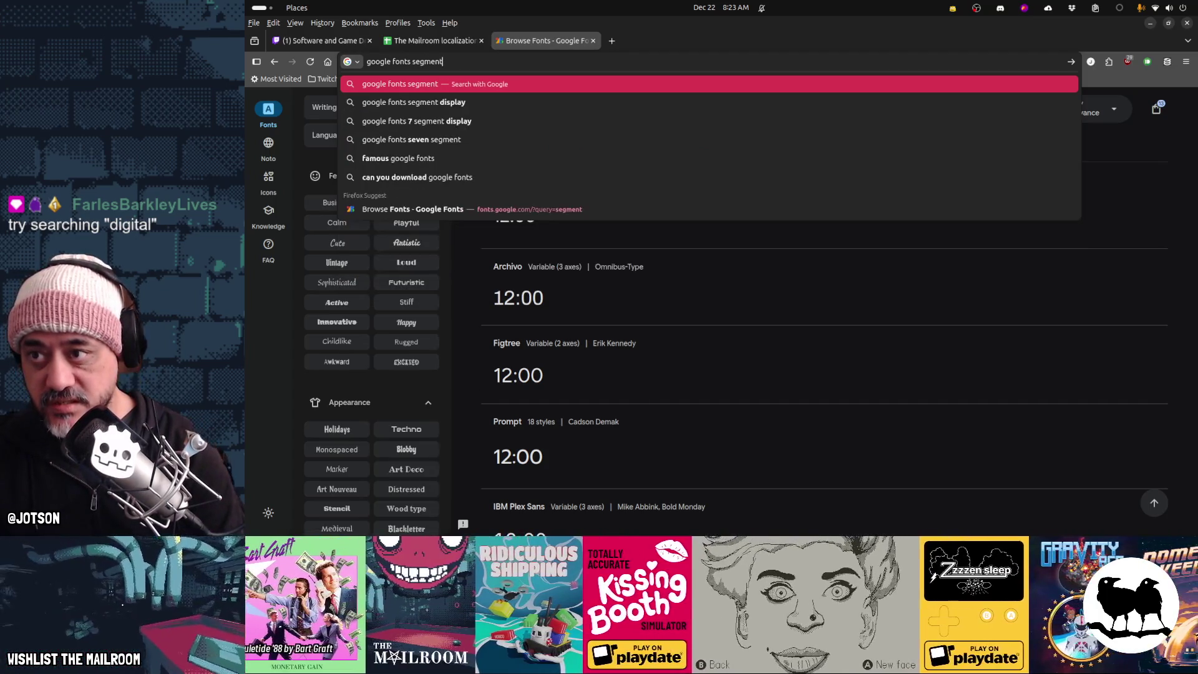
pyautogui.write('ed display')
pyautogui.press('Return')
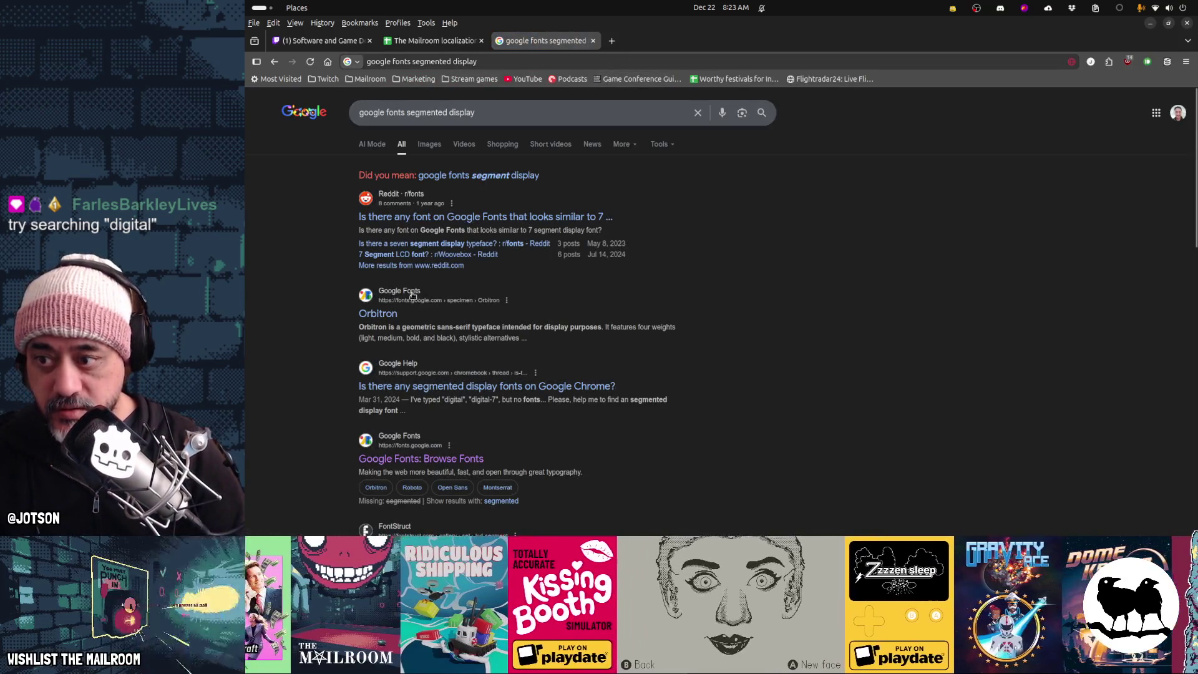
# Step: Check the Orbitron font result, then open the Reddit thread about 7-segment fonts
pyautogui.click(419, 316)
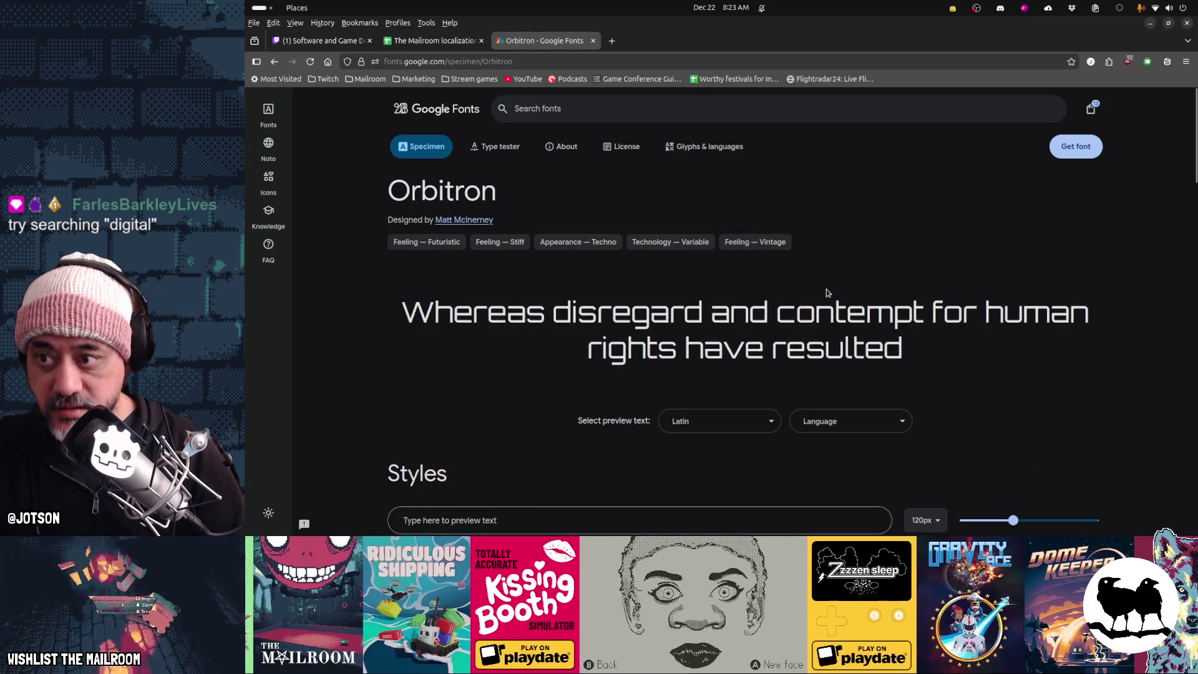
pyautogui.hotkey('alt', 'Left')
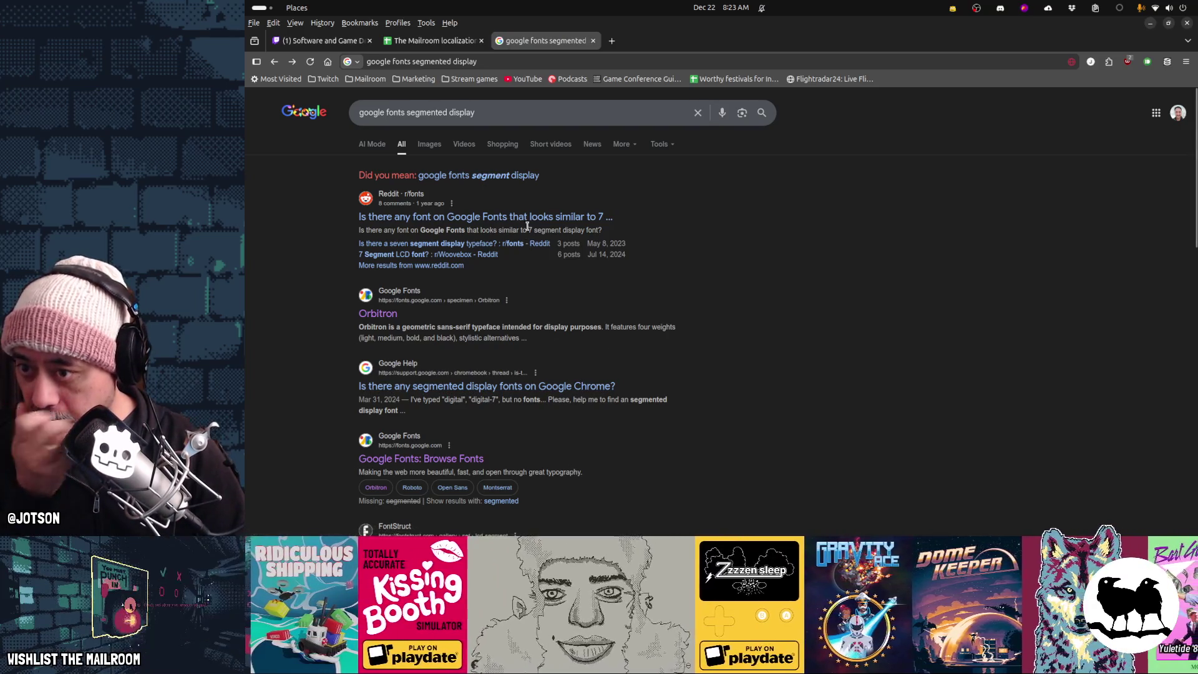
pyautogui.click(527, 219)
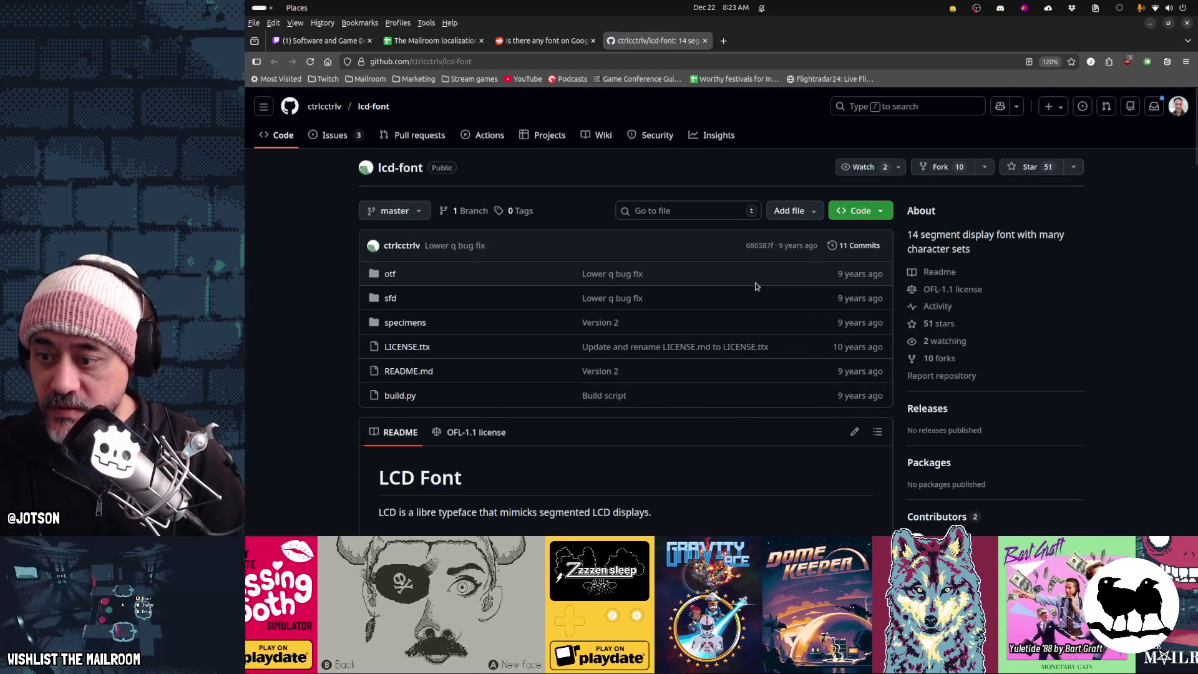
# Step: Browse the lcd-font README and its sfd folder, then close the tab to return to Reddit
pyautogui.scroll(-5, 755, 286)
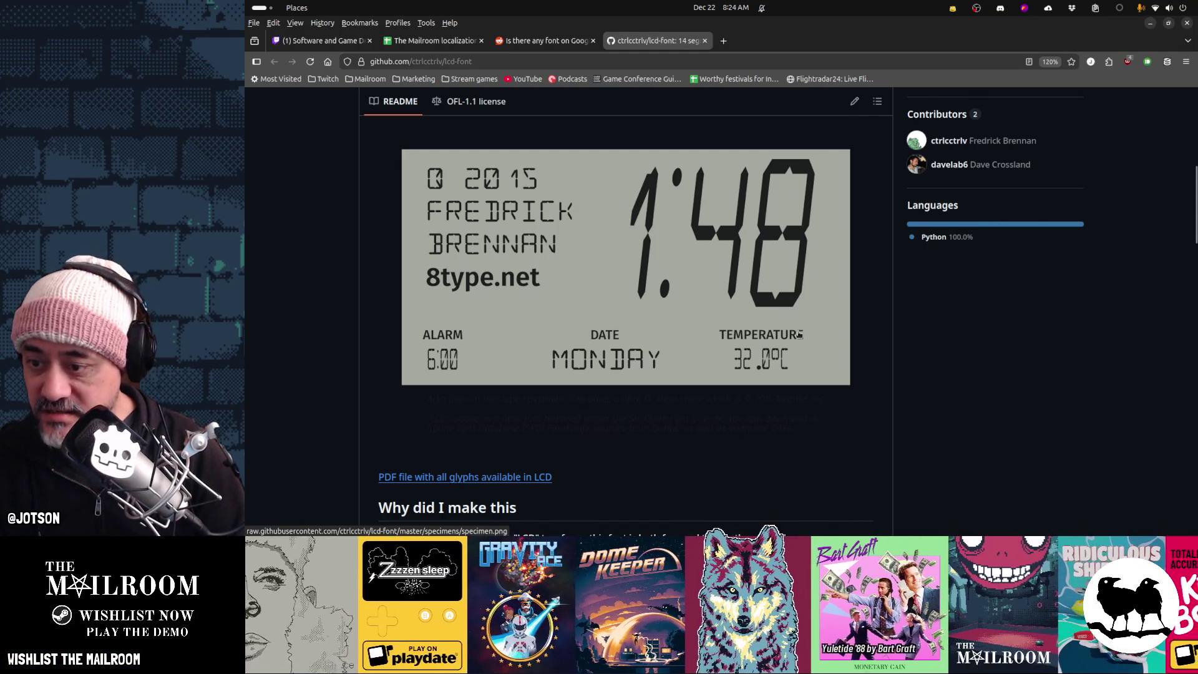
pyautogui.scroll(-5, 800, 335)
pyautogui.scroll(15, 799, 336)
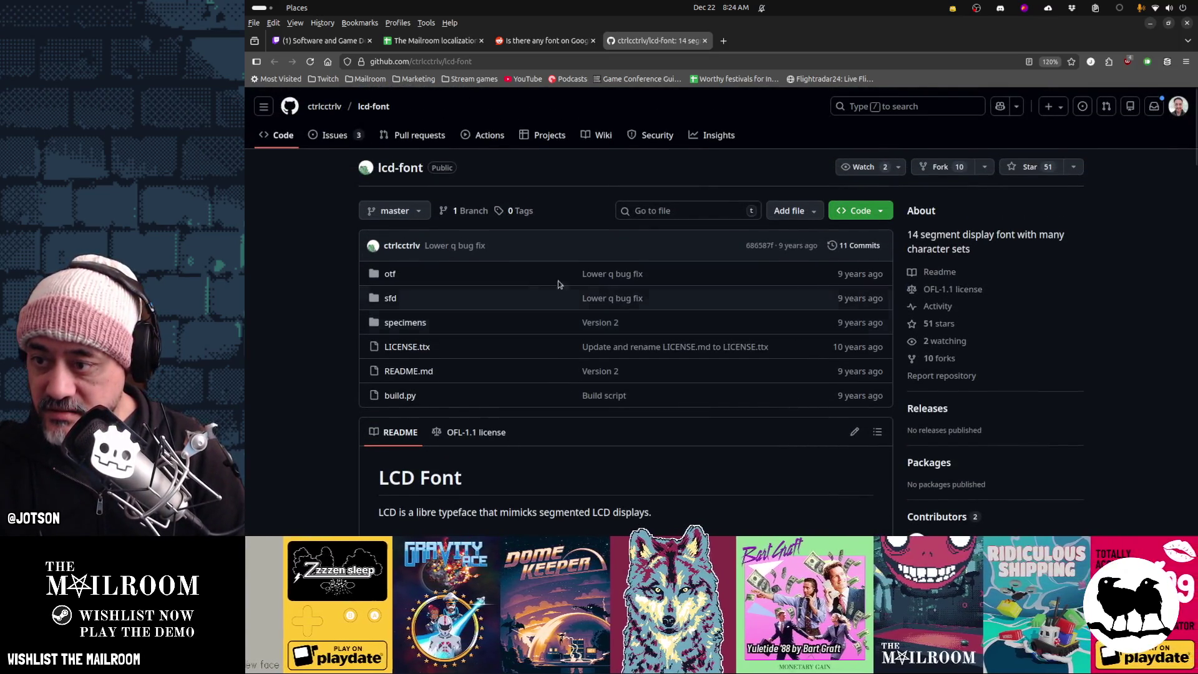
pyautogui.click(392, 299)
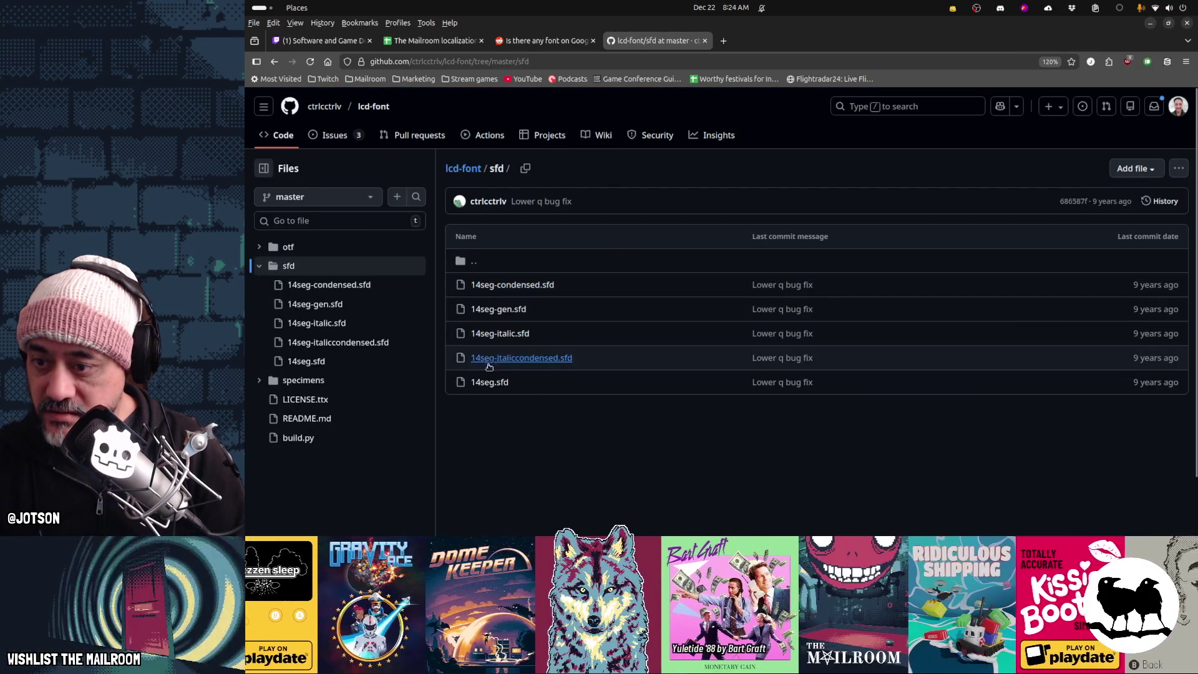
pyautogui.hotkey('alt', 'Left')
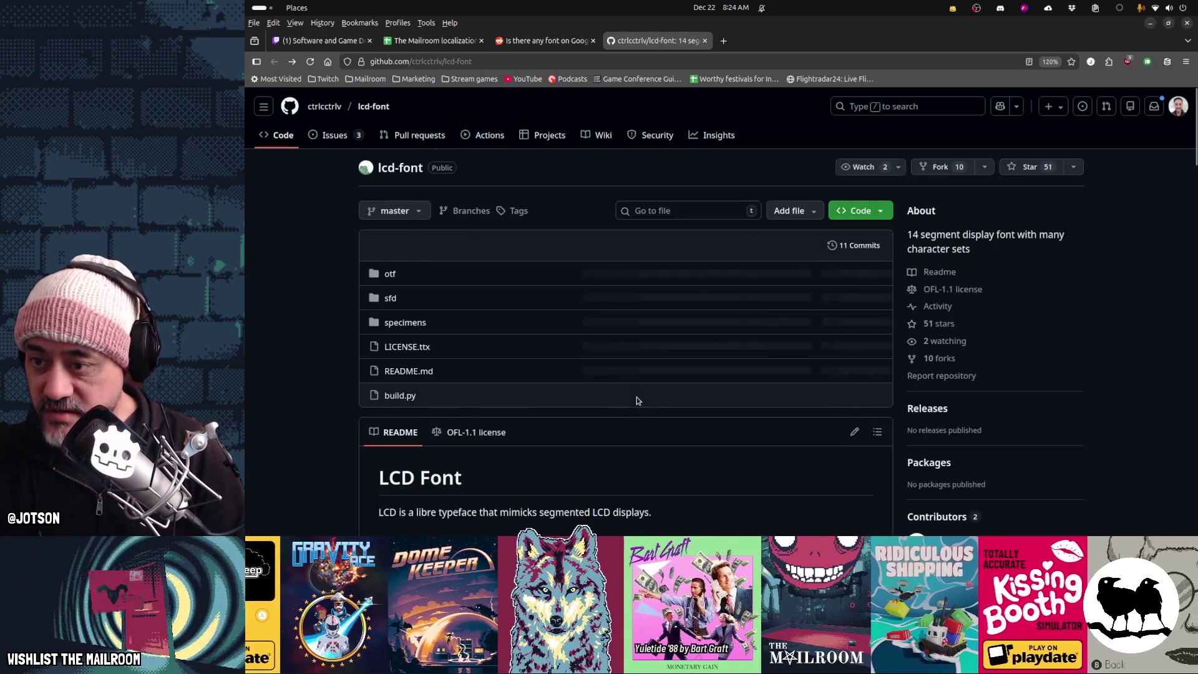
pyautogui.scroll(-4, 636, 396)
pyautogui.scroll(-5, 636, 397)
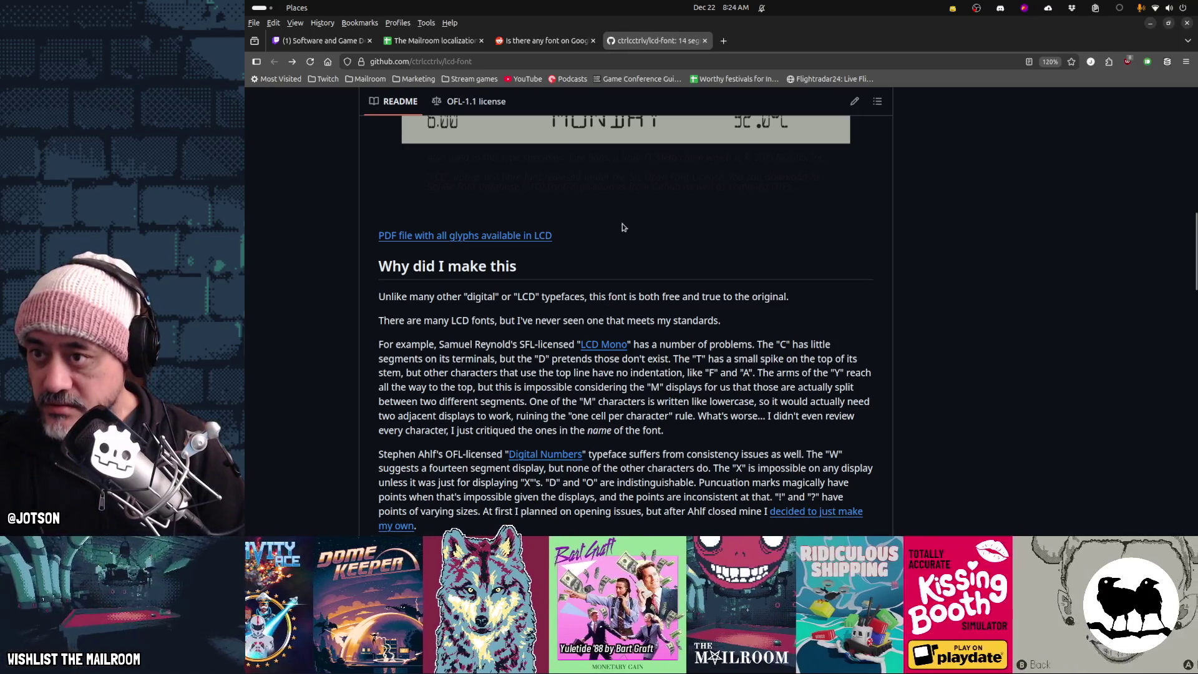
pyautogui.middleClick(643, 41)
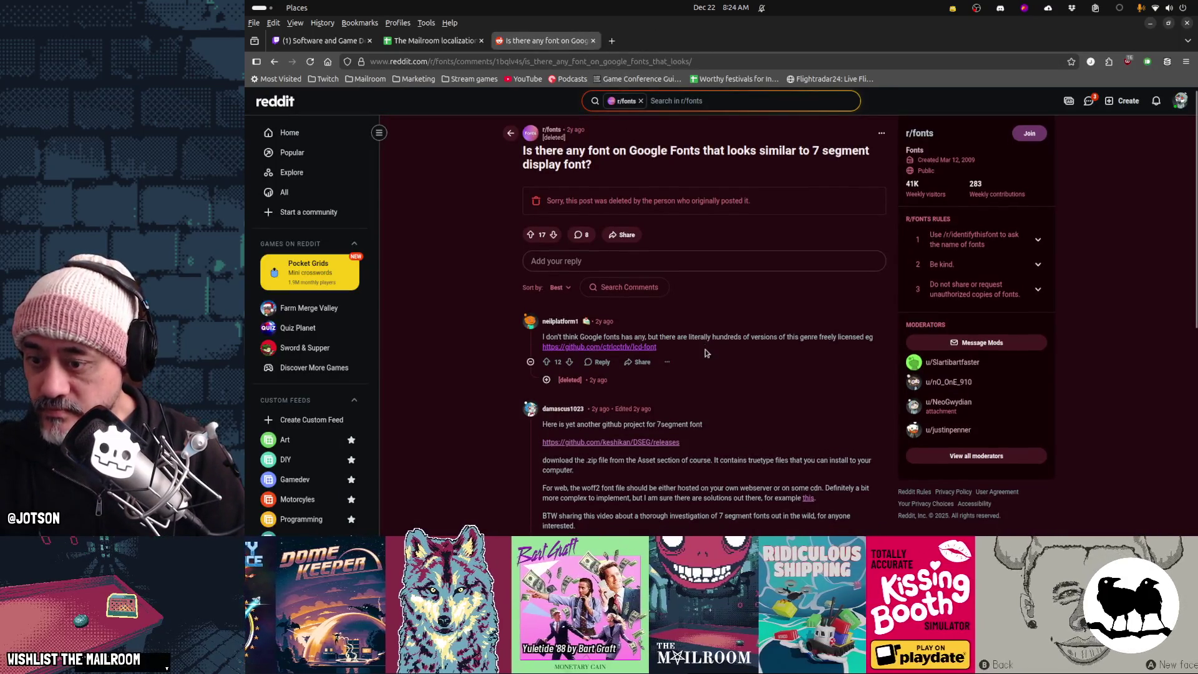
# Step: From the Reddit comment's DSEG releases link, download fonts-DSEG_v050b1.zip and reveal it in its folder
pyautogui.scroll(-2, 641, 312)
pyautogui.click(641, 311)
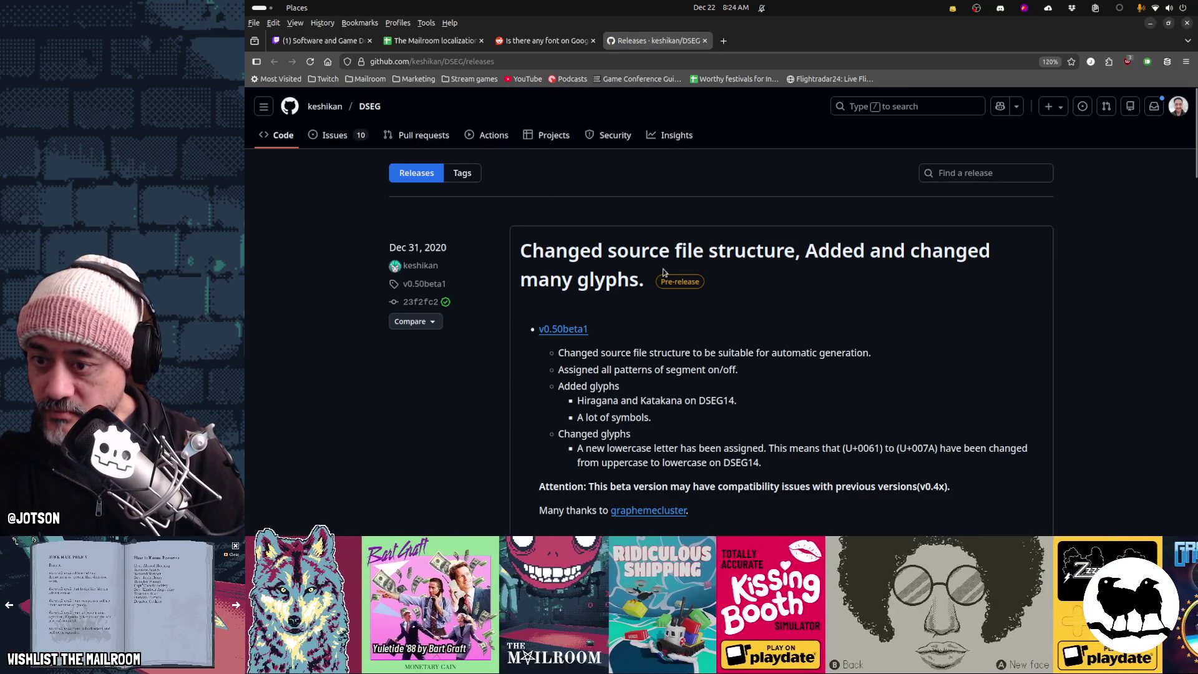
pyautogui.scroll(-3, 649, 351)
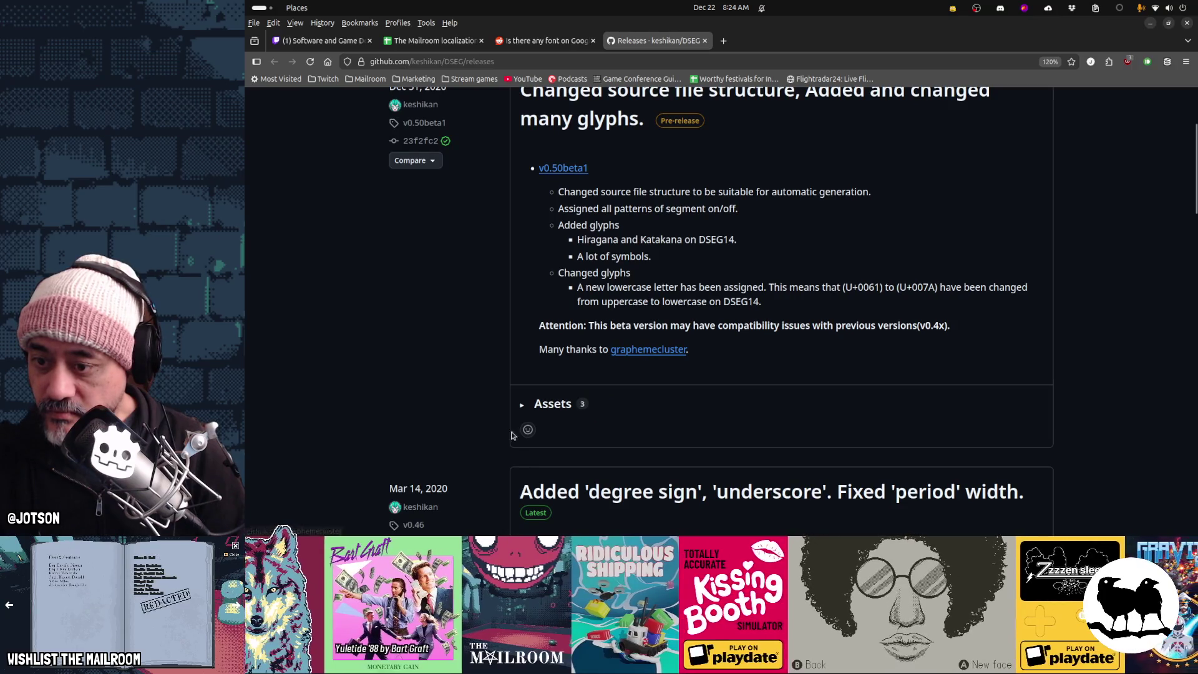
pyautogui.click(550, 407)
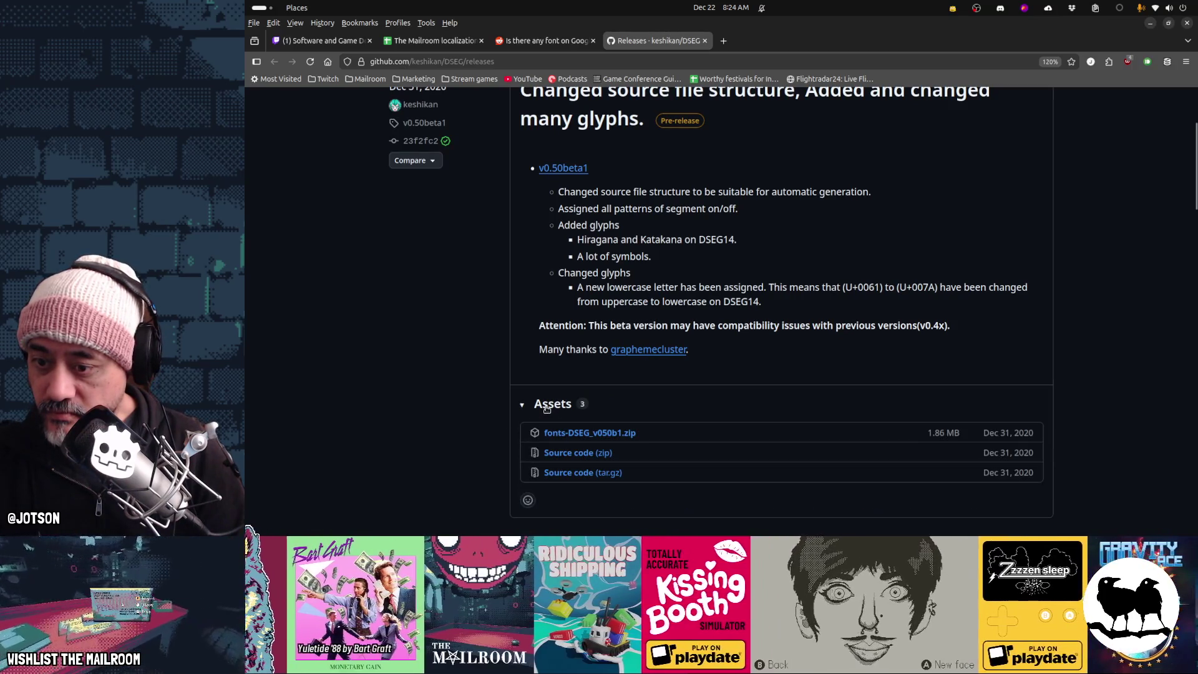
pyautogui.click(565, 434)
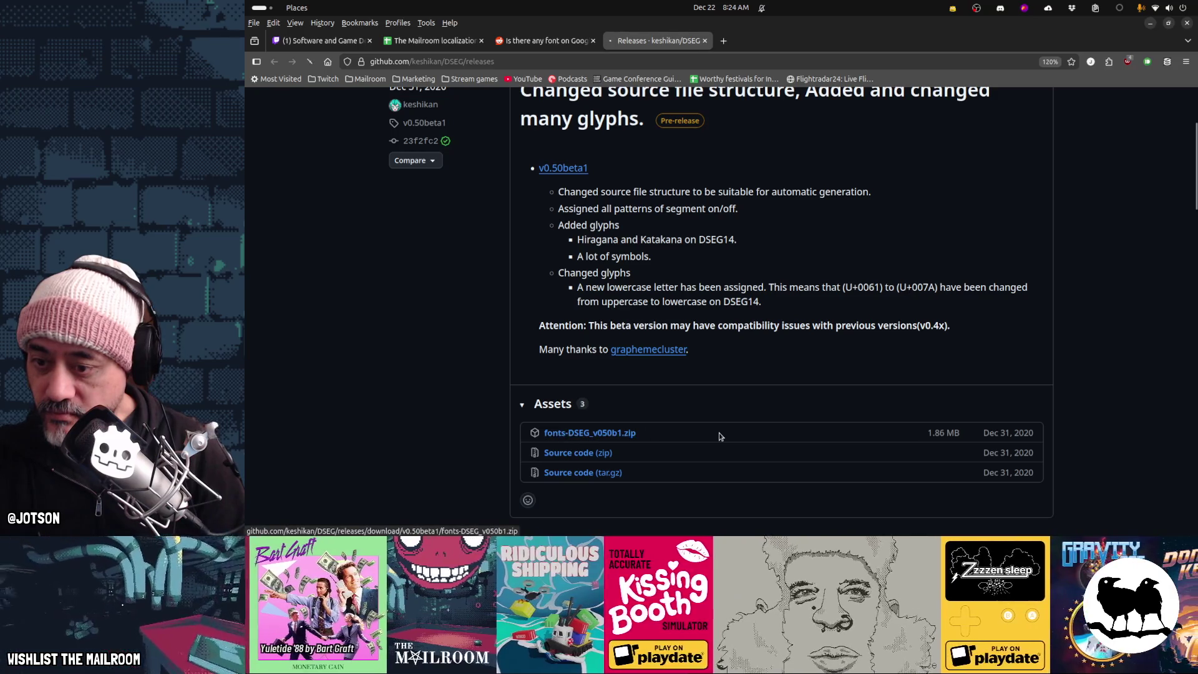
pyautogui.click(801, 268)
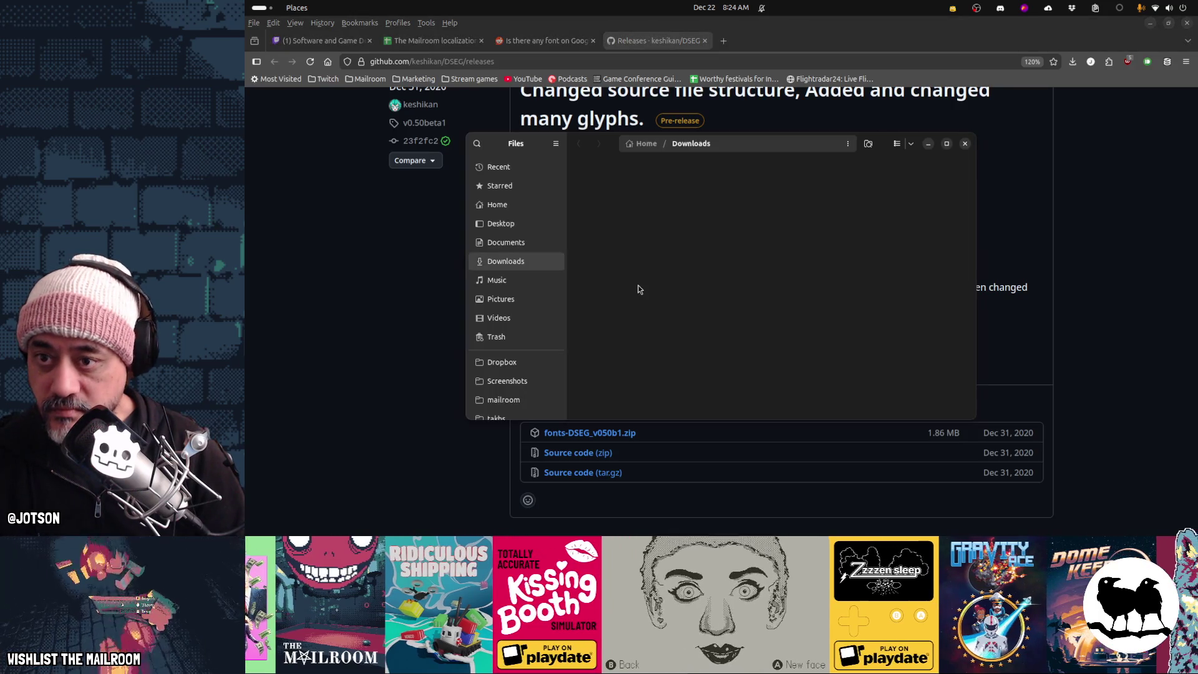
# Step: Extract the DSEG zip and preview DSEG14Classic-Bold.ttf from the DSEG14-Classic folder in the font viewer
pyautogui.doubleClick(779, 200)
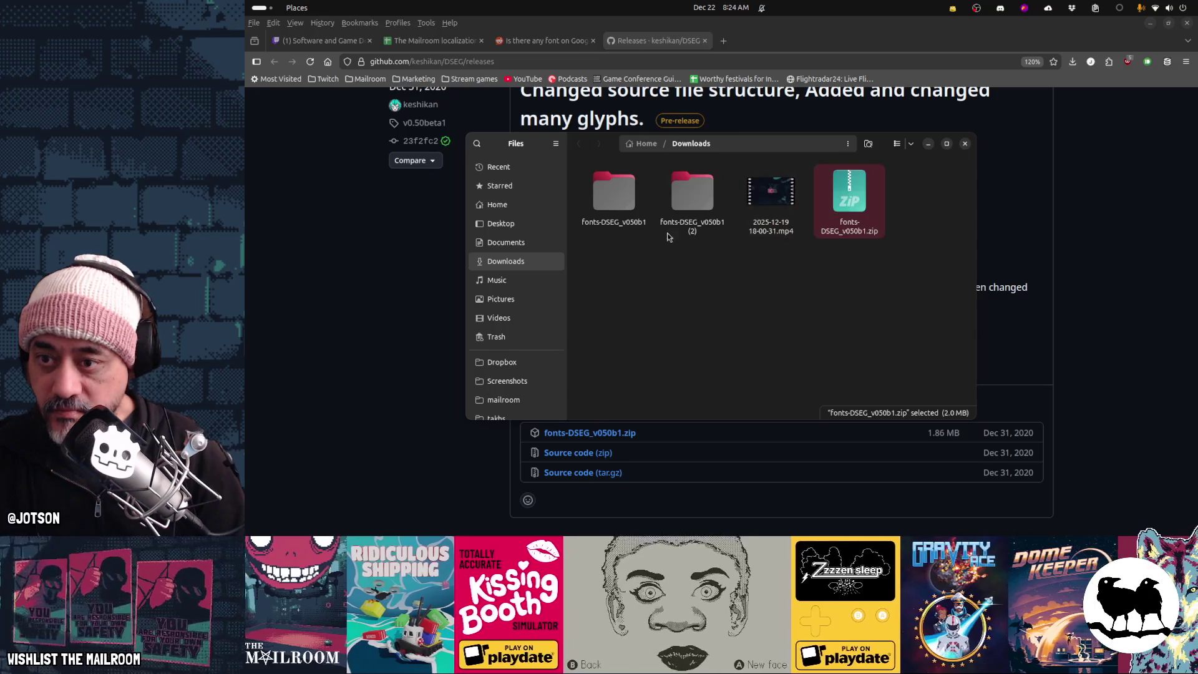
pyautogui.doubleClick(627, 207)
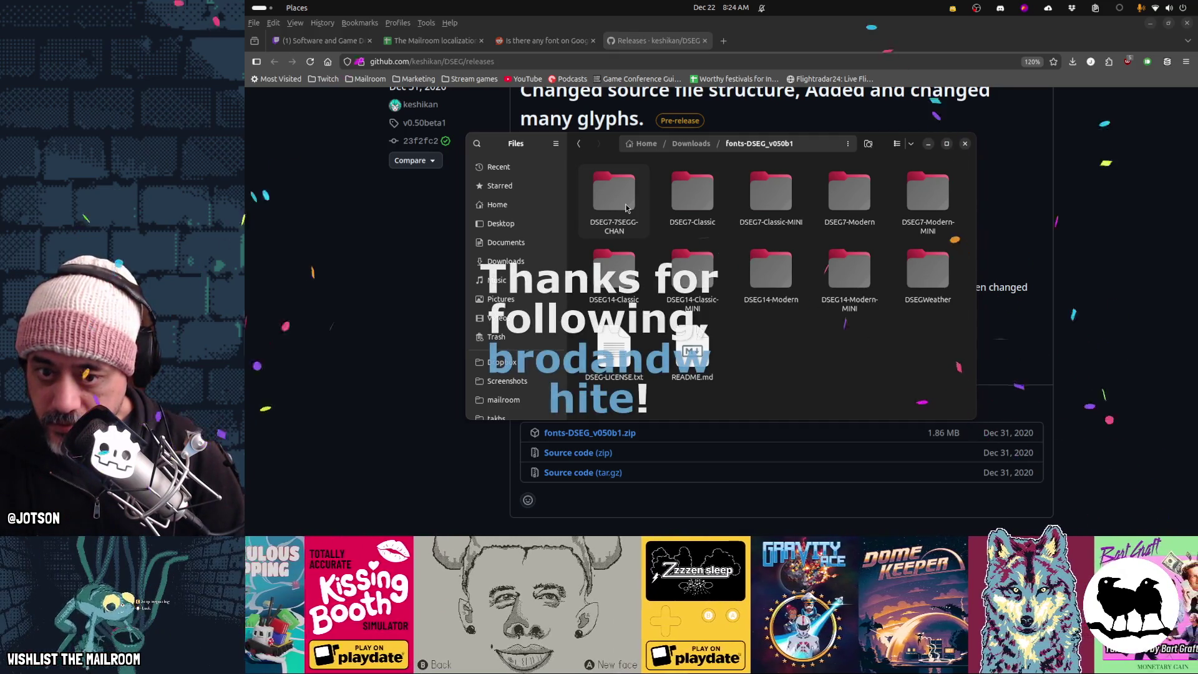
pyautogui.doubleClick(626, 208)
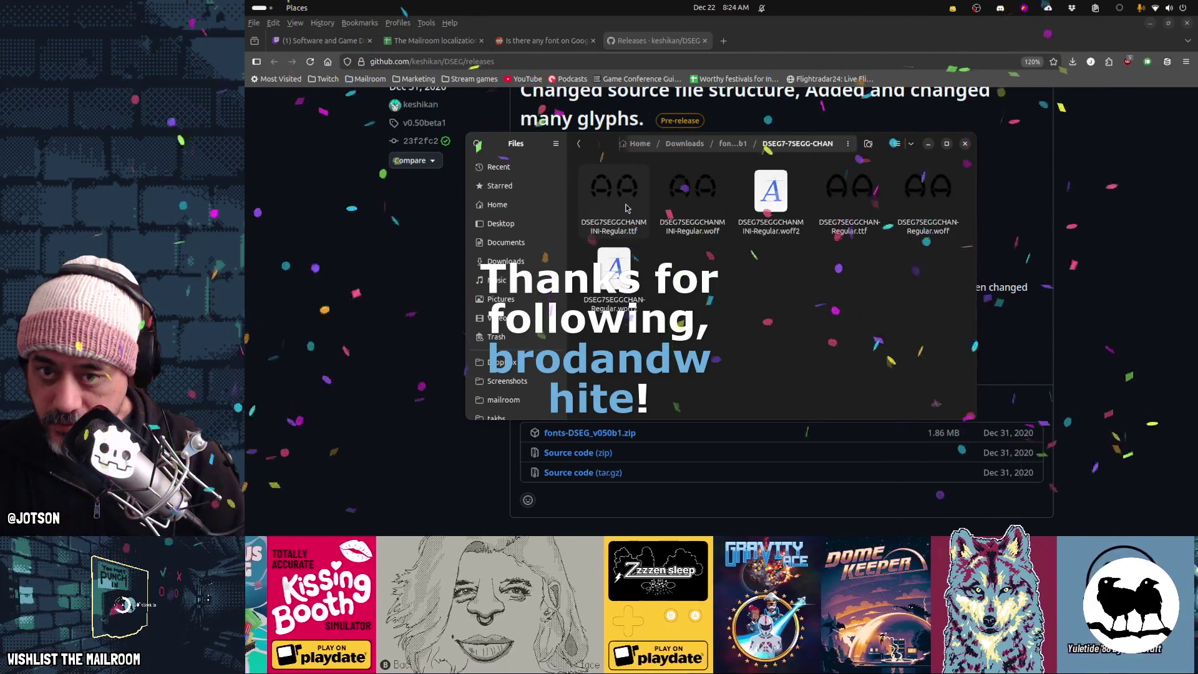
pyautogui.hotkey('alt', 'Left')
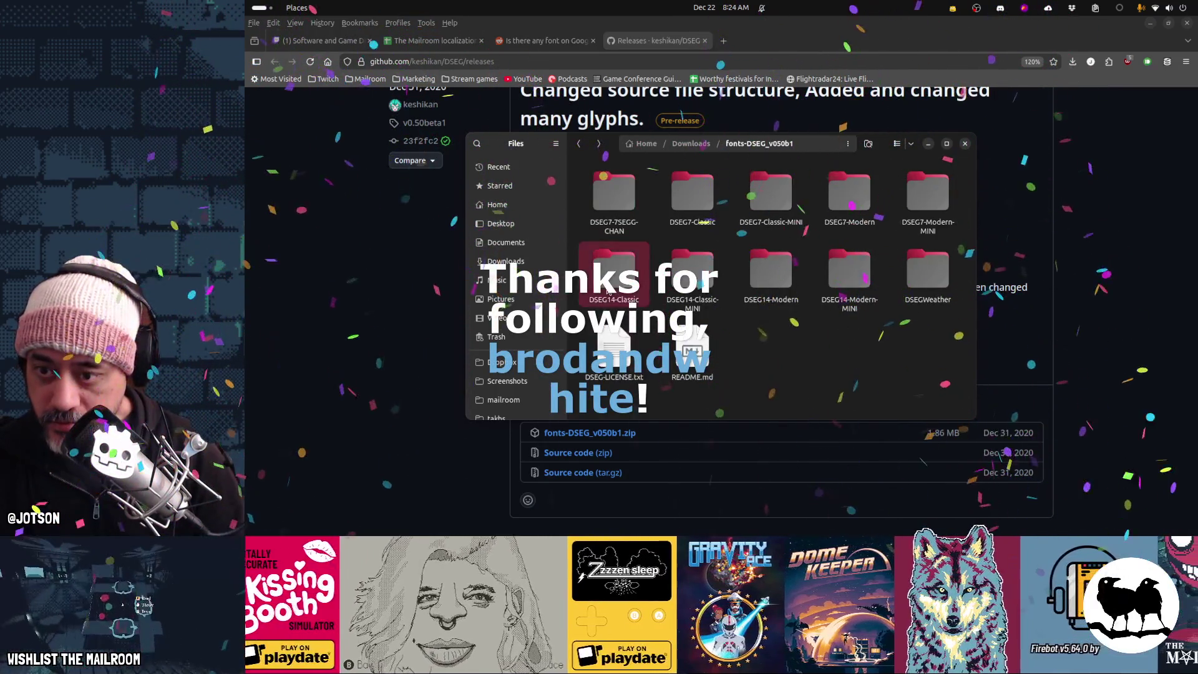
pyautogui.doubleClick(615, 272)
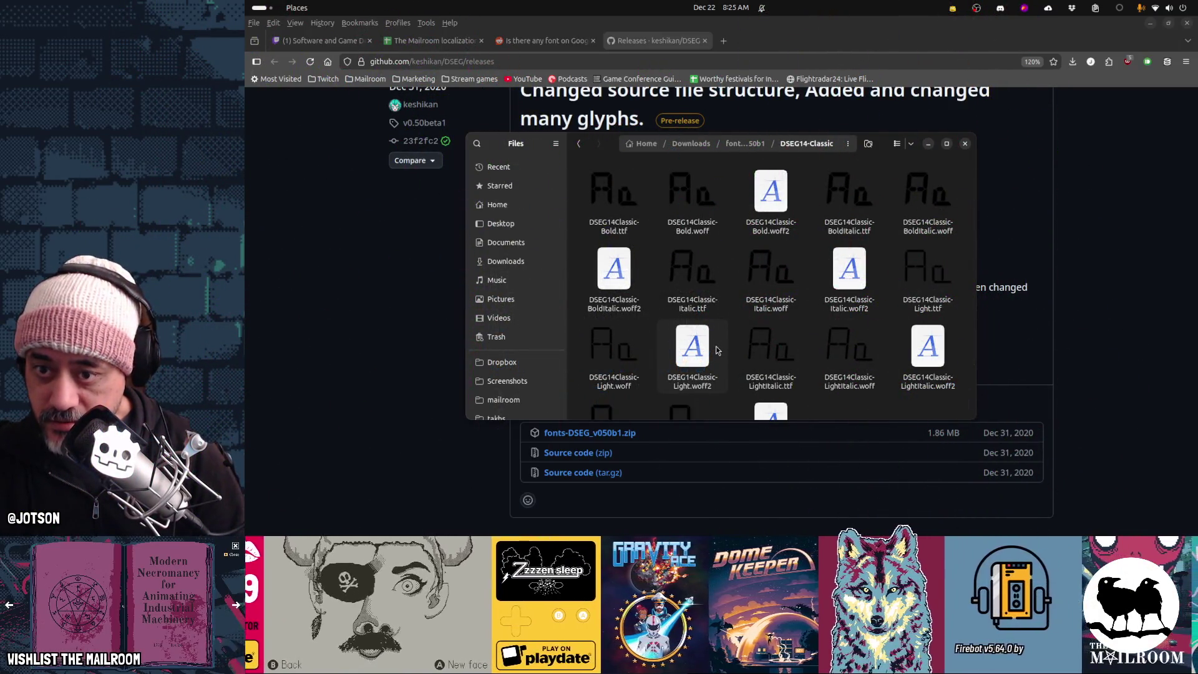
pyautogui.click(619, 213)
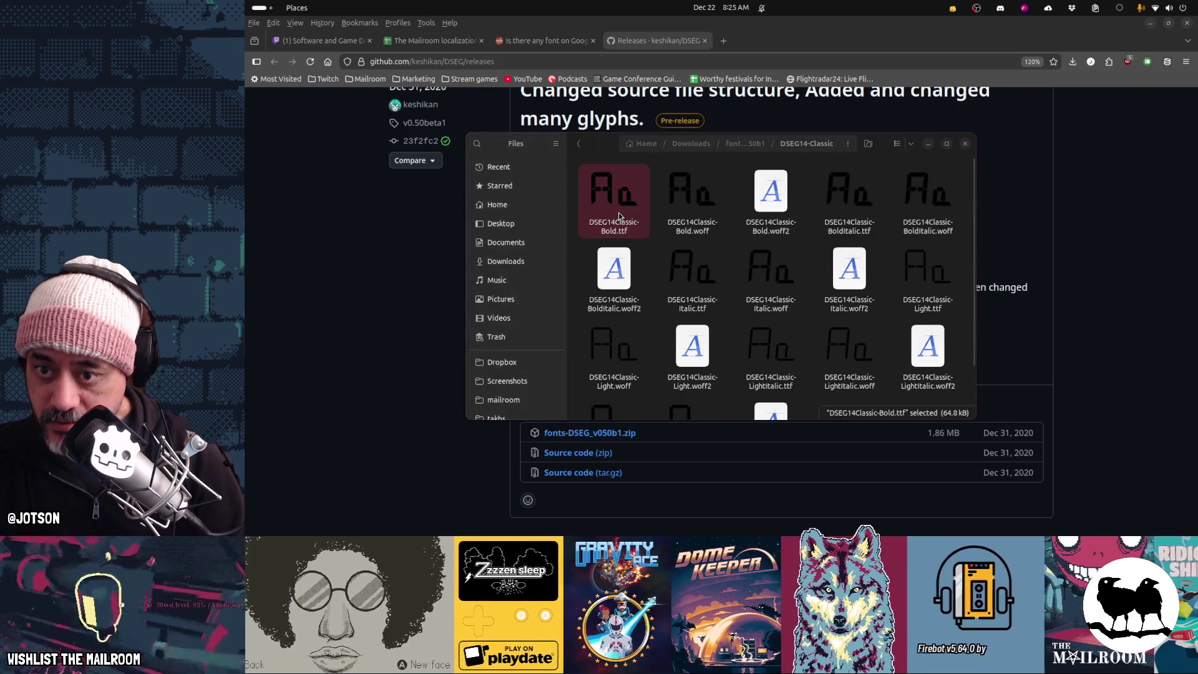
pyautogui.doubleClick(620, 213)
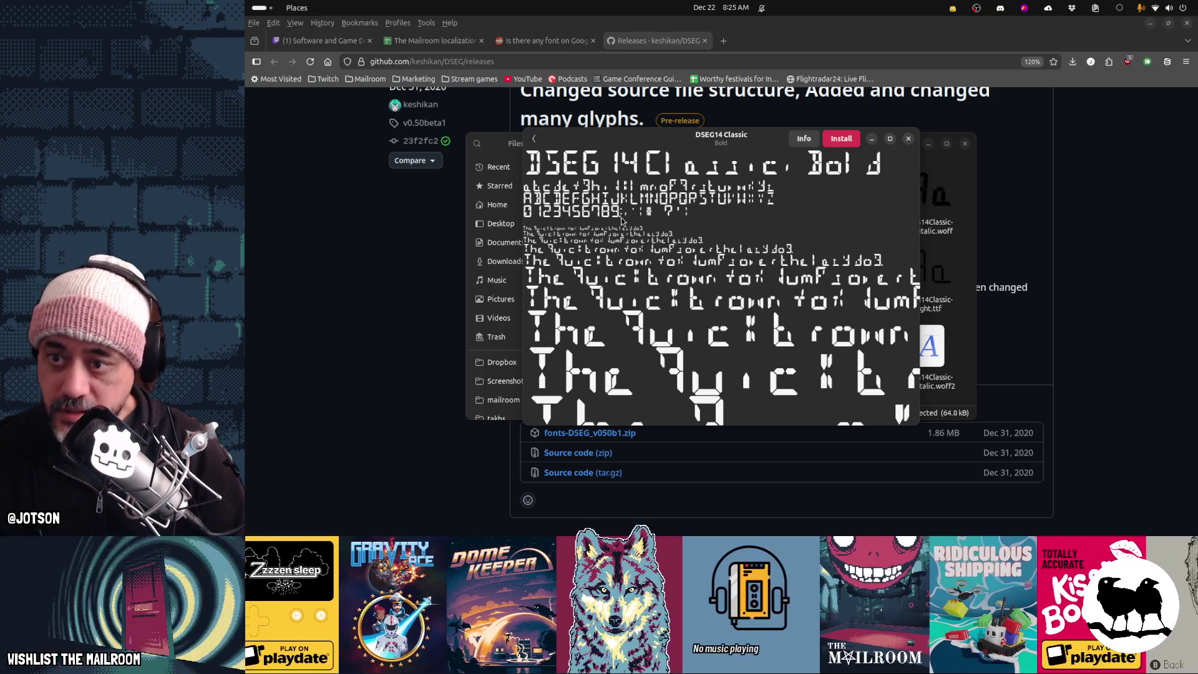
pyautogui.press('Escape')
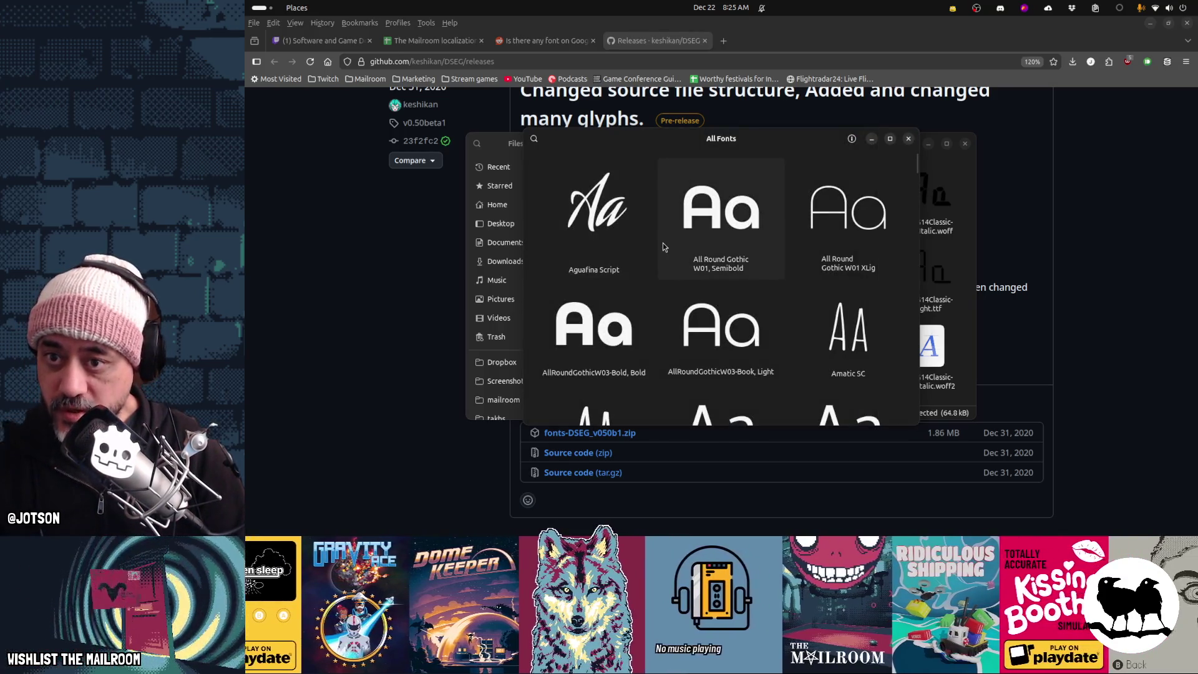
pyautogui.hotkey('ctrl', 'q')
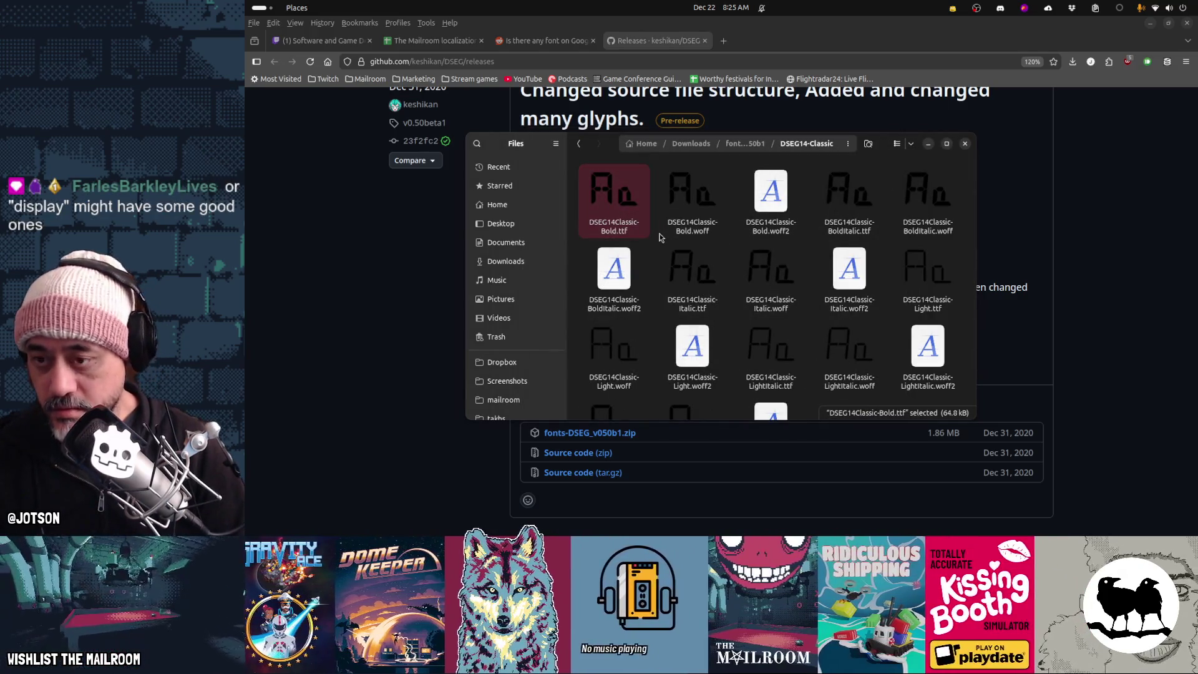
# Step: Rename DSEG14Classic-Bold.ttf to segmented.ttf and select all four items in Downloads
pyautogui.press('F2')
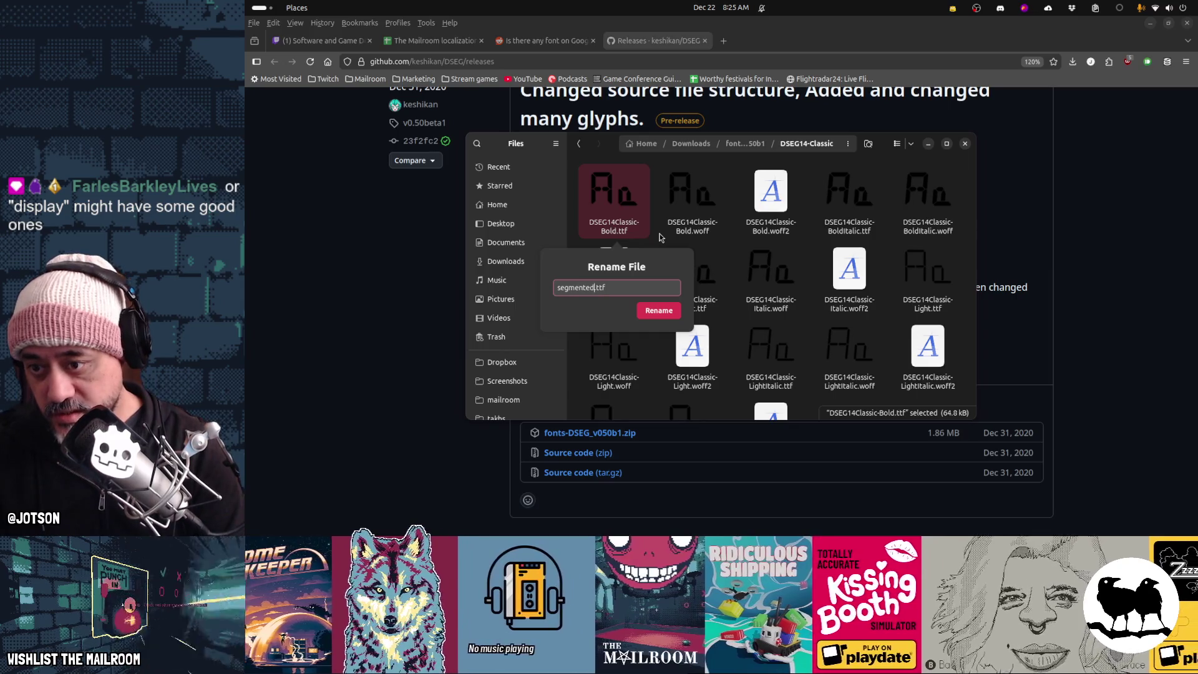
pyautogui.press('Return')
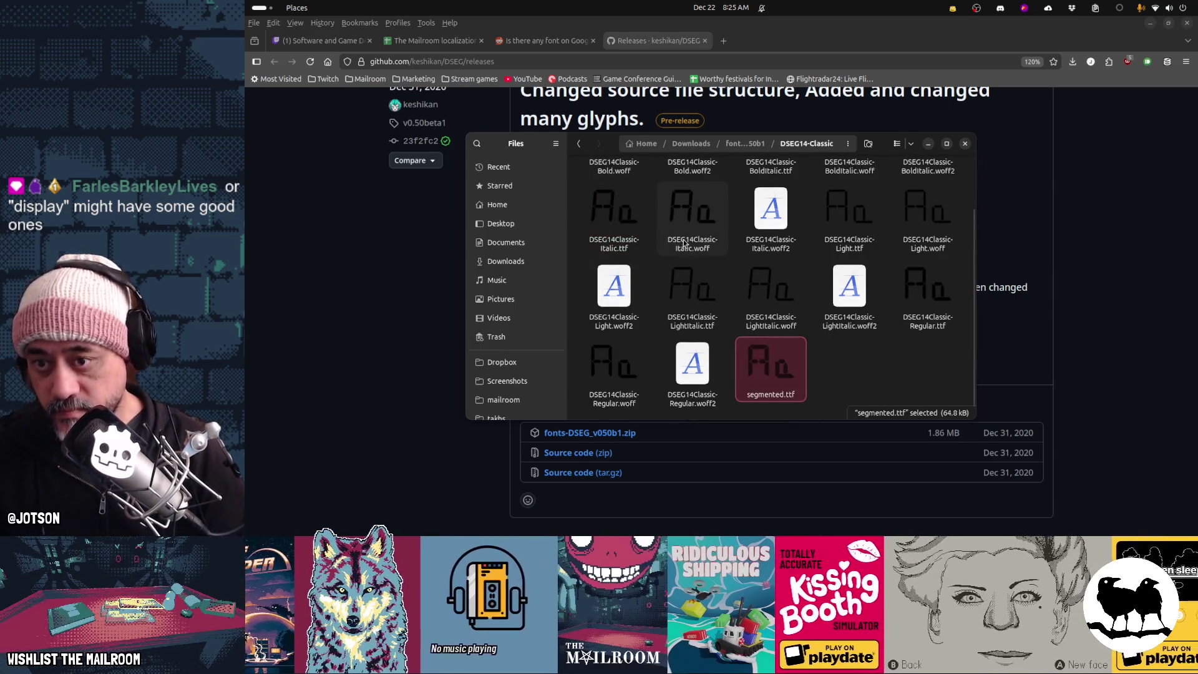
pyautogui.hotkey('alt', 'Left')
pyautogui.hotkey('alt', 'Left')
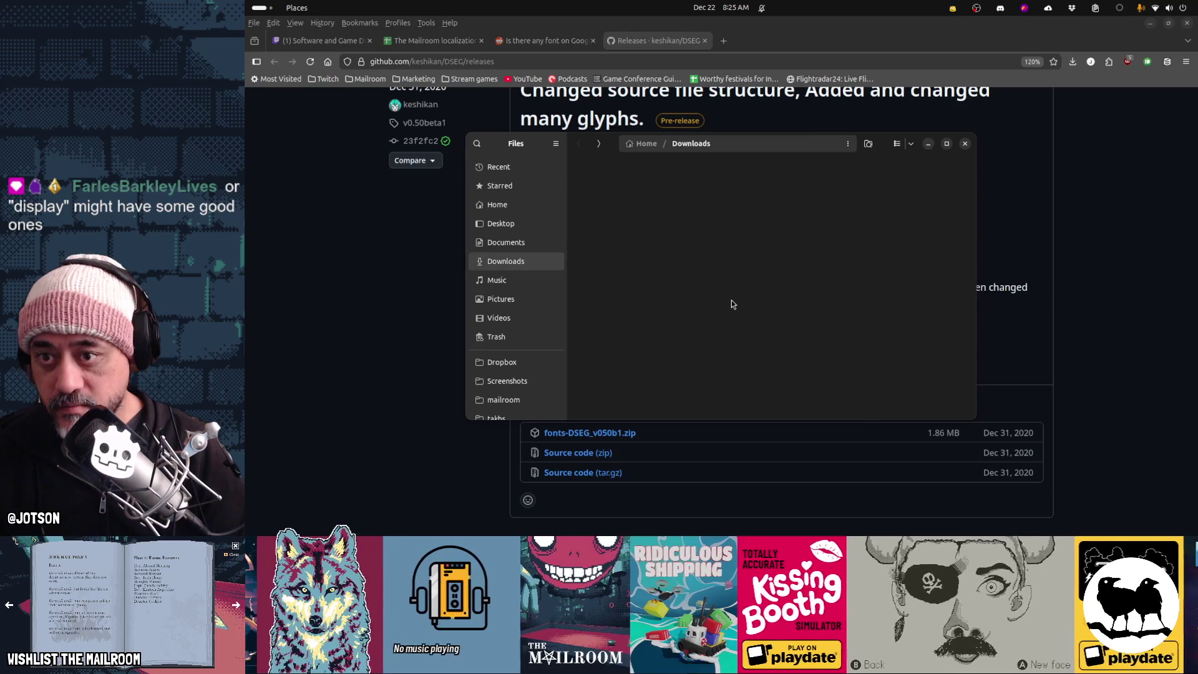
pyautogui.moveTo(892, 319)
pyautogui.mouseDown()
pyautogui.moveTo(659, 166)
pyautogui.moveTo(639, 192)
pyautogui.mouseUp()
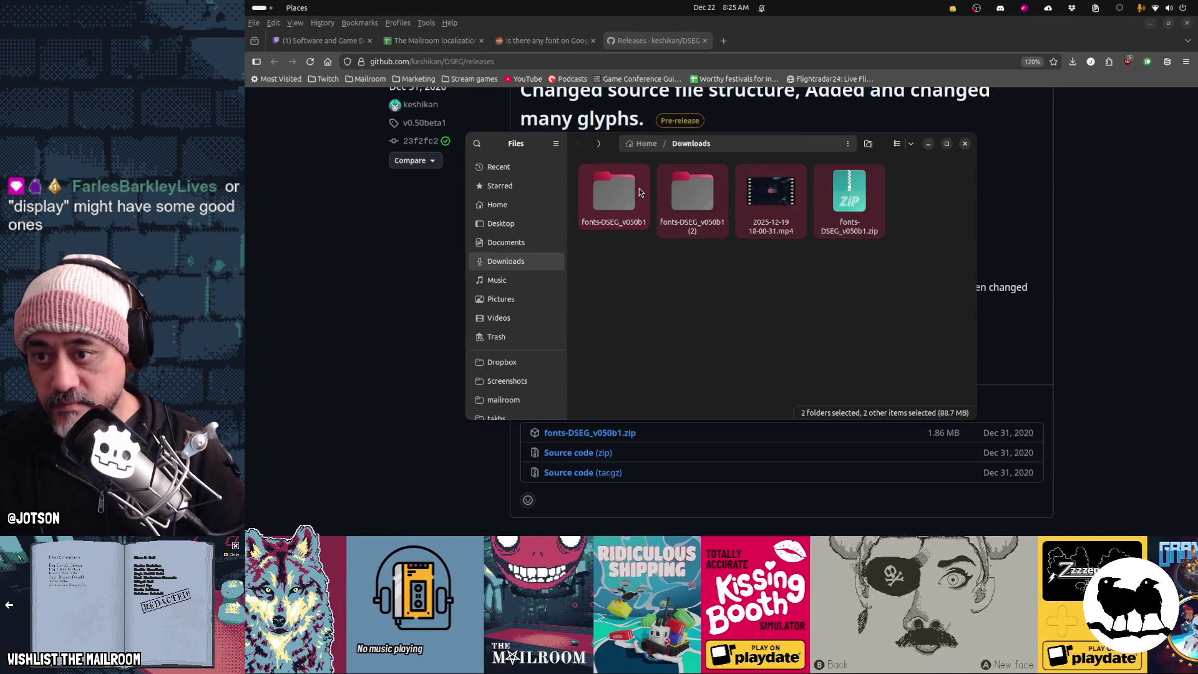
# Step: Trash the four Downloads items and try pasting segmented.ttf into mailroom/game/fonts, dismissing the error
pyautogui.press('Delete')
pyautogui.click(502, 399)
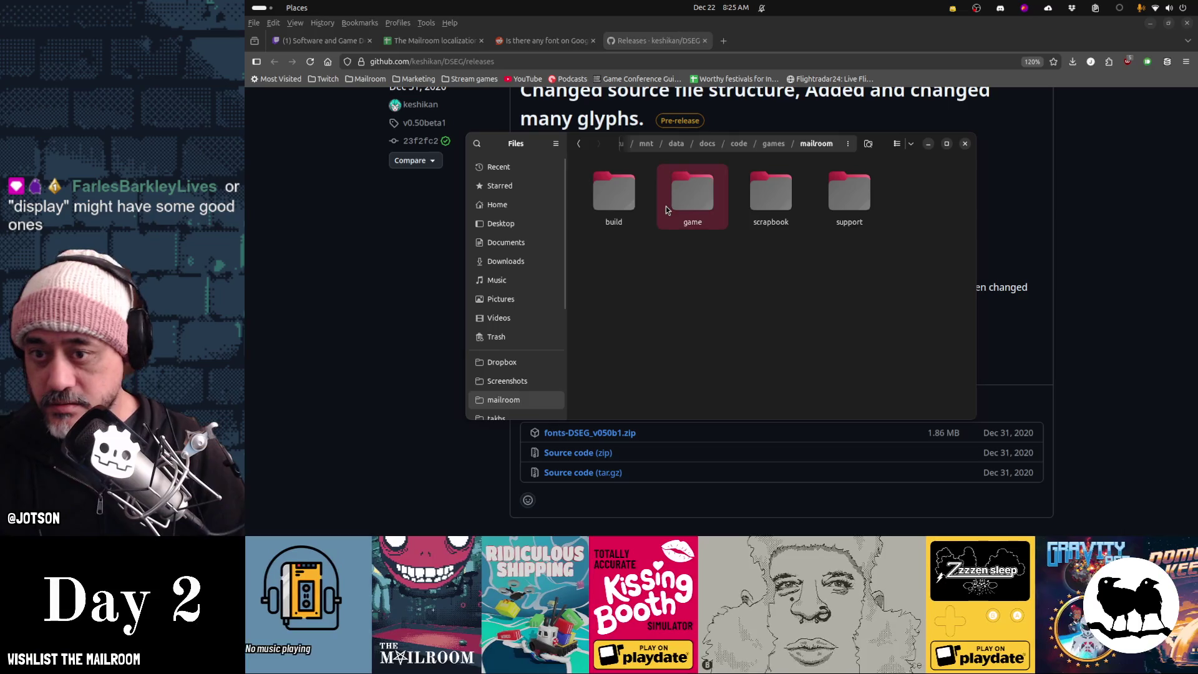
pyautogui.doubleClick(666, 207)
pyautogui.doubleClick(925, 195)
pyautogui.hotkey('ctrl', 'v')
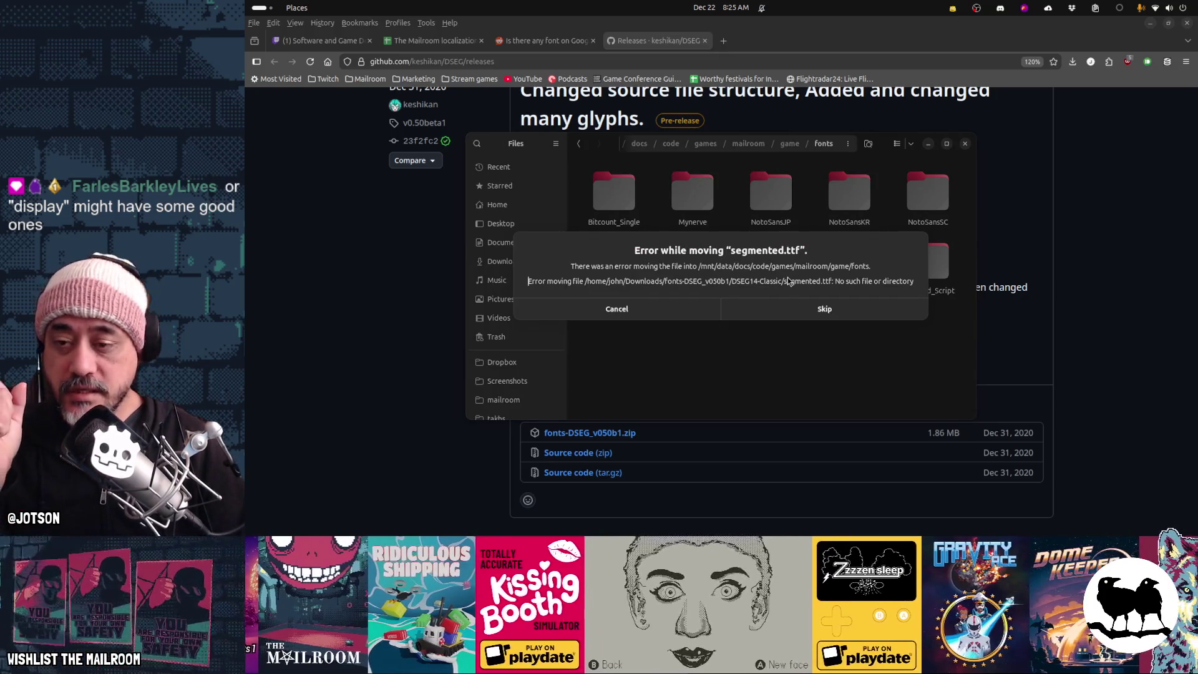
pyautogui.click(772, 312)
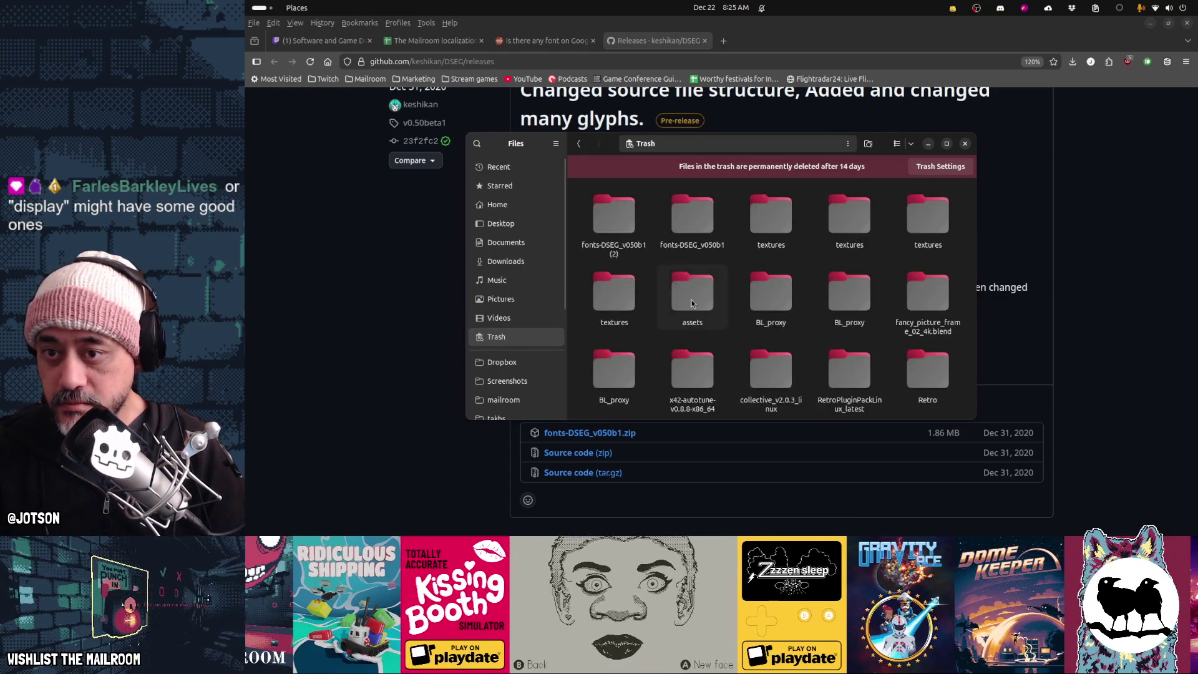
# Step: Copy segmented.ttf from the trashed DSEG14-Classic folder and paste it into mailroom/game/fonts
pyautogui.doubleClick(677, 227)
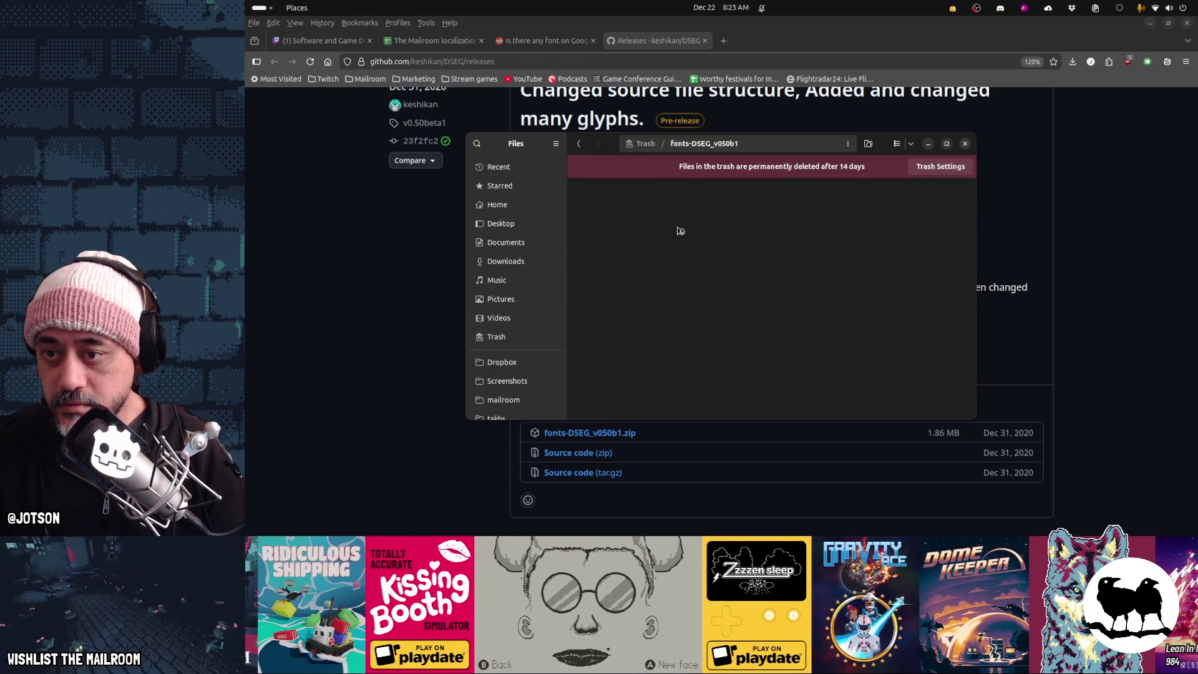
pyautogui.doubleClick(622, 235)
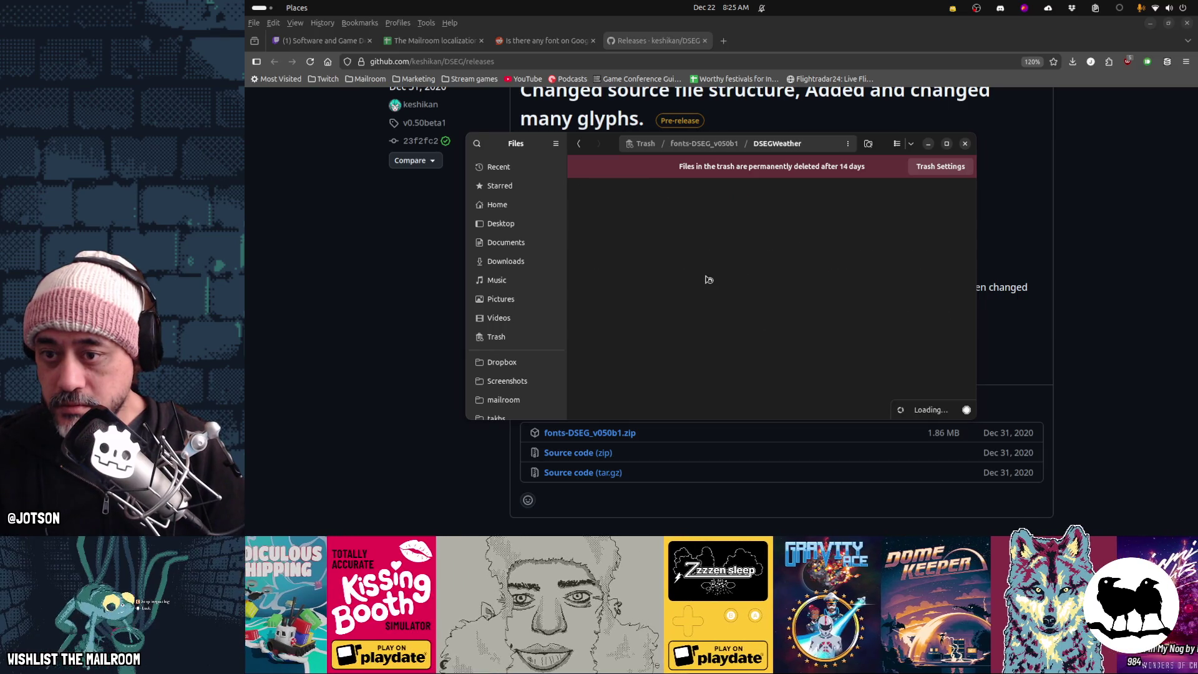
pyautogui.hotkey('alt', 'Left')
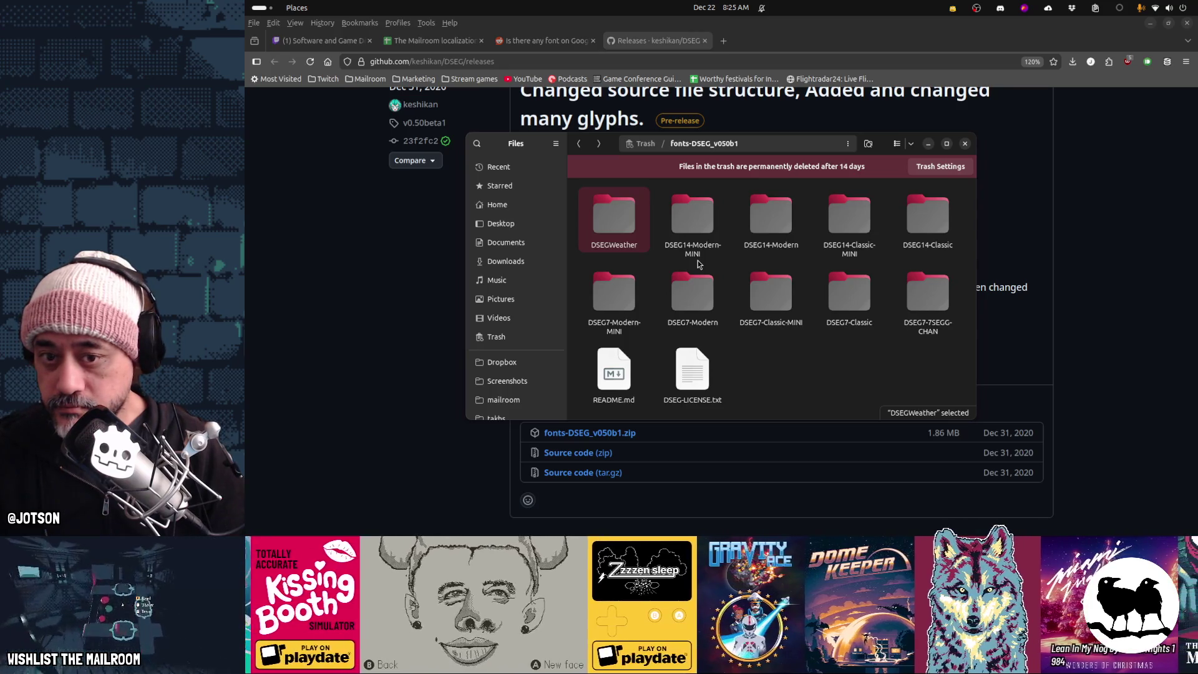
pyautogui.click(921, 224)
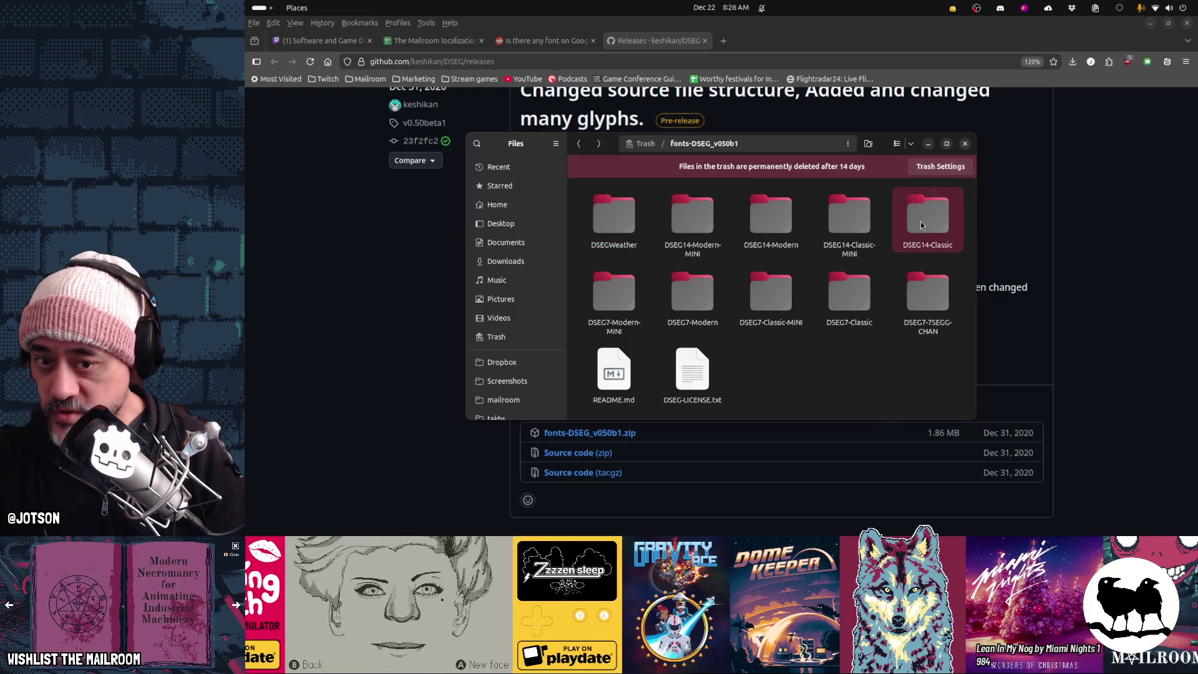
pyautogui.doubleClick(921, 225)
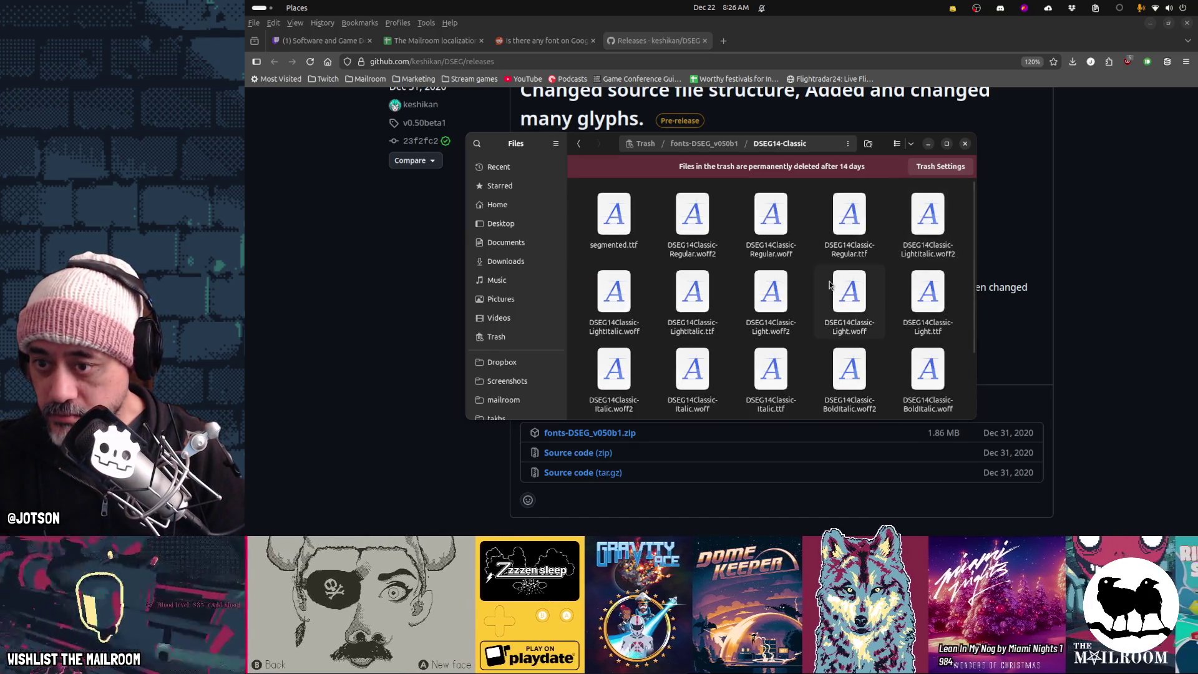
pyautogui.rightClick(617, 219)
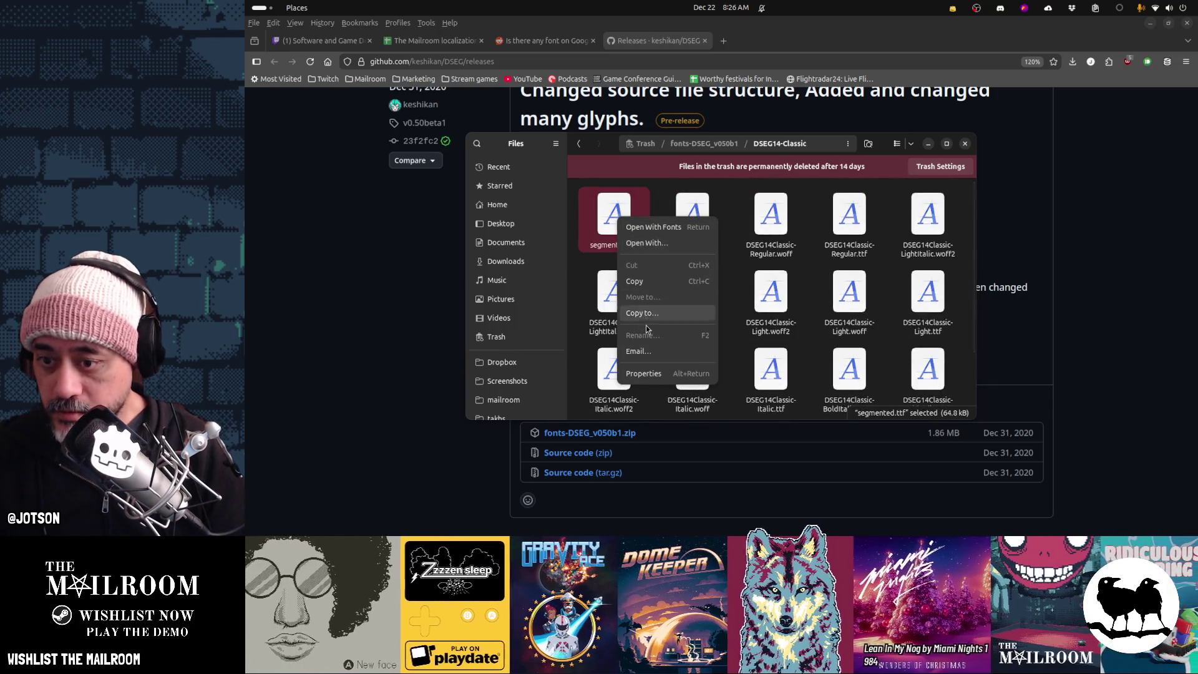
pyautogui.click(643, 281)
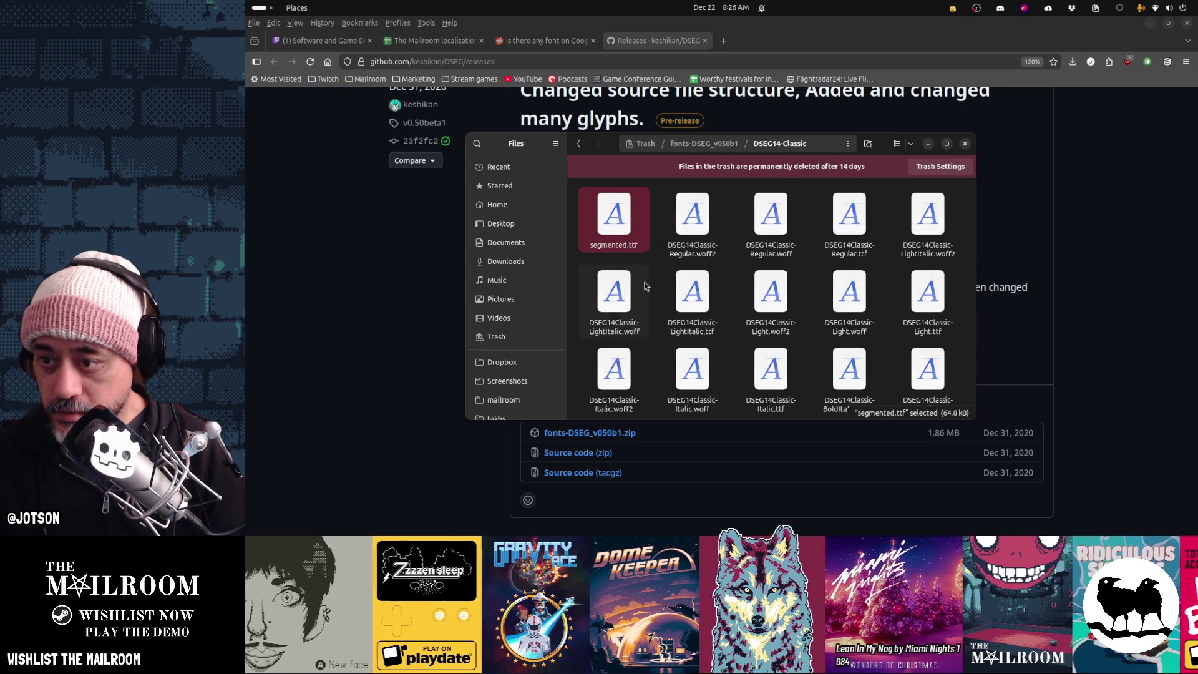
pyautogui.click(504, 400)
pyautogui.doubleClick(707, 195)
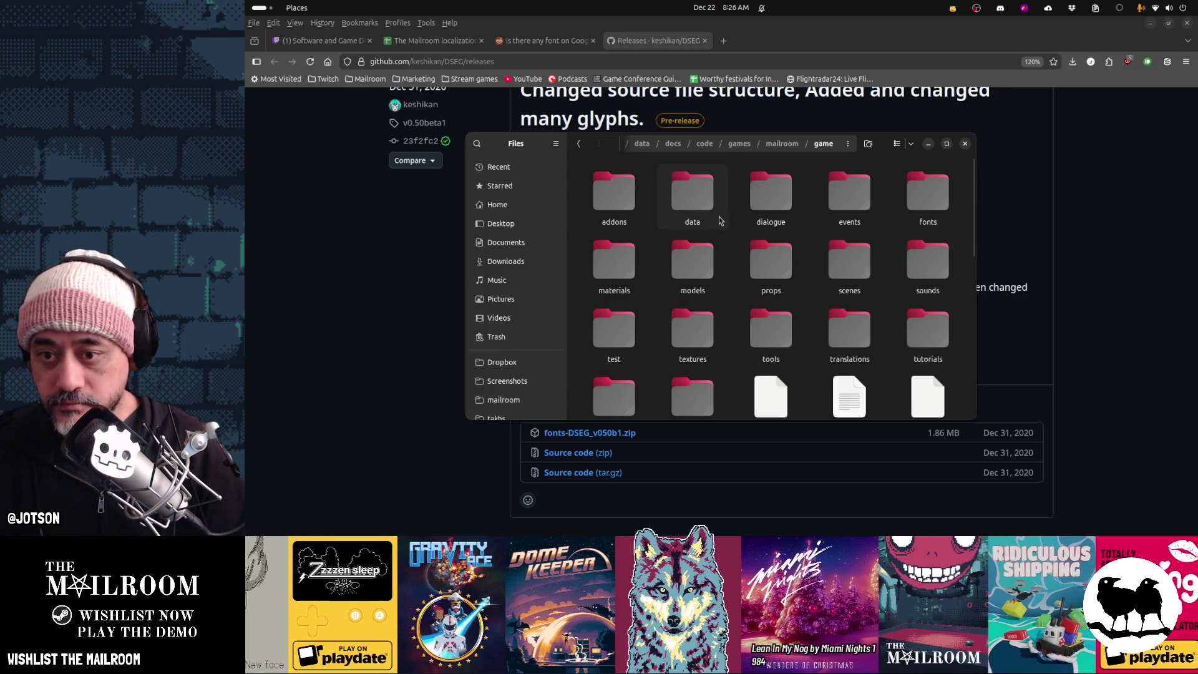
pyautogui.doubleClick(927, 192)
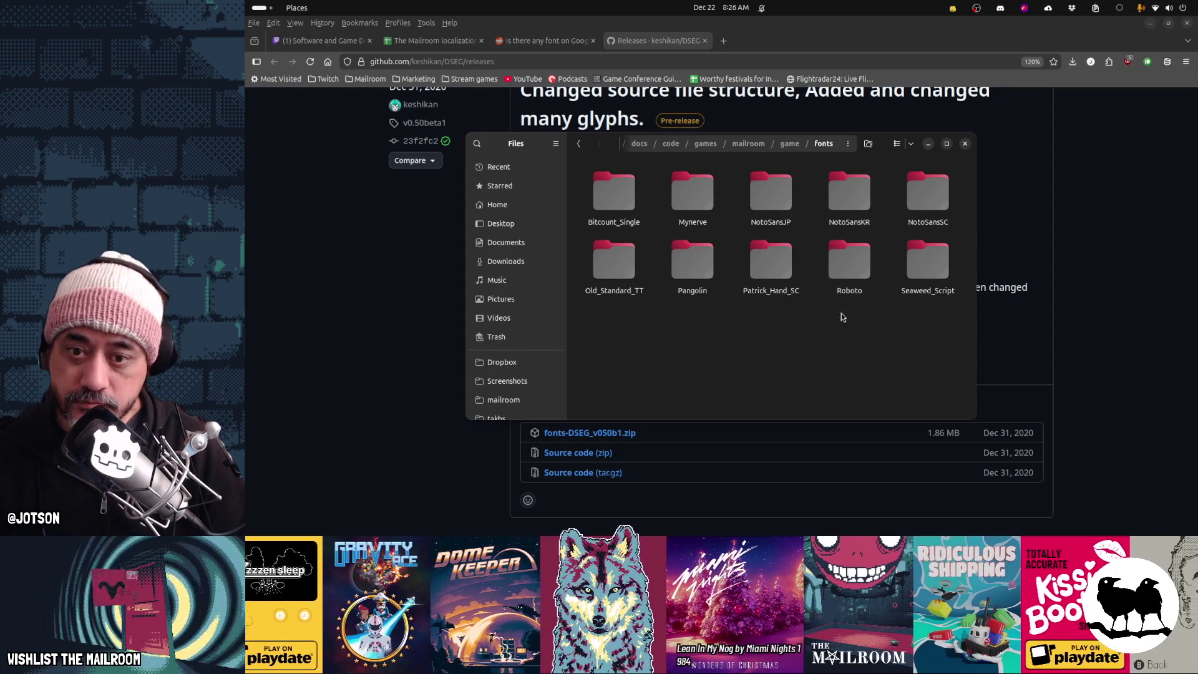
pyautogui.hotkey('ctrl', 'v')
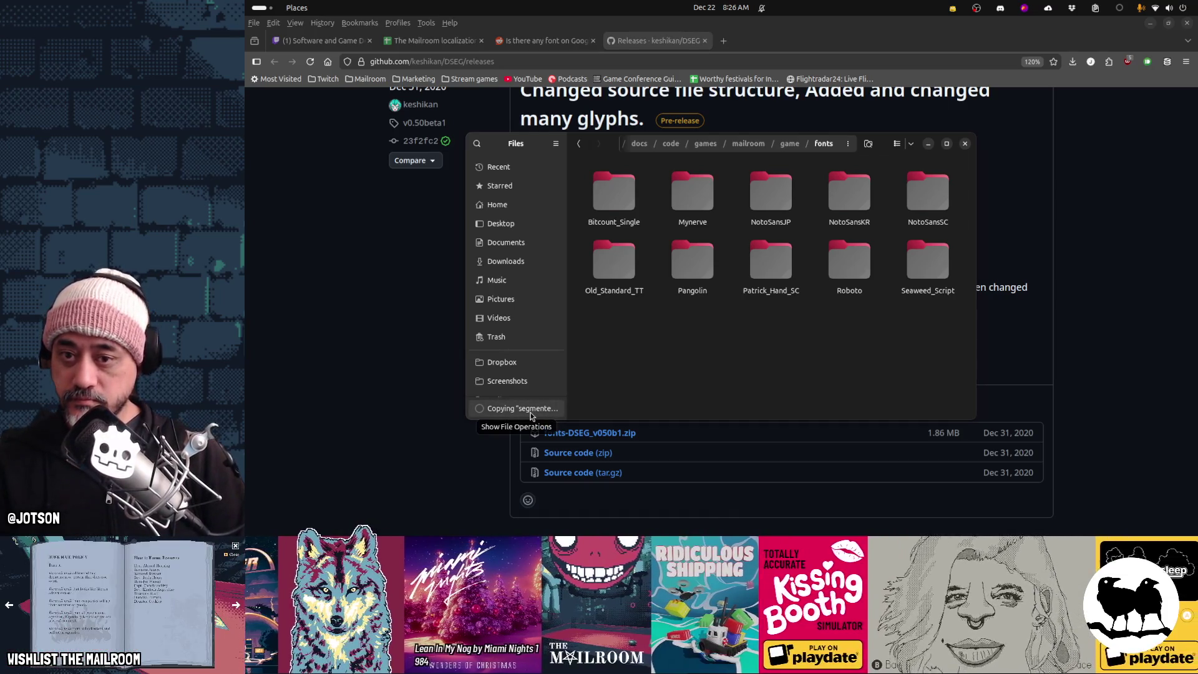
pyautogui.click(658, 41)
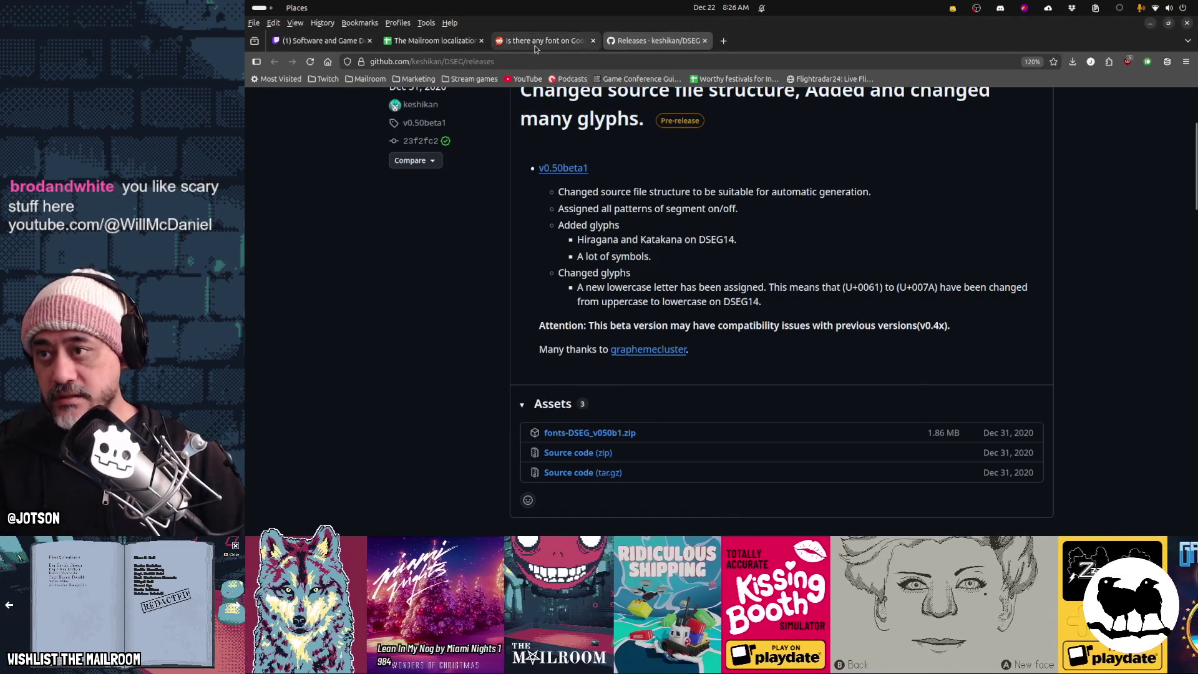
pyautogui.click(546, 41)
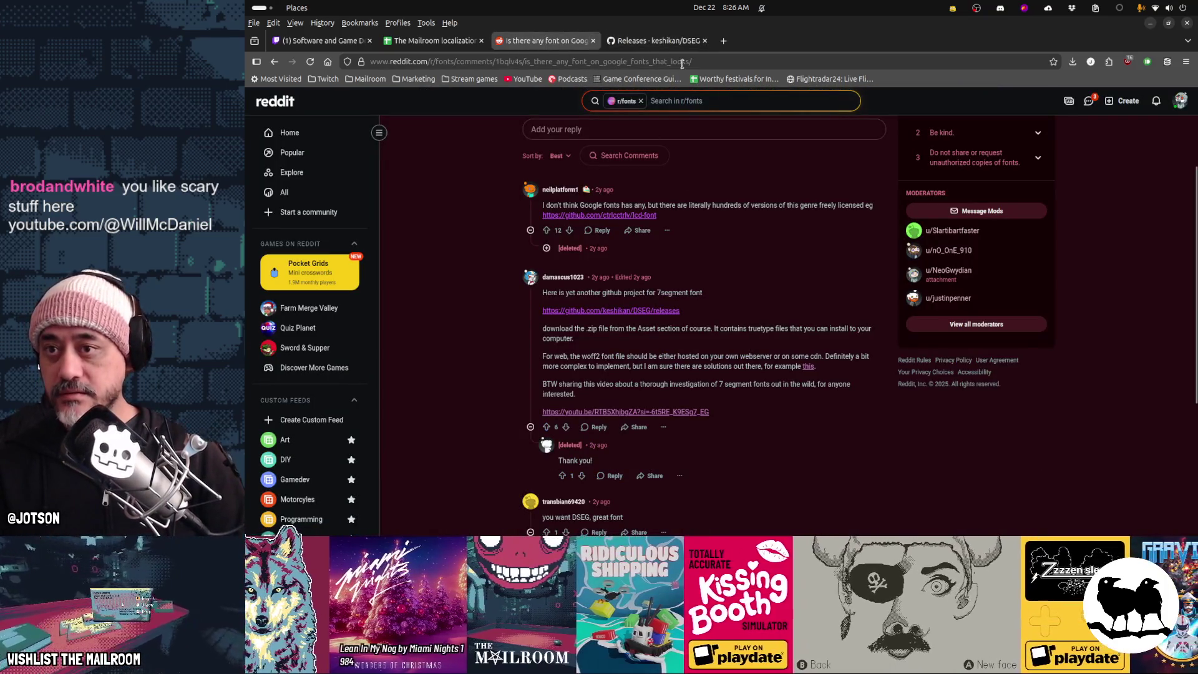
pyautogui.hotkey('ctrl', 't')
pyautogui.write('fonts.google.com/')
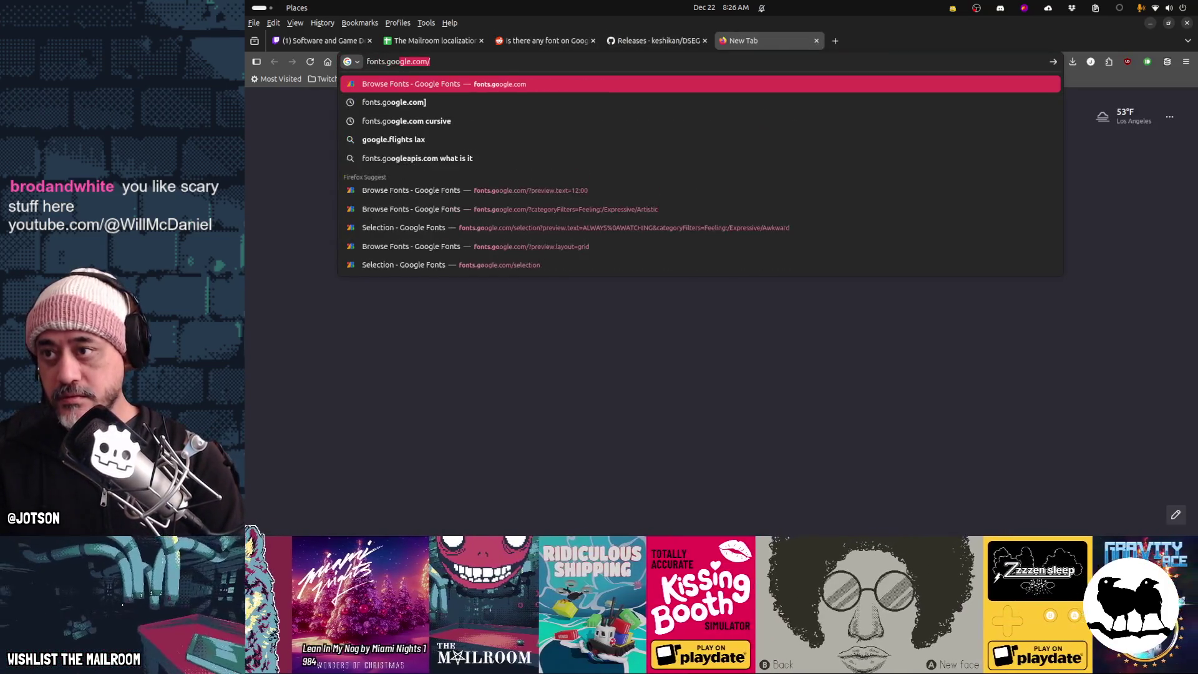
pyautogui.press('Return')
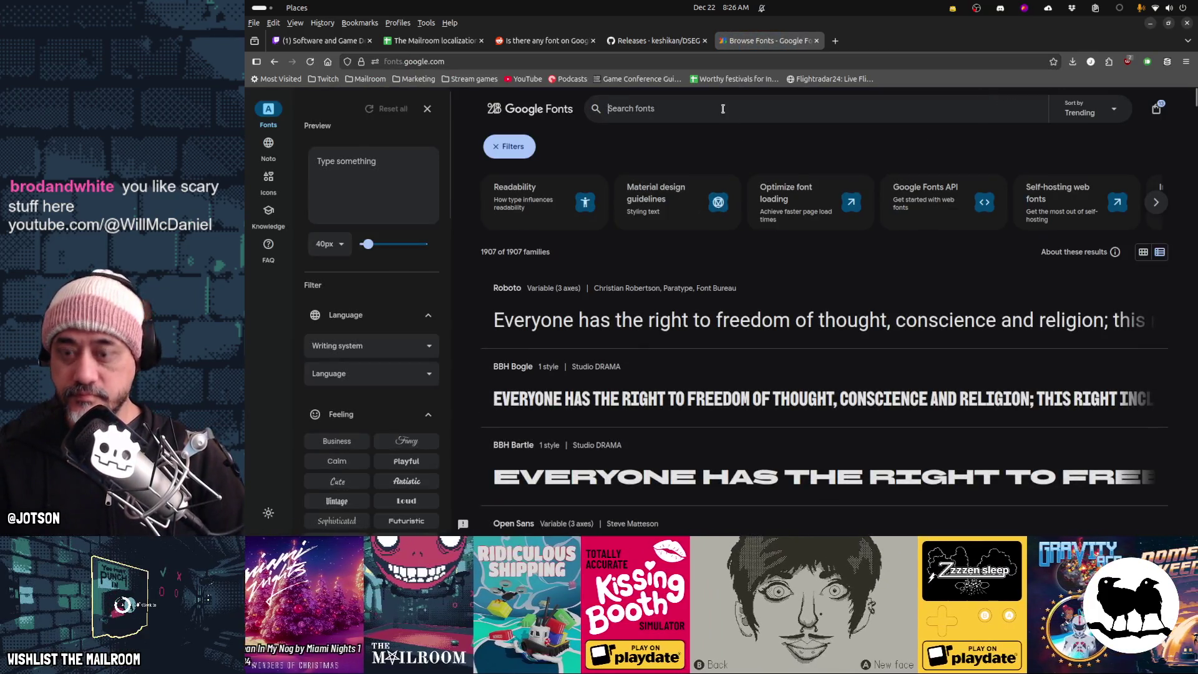
pyautogui.click(723, 108)
pyautogui.write('dig')
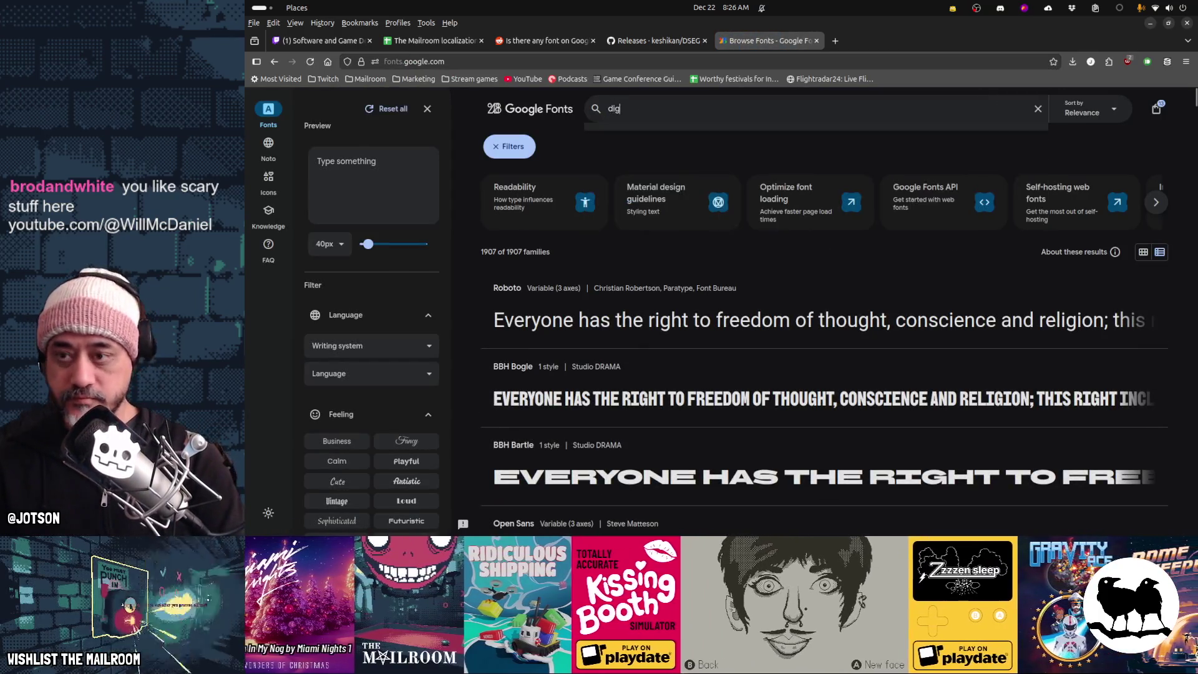
pyautogui.write('ital')
pyautogui.doubleClick(723, 109)
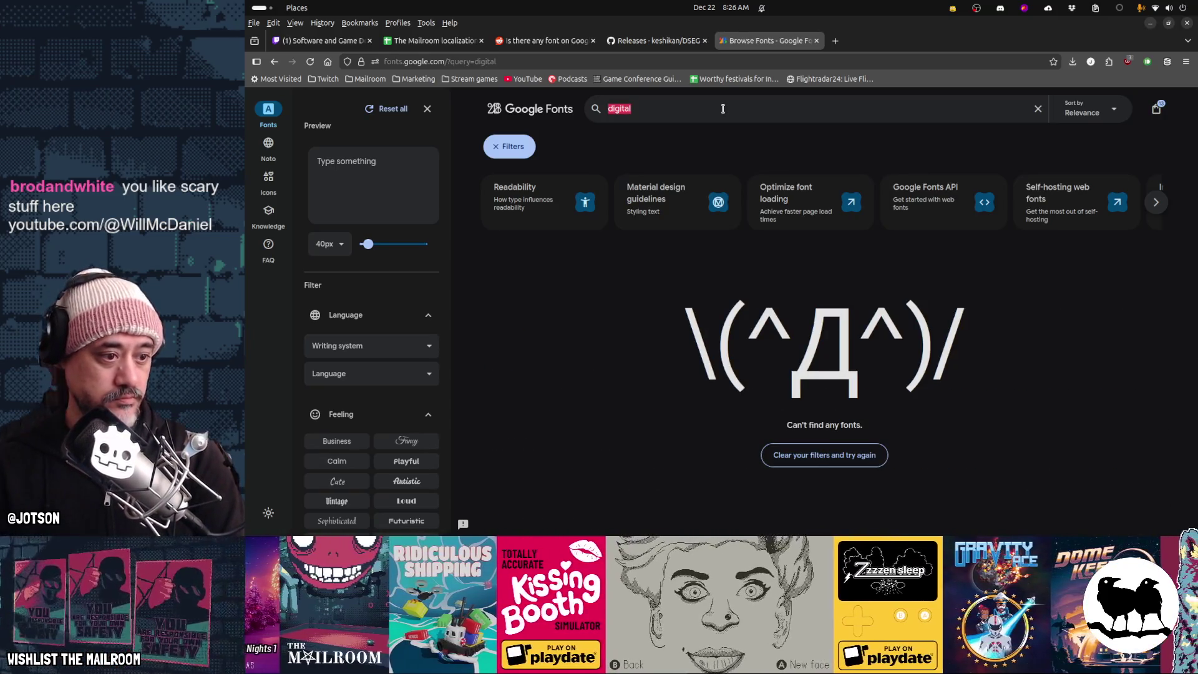
pyautogui.write('display')
pyautogui.press('Return')
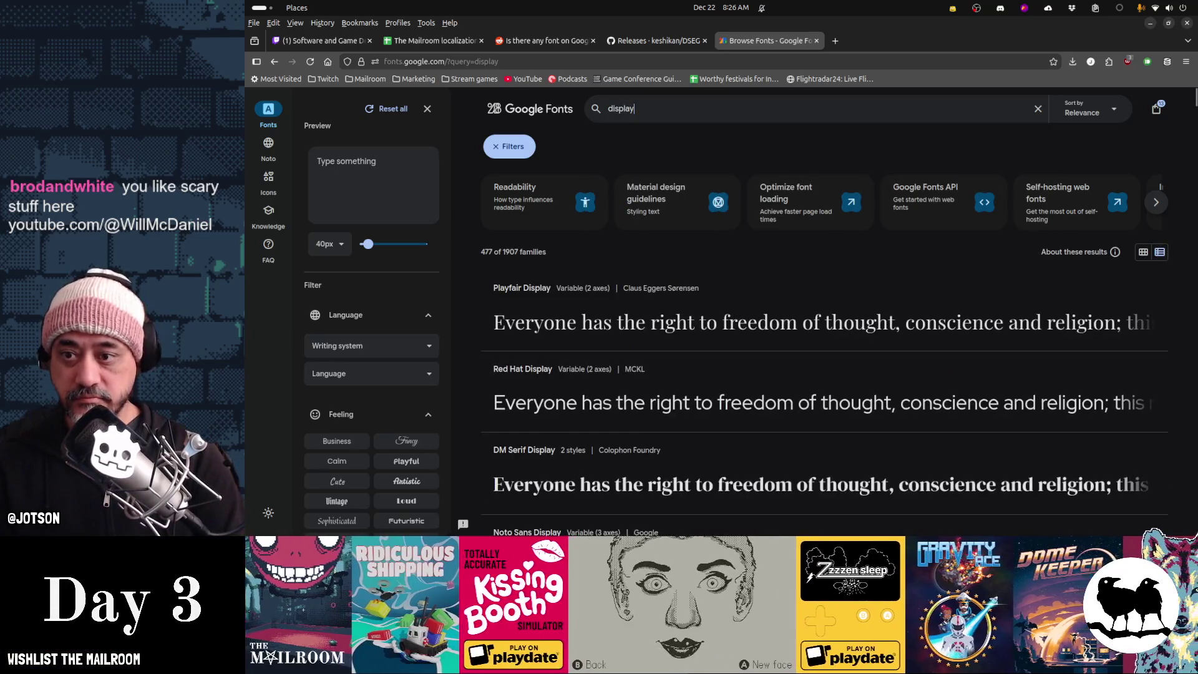
pyautogui.scroll(-10, 842, 337)
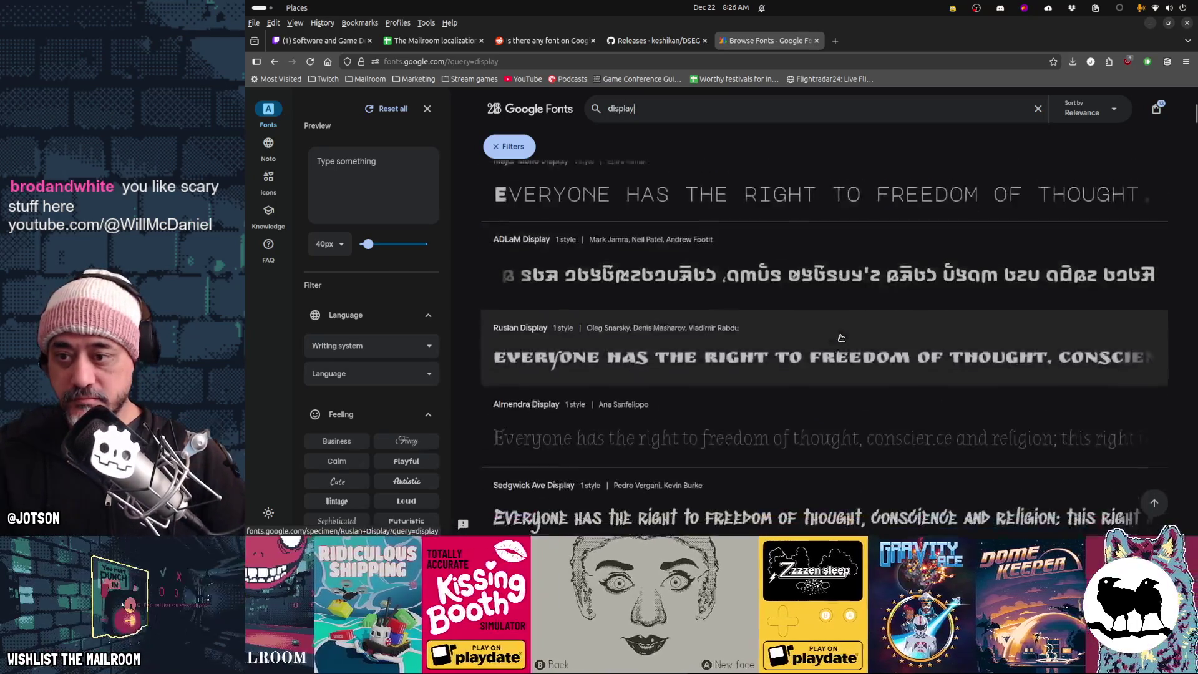
pyautogui.scroll(-10, 842, 338)
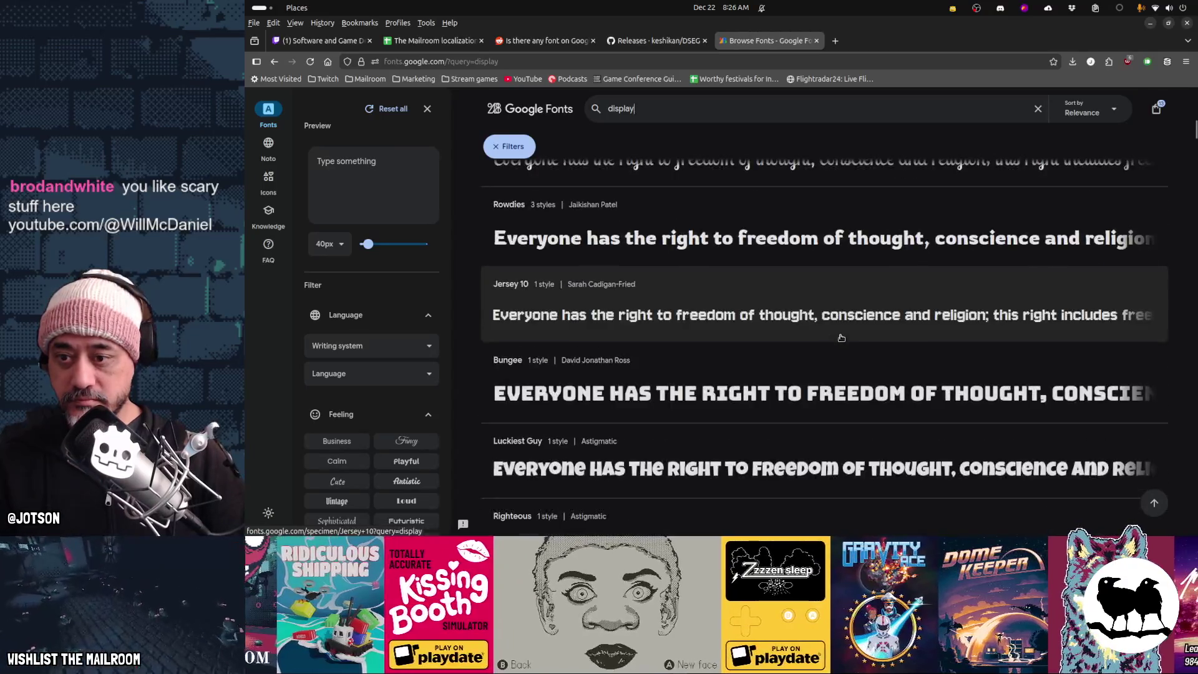
pyautogui.scroll(-10, 842, 338)
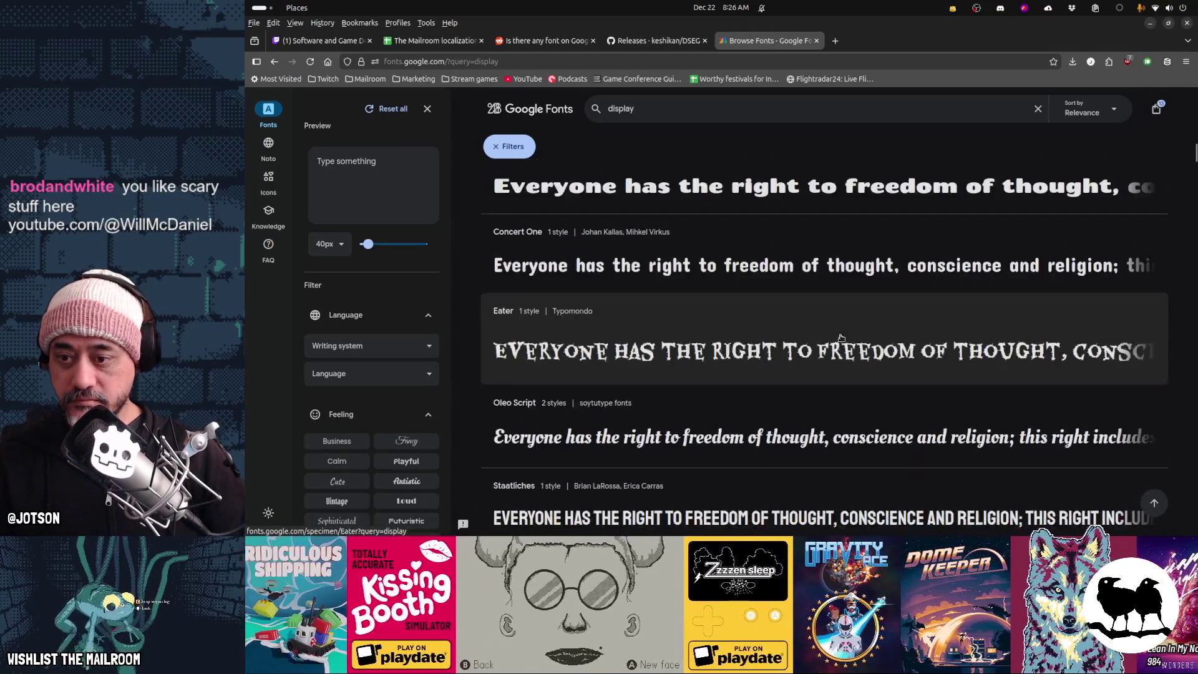
pyautogui.scroll(-5, 842, 338)
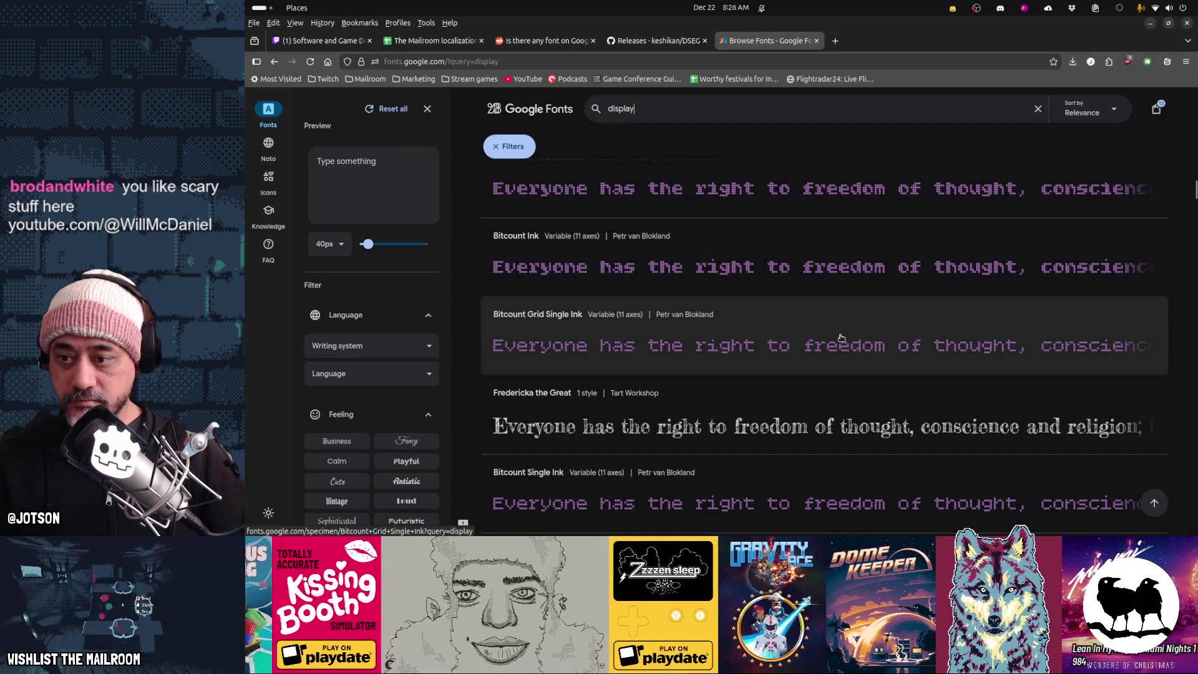
pyautogui.scroll(2, 609, 342)
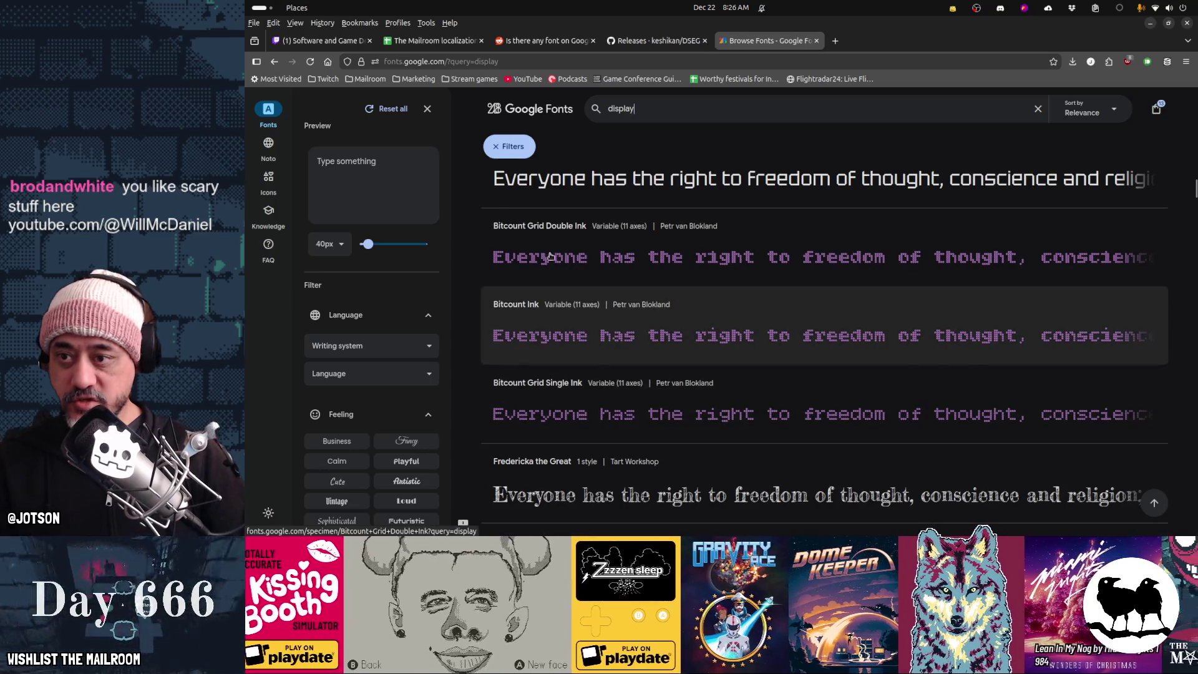
pyautogui.scroll(-4, 637, 337)
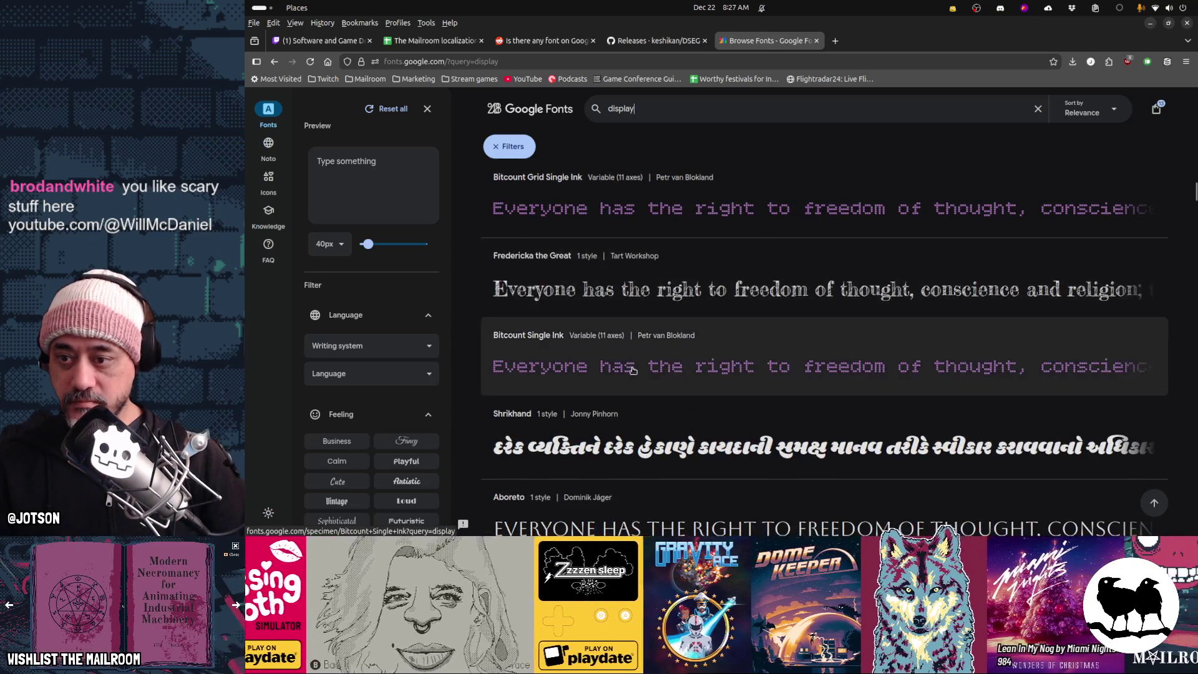
pyautogui.click(631, 368)
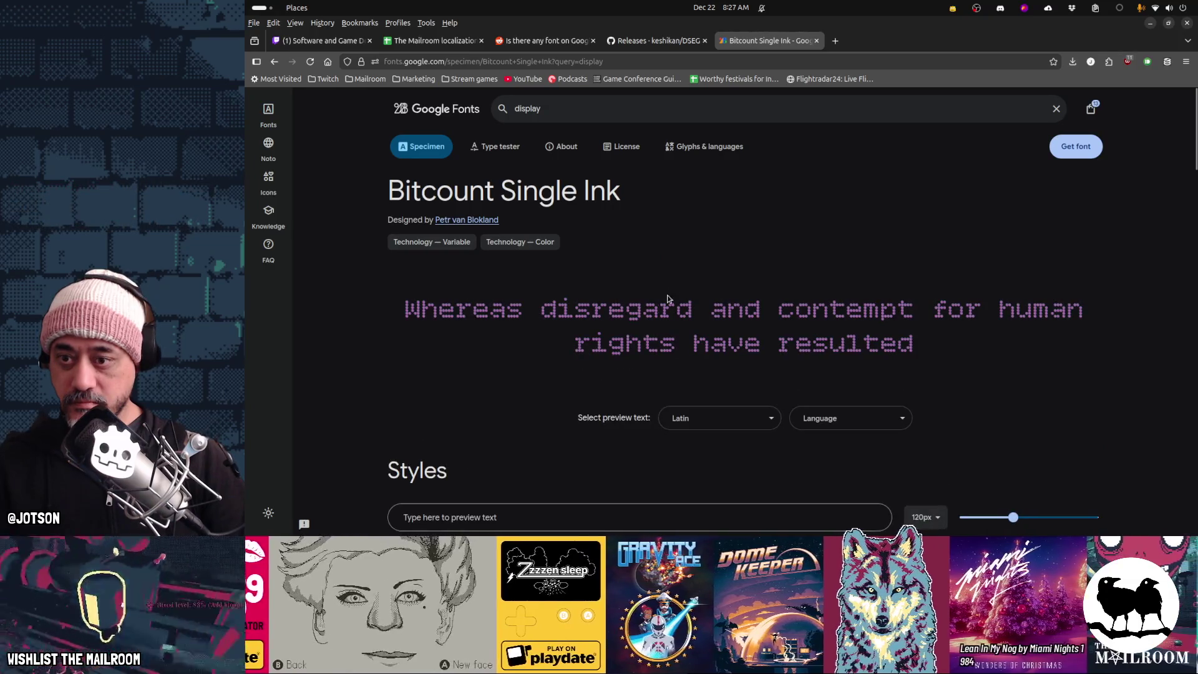
pyautogui.hotkey('alt', 'Left')
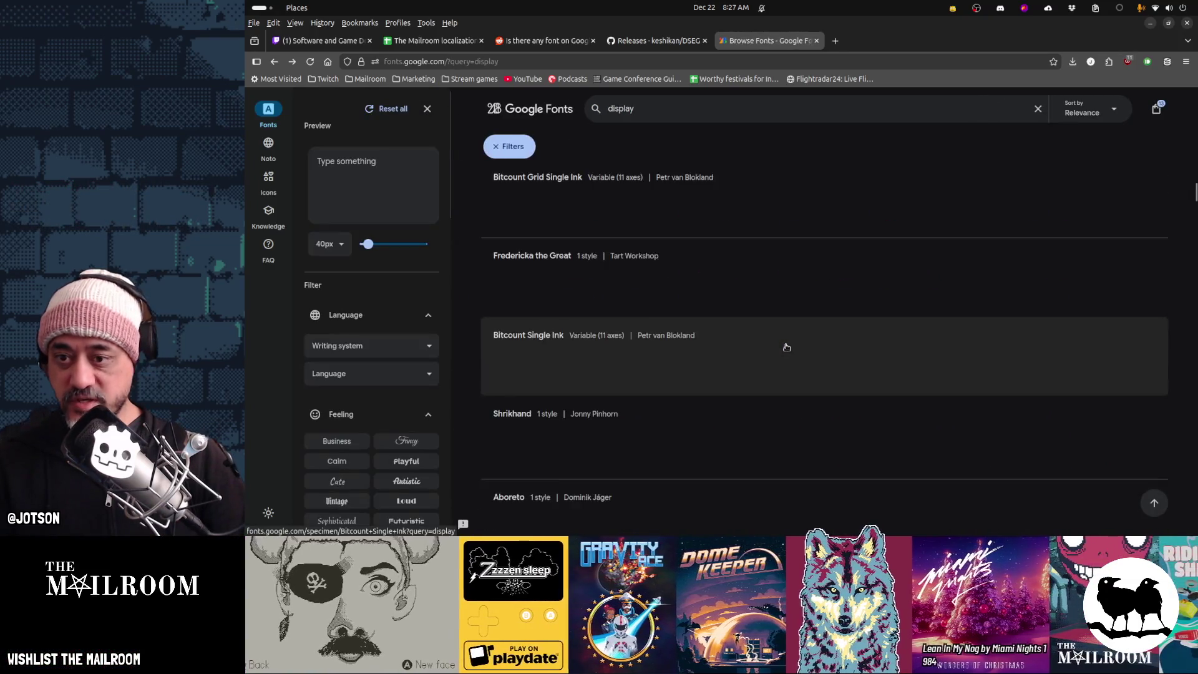
pyautogui.scroll(-15, 787, 347)
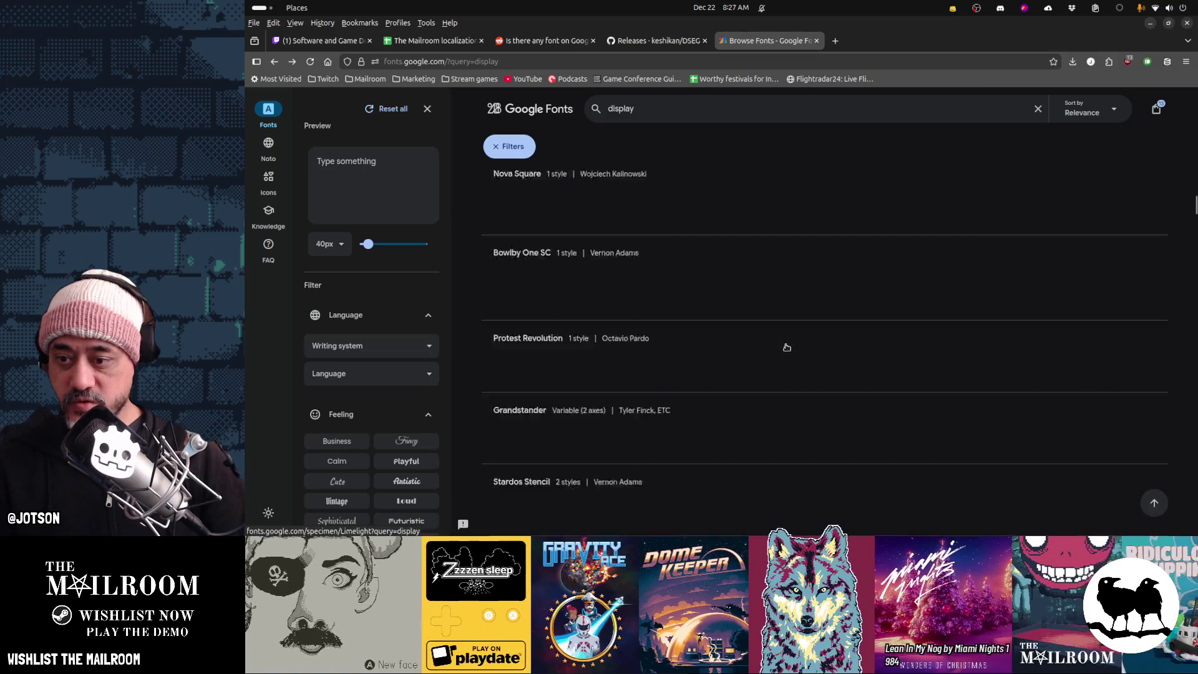
pyautogui.scroll(-20, 787, 347)
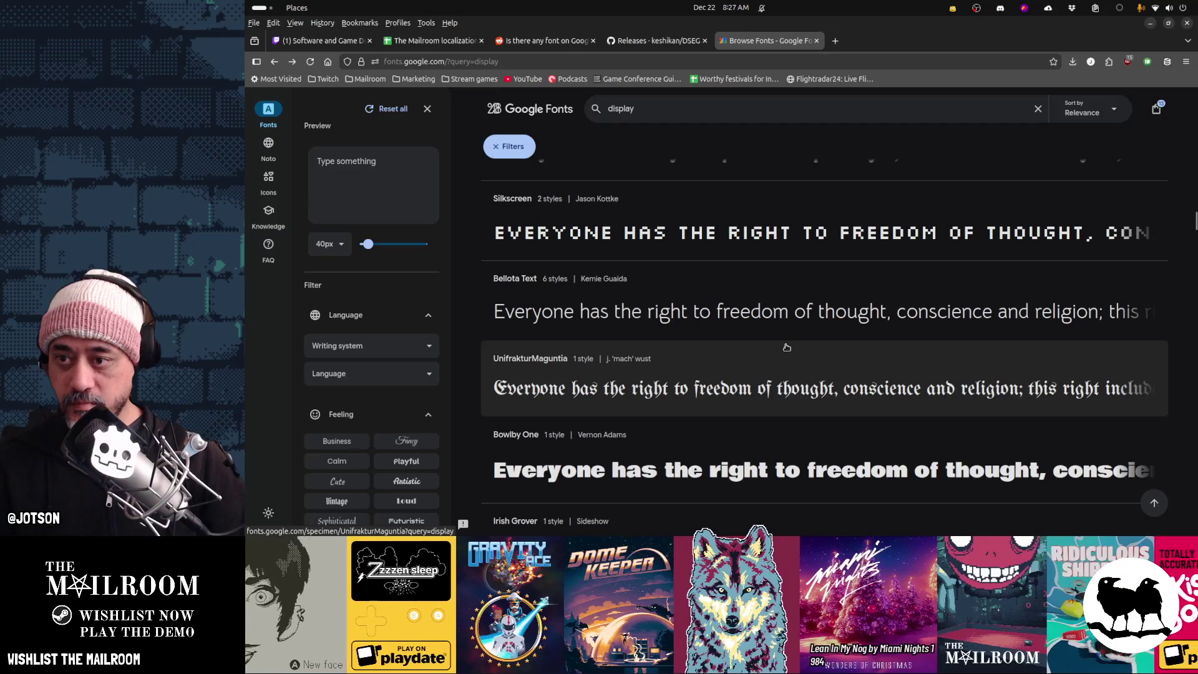
pyautogui.scroll(-15, 787, 347)
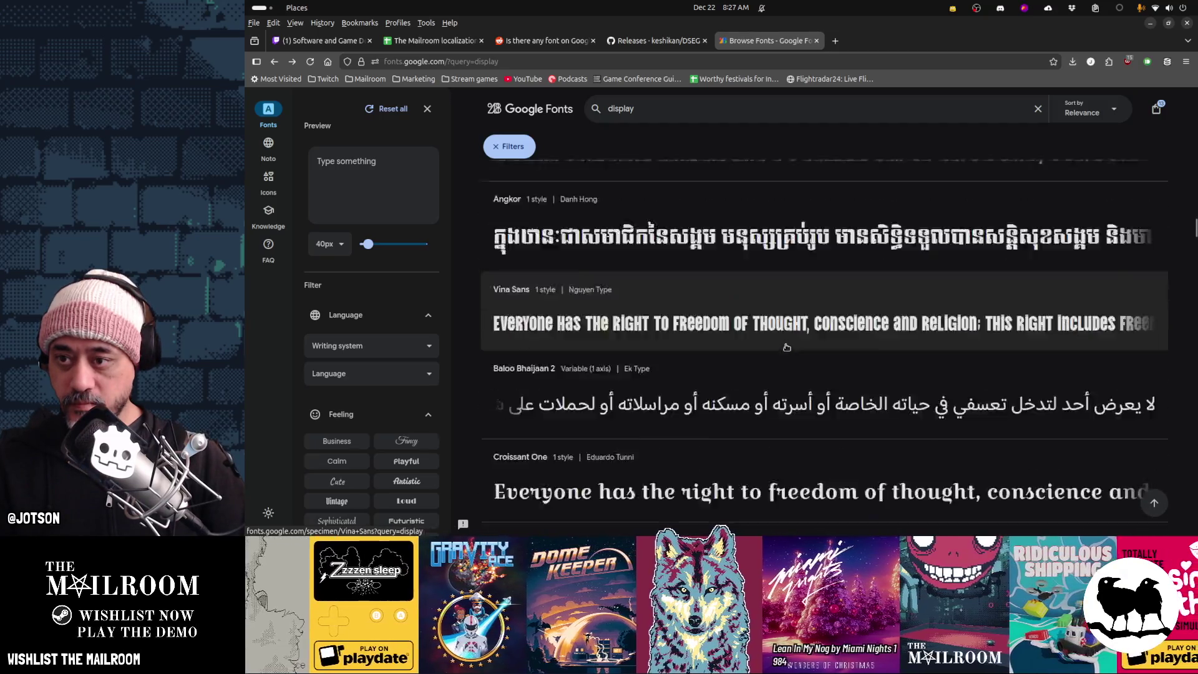
pyautogui.scroll(-2, 787, 347)
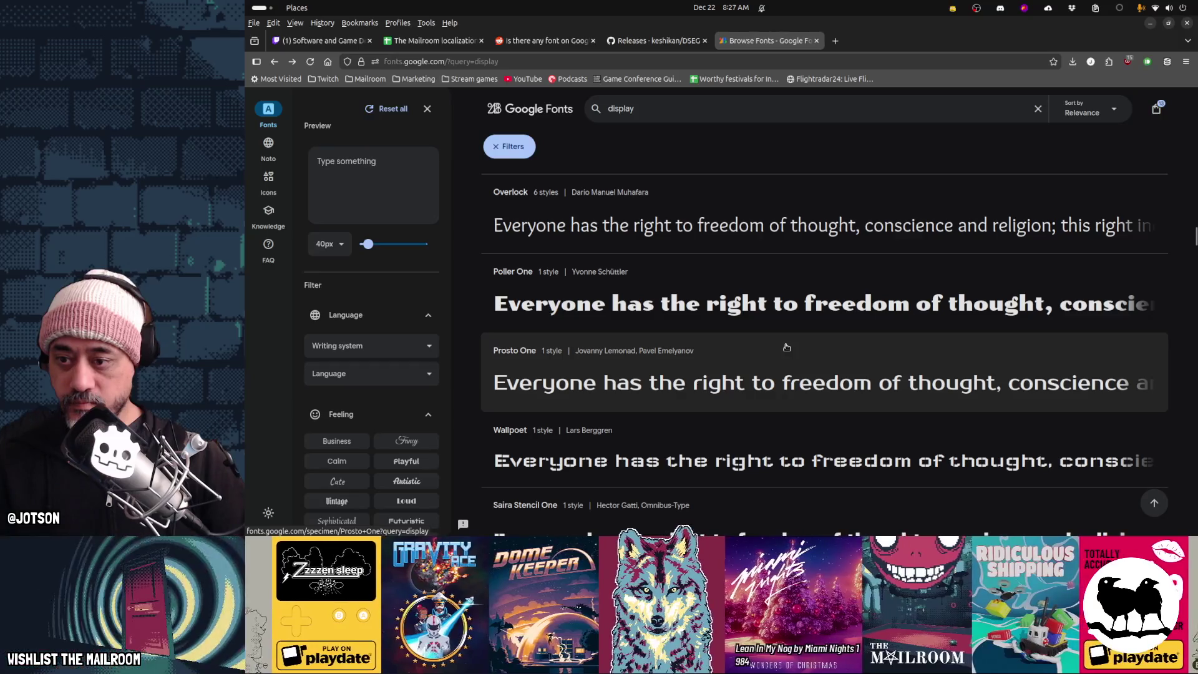
pyautogui.scroll(-5, 787, 347)
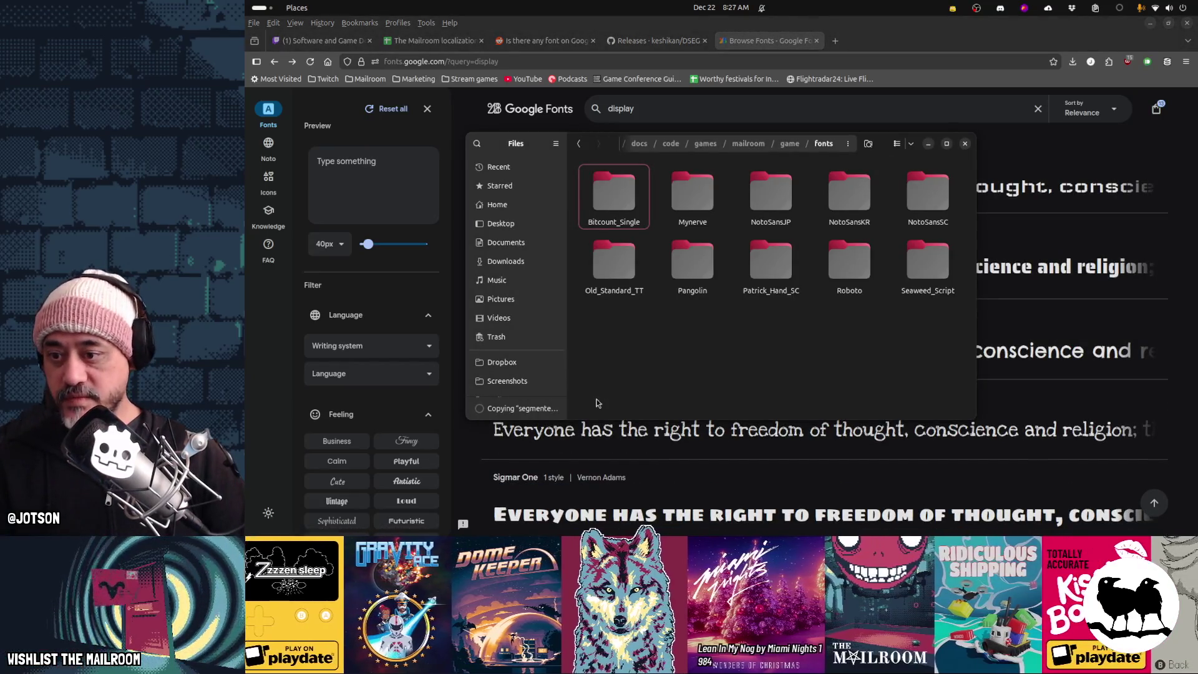
# Step: Cancel the in-progress copy of segmented.ttf into the fonts folder
pyautogui.click(523, 409)
pyautogui.click(749, 410)
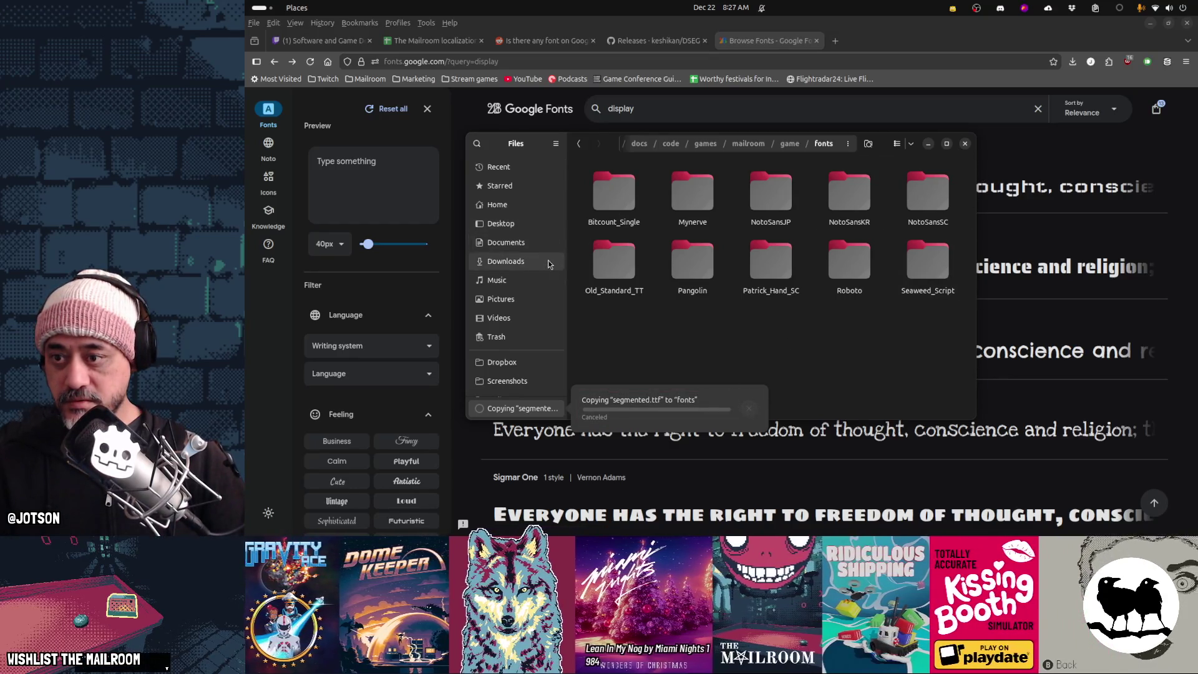
pyautogui.click(743, 344)
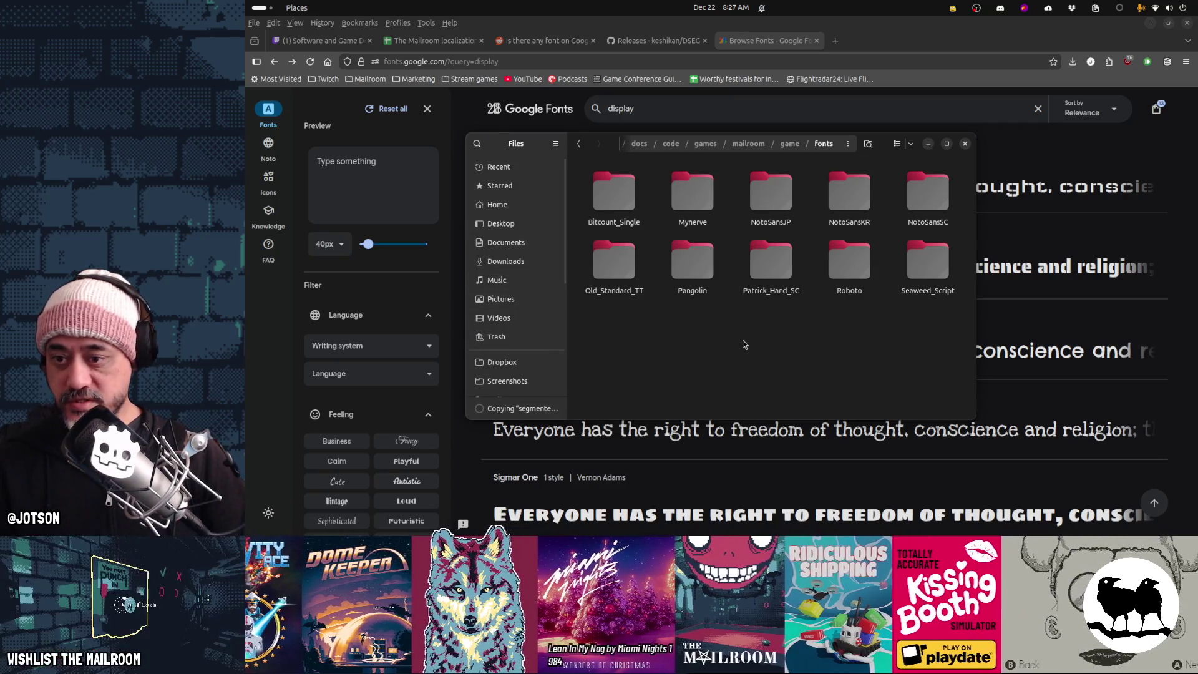
# Step: Restore fonts-DSEG_v050b1 from Trash and open it in Downloads
pyautogui.click(506, 340)
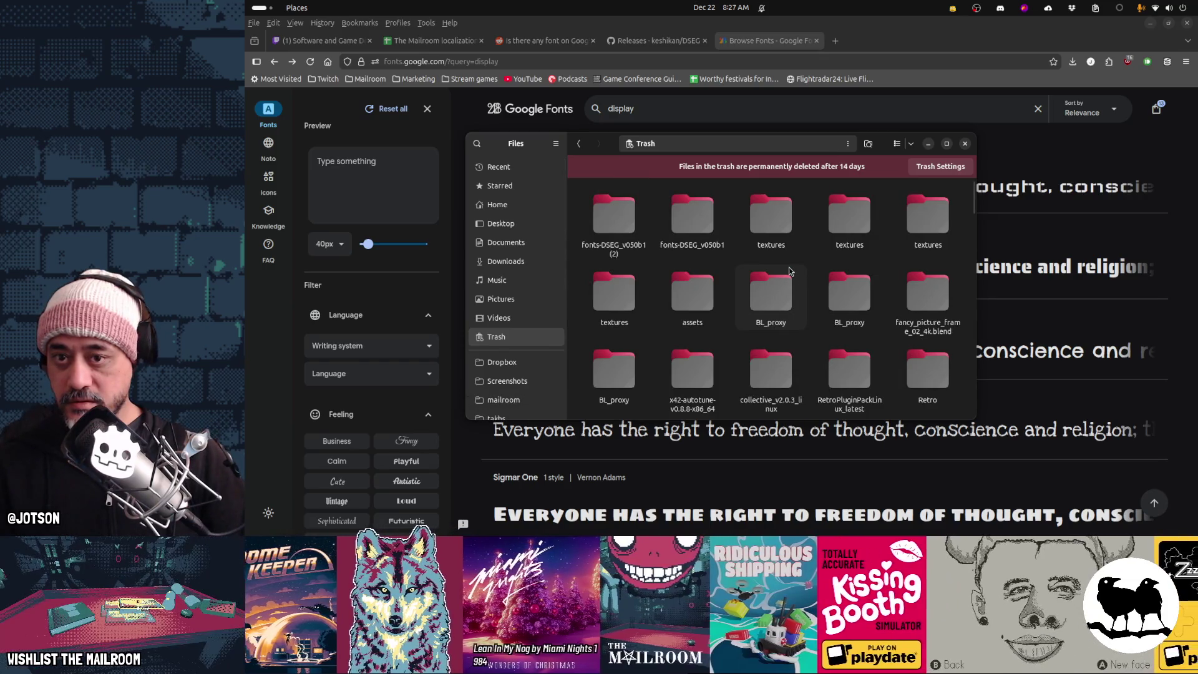
pyautogui.rightClick(711, 224)
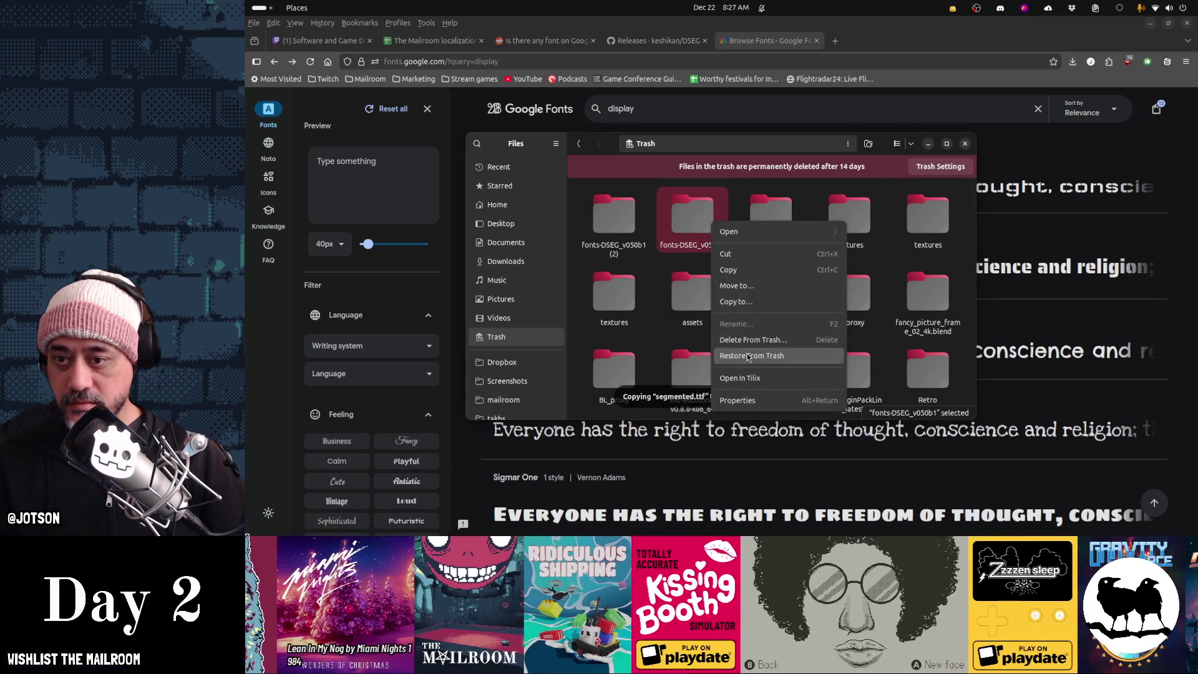
pyautogui.click(748, 355)
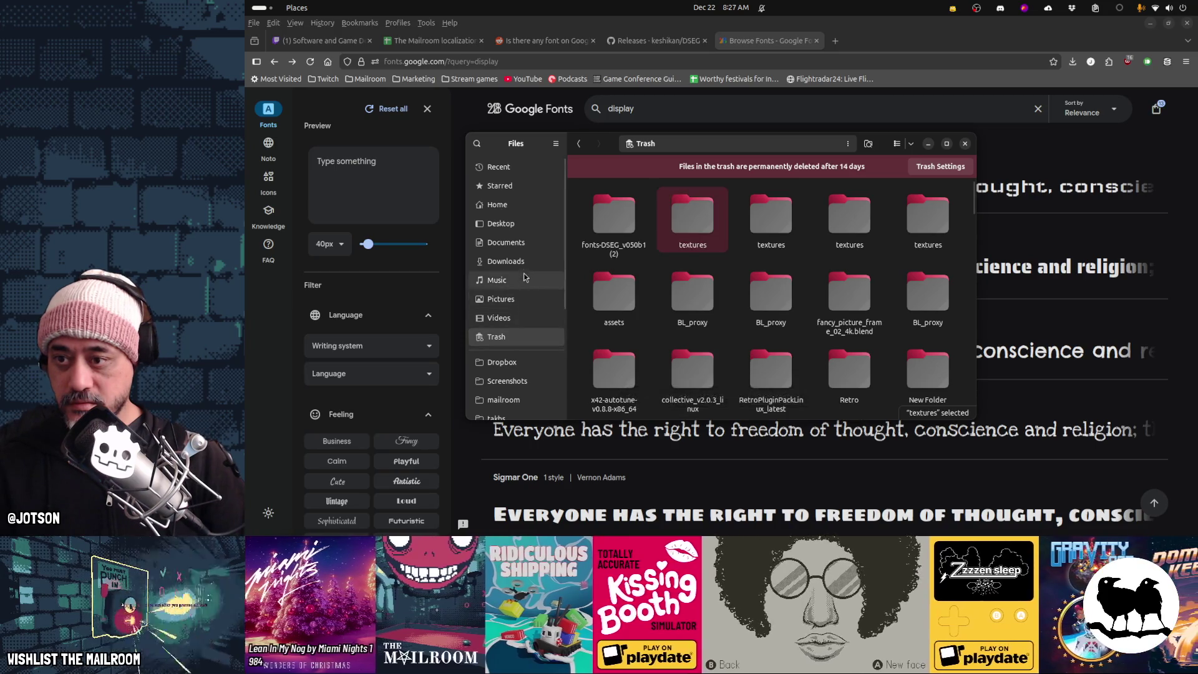
pyautogui.click(511, 261)
pyautogui.doubleClick(612, 196)
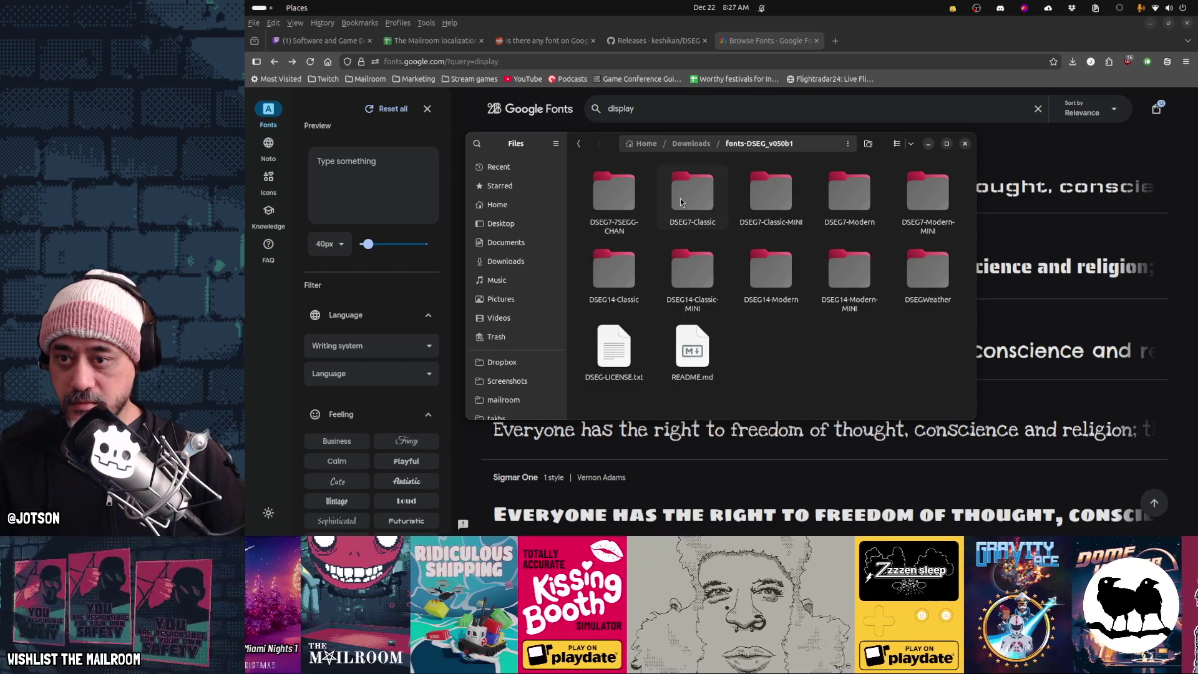
# Step: Preview DSEG7Classic-Bold.ttf in DSEG7-Classic and rename it to segmented.ttf
pyautogui.doubleClick(680, 197)
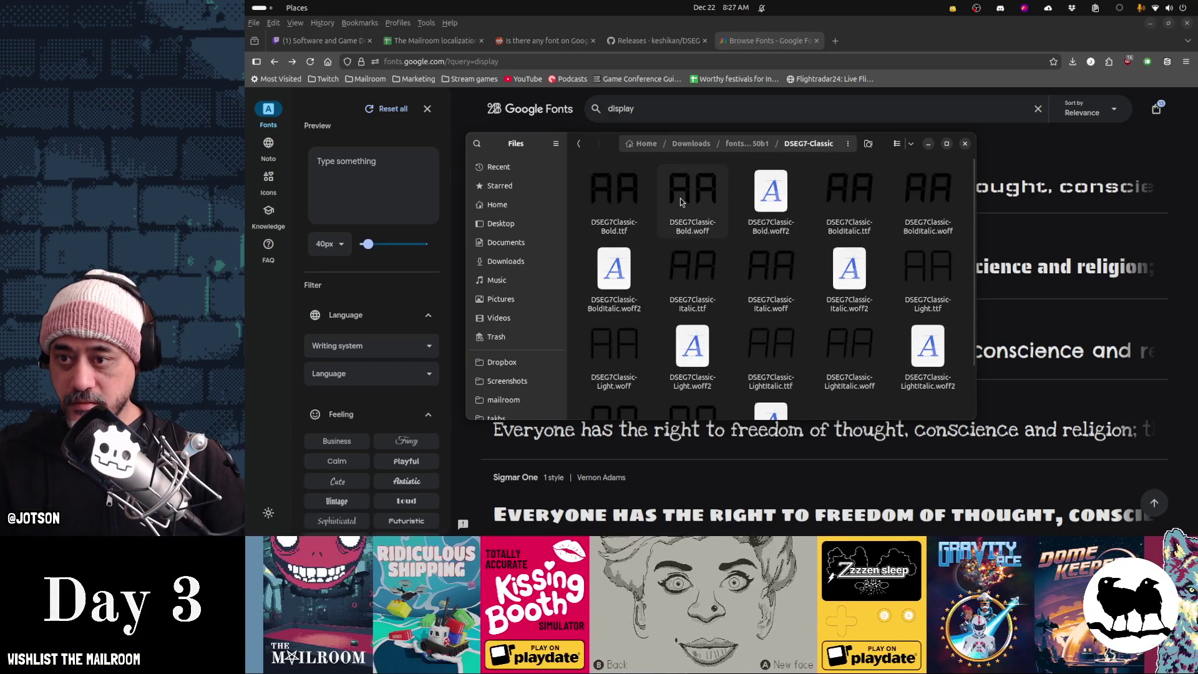
pyautogui.click(624, 195)
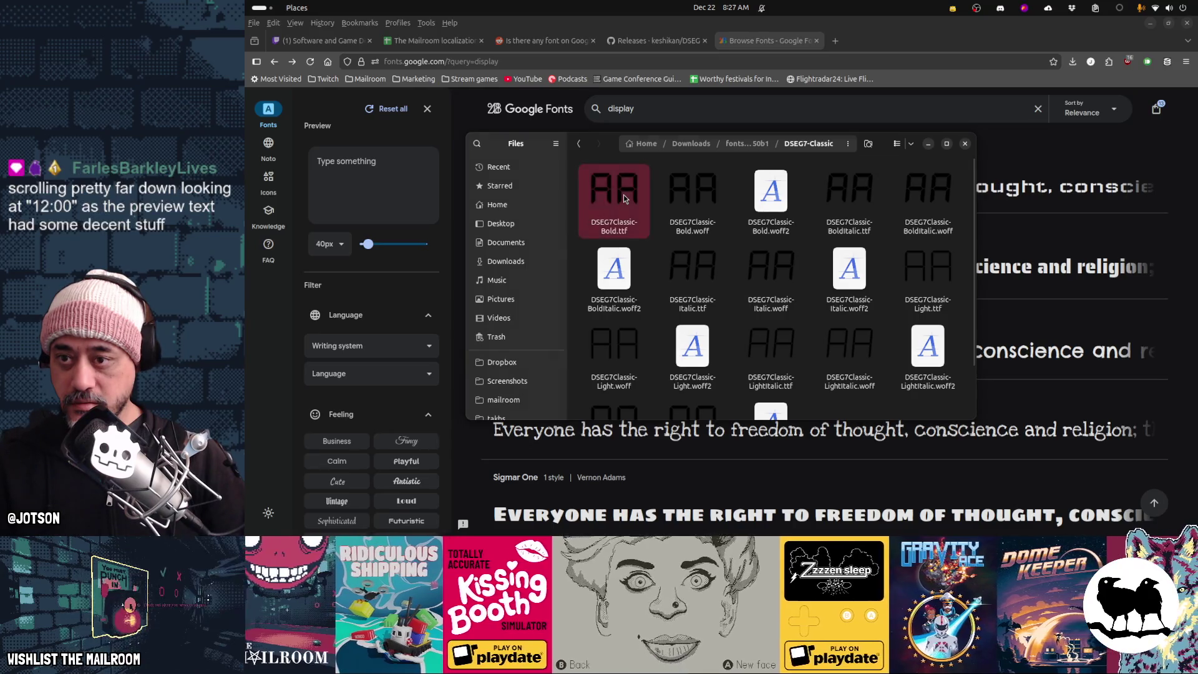
pyautogui.doubleClick(624, 198)
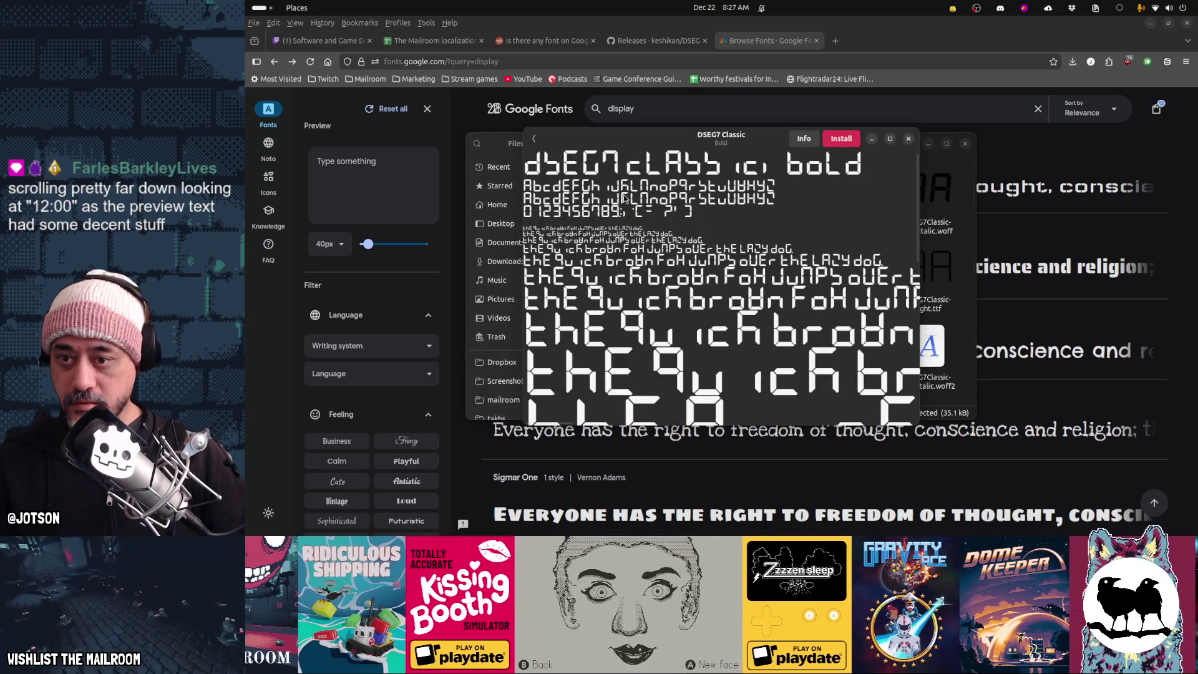
pyautogui.press('Escape')
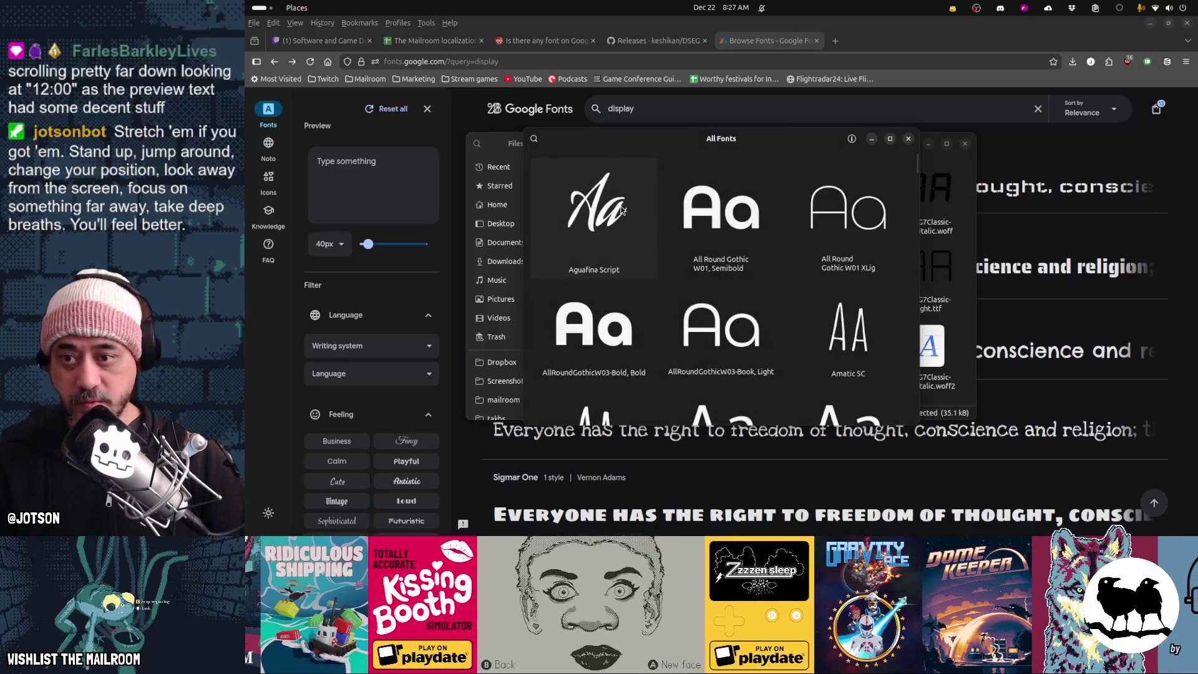
pyautogui.click(909, 139)
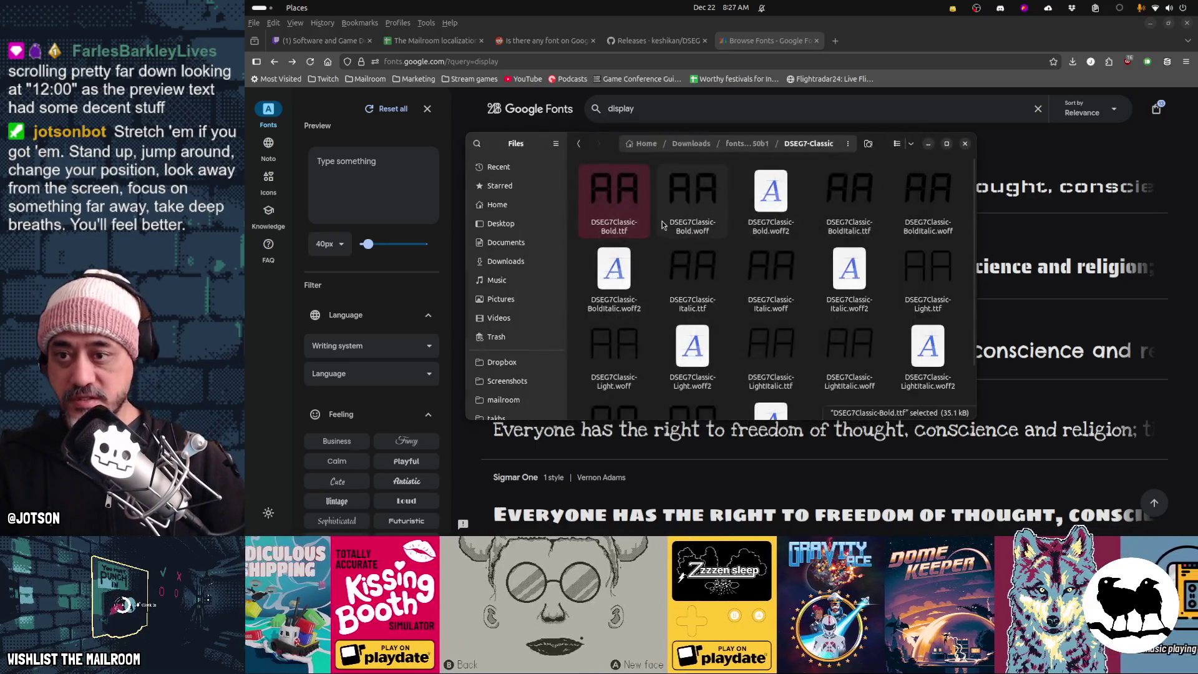
pyautogui.press('F2')
pyautogui.write('seg')
pyautogui.write('mented.ttf')
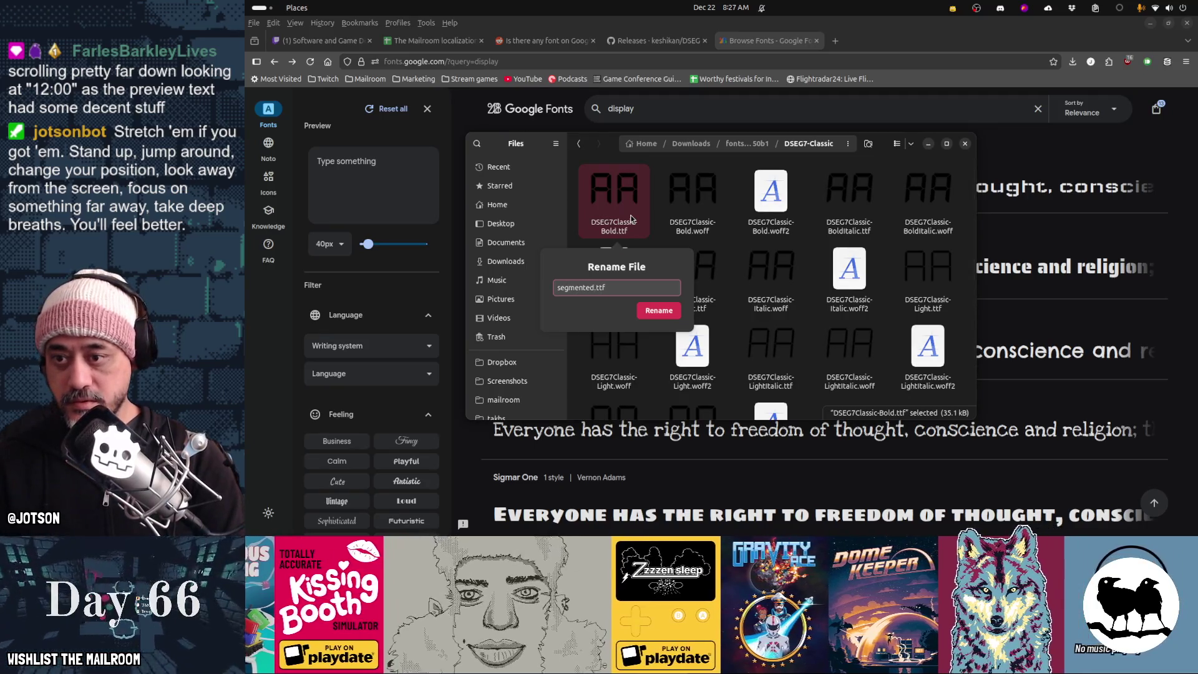
pyautogui.press('Return')
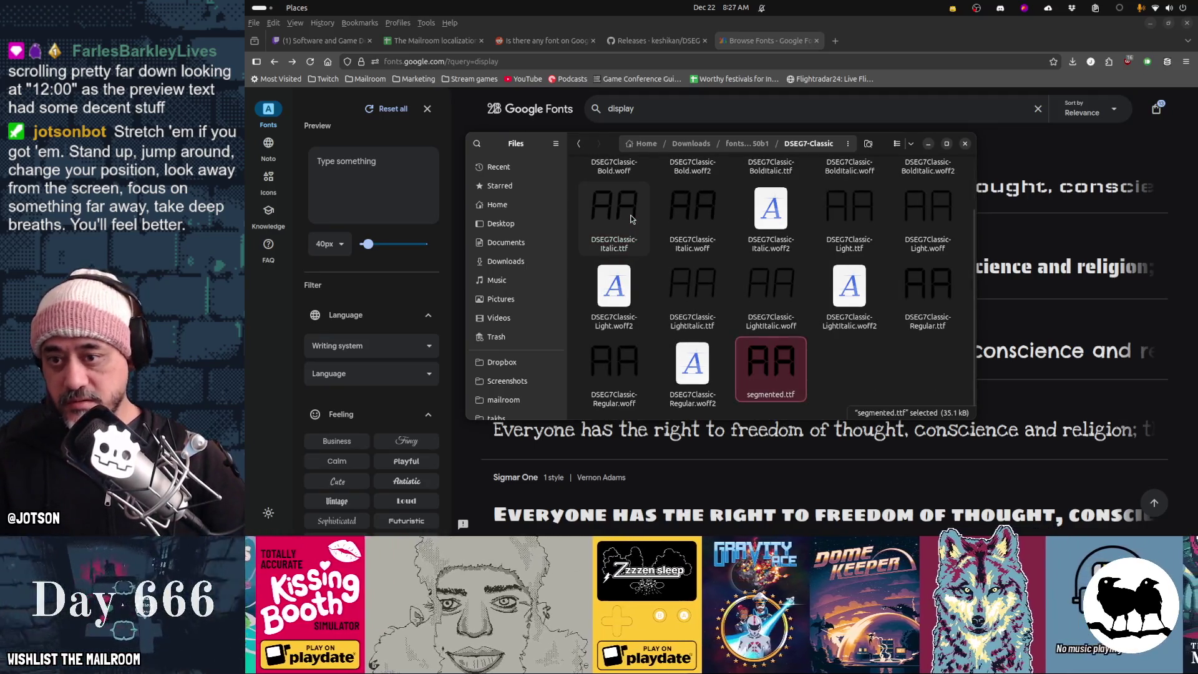
# Step: Move segmented.ttf into mailroom/game/fonts, trash the DSEG folder, and pick the clock label's font in Godot
pyautogui.moveTo(771, 369)
pyautogui.mouseDown()
pyautogui.moveTo(518, 381)
pyautogui.moveTo(520, 396)
pyautogui.moveTo(696, 259)
pyautogui.moveTo(692, 206)
pyautogui.moveTo(725, 258)
pyautogui.mouseUp()
pyautogui.moveTo(803, 225)
pyautogui.mouseDown()
pyautogui.moveTo(930, 198)
pyautogui.moveTo(775, 305)
pyautogui.mouseUp()
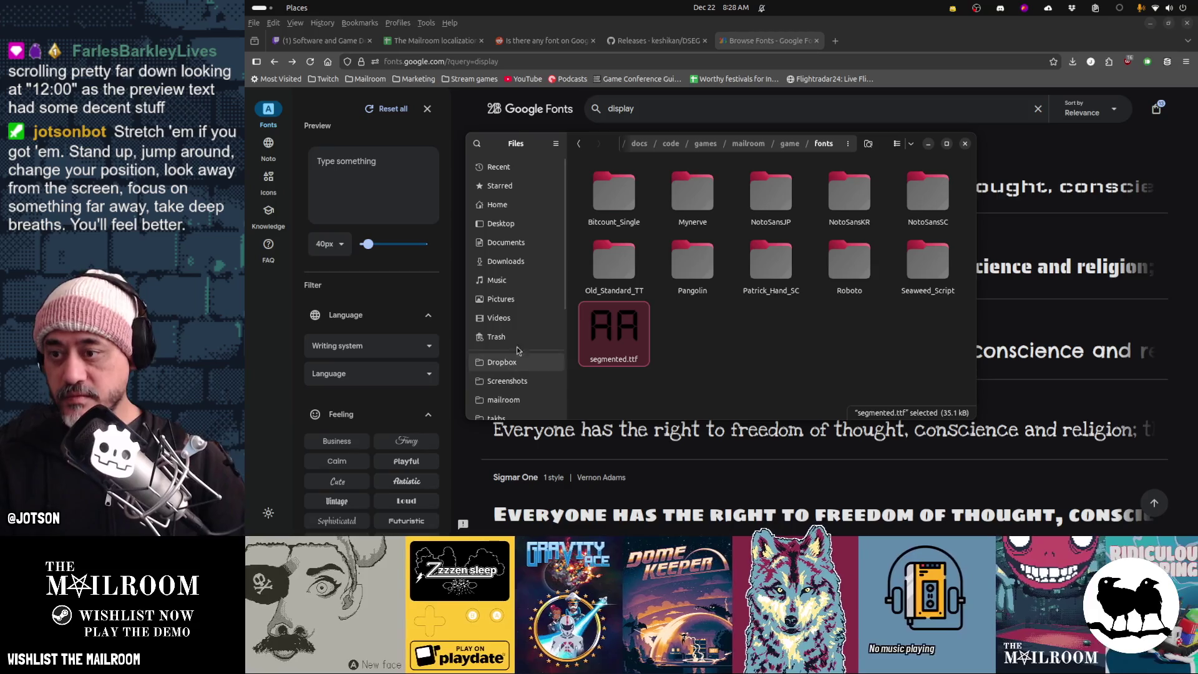
pyautogui.click(505, 261)
pyautogui.moveTo(687, 313)
pyautogui.mouseDown()
pyautogui.moveTo(580, 164)
pyautogui.moveTo(586, 183)
pyautogui.mouseUp()
pyautogui.press('Delete')
pyautogui.hotkey('alt', 'Up')
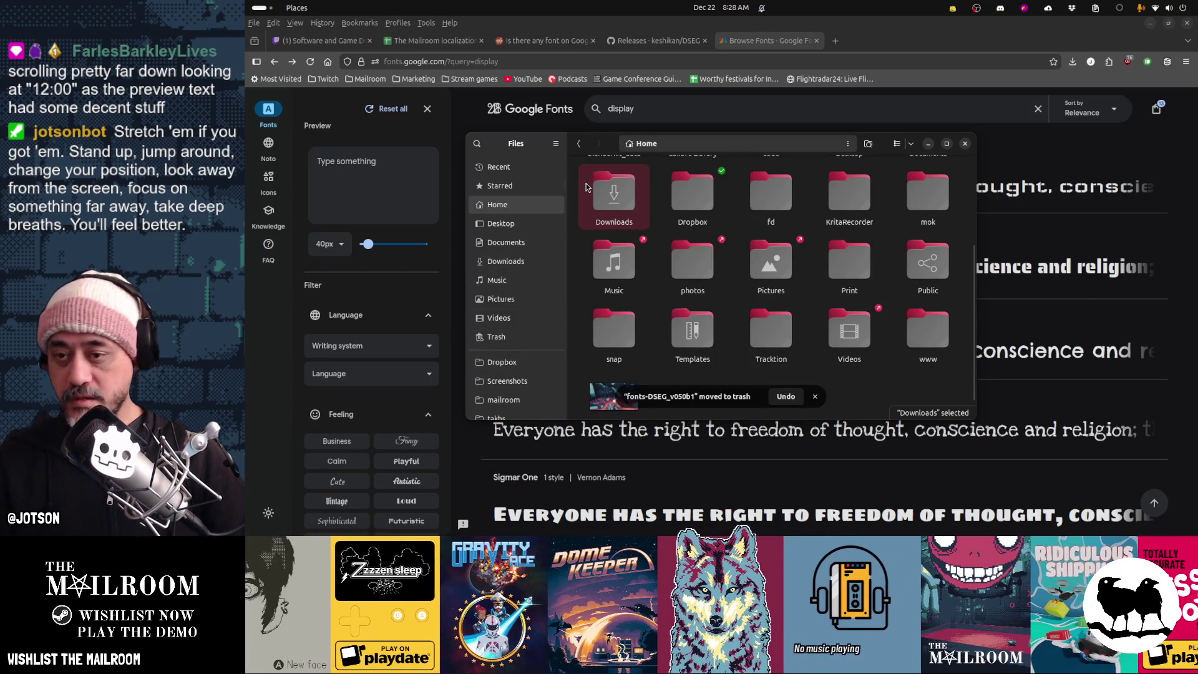
pyautogui.hotkey('alt', 'Tab')
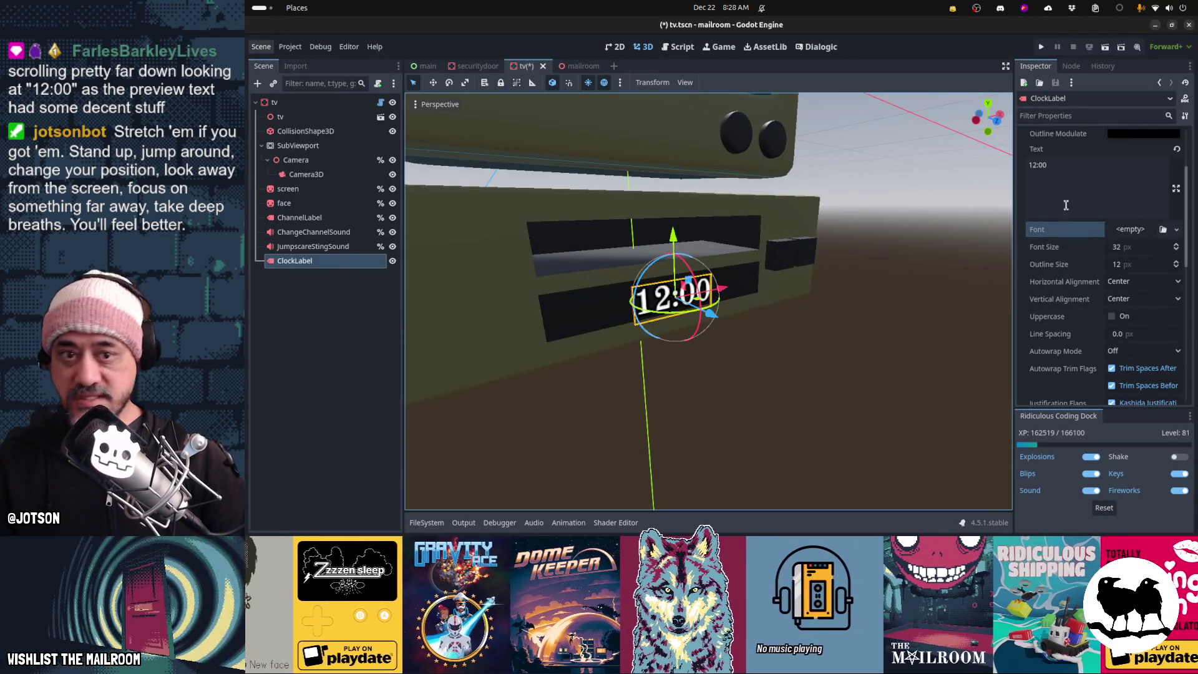
pyautogui.click(1163, 229)
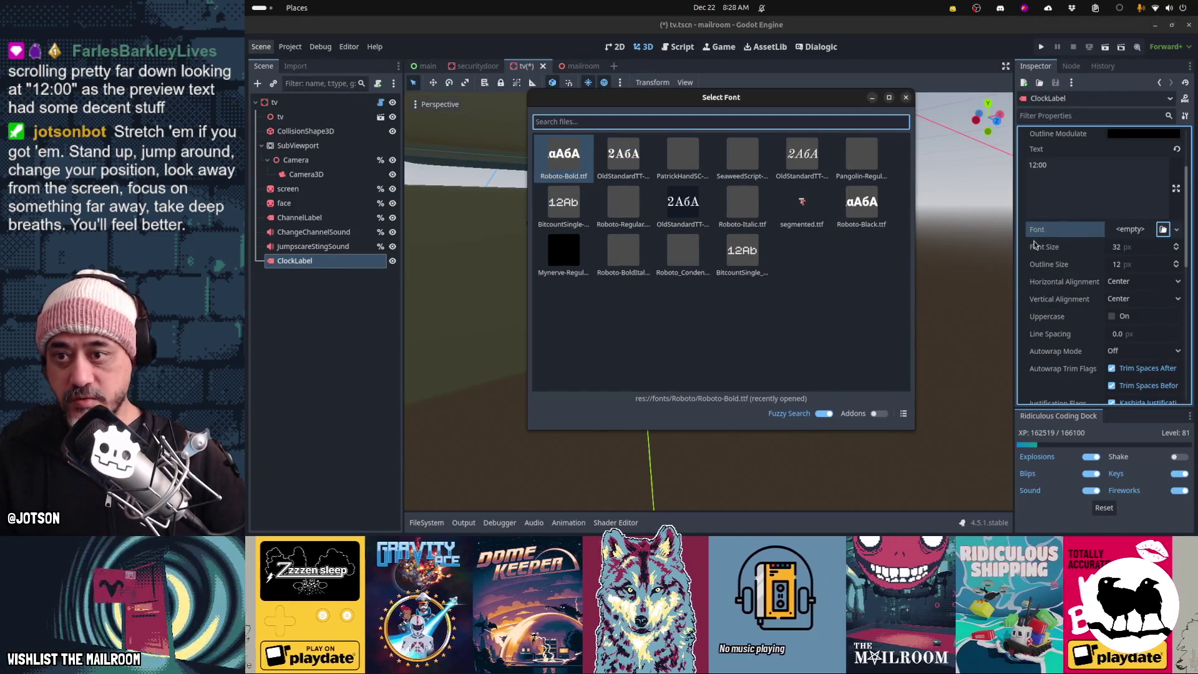
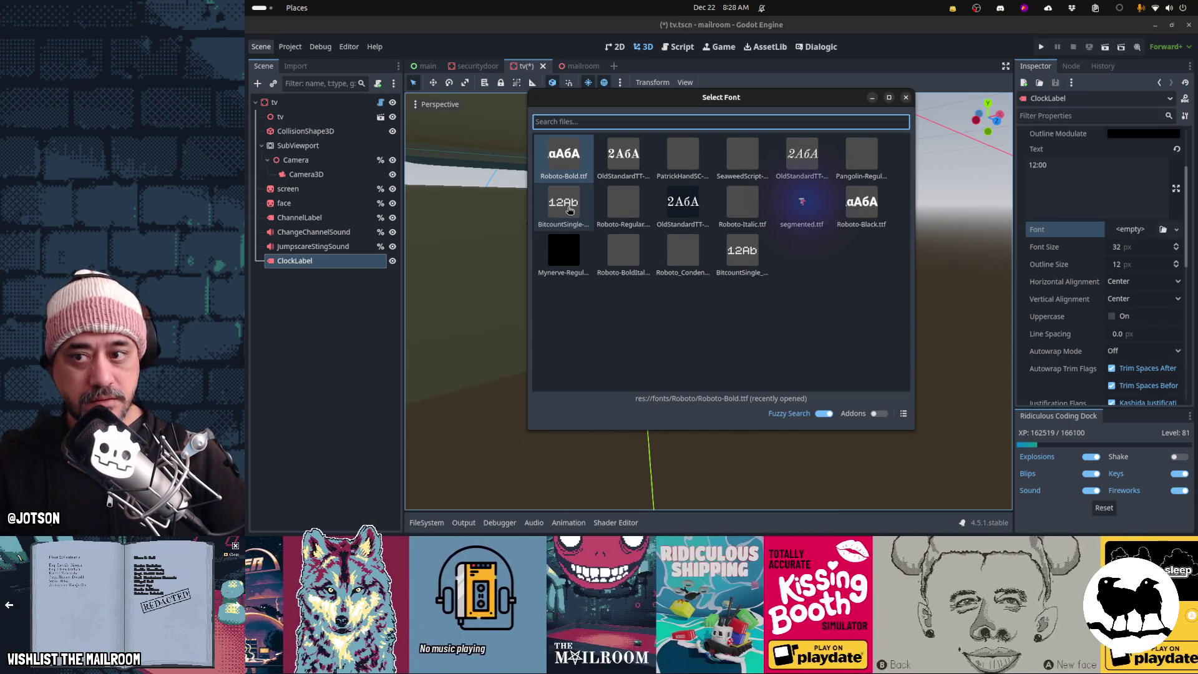
# Step: Assign segmented.ttf as the ClockLabel's font for a digital-display look
pyautogui.doubleClick(799, 211)
pyautogui.click(797, 215)
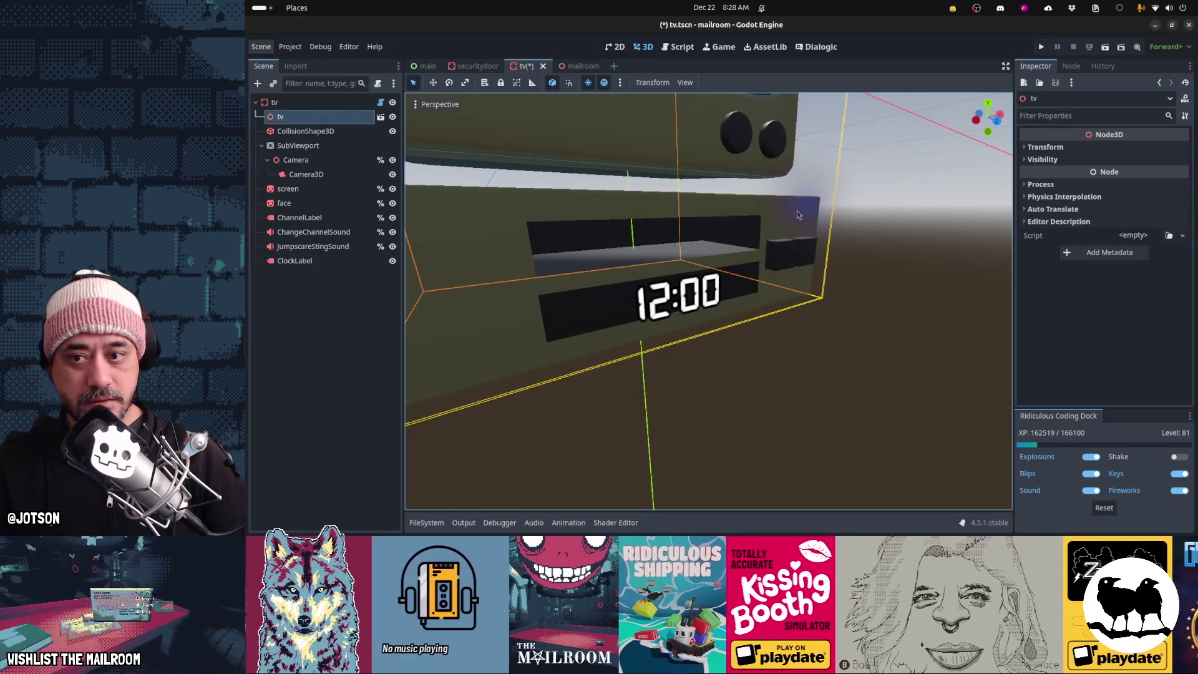
pyautogui.hotkey('alt', 'Tab')
pyautogui.hotkey('alt', 'Tab')
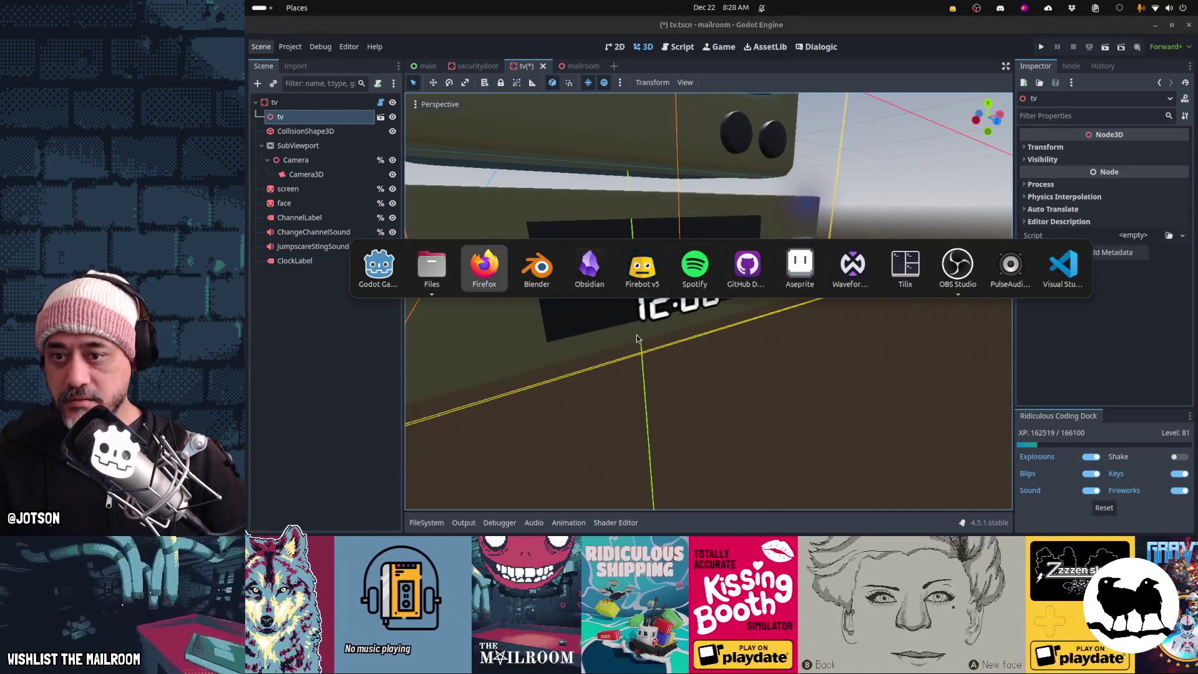
pyautogui.hotkey('alt', 'Tab')
pyautogui.hotkey('alt', 'Tab')
pyautogui.hotkey('alt', 'Tab')
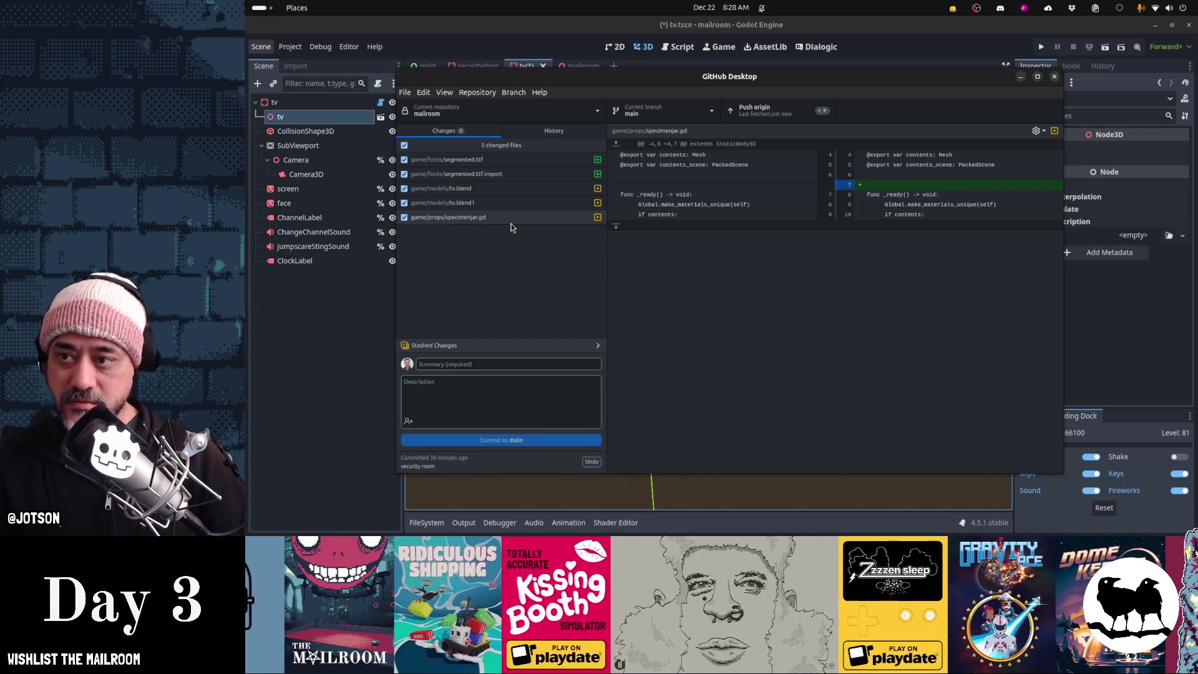
pyautogui.hotkey('alt', 'Tab')
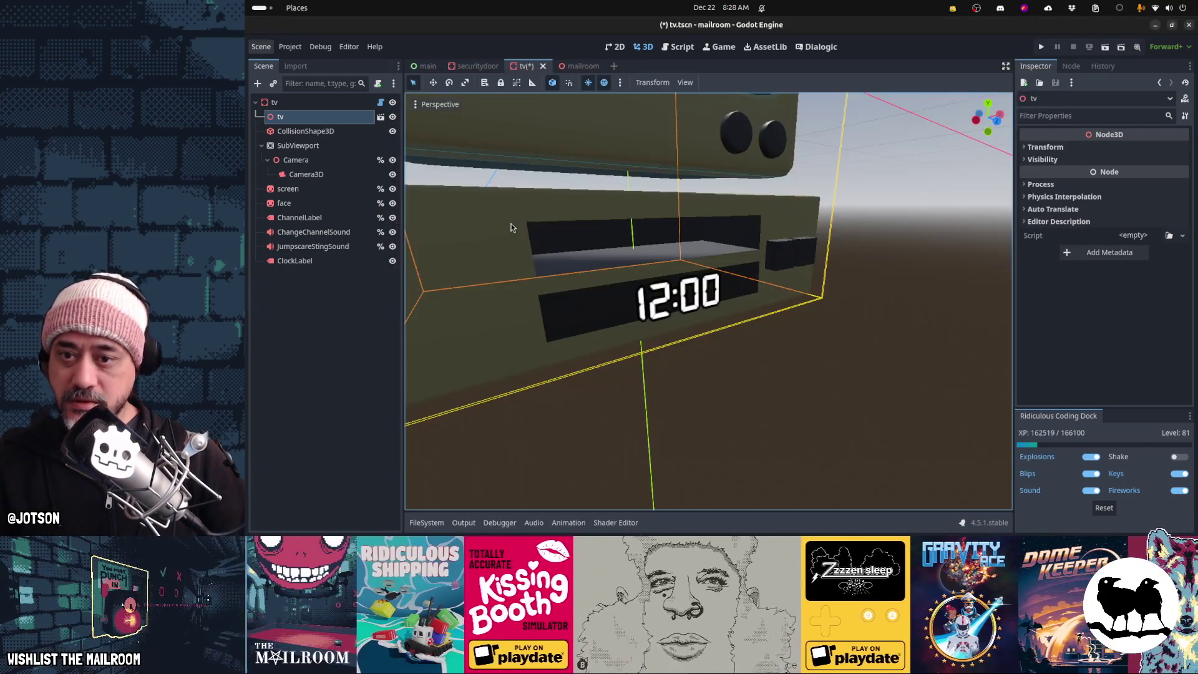
# Step: In front view, move ClockLabel up along Y and scale it down to fit the VCR slot
pyautogui.press('KP_1')
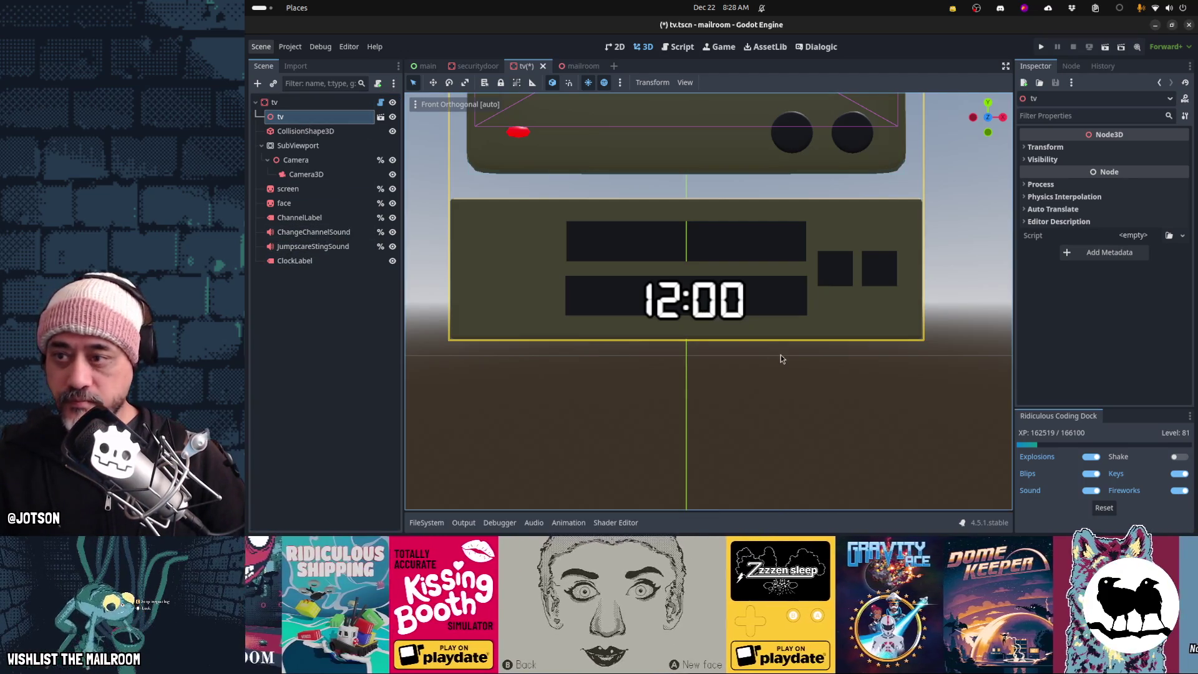
pyautogui.click(337, 262)
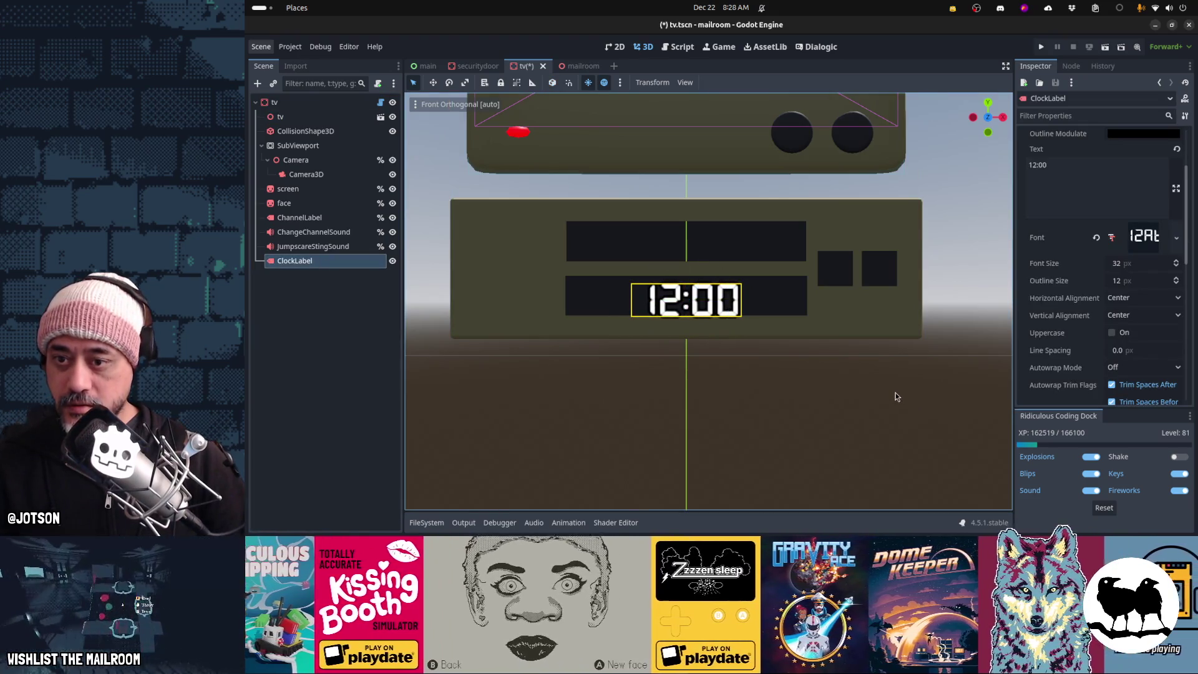
pyautogui.press('g')
pyautogui.press('y')
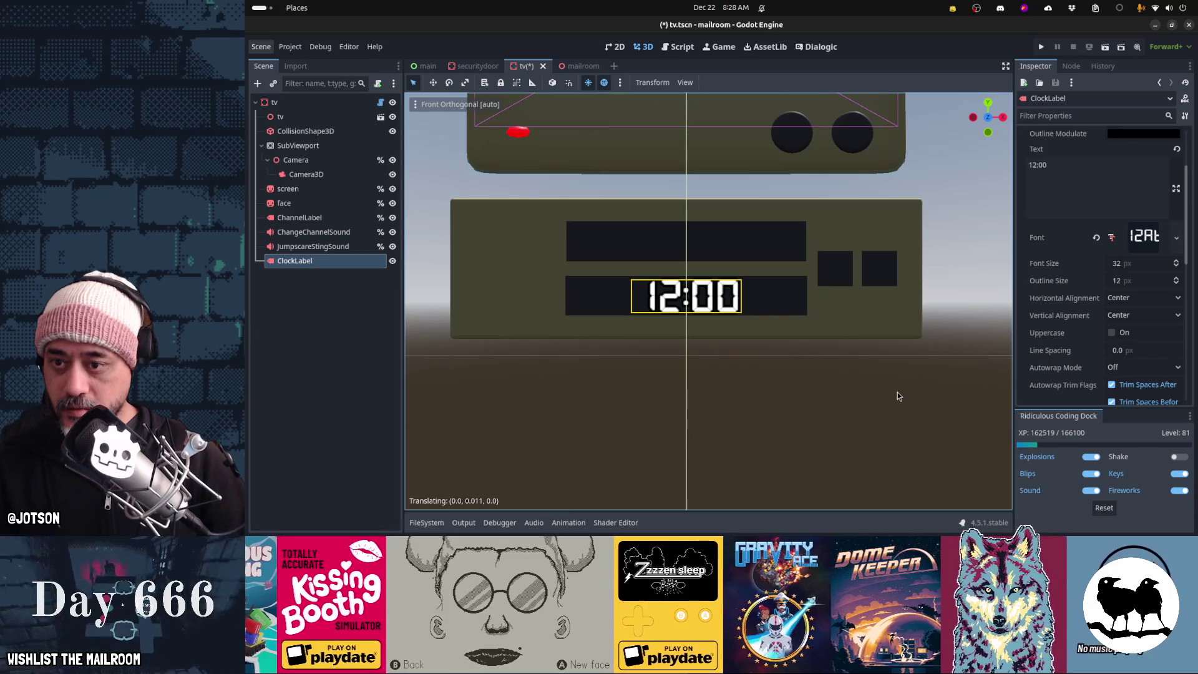
pyautogui.press('s')
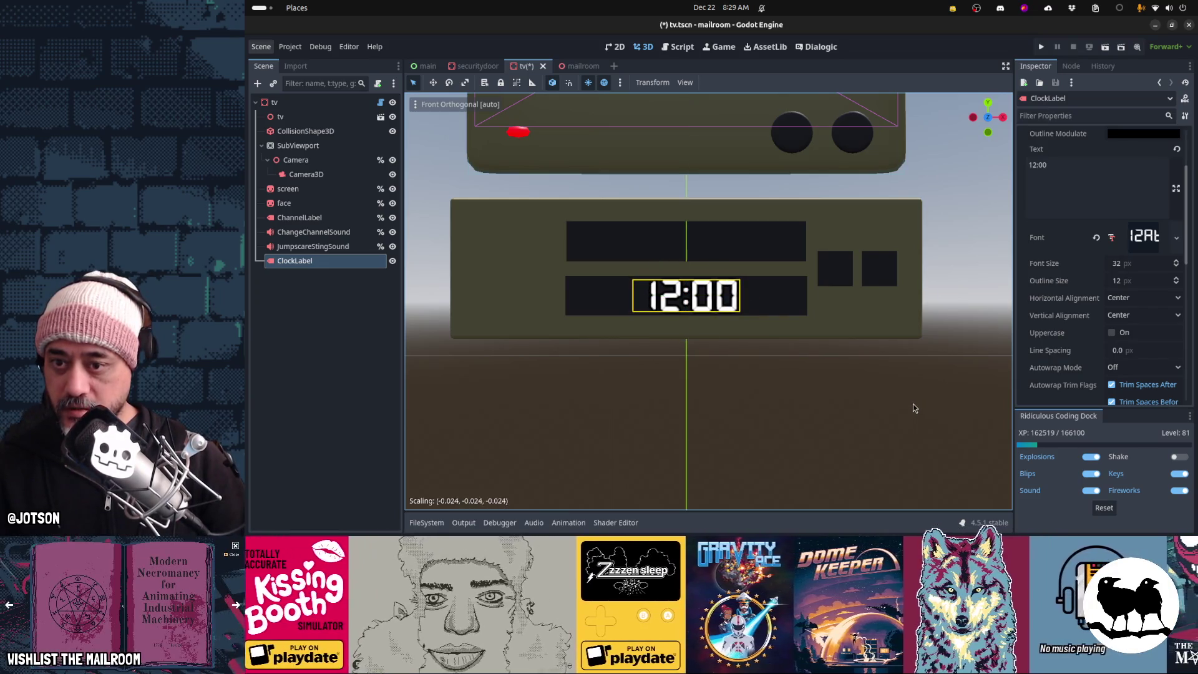
pyautogui.click(906, 402)
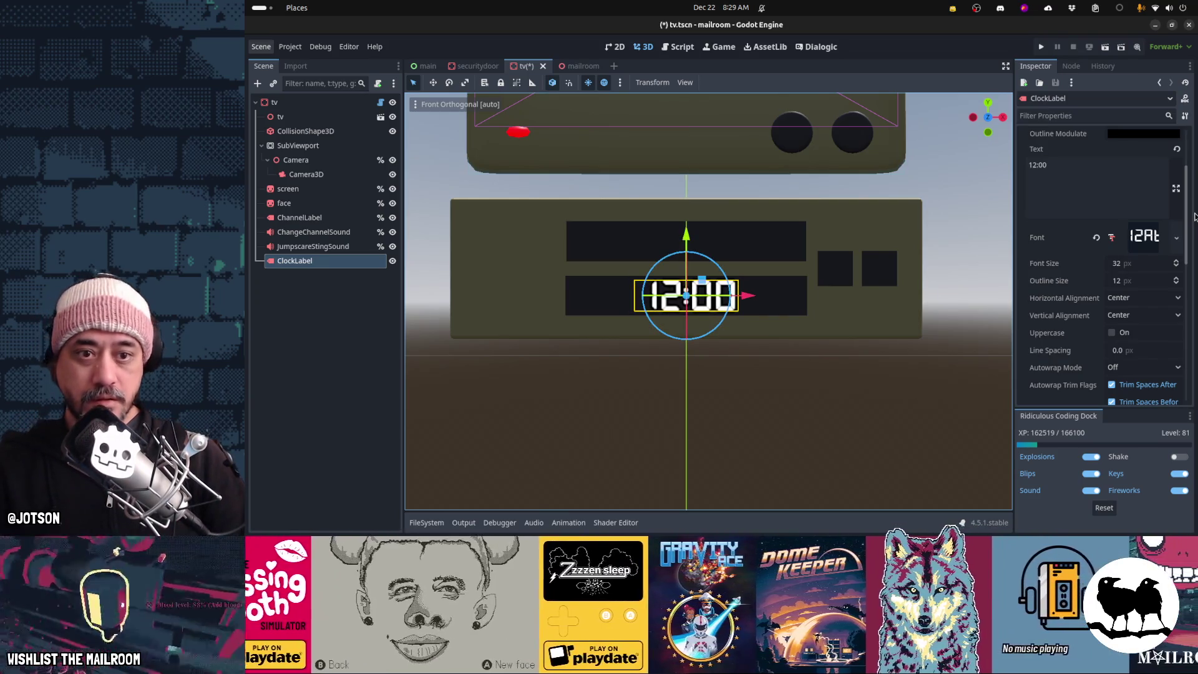
pyautogui.scroll(-5, 1147, 313)
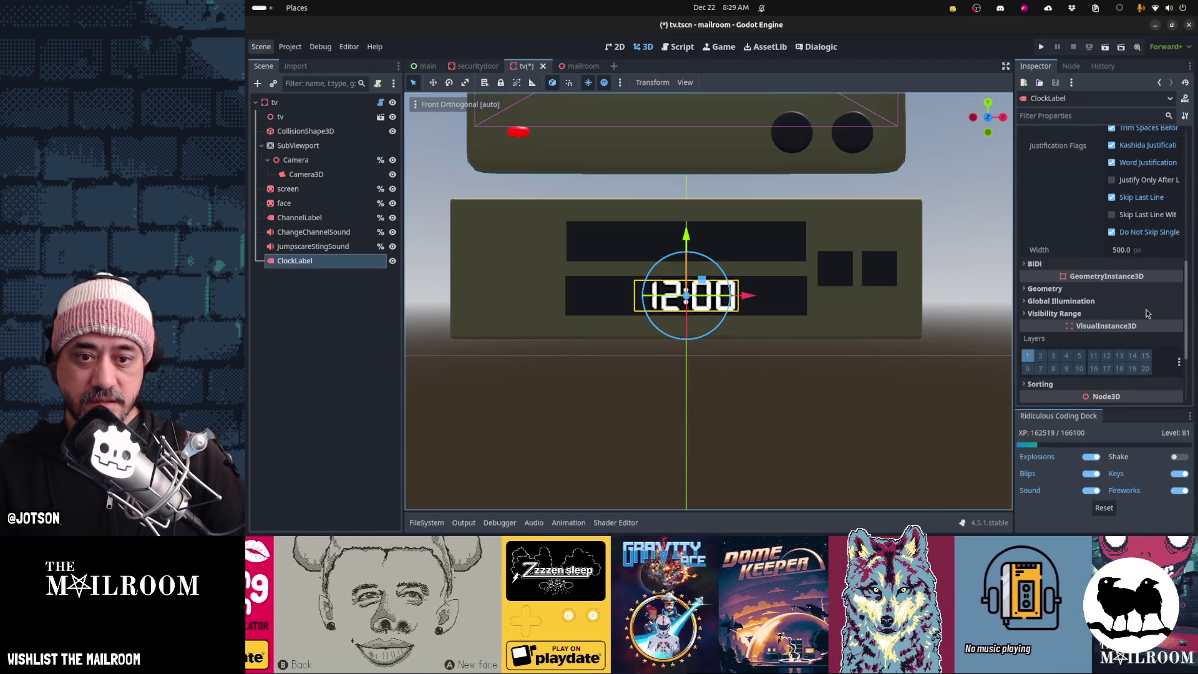
pyautogui.scroll(-3, 1071, 293)
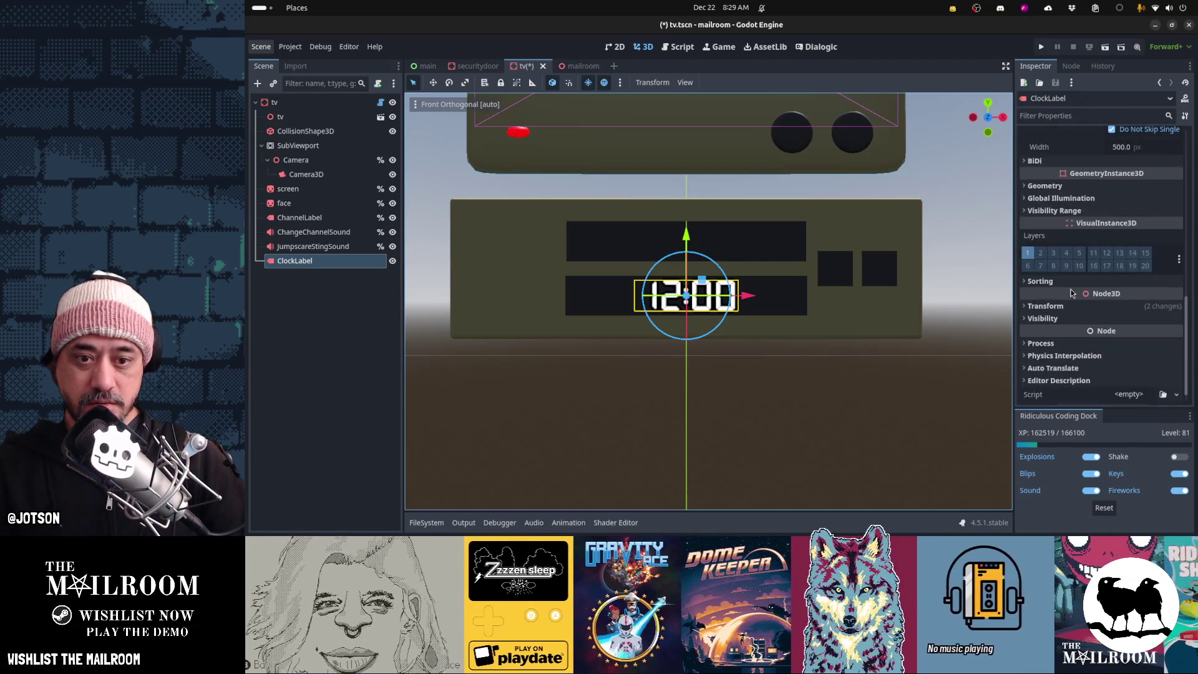
pyautogui.scroll(10, 1071, 293)
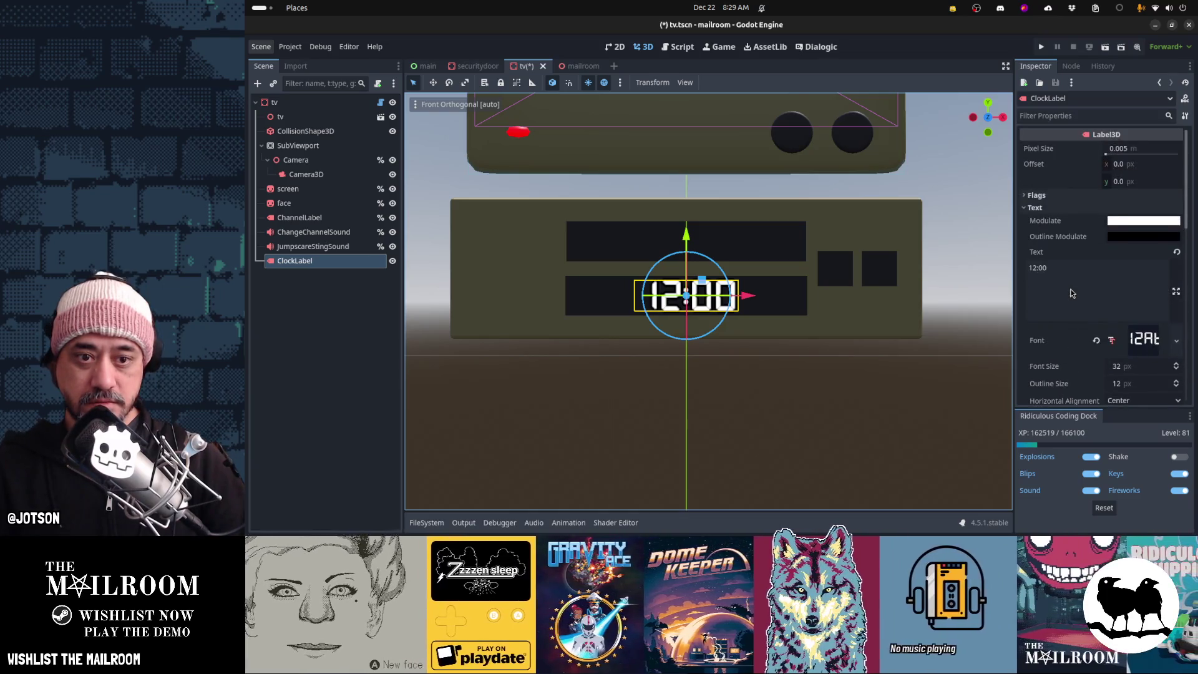
# Step: Set ClockLabel's Modulate colour to the crimson swatch so the digits turn red
pyautogui.click(1137, 222)
pyautogui.click(1176, 299)
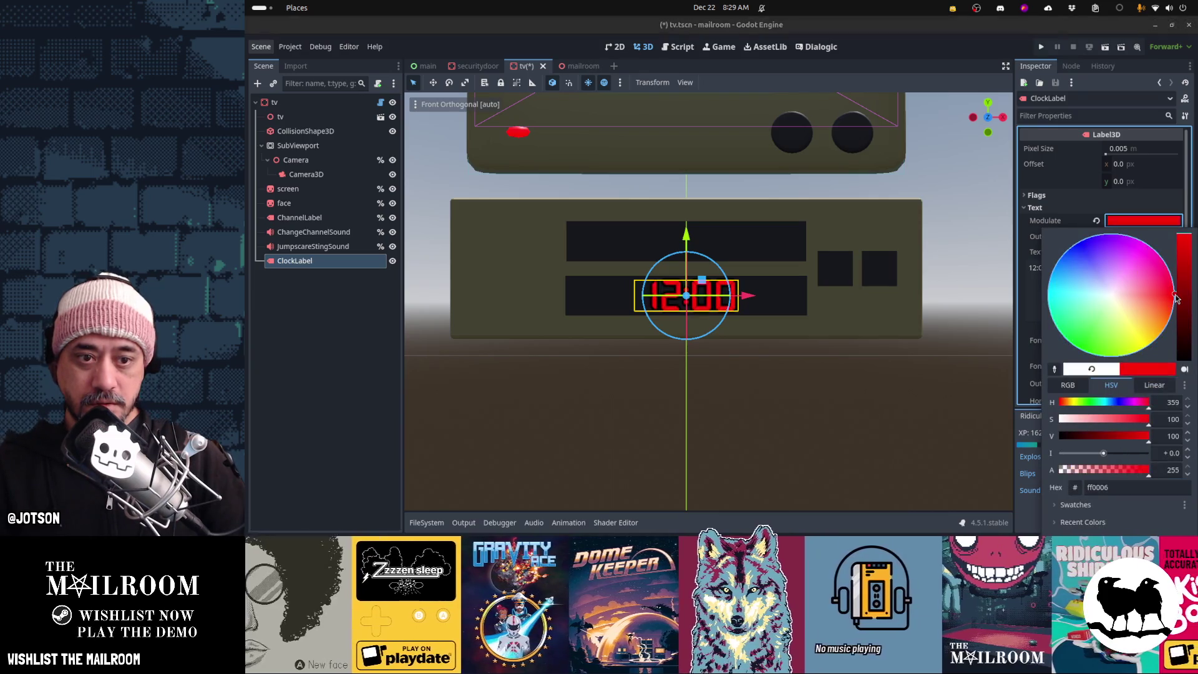
pyautogui.moveTo(1176, 299); pyautogui.dragTo(1171, 297)
pyautogui.click(1117, 505)
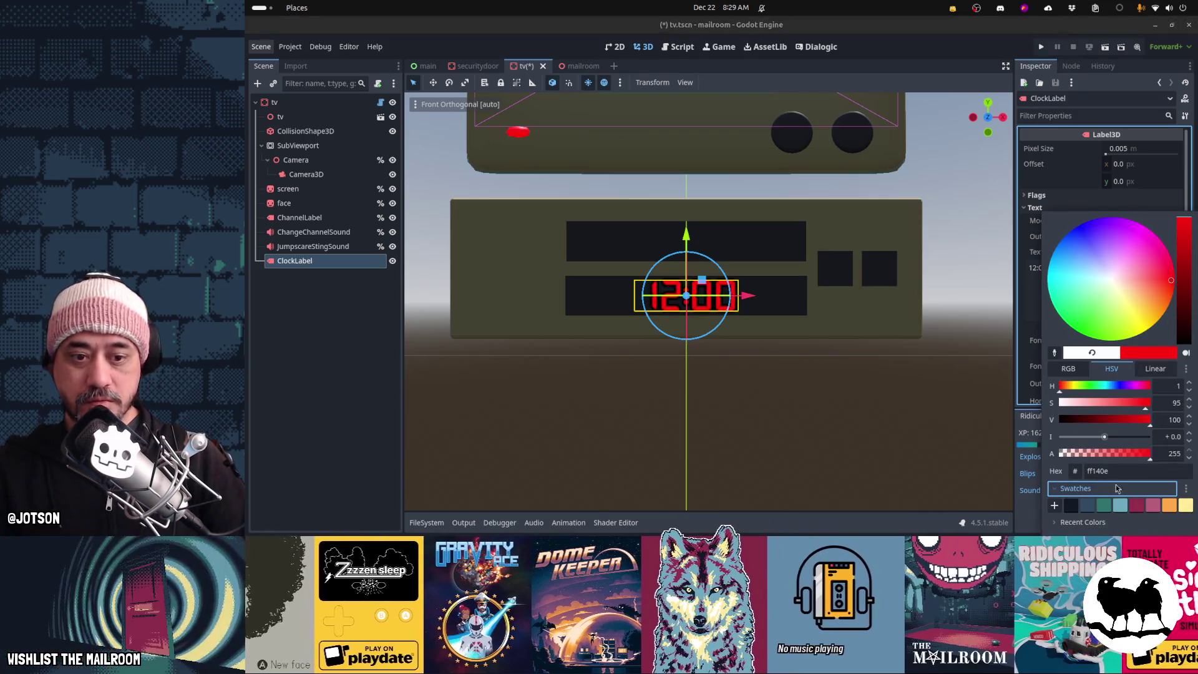
pyautogui.click(1136, 505)
pyautogui.click(1024, 421)
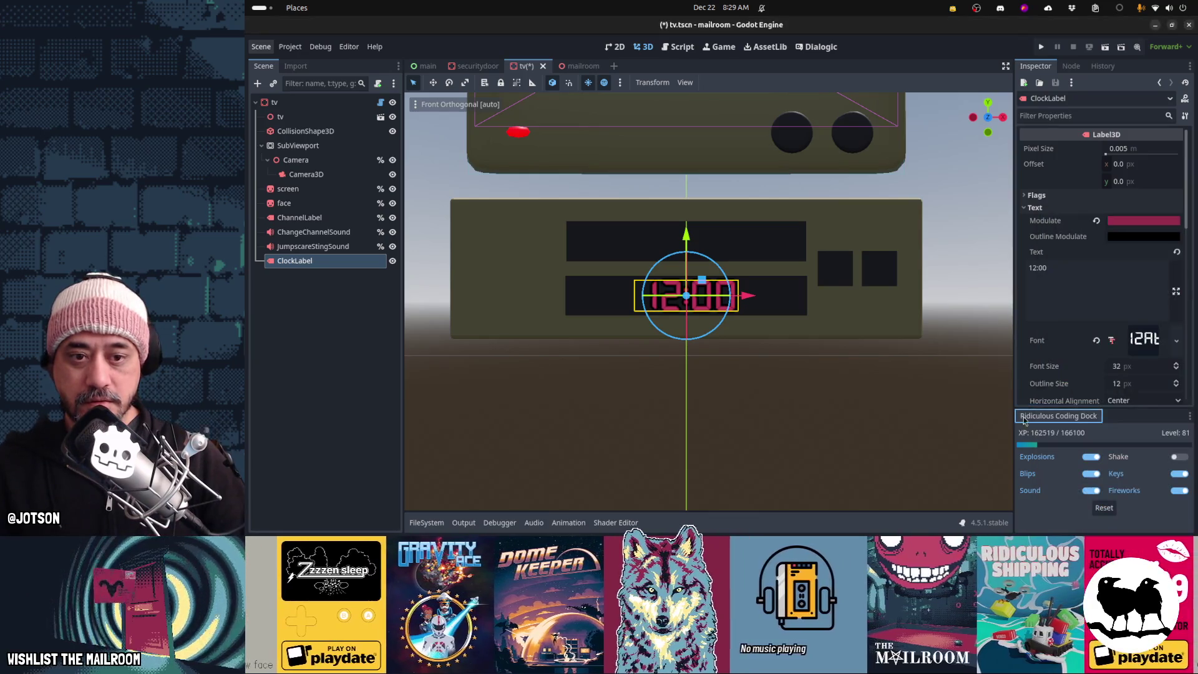
# Step: Drop the Outline Modulate alpha to 0, leaving the digits with no visible outline
pyautogui.click(1130, 238)
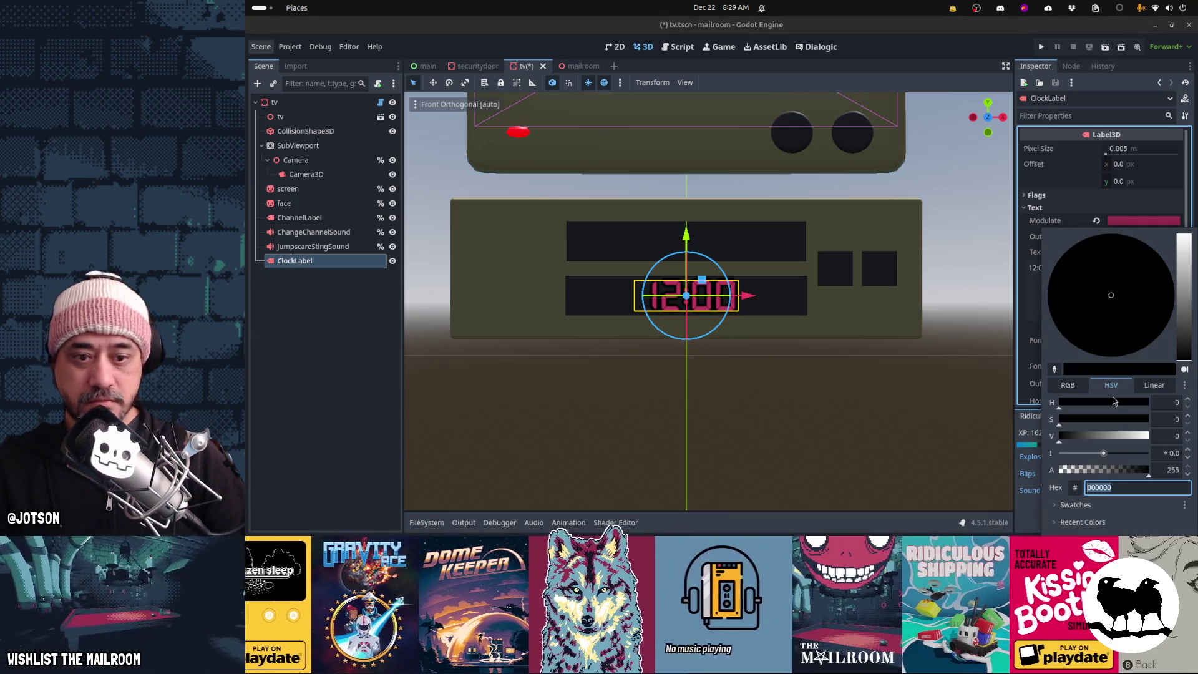
pyautogui.moveTo(1148, 470); pyautogui.dragTo(1024, 478)
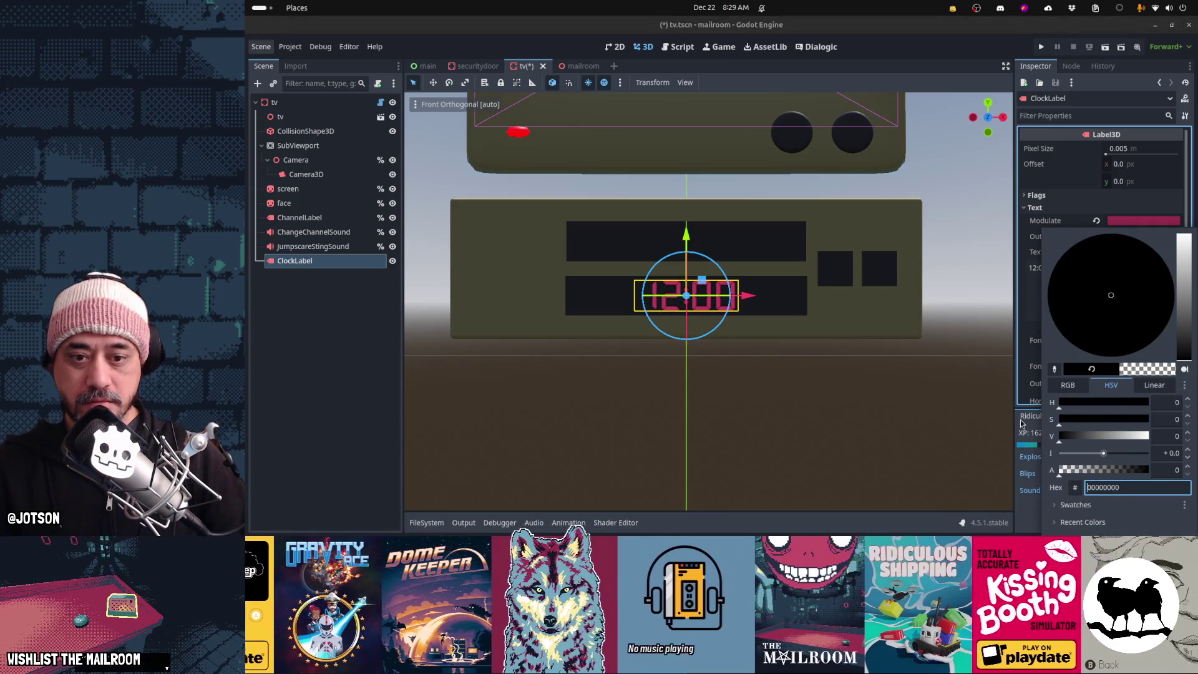
pyautogui.click(1019, 415)
pyautogui.click(864, 382)
pyautogui.moveTo(858, 379)
pyautogui.mouseDown()
pyautogui.moveTo(735, 326)
pyautogui.moveTo(796, 334)
pyautogui.mouseUp()
# Step: Give ClockLabel a unique name and save the tv scene
pyautogui.hotkey('ctrl', 's')
pyautogui.click(343, 261)
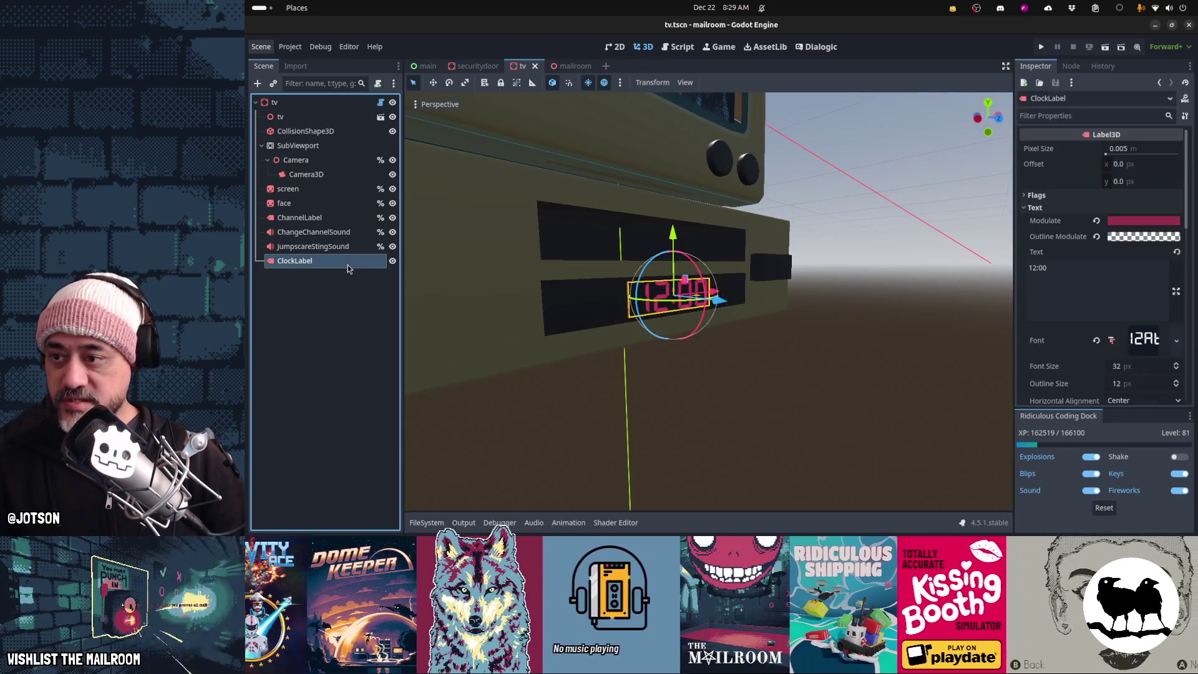
pyautogui.rightClick(348, 268)
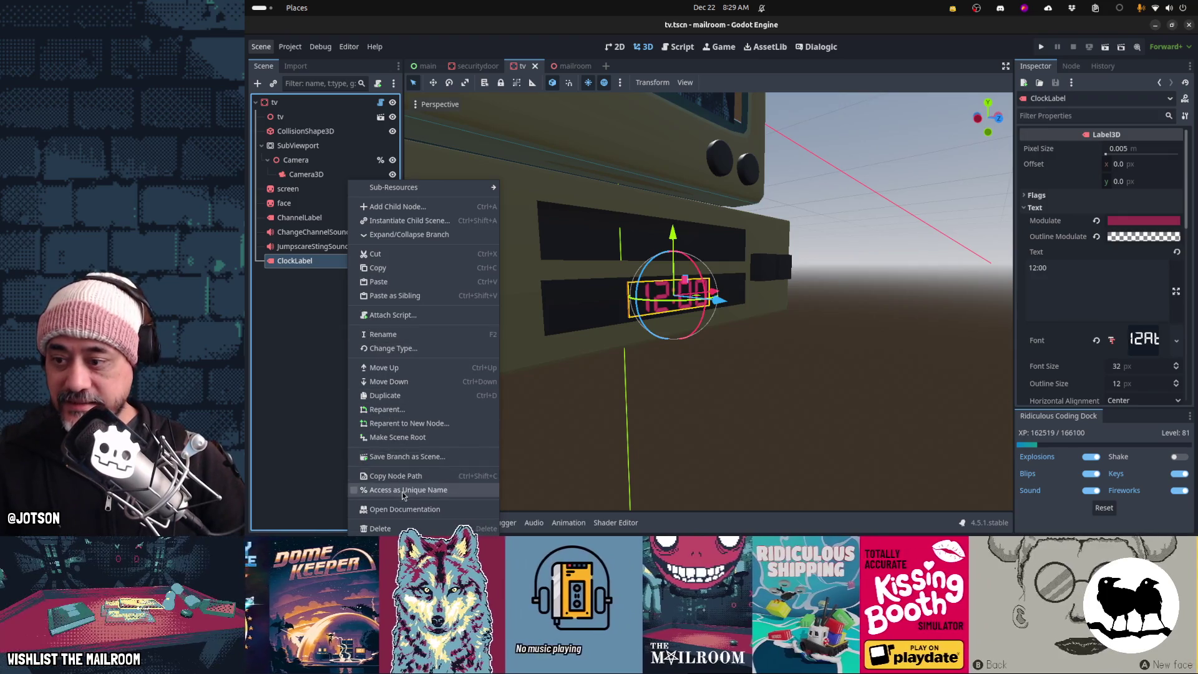
pyautogui.click(399, 490)
pyautogui.hotkey('ctrl', 's')
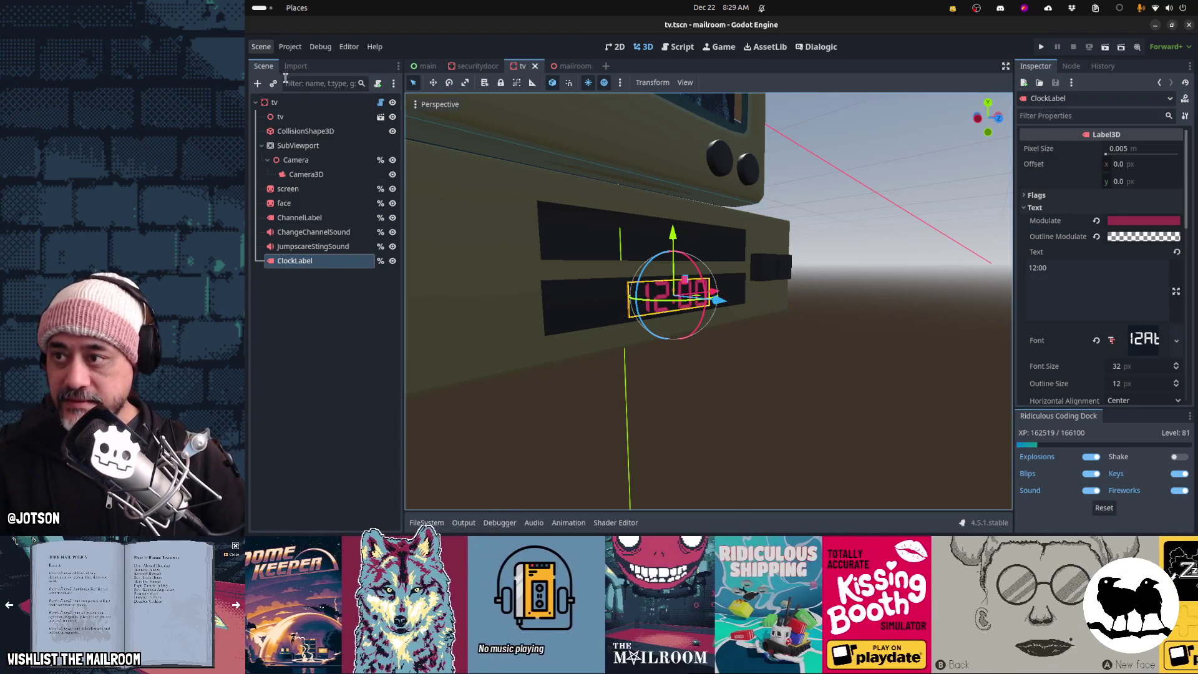
# Step: Add an AnimationPlayer node as a child of the root tv node
pyautogui.click(324, 102)
pyautogui.click(254, 88)
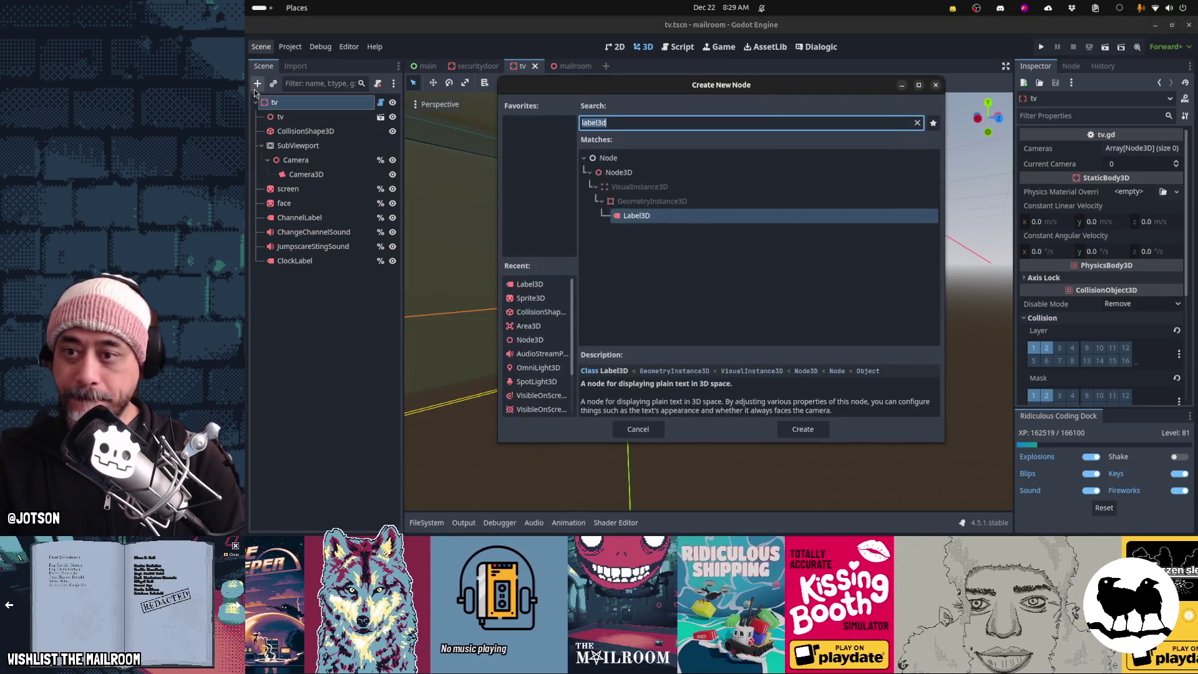
pyautogui.write('aniamtion')
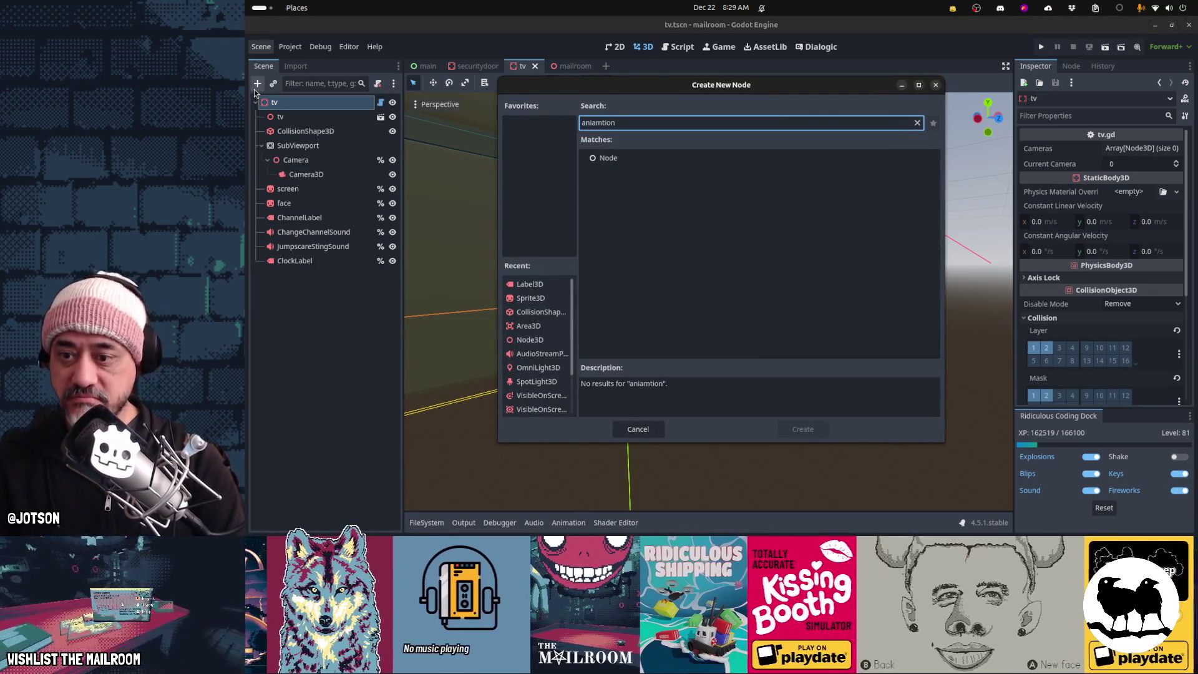
pyautogui.press('Escape')
pyautogui.click(254, 88)
pyautogui.write('animation')
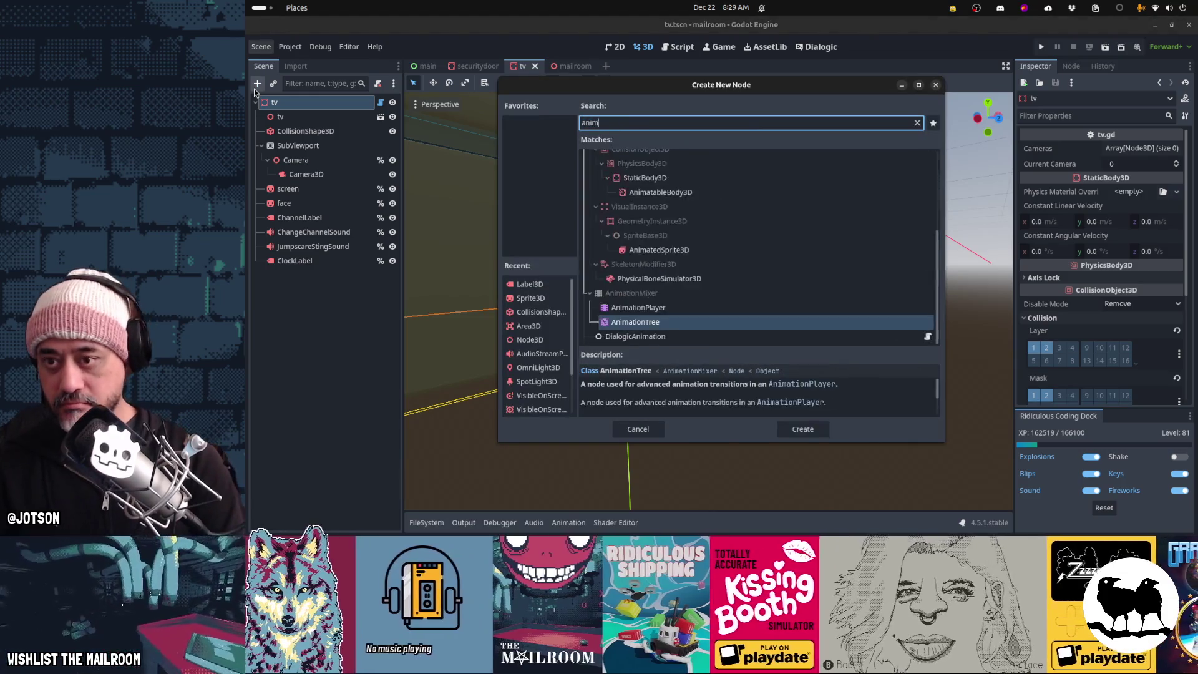
pyautogui.press('Up')
pyautogui.press('Return')
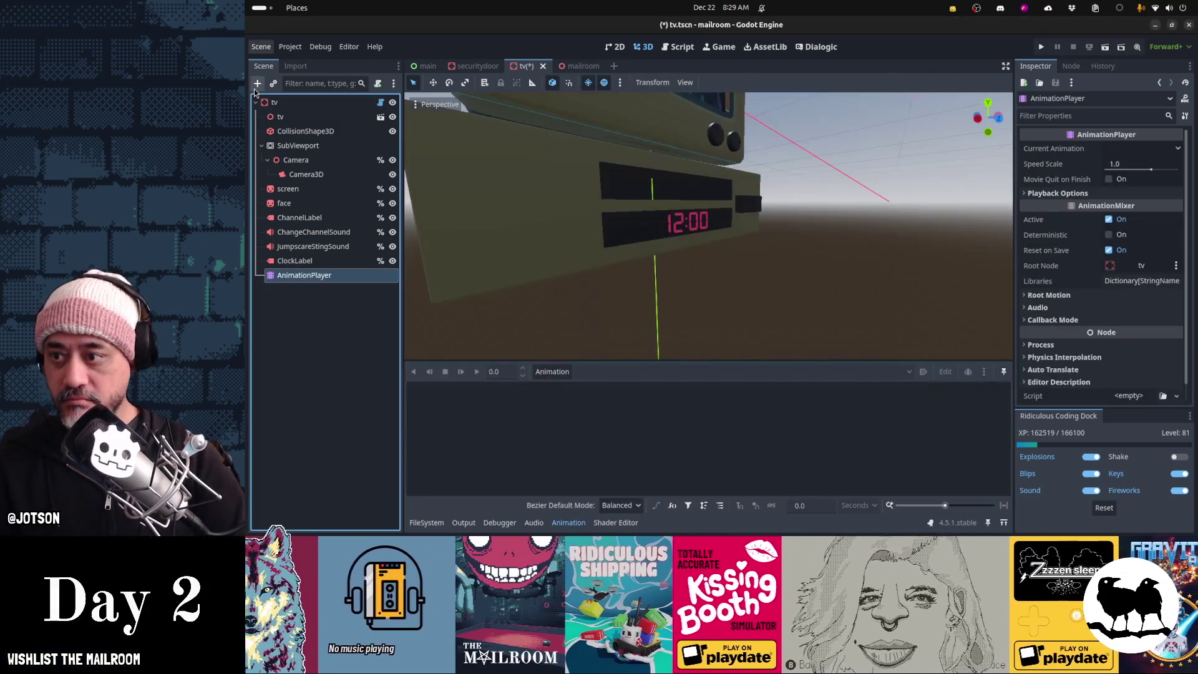
# Step: Create an animation named 'blink', move the AnimationPlayer under ClockLabel, and set it to autoplay
pyautogui.click(553, 371)
pyautogui.click(568, 389)
pyautogui.write('blink')
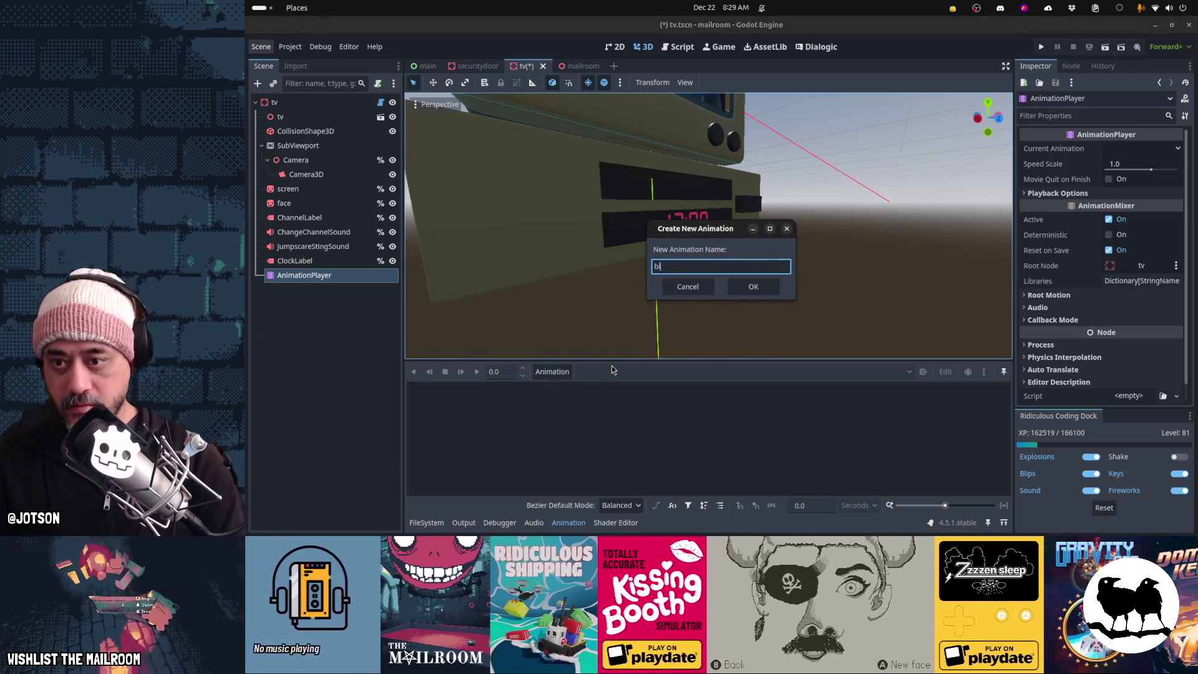
pyautogui.press('Return')
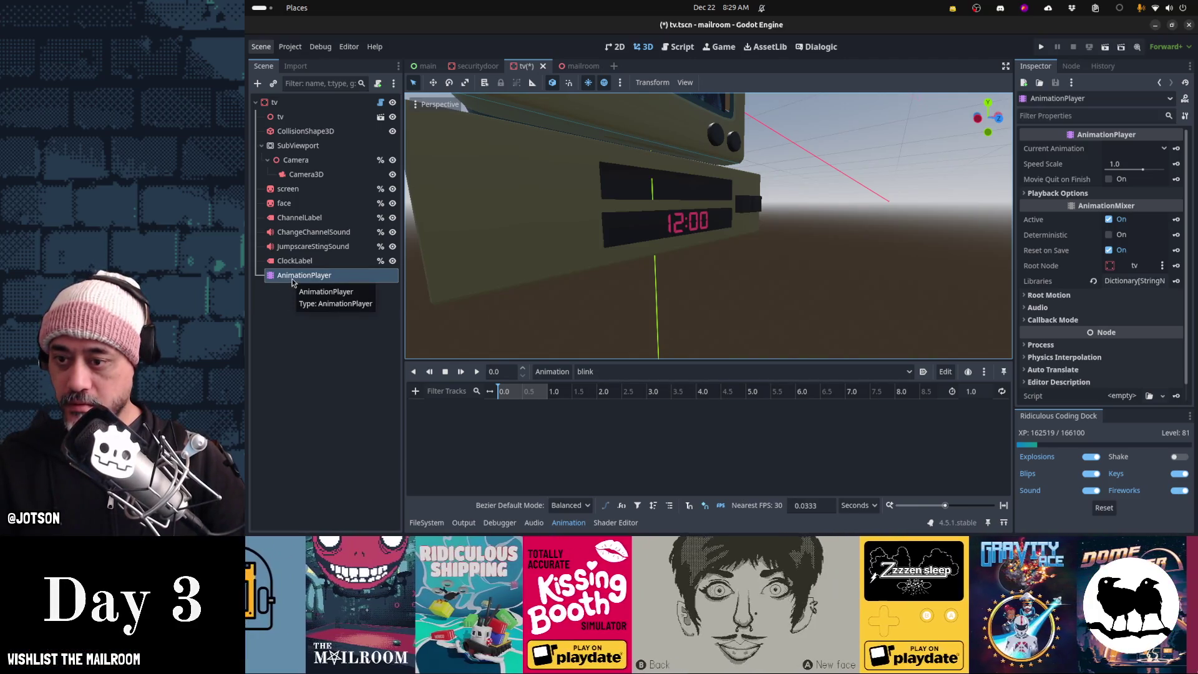
pyautogui.moveTo(293, 277); pyautogui.dragTo(296, 261)
pyautogui.click(924, 373)
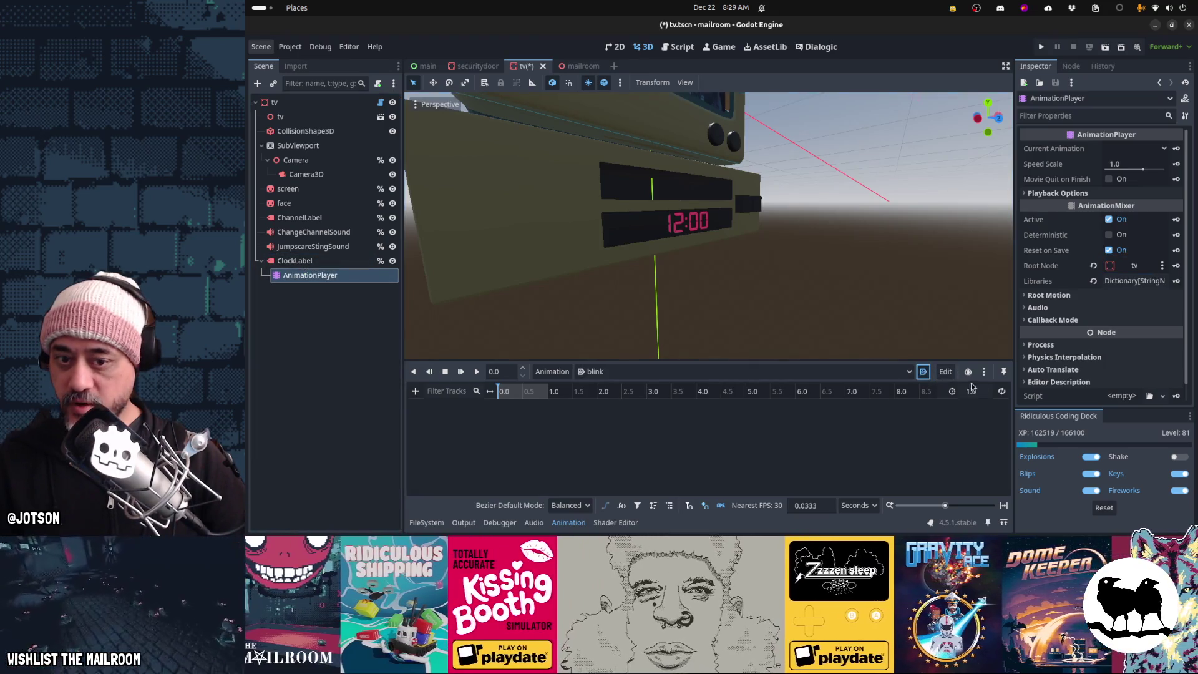
# Step: Key ClockLabel's Visible property on at the start and off later in blink
pyautogui.click(295, 261)
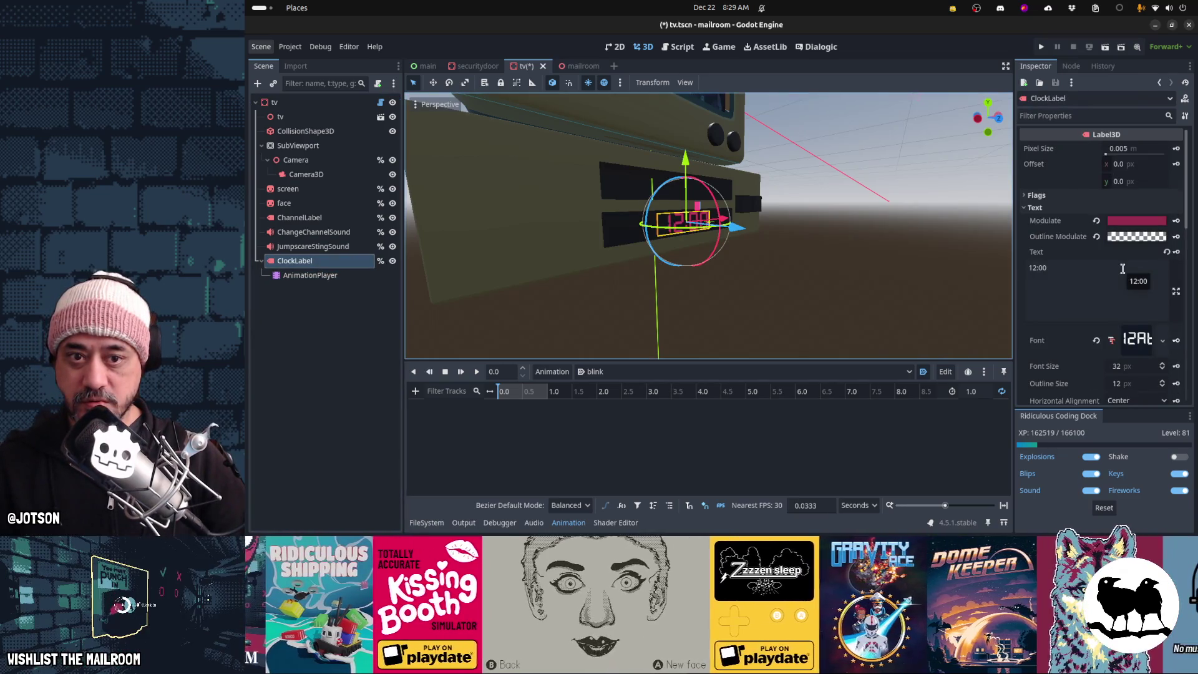
pyautogui.scroll(-15, 1123, 269)
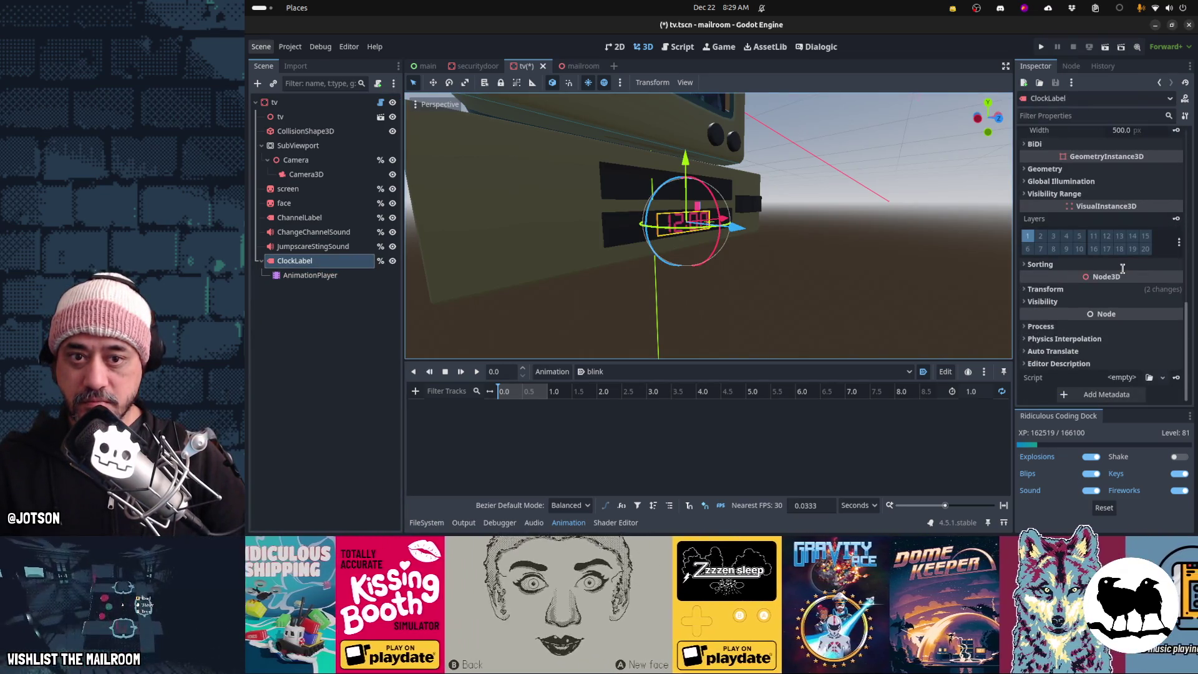
pyautogui.click(1042, 302)
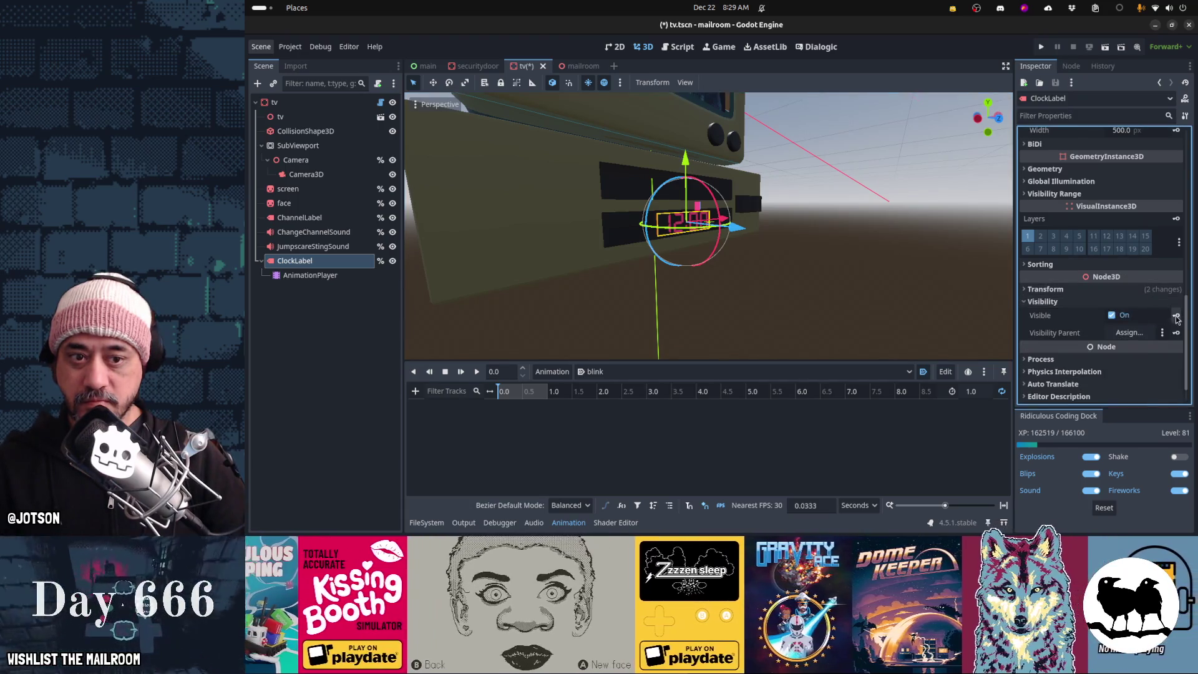
pyautogui.click(1177, 315)
pyautogui.click(779, 303)
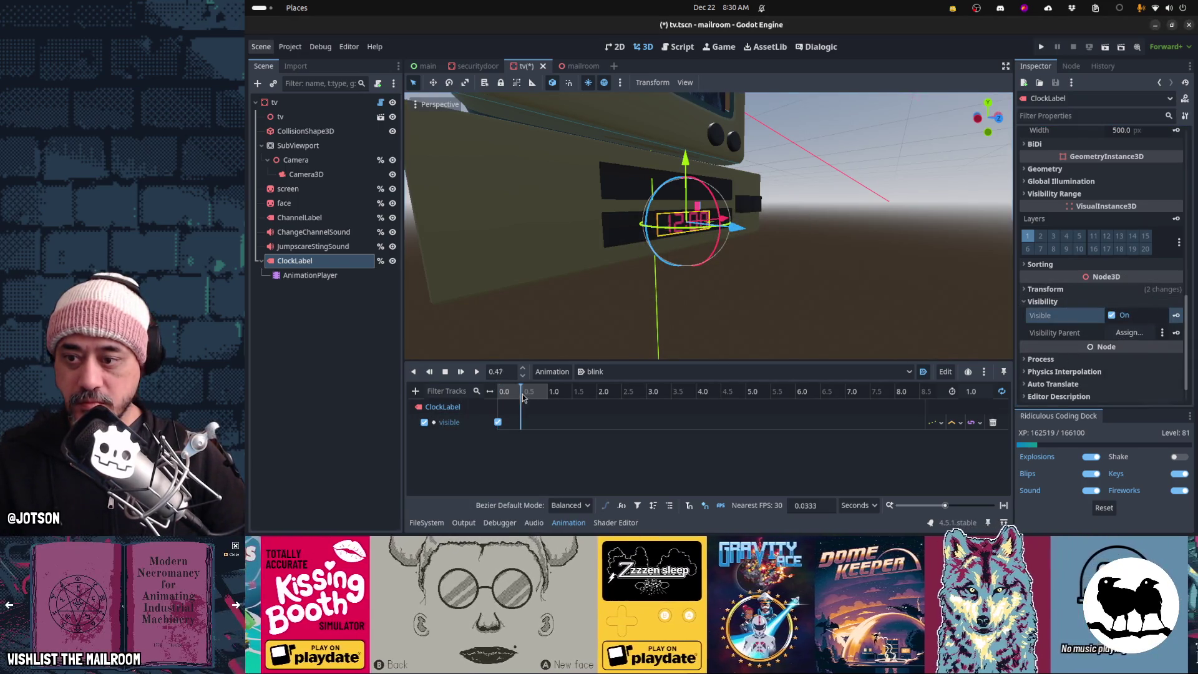
pyautogui.click(1111, 315)
pyautogui.click(1176, 316)
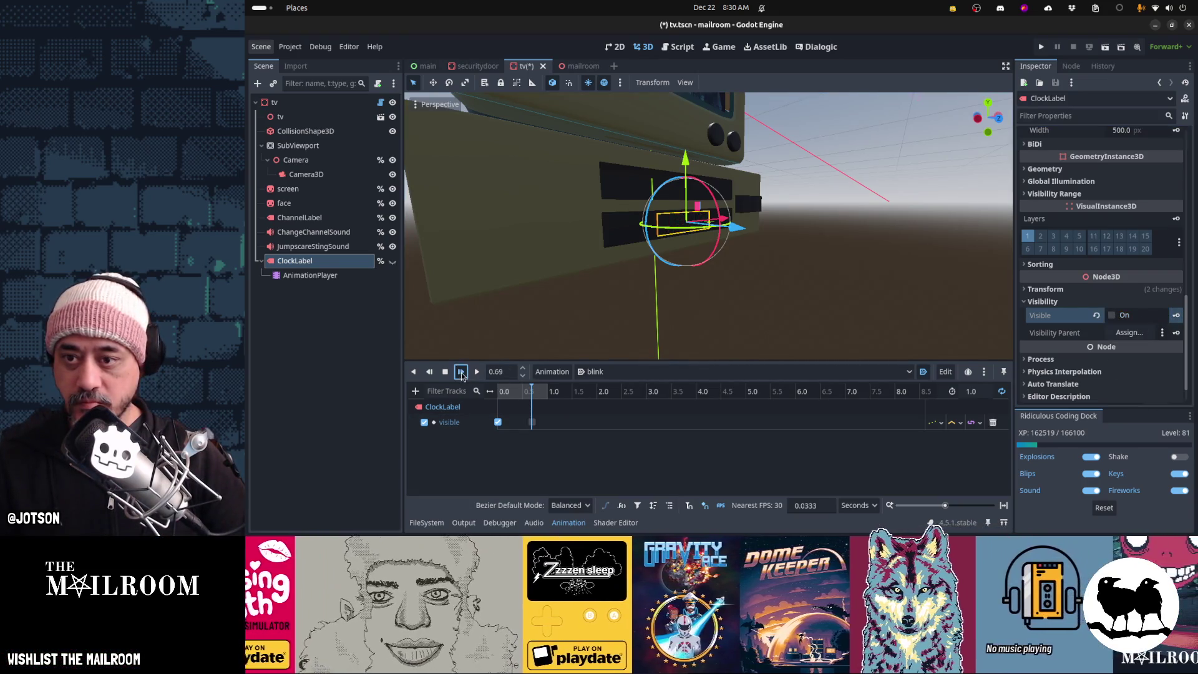
# Step: Preview the blink animation from the front view and save the scene
pyautogui.press('d')
pyautogui.click(848, 246)
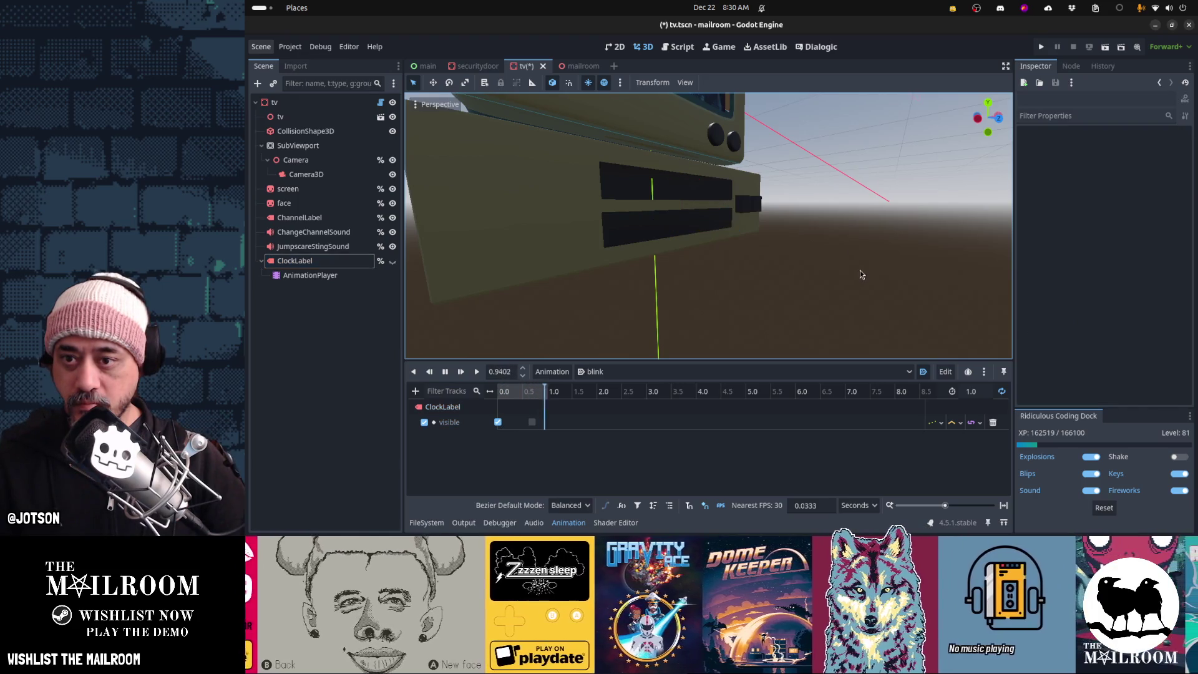
pyautogui.press('KP_1')
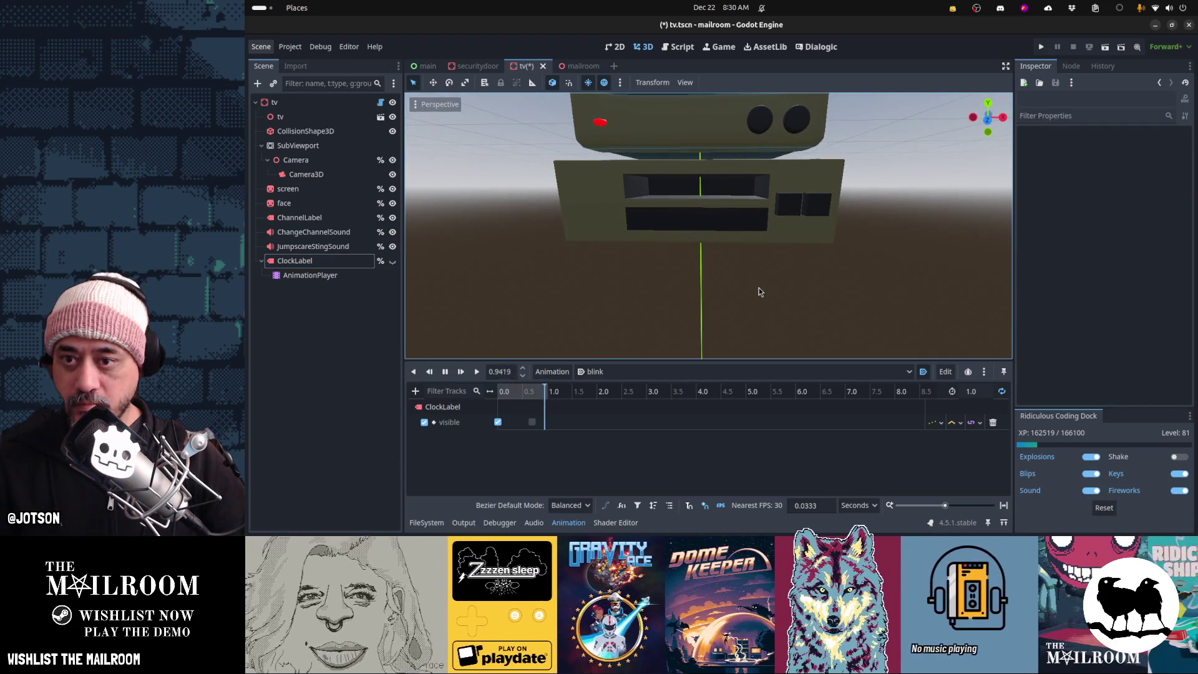
pyautogui.moveTo(759, 287); pyautogui.dragTo(842, 289)
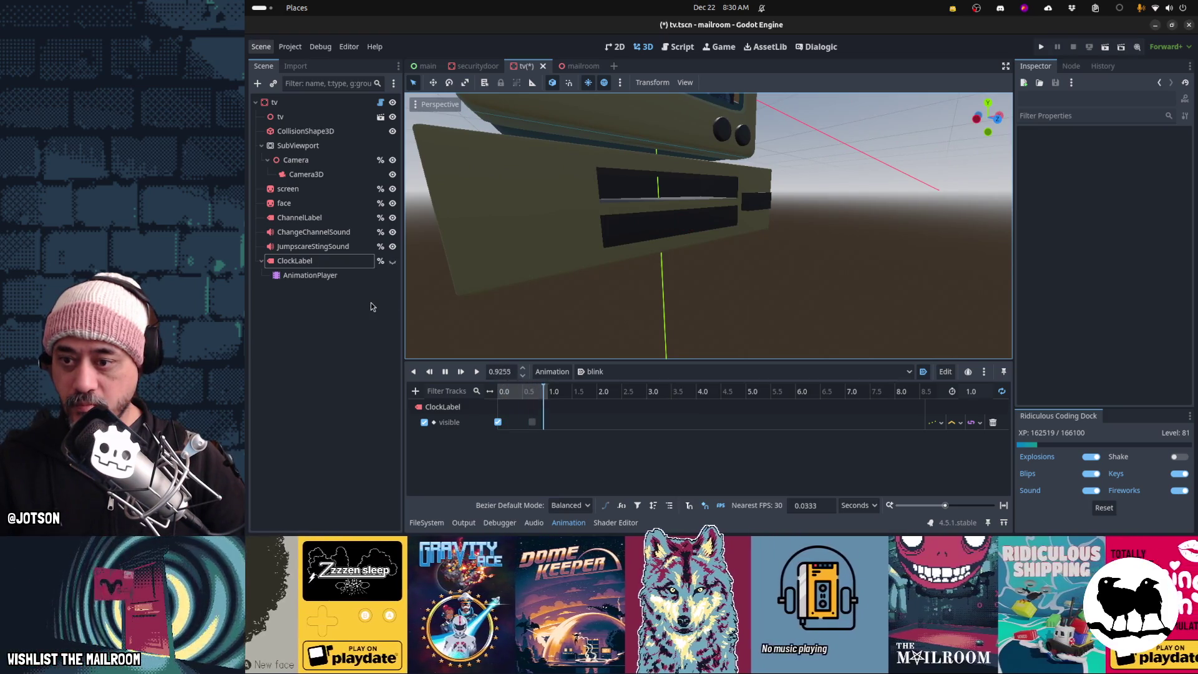
pyautogui.hotkey('ctrl', 's')
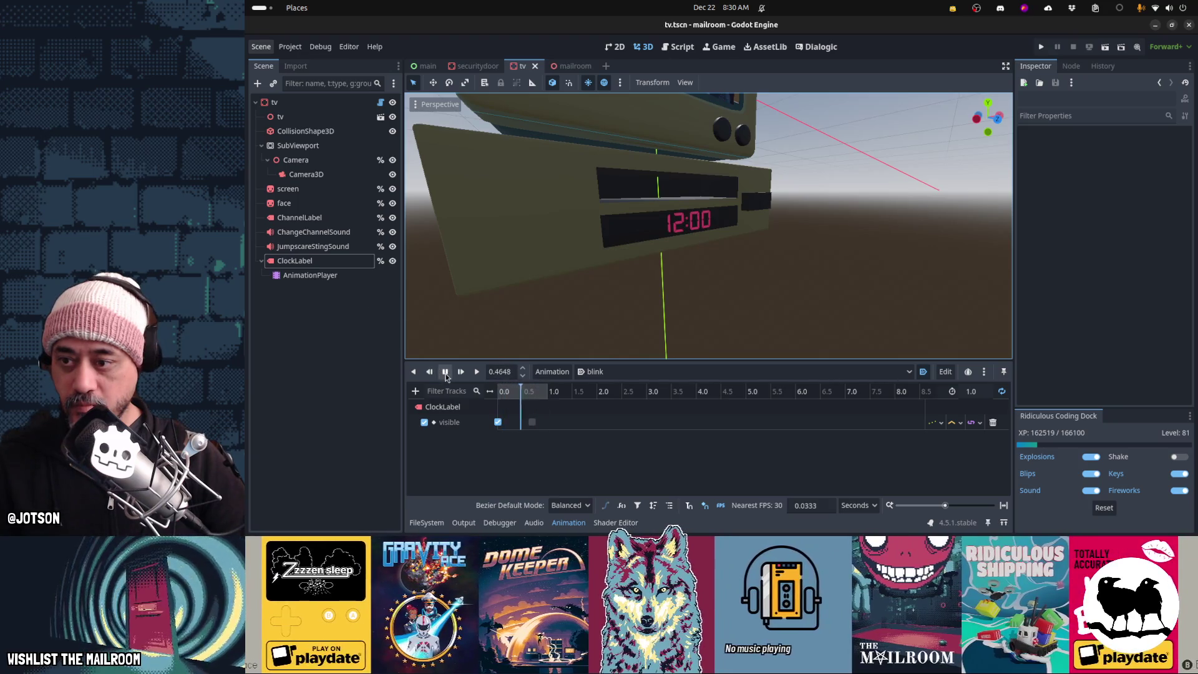
# Step: Stop the preview, review blink's keys, and leave the RESET animation selected
pyautogui.click(632, 372)
pyautogui.click(624, 387)
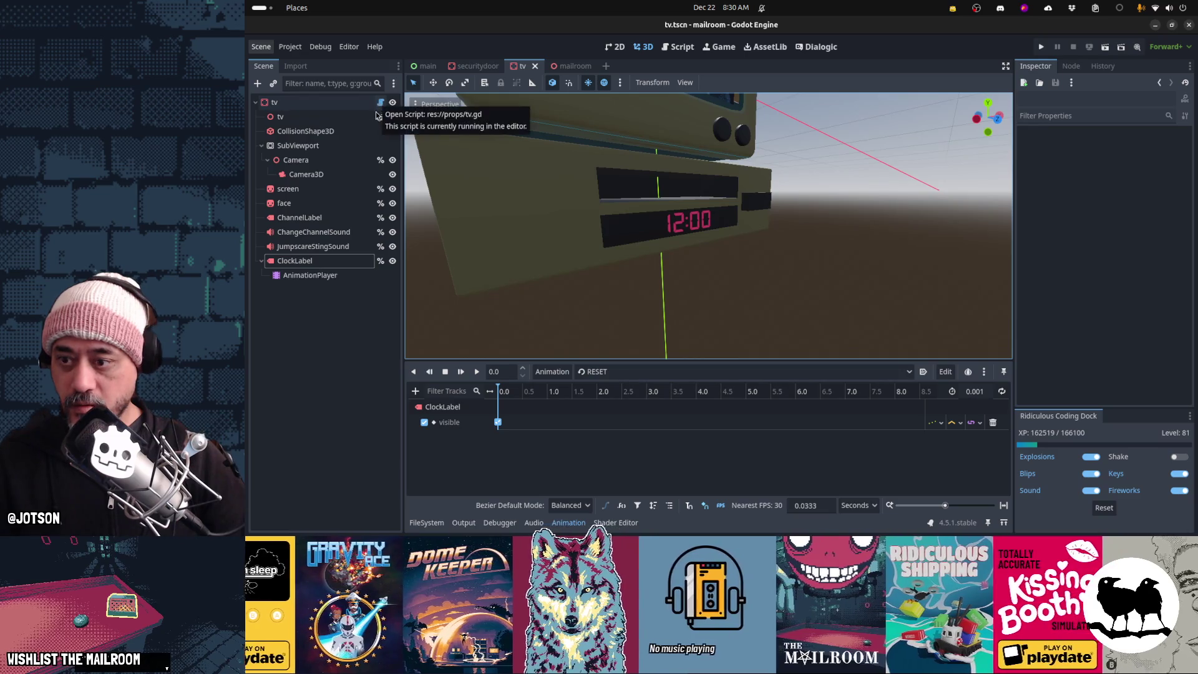
pyautogui.click(590, 371)
pyautogui.click(604, 401)
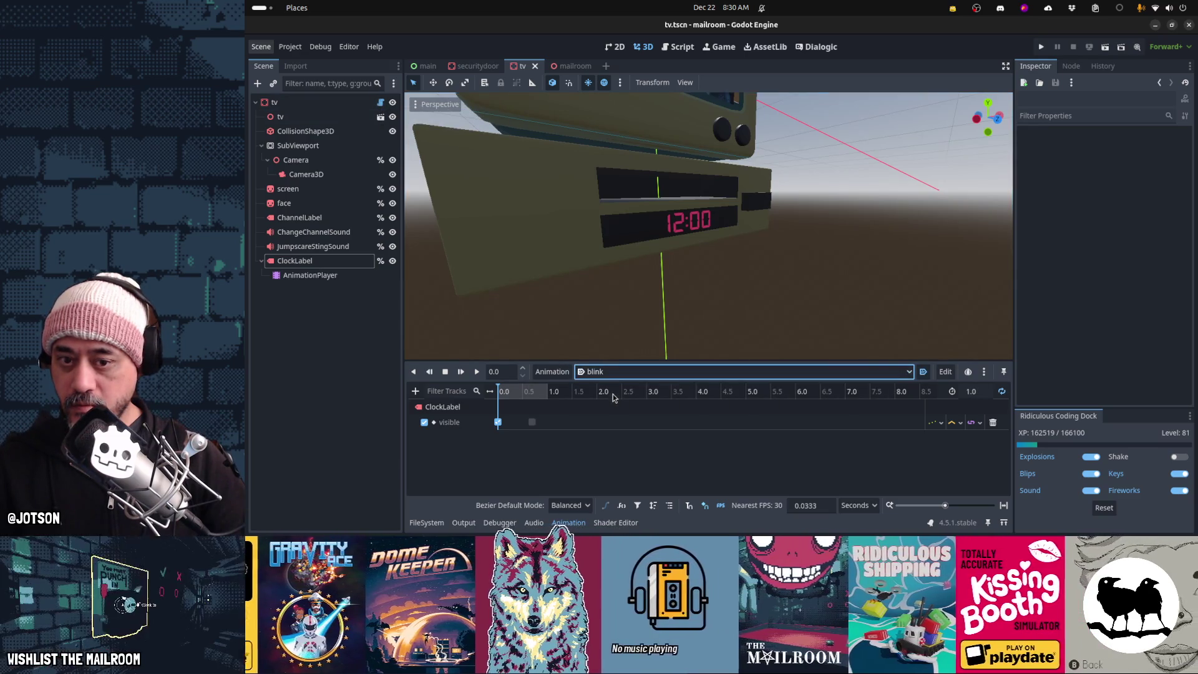
pyautogui.click(605, 371)
pyautogui.click(599, 387)
pyautogui.click(375, 357)
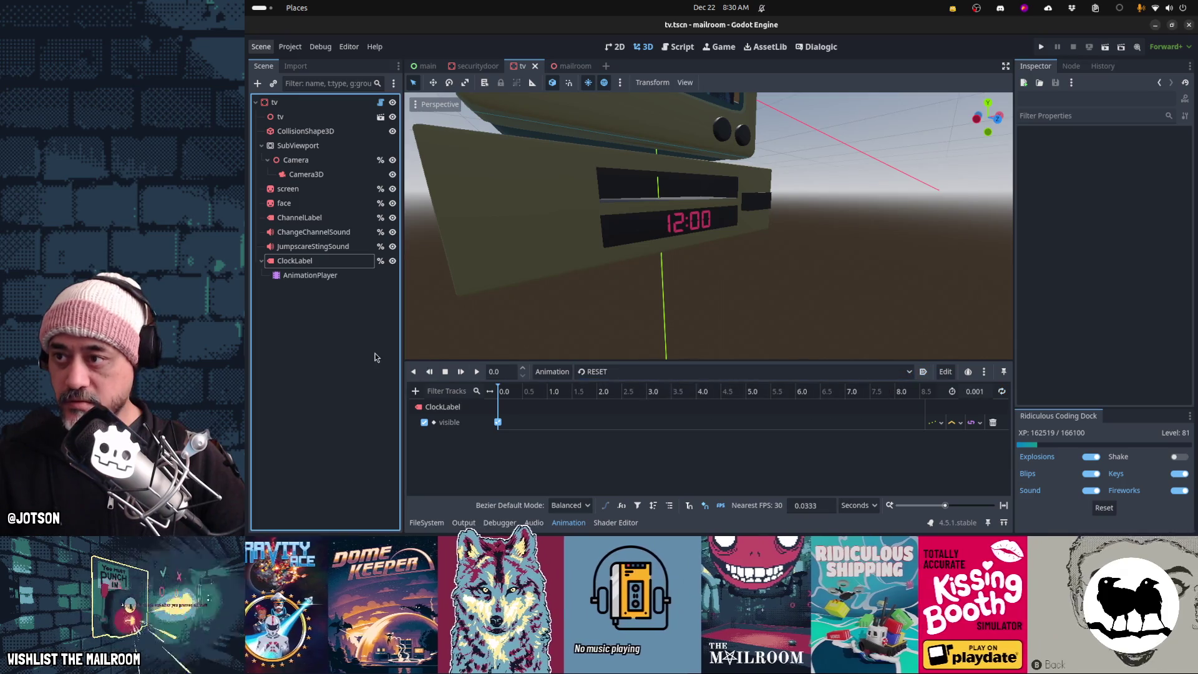
pyautogui.press('F5')
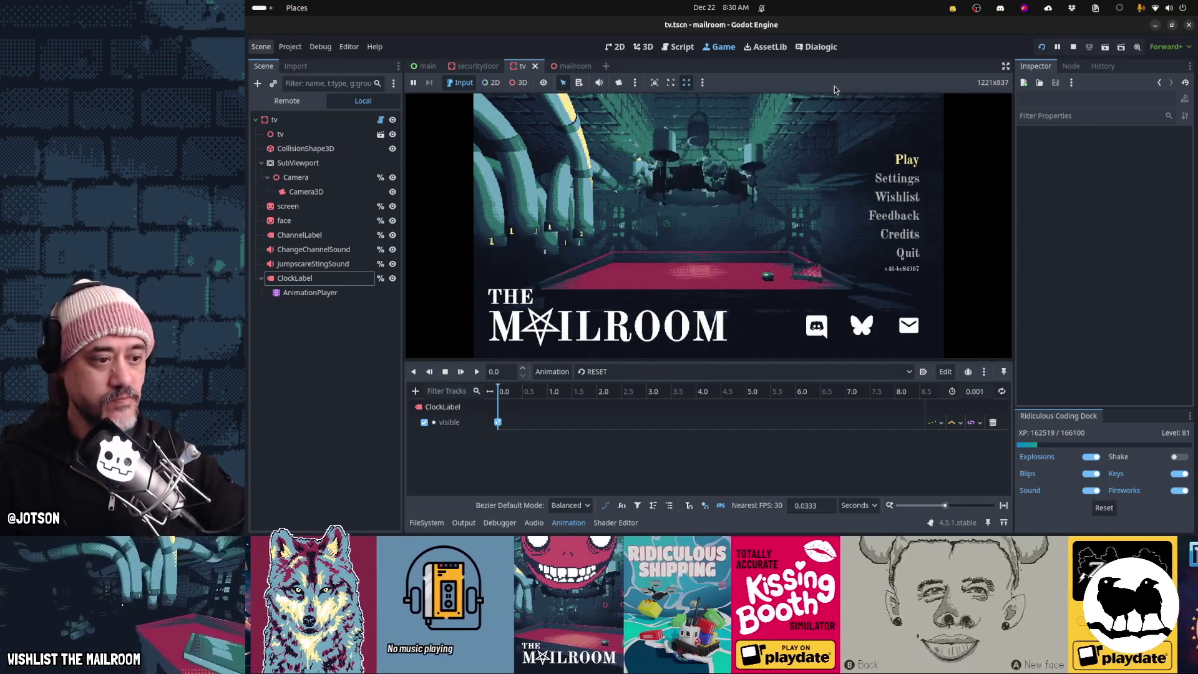
# Step: In the running game, cycle the TV through channels 1-6 and back while watching the red clock
pyautogui.click(671, 214)
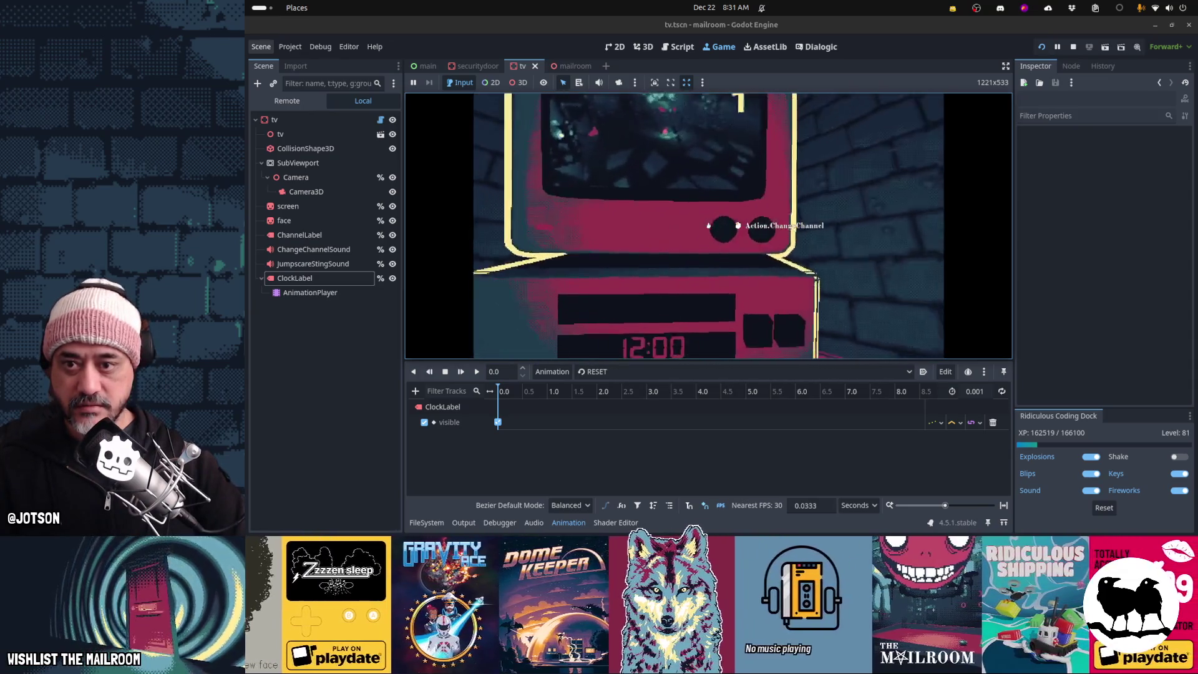
pyautogui.click(709, 225)
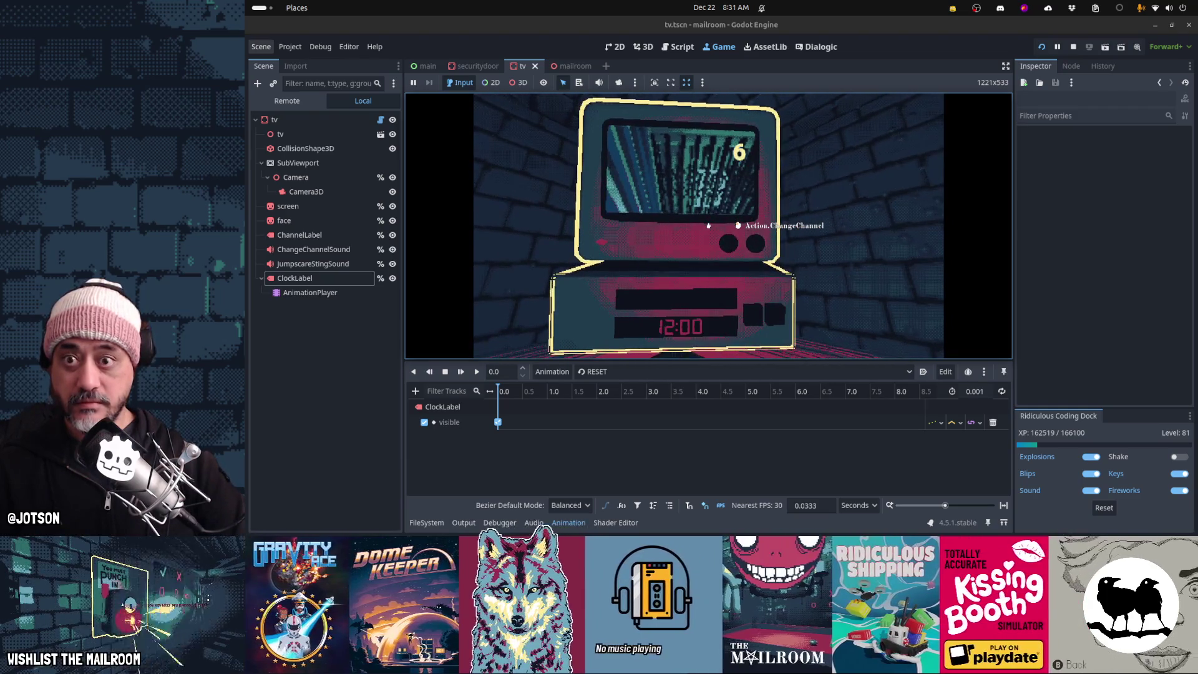
pyautogui.click(708, 226)
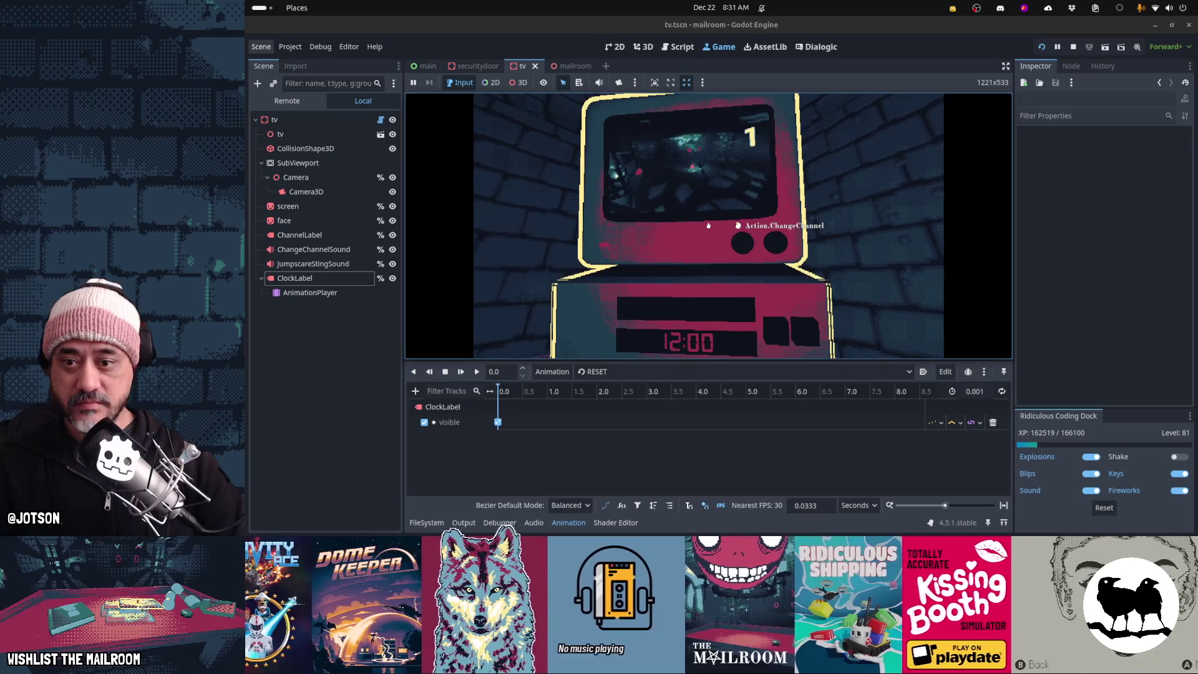
pyautogui.click(709, 225)
pyautogui.click(708, 225)
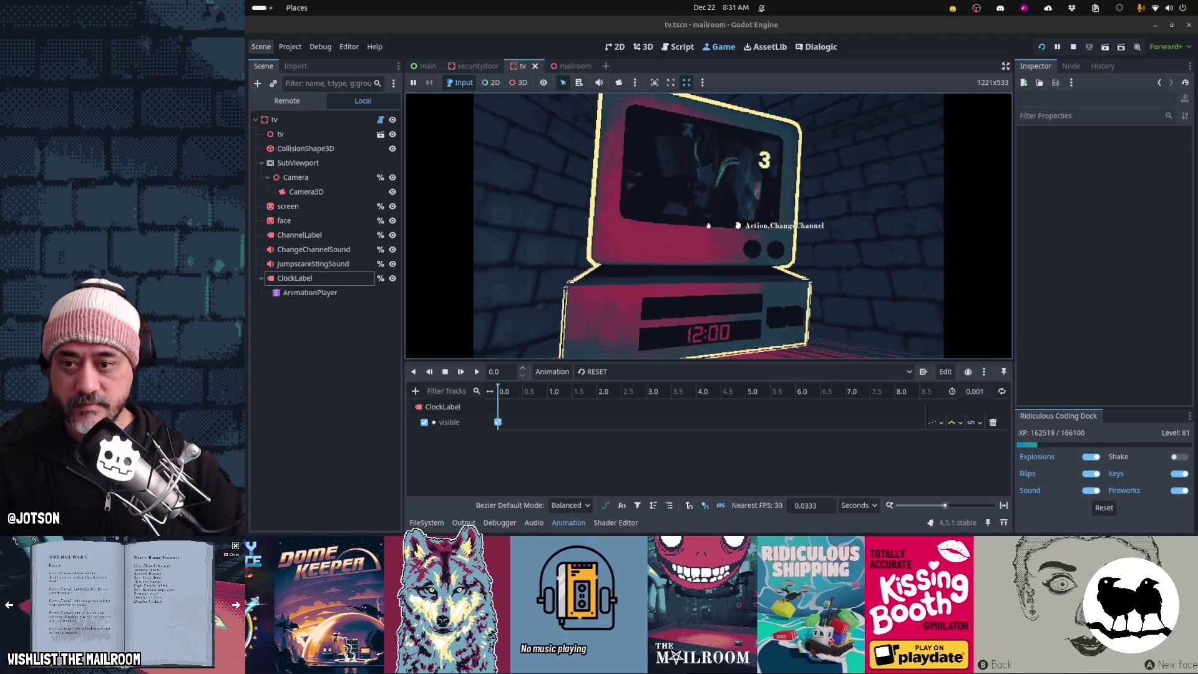
pyautogui.click(708, 225)
pyautogui.click(709, 226)
pyautogui.click(709, 225)
pyautogui.click(708, 225)
pyautogui.click(708, 225)
pyautogui.click(708, 225)
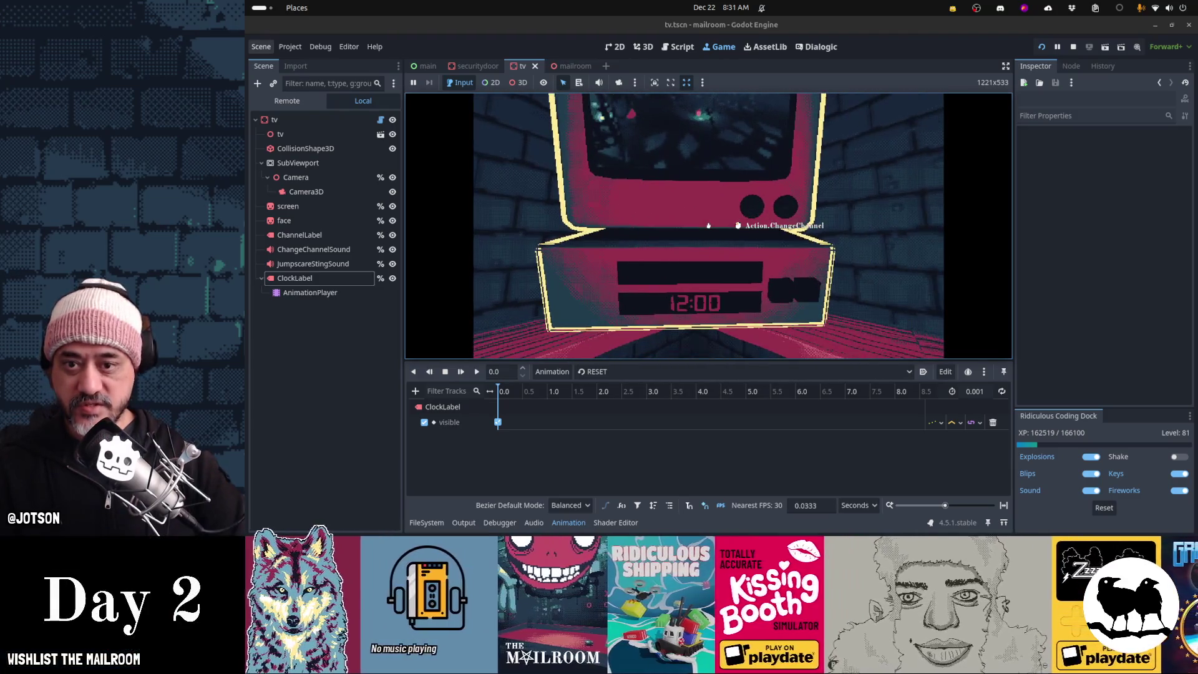
pyautogui.hotkey('alt', 'Tab')
pyautogui.hotkey('alt', 'Tab')
pyautogui.hotkey('alt', 'Tab')
pyautogui.hotkey('alt', 'Tab')
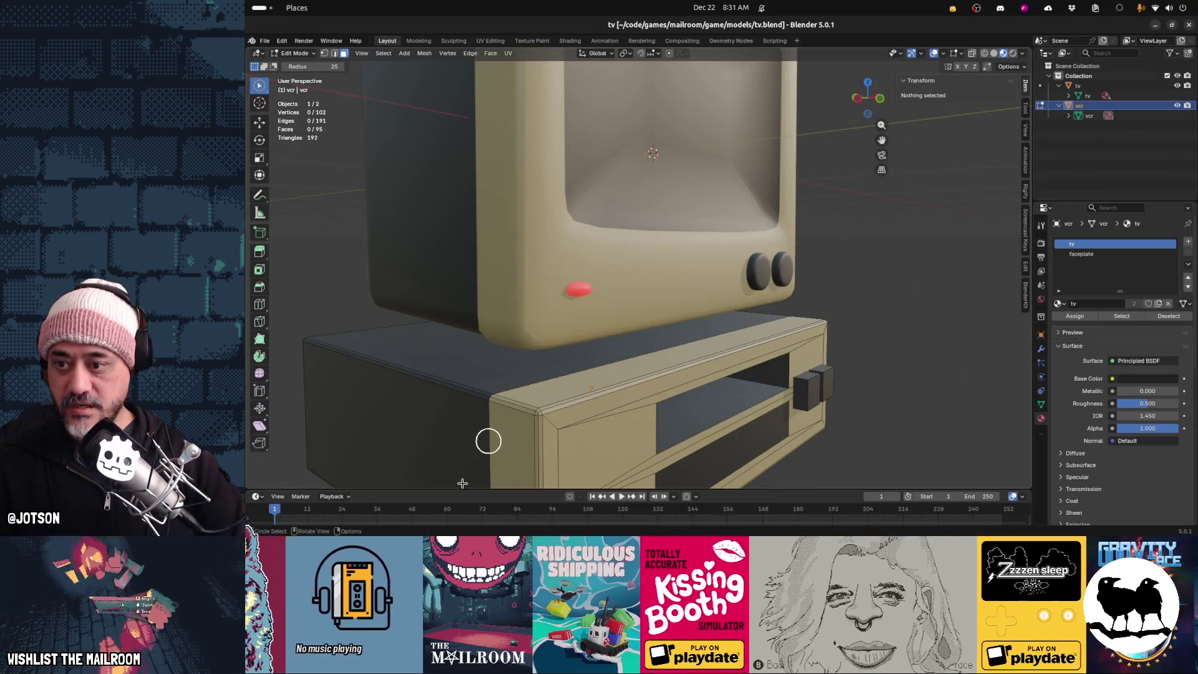
# Step: Apply Shade Auto Smooth to the VCR in Object Mode
pyautogui.press('Tab')
pyautogui.press('F3')
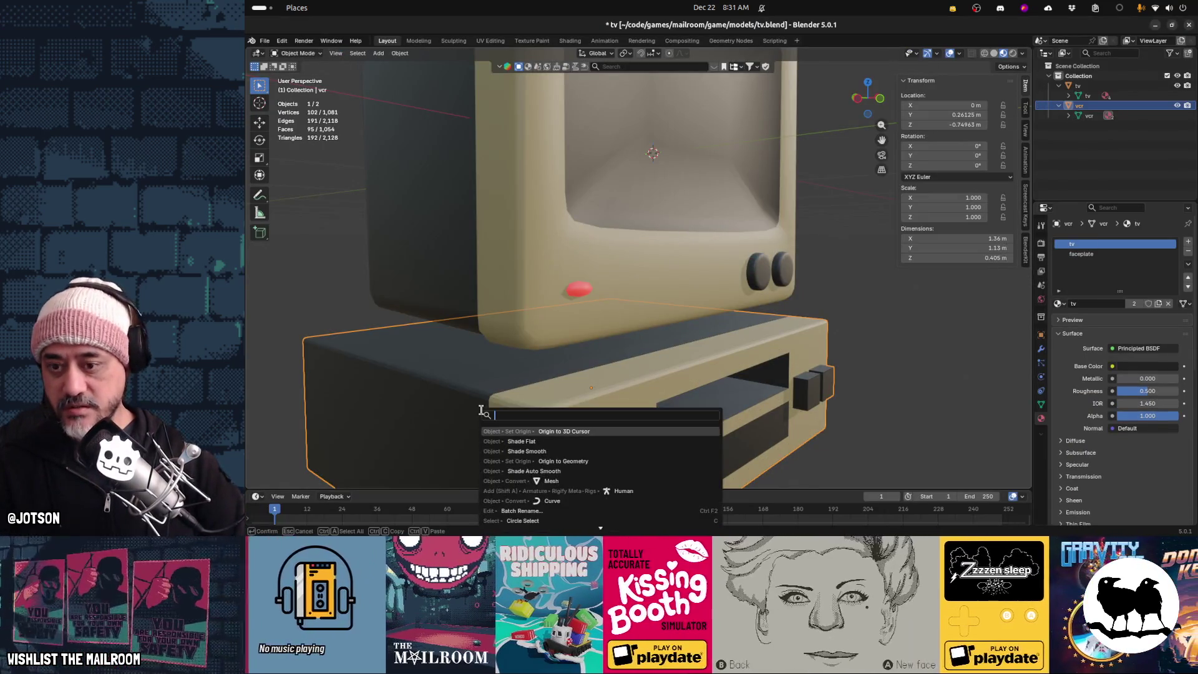
pyautogui.press('Down')
pyautogui.press('Down')
pyautogui.press('Down')
pyautogui.press('Down')
pyautogui.press('Return')
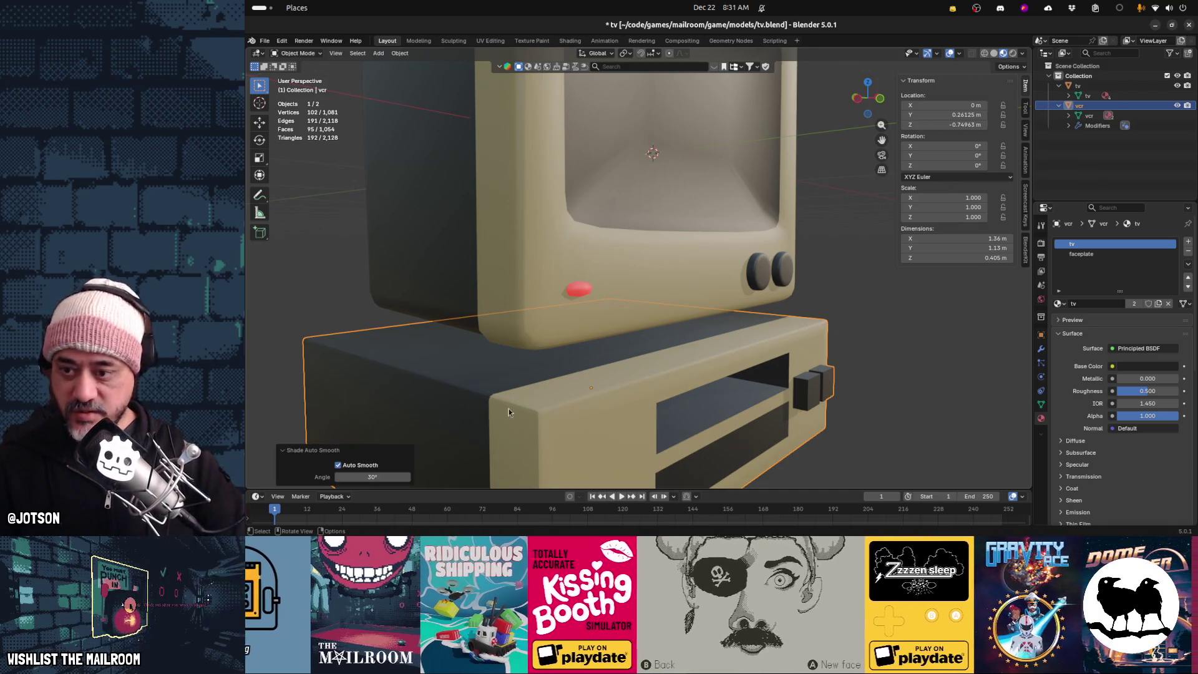
pyautogui.moveTo(492, 406)
pyautogui.mouseDown()
pyautogui.moveTo(376, 414)
pyautogui.moveTo(468, 359)
pyautogui.moveTo(551, 372)
pyautogui.mouseUp()
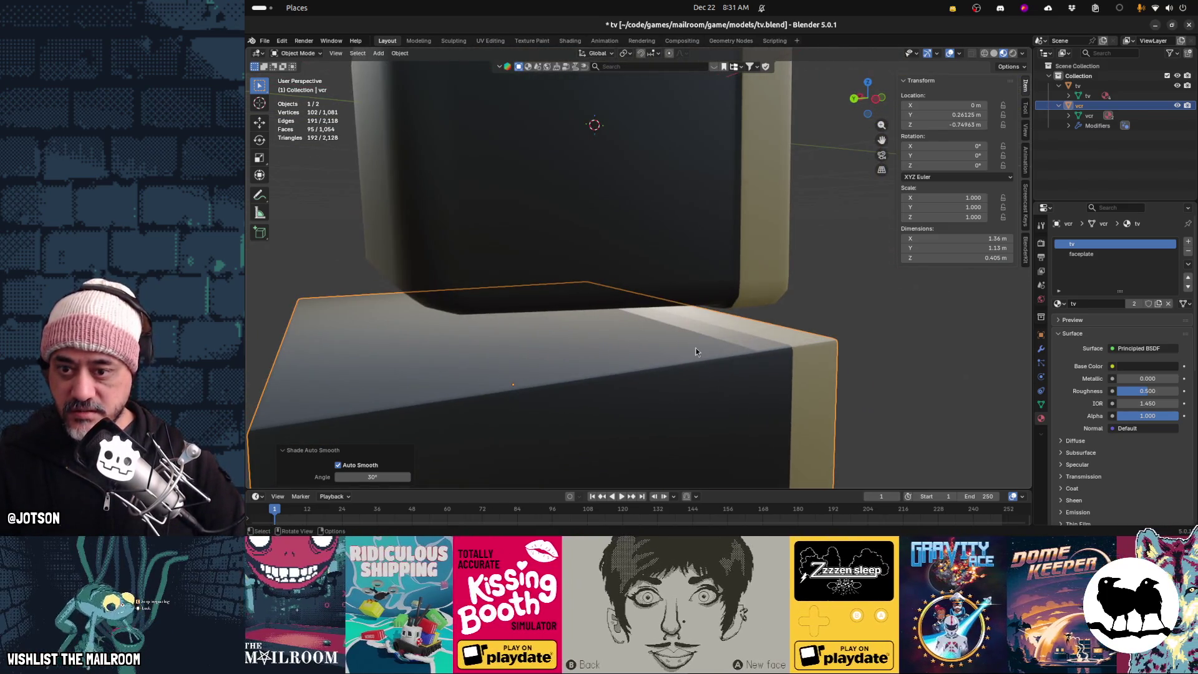
pyautogui.moveTo(780, 381)
pyautogui.mouseDown()
pyautogui.moveTo(669, 392)
pyautogui.moveTo(680, 390)
pyautogui.mouseUp()
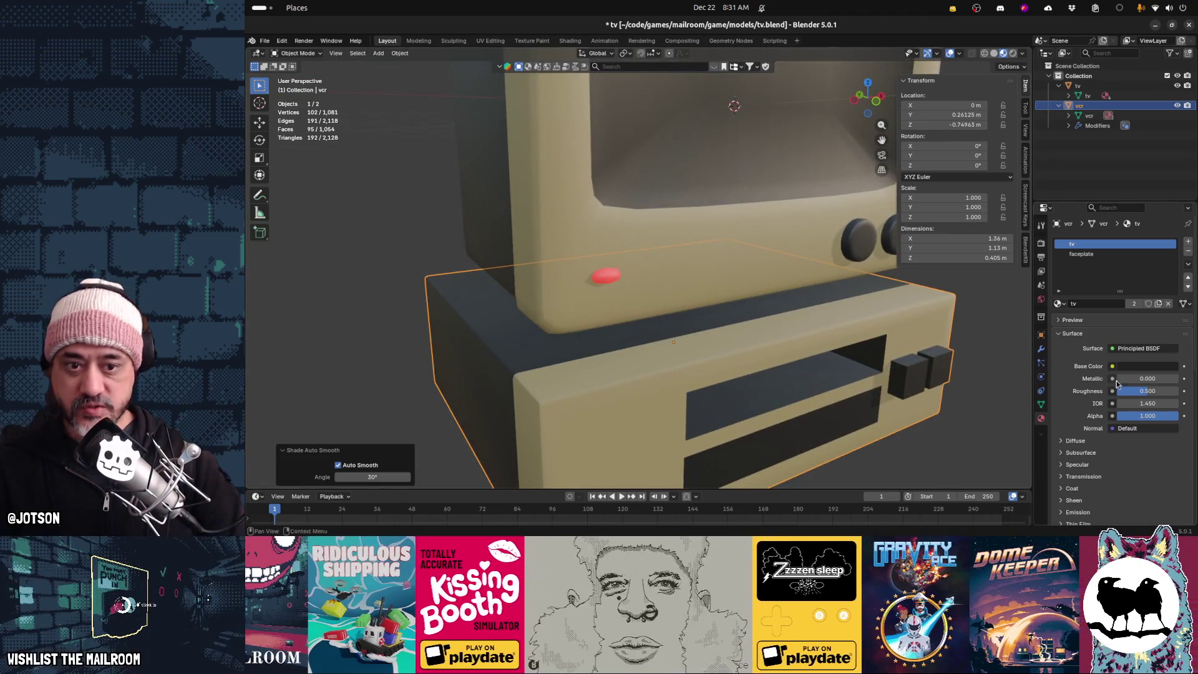
# Step: Set the Smooth by Angle modifier's Angle to 60° and inspect the VCR's shading
pyautogui.click(1041, 348)
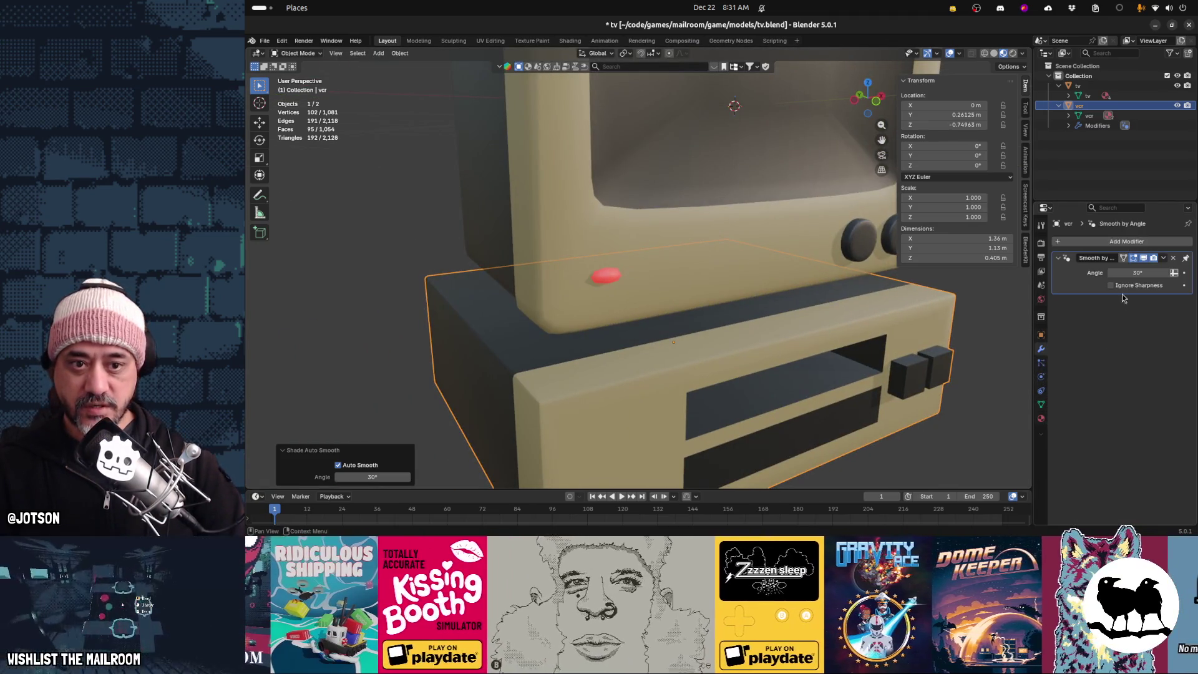
pyautogui.click(1134, 272)
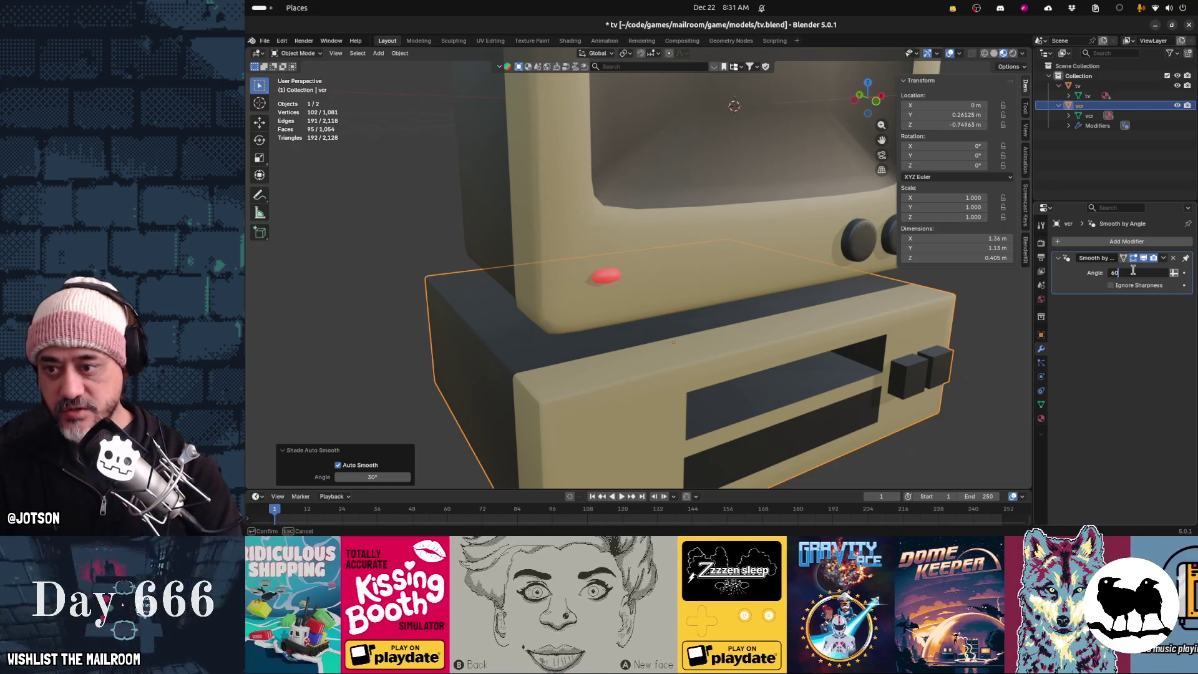
pyautogui.press('Return')
pyautogui.moveTo(897, 309)
pyautogui.mouseDown()
pyautogui.moveTo(949, 335)
pyautogui.moveTo(835, 332)
pyautogui.moveTo(839, 312)
pyautogui.moveTo(718, 314)
pyautogui.moveTo(832, 320)
pyautogui.moveTo(820, 329)
pyautogui.mouseUp()
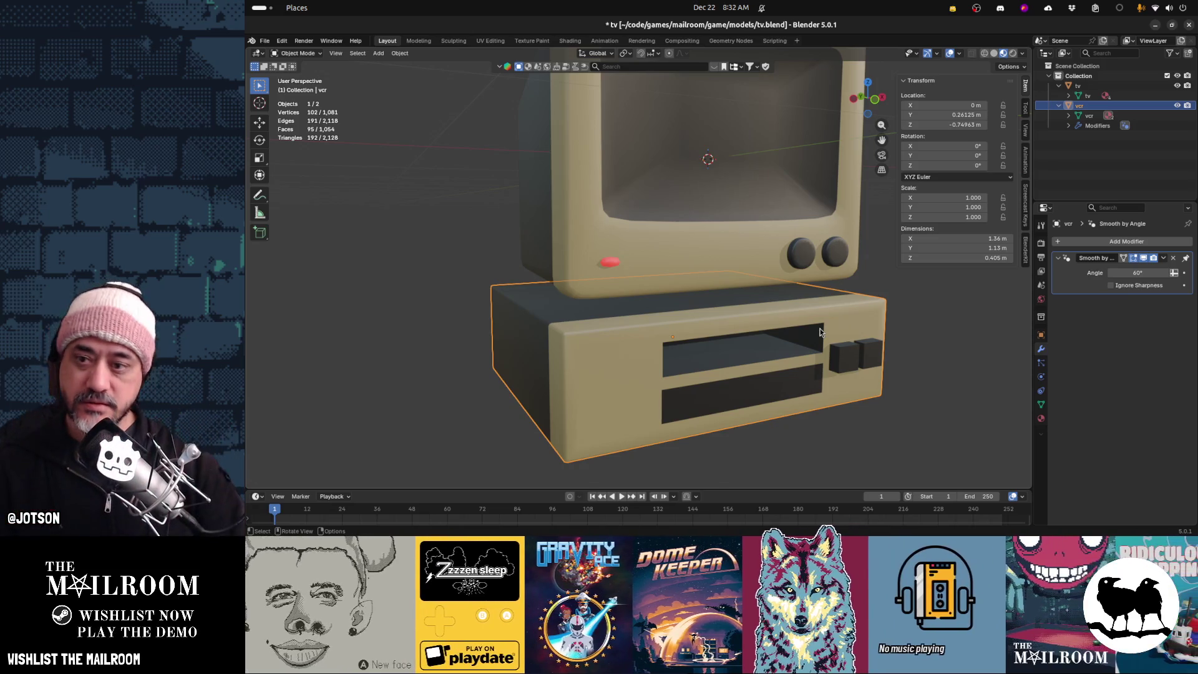
pyautogui.click(870, 462)
pyautogui.moveTo(871, 462)
pyautogui.mouseDown()
pyautogui.moveTo(803, 456)
pyautogui.moveTo(723, 421)
pyautogui.moveTo(744, 417)
pyautogui.moveTo(728, 407)
pyautogui.mouseUp()
pyautogui.scroll(-6, 802, 455)
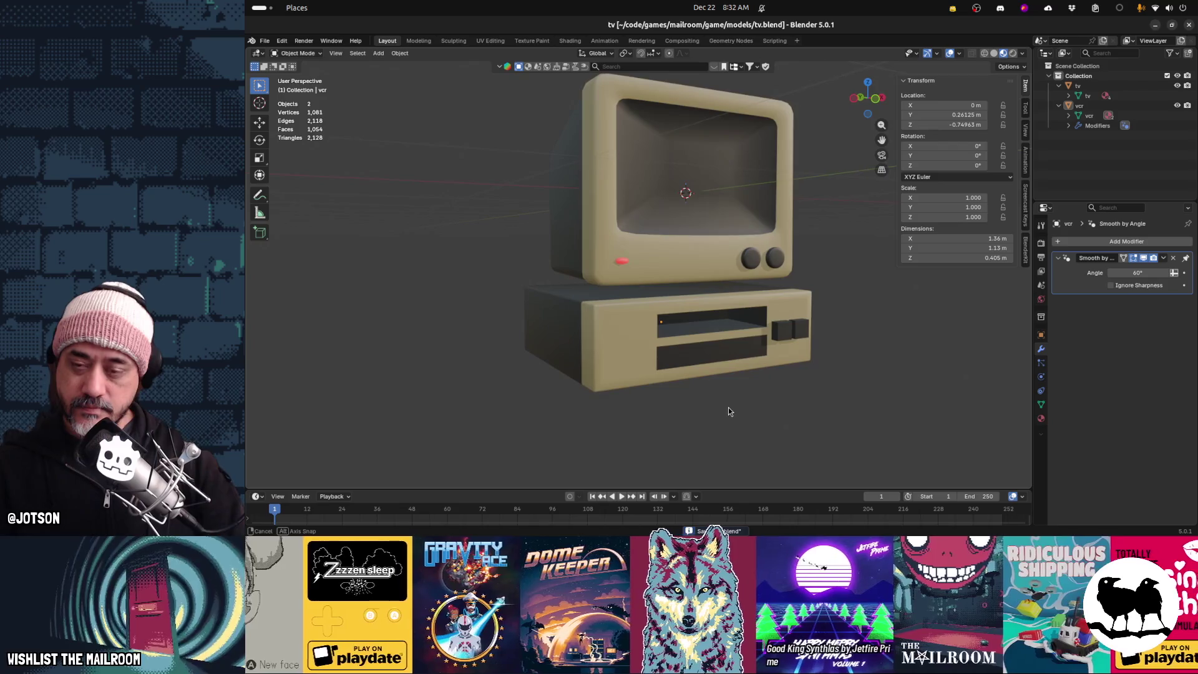